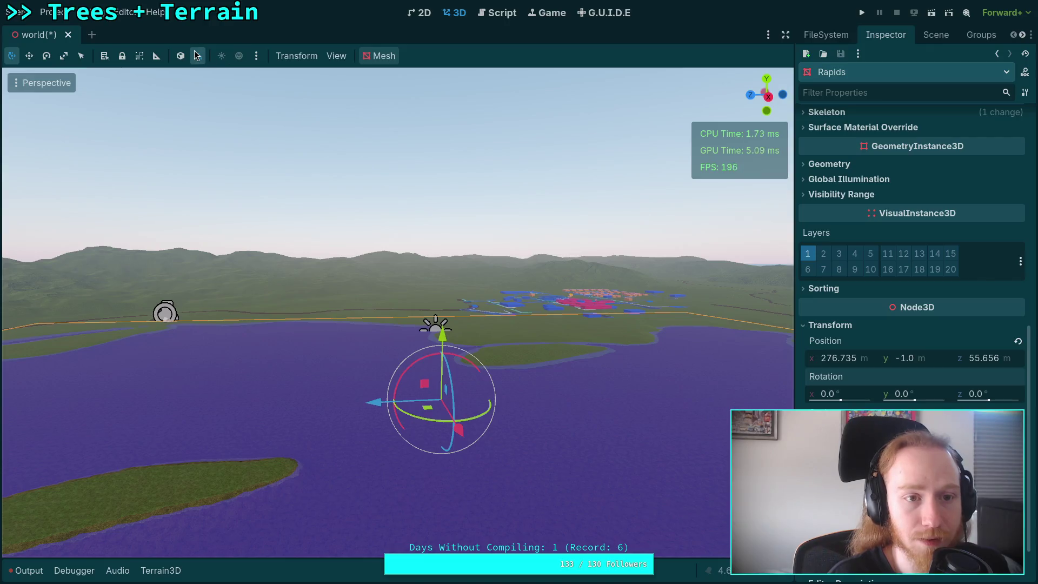
# Step: Try tilting the Rapids plane about X, undo back to 0°, and recentre the view on it
pyautogui.moveTo(436, 354)
pyautogui.mouseDown()
pyautogui.moveTo(433, 197)
pyautogui.moveTo(403, 198)
pyautogui.moveTo(414, 192)
pyautogui.moveTo(409, 74)
pyautogui.mouseUp()
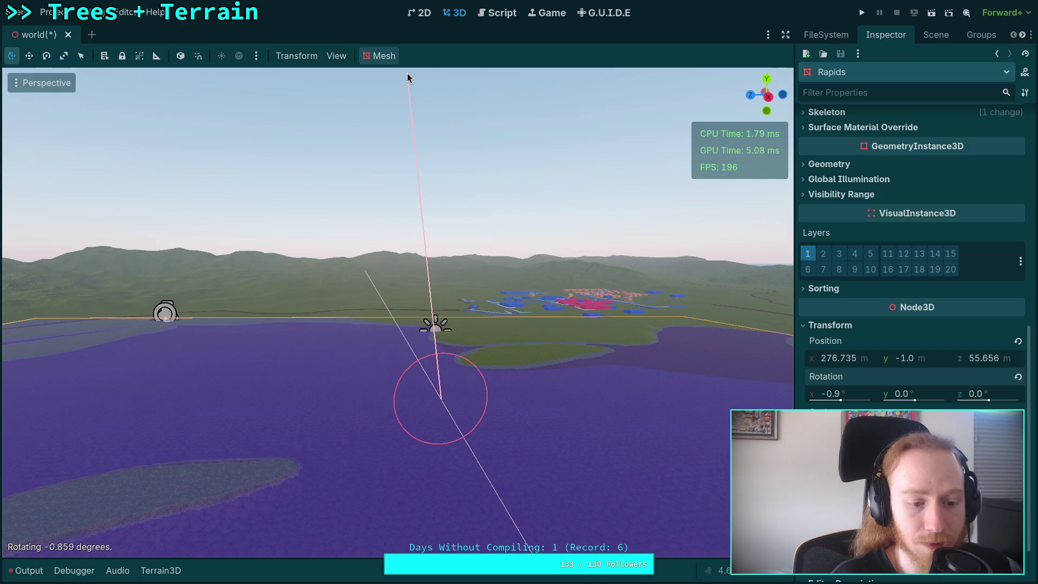
pyautogui.moveTo(407, 74); pyautogui.dragTo(407, 73)
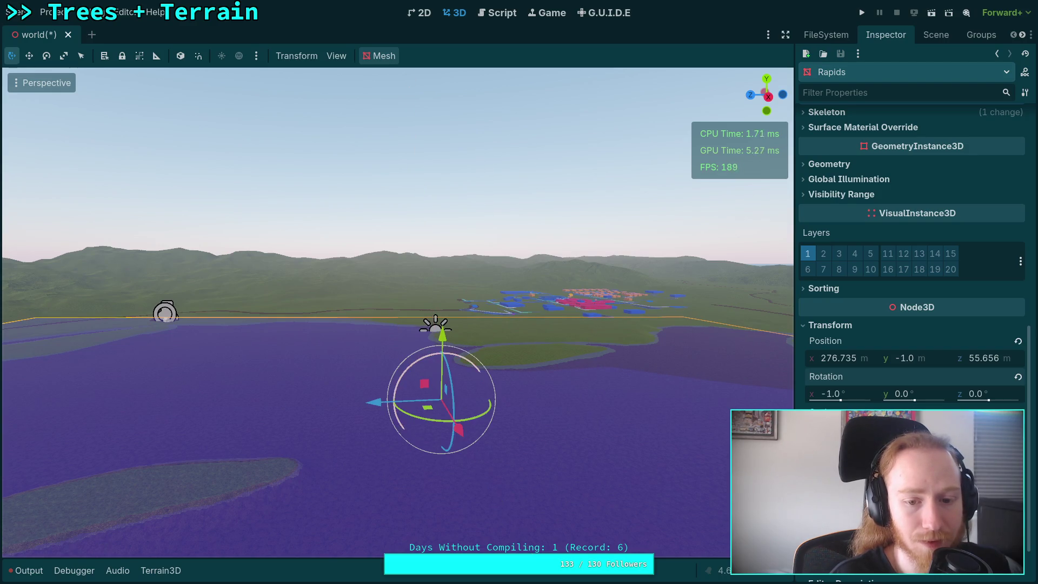
pyautogui.hotkey('ctrl', 'z')
pyautogui.hotkey('shift', 'f')
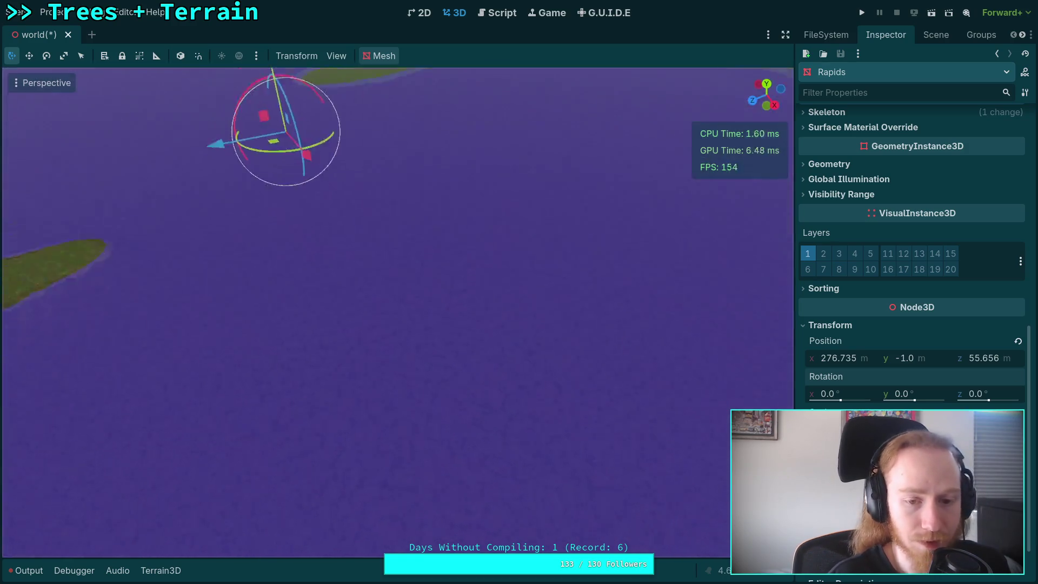
pyautogui.scroll(3, 397, 312)
pyautogui.scroll(-5, 397, 312)
pyautogui.press('f')
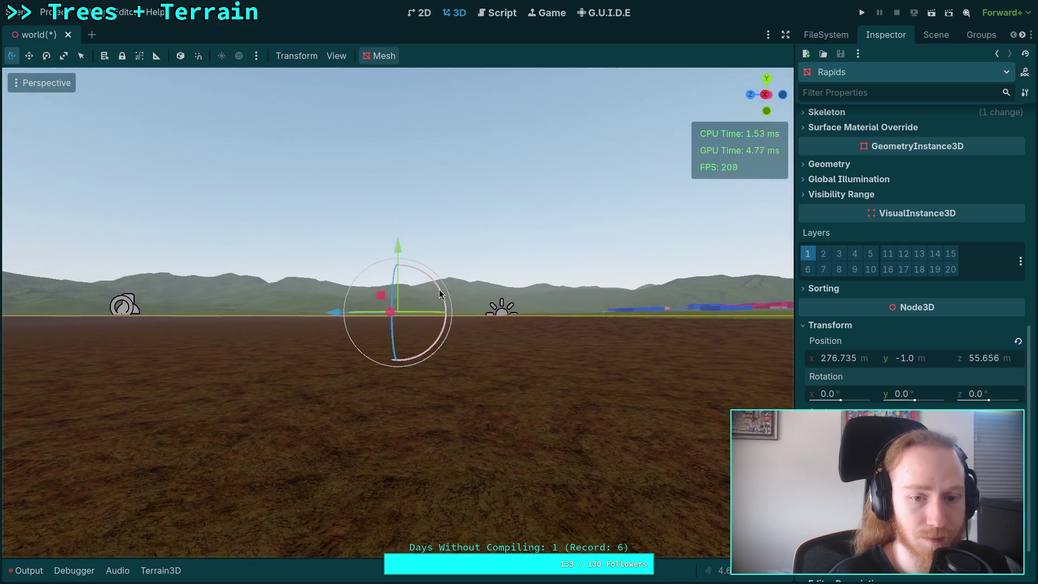
# Step: Tilt Rapids to 1.0° on X and move it toward the valley, about (390, -1, 630)
pyautogui.moveTo(439, 290); pyautogui.dragTo(408, 244)
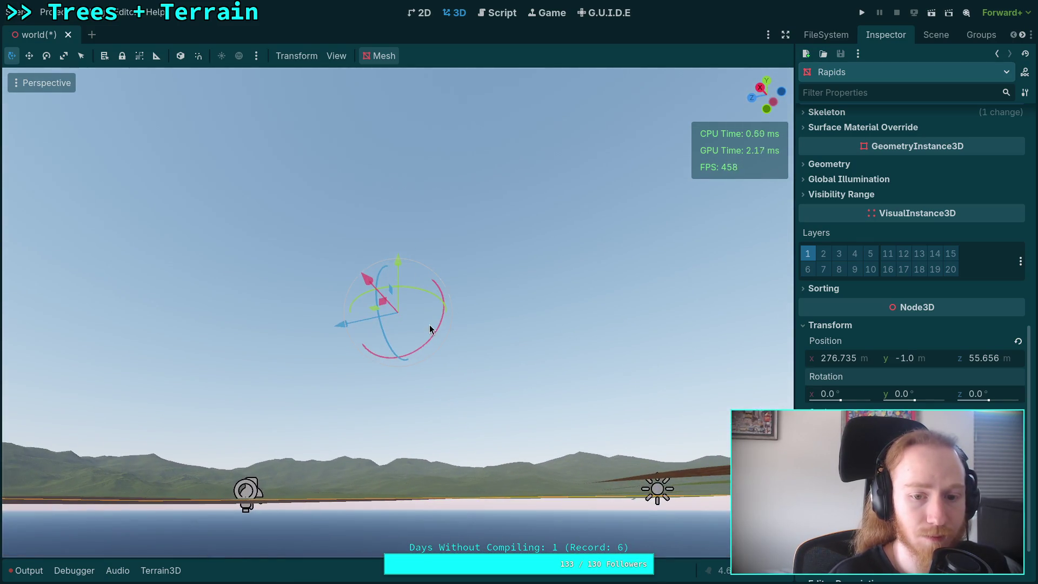
pyautogui.moveTo(435, 339)
pyautogui.mouseDown()
pyautogui.moveTo(340, 239)
pyautogui.moveTo(302, 135)
pyautogui.moveTo(464, 107)
pyautogui.moveTo(869, 582)
pyautogui.mouseUp()
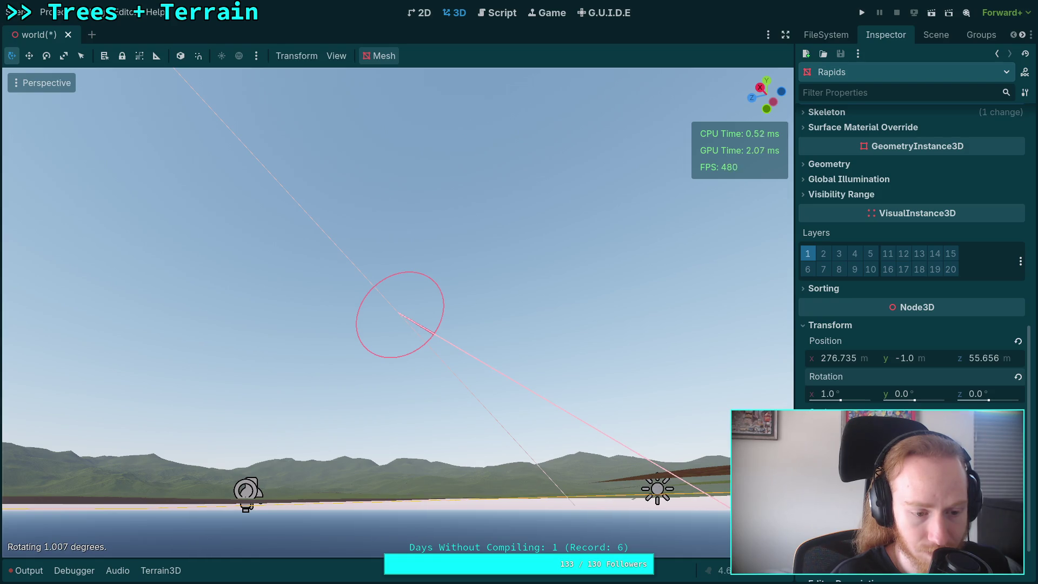
pyautogui.moveTo(869, 583); pyautogui.dragTo(870, 583)
pyautogui.moveTo(540, 407)
pyautogui.mouseDown()
pyautogui.moveTo(594, 476)
pyautogui.moveTo(571, 454)
pyautogui.moveTo(570, 465)
pyautogui.moveTo(720, 229)
pyautogui.mouseUp()
pyautogui.moveTo(501, 299)
pyautogui.mouseDown()
pyautogui.moveTo(133, 280)
pyautogui.moveTo(318, 257)
pyautogui.moveTo(303, 276)
pyautogui.mouseUp()
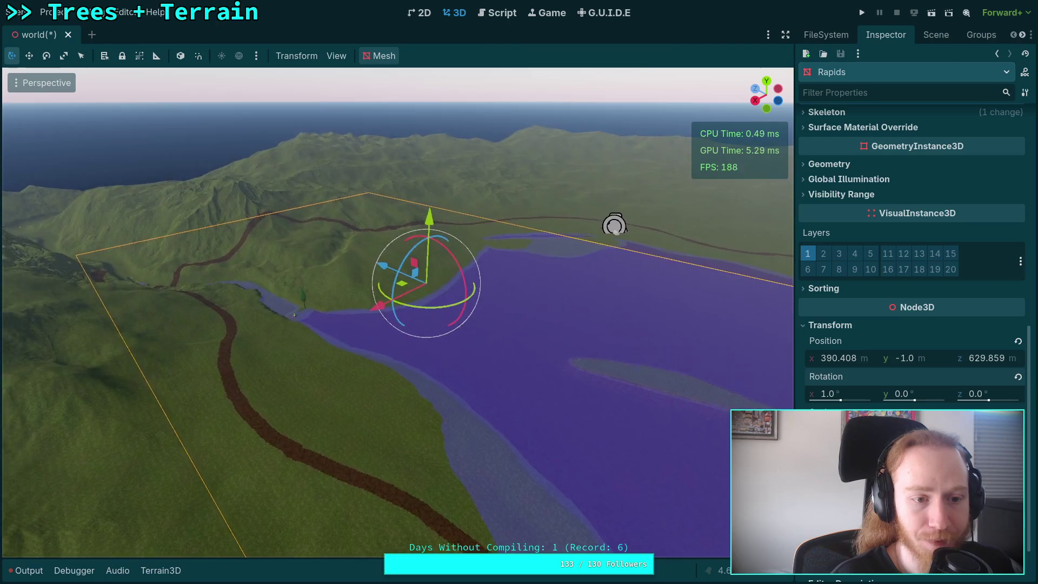
# Step: In Top view, place Rapids over the narrow river channel at about (757.4, -1, 1135.8)
pyautogui.scroll(3, 398, 311)
pyautogui.moveTo(466, 286)
pyautogui.mouseDown()
pyautogui.moveTo(208, 274)
pyautogui.moveTo(267, 274)
pyautogui.mouseUp()
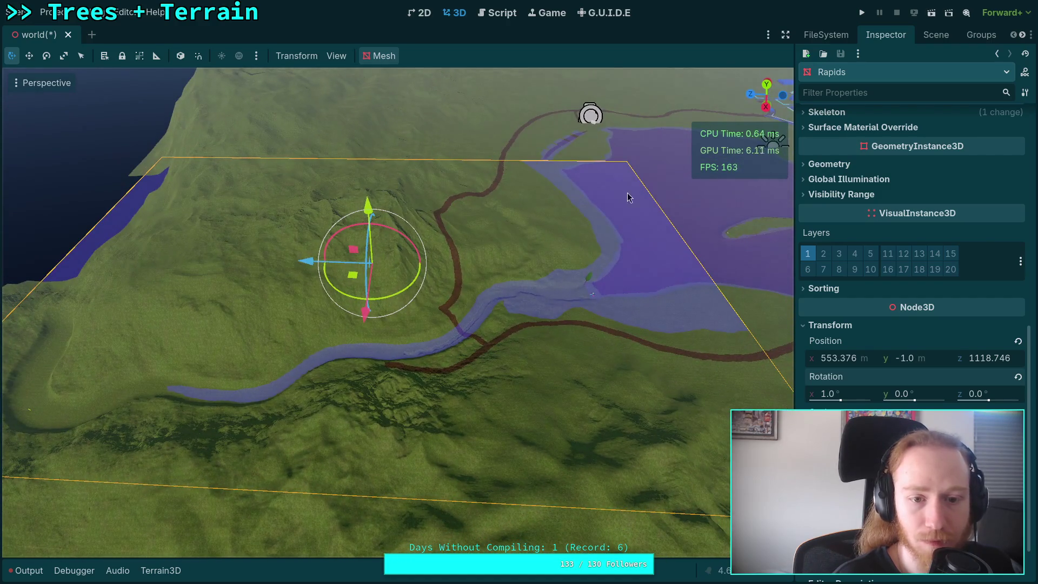
pyautogui.click(768, 87)
pyautogui.scroll(-10, 505, 232)
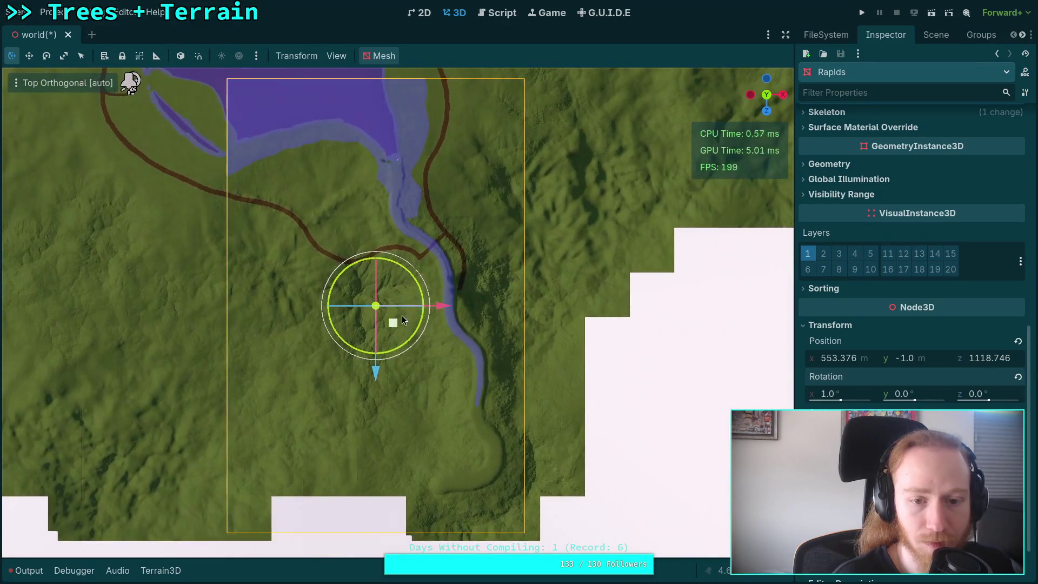
pyautogui.moveTo(399, 318)
pyautogui.mouseDown()
pyautogui.moveTo(474, 381)
pyautogui.moveTo(465, 330)
pyautogui.mouseUp()
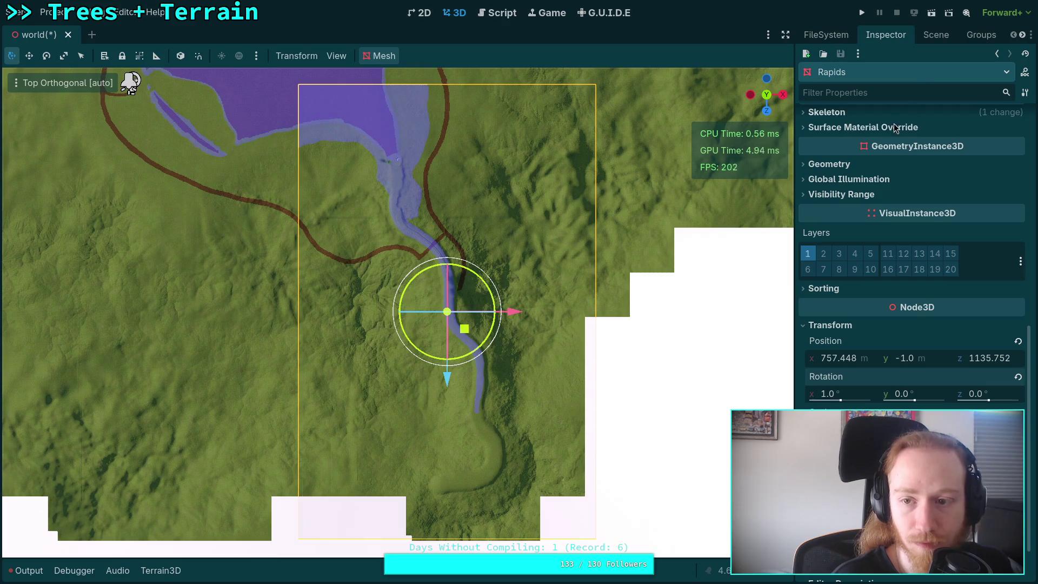
pyautogui.scroll(8, 894, 120)
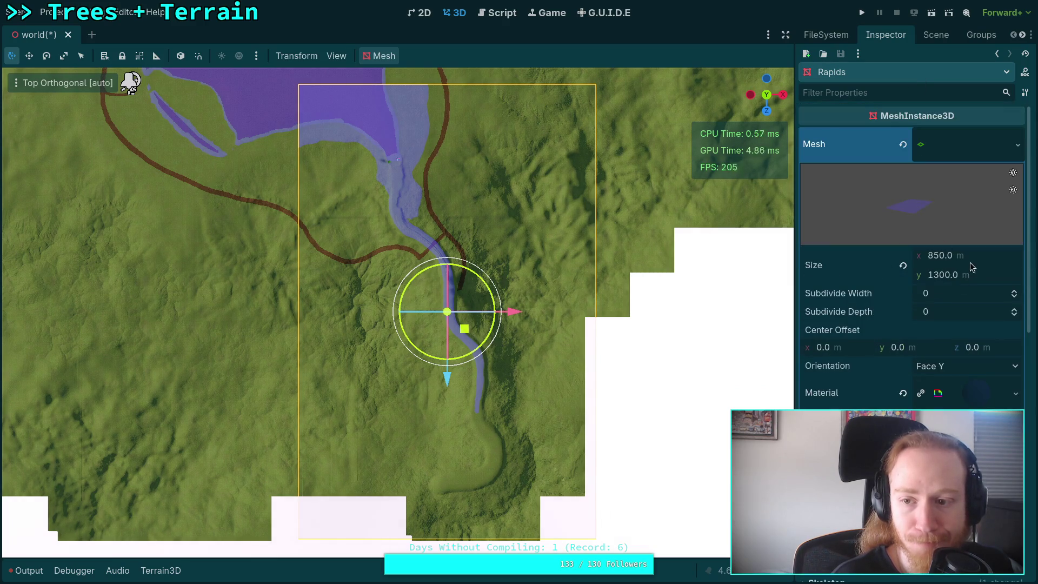
# Step: Widen the Rapids PlaneMesh Size x step by step to 350 m
pyautogui.moveTo(980, 254); pyautogui.dragTo(982, 260)
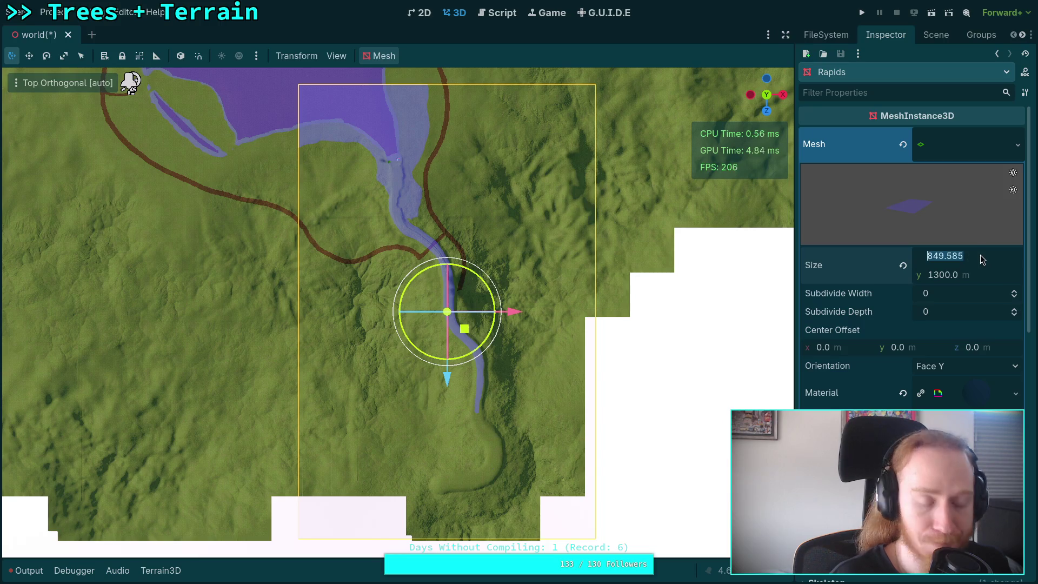
pyautogui.press('Return')
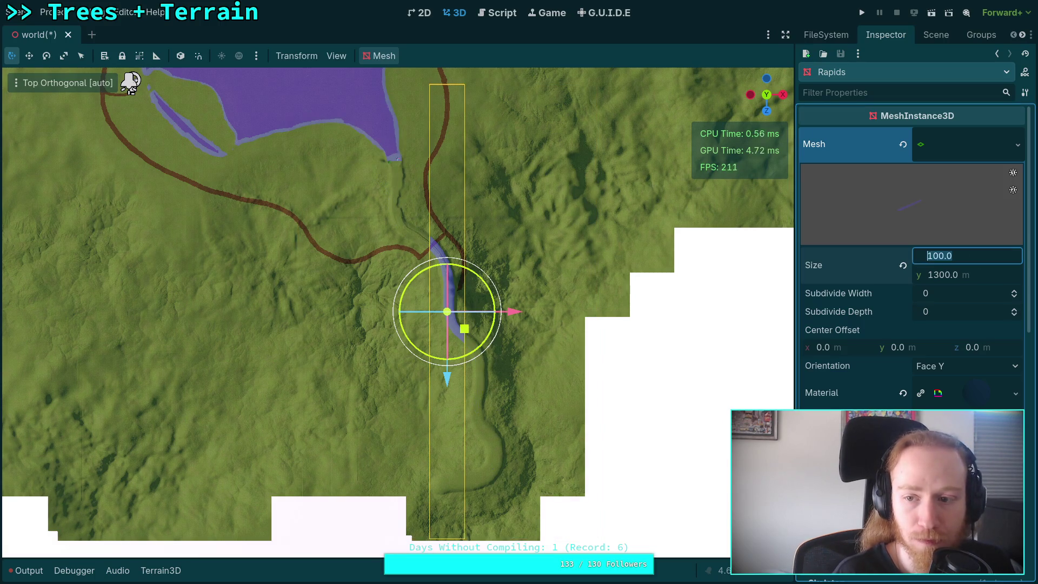
pyautogui.write('200')
pyautogui.press('Return')
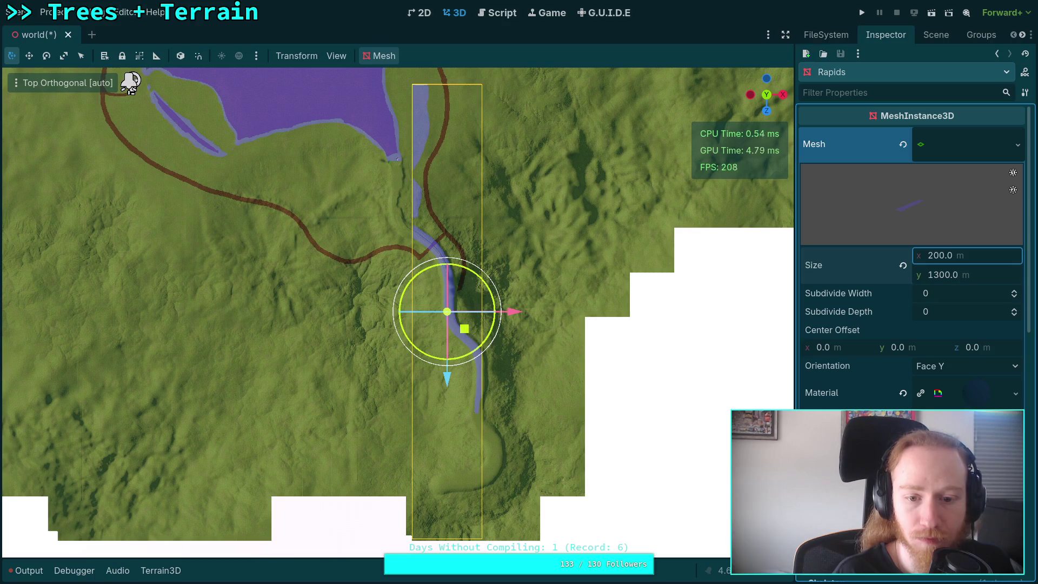
pyautogui.click(990, 260)
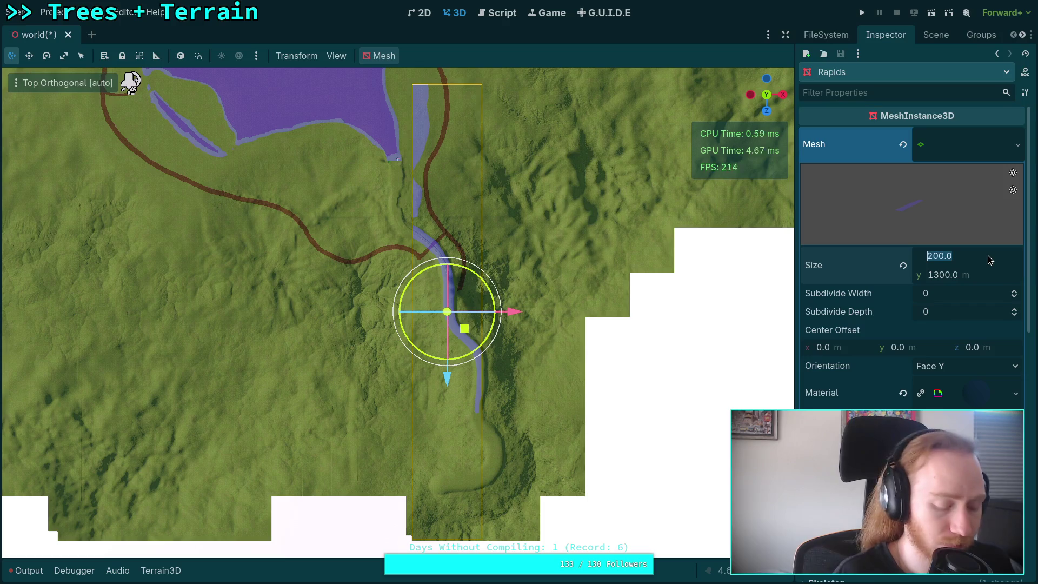
pyautogui.write('300')
pyautogui.press('Return')
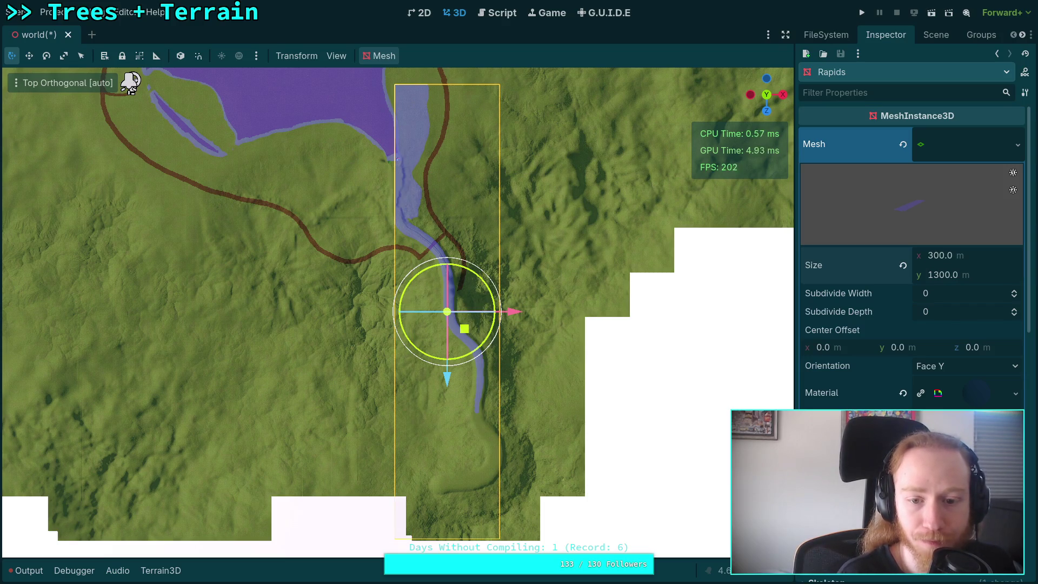
pyautogui.click(990, 257)
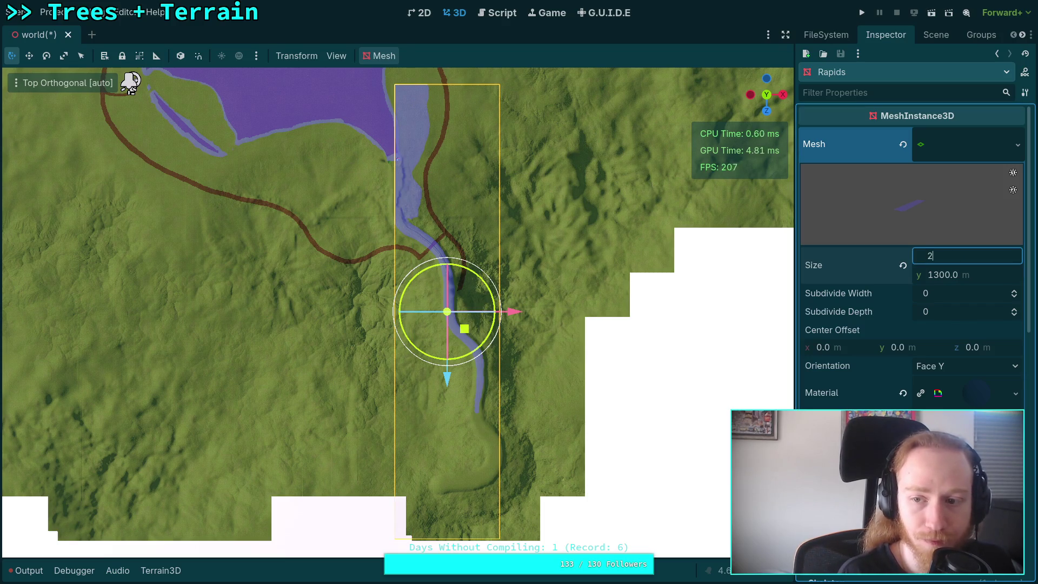
pyautogui.write('0')
pyautogui.press('Return')
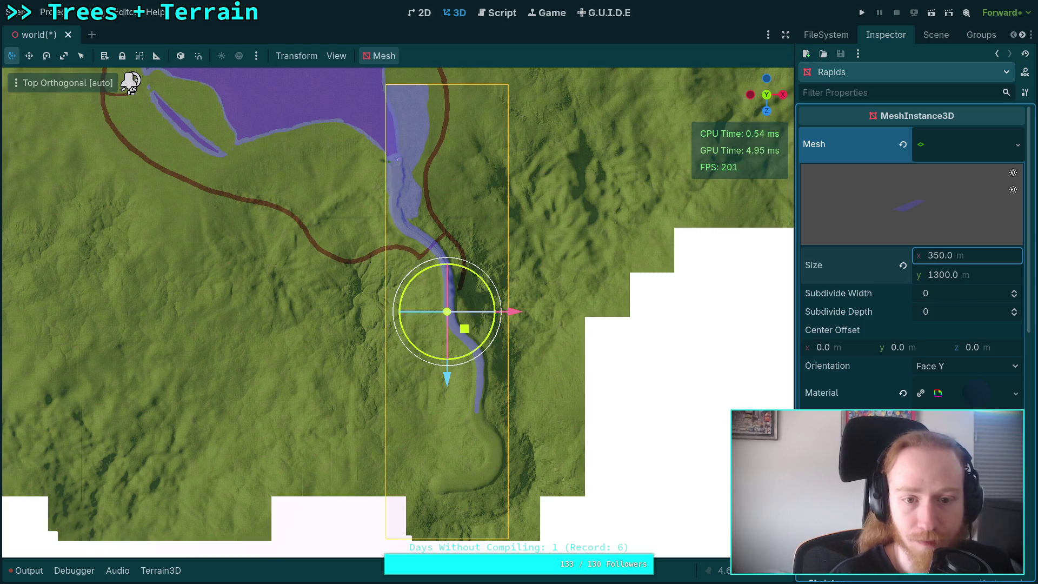
# Step: Set the PlaneMesh Size y to 980 m and slide the plane along Z over the channel
pyautogui.moveTo(521, 310); pyautogui.dragTo(522, 310)
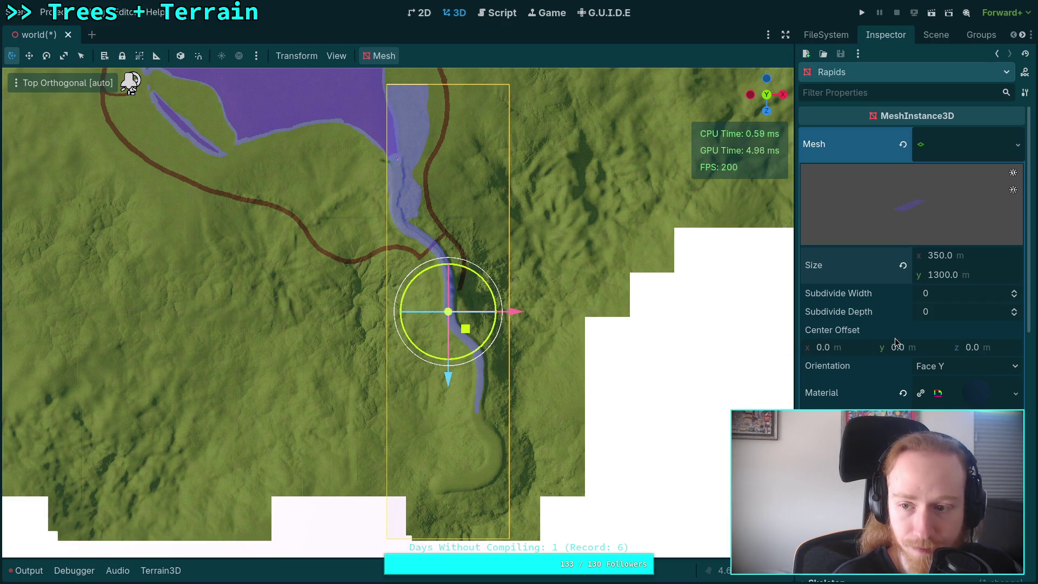
pyautogui.click(981, 275)
pyautogui.press('Return')
pyautogui.moveTo(452, 381)
pyautogui.mouseDown()
pyautogui.moveTo(446, 422)
pyautogui.moveTo(444, 405)
pyautogui.mouseUp()
pyautogui.write('980')
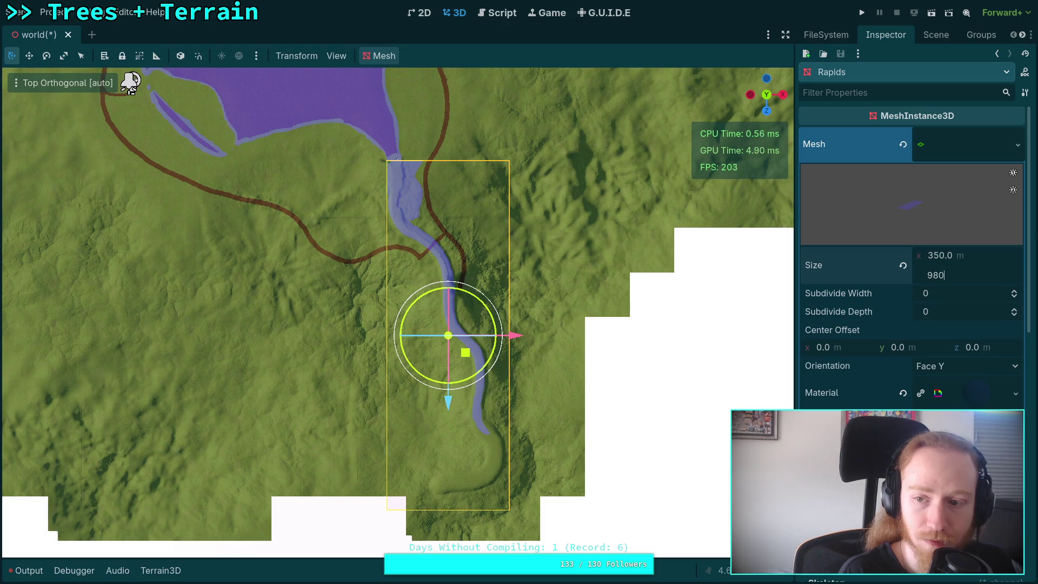
pyautogui.press('Return')
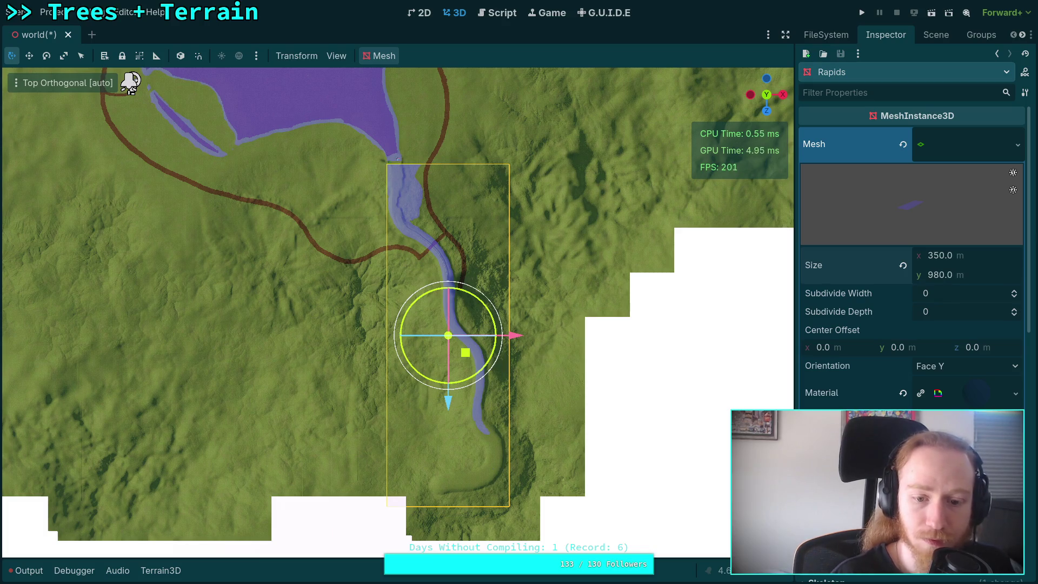
pyautogui.moveTo(450, 404); pyautogui.dragTo(452, 393)
pyautogui.scroll(3, 529, 288)
pyautogui.press('w')
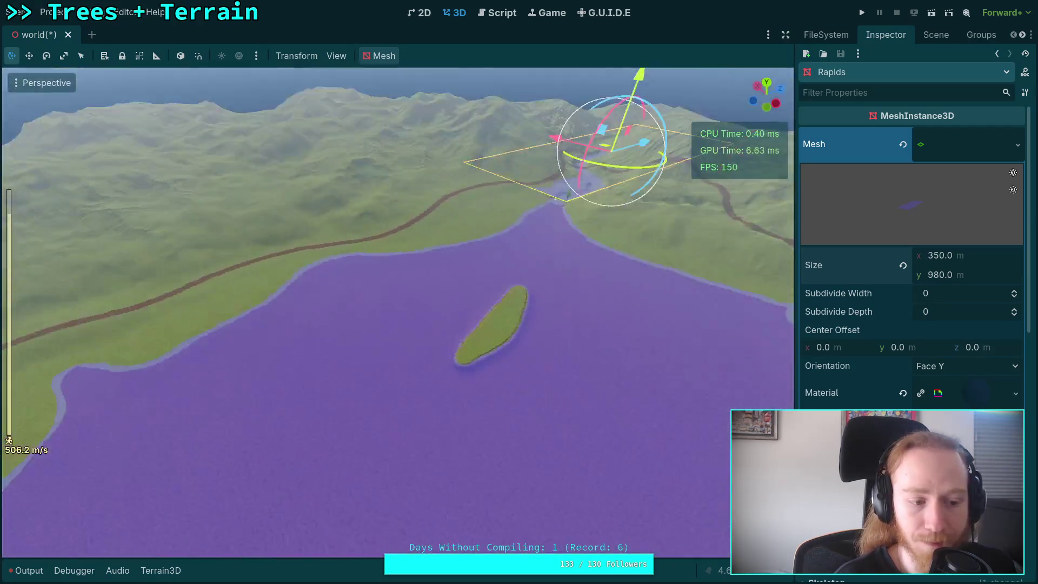
pyautogui.press('w')
pyautogui.press('w')
pyautogui.scroll(-10, 585, 270)
pyautogui.press('w')
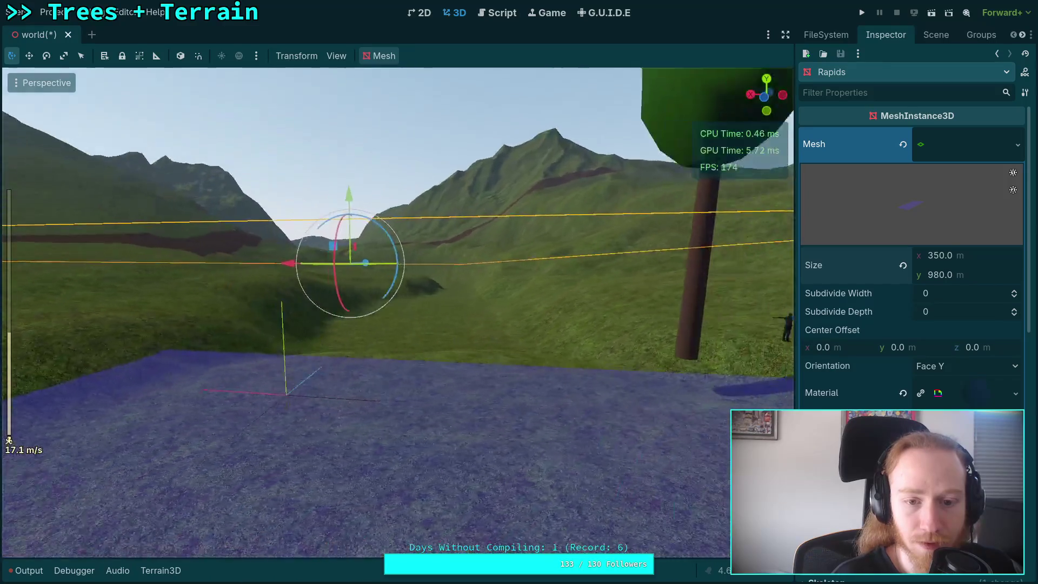
pyautogui.press('s')
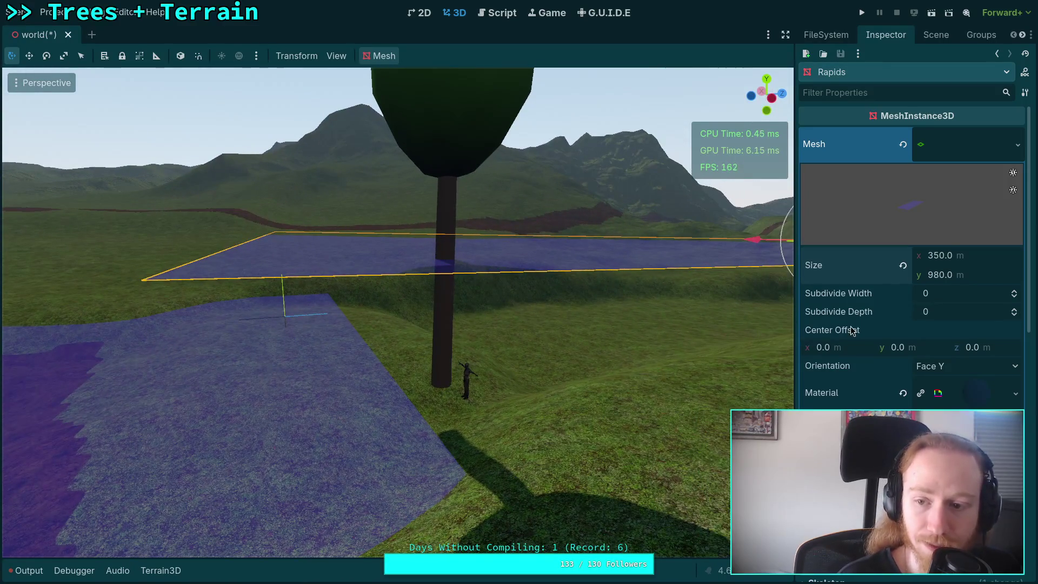
pyautogui.click(968, 156)
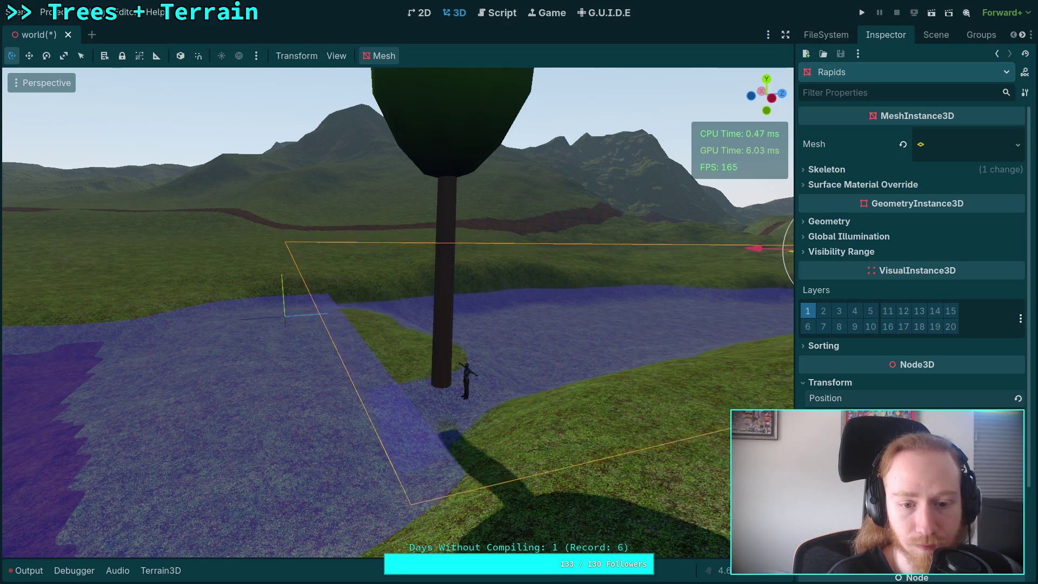
pyautogui.press('w')
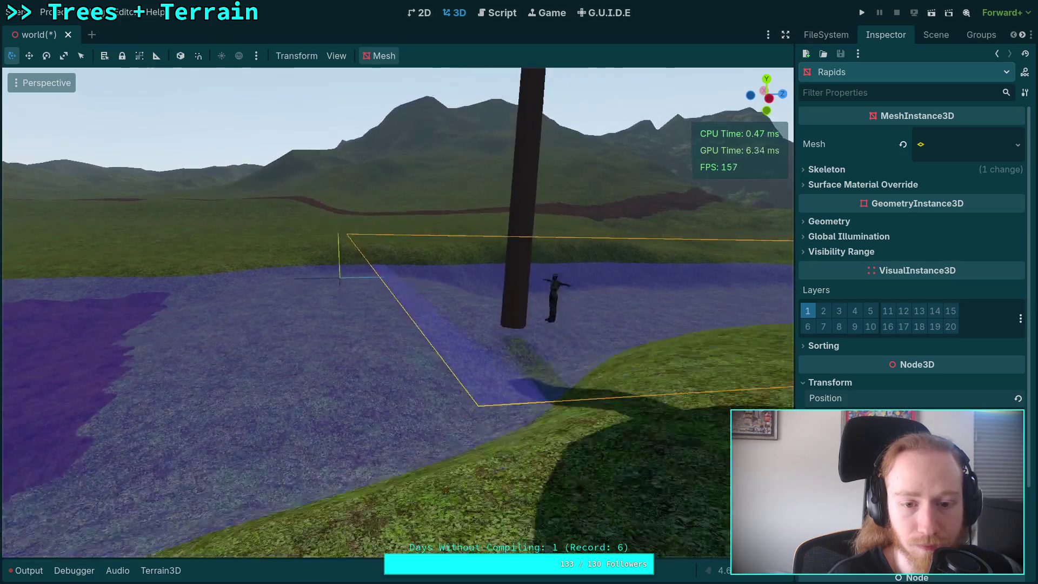
pyautogui.press('w')
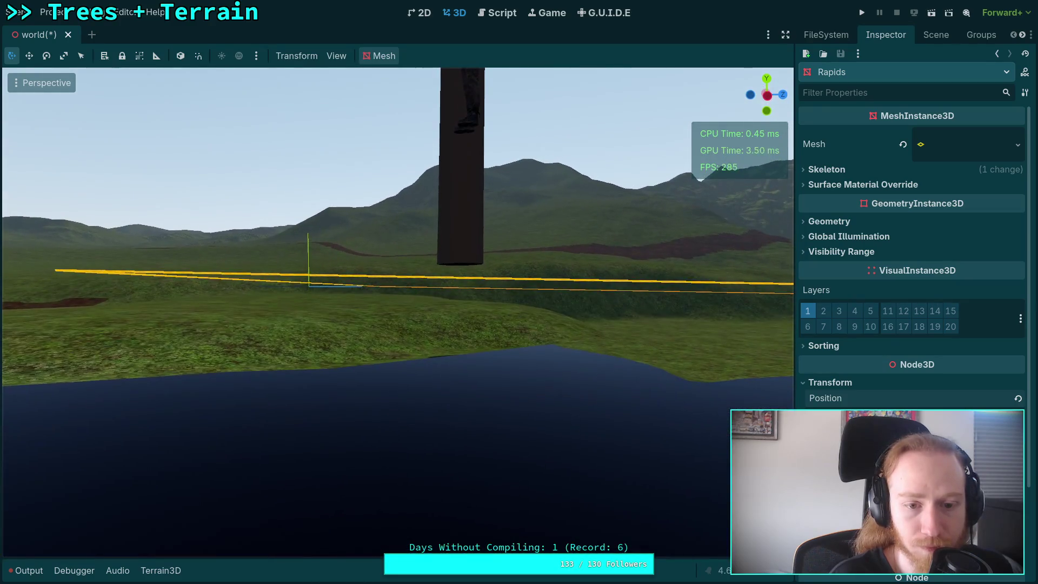
pyautogui.press('a')
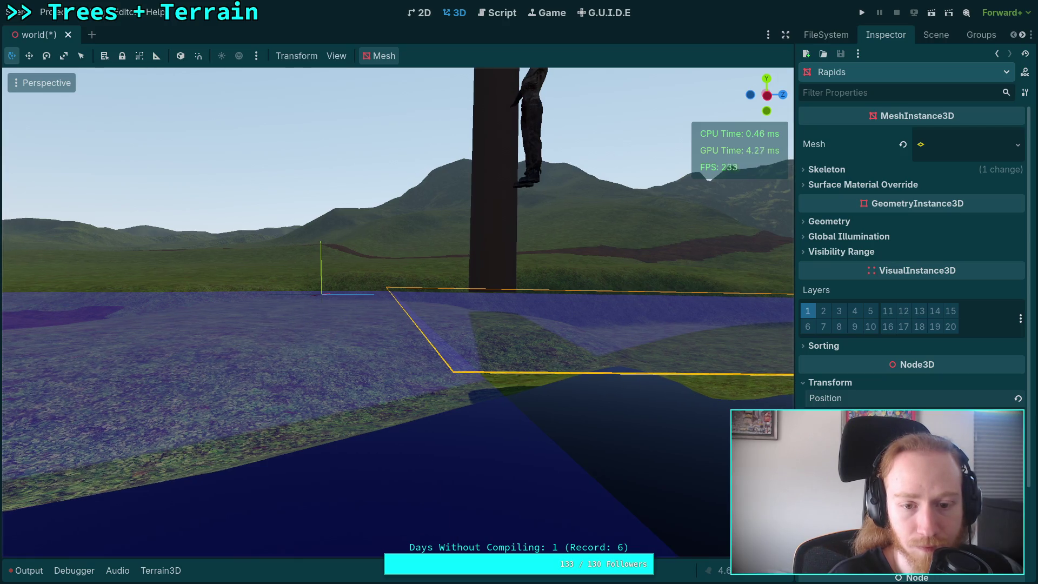
pyautogui.scroll(-3, 397, 309)
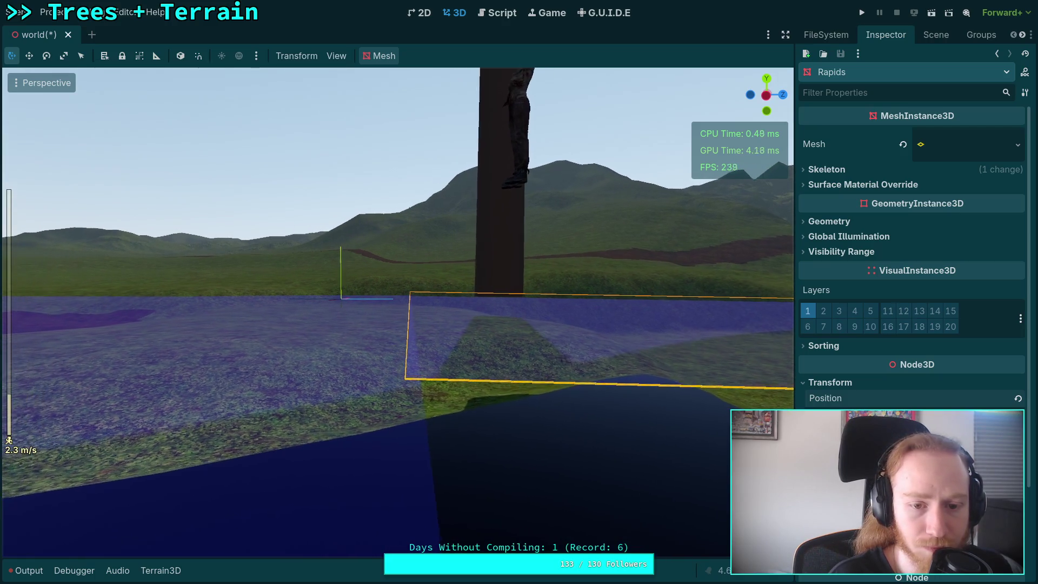
pyautogui.press('w')
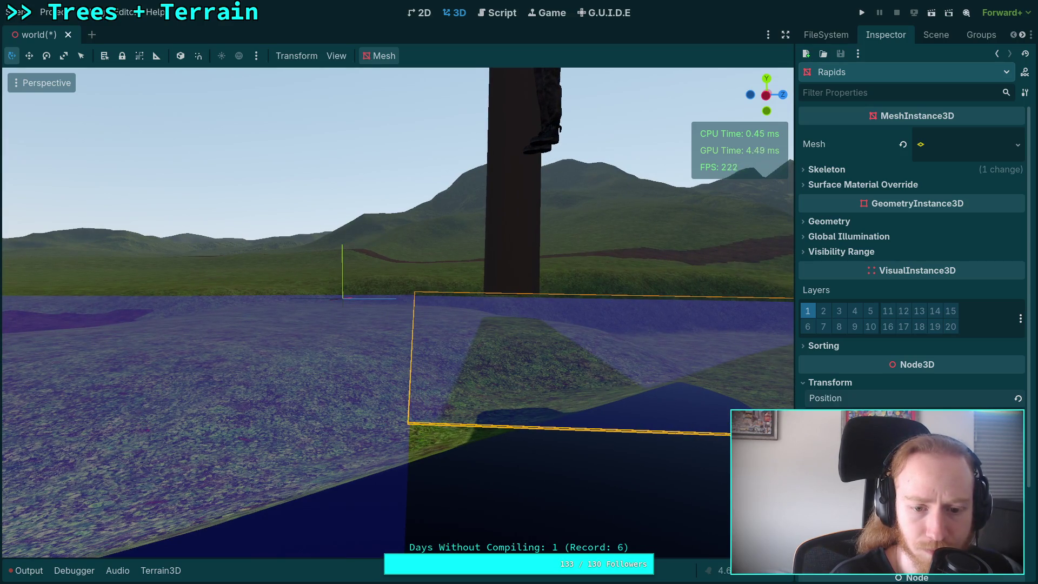
pyautogui.press('q')
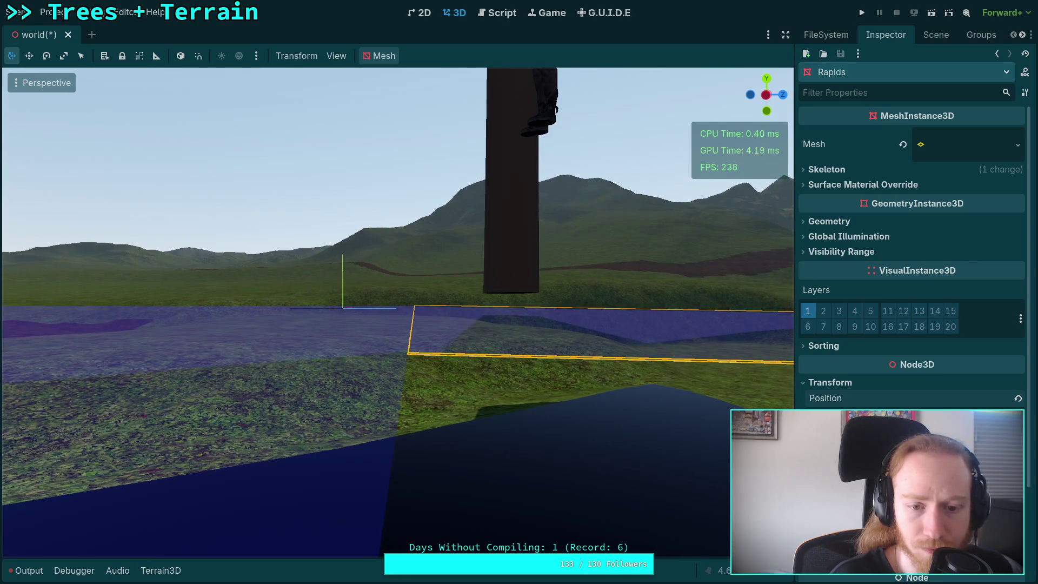
pyautogui.press('e')
pyautogui.press('q')
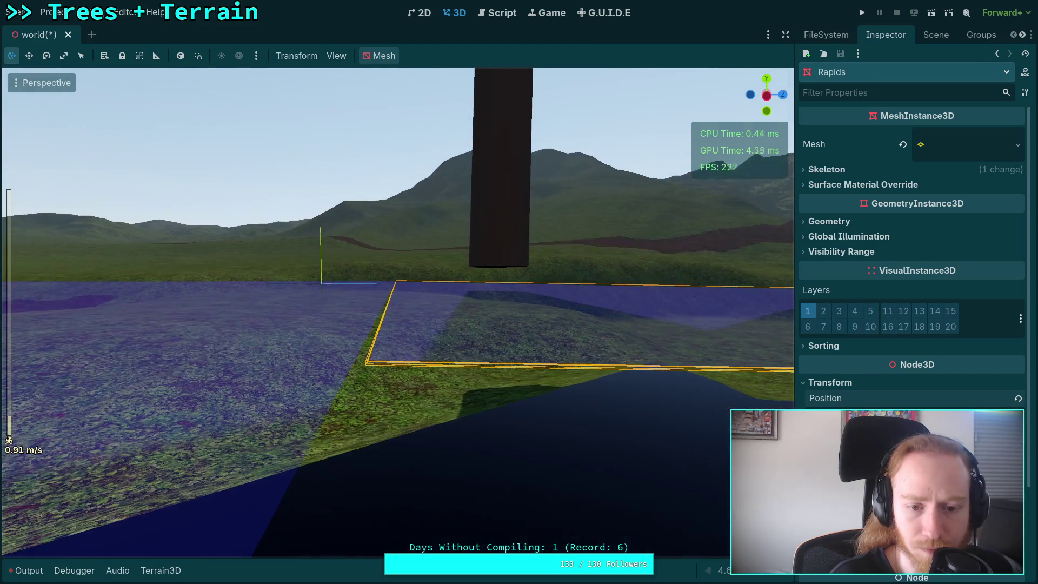
pyautogui.press('a')
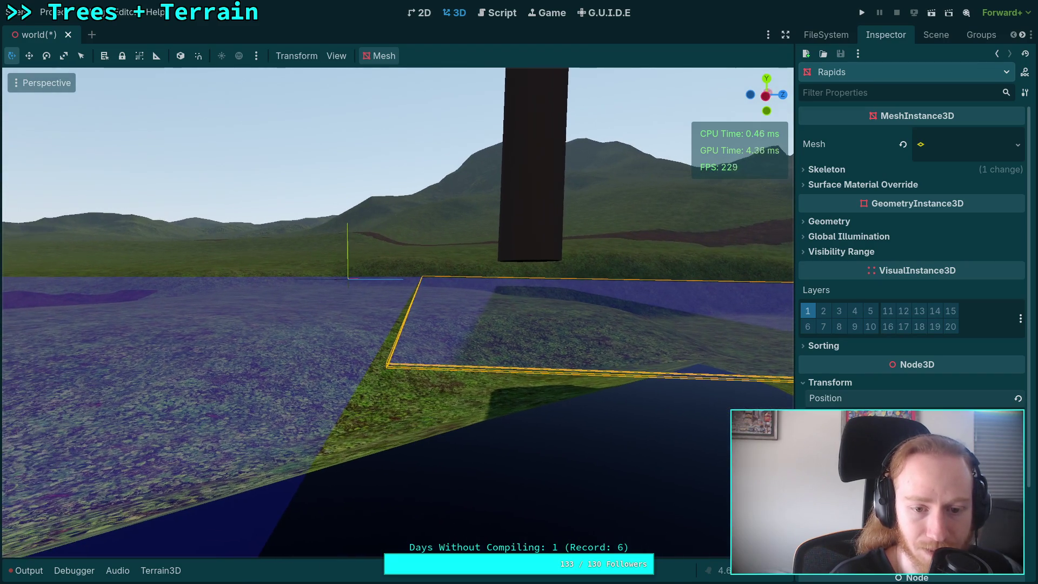
pyautogui.press('e')
pyautogui.scroll(-5, 592, 370)
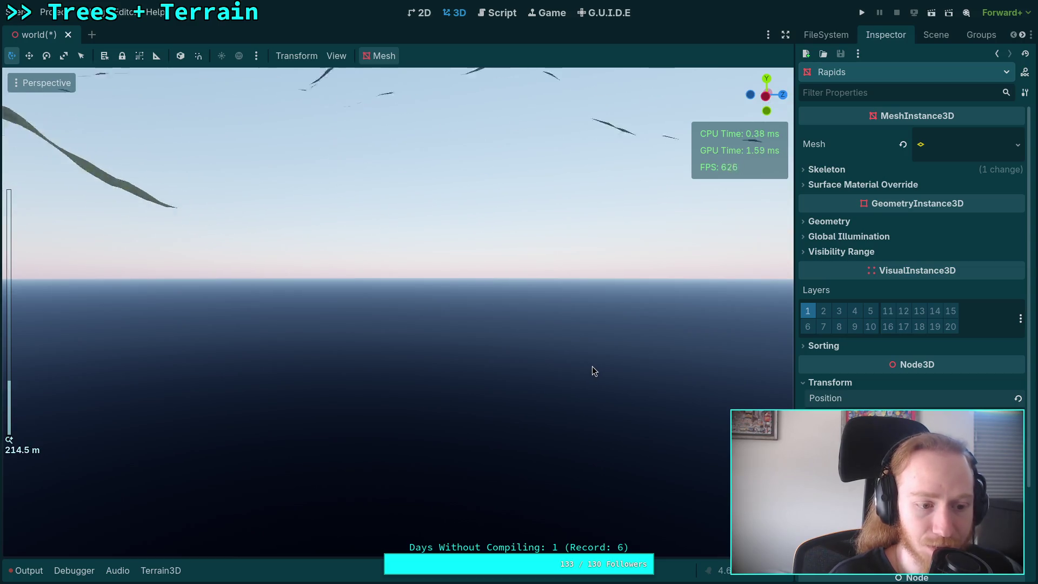
pyautogui.press('q')
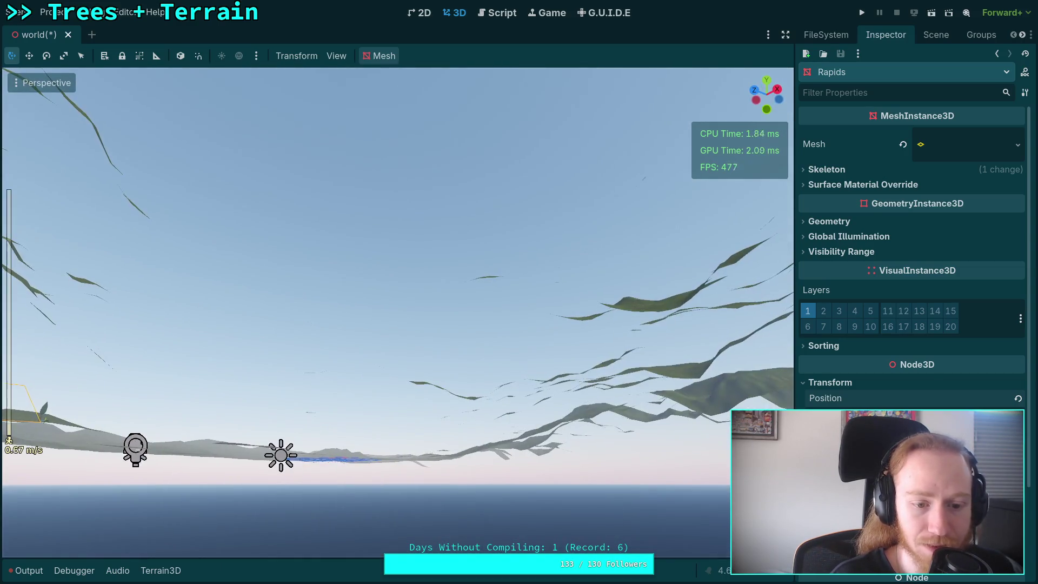
pyautogui.press('q')
pyautogui.scroll(15, 398, 312)
pyautogui.press('f')
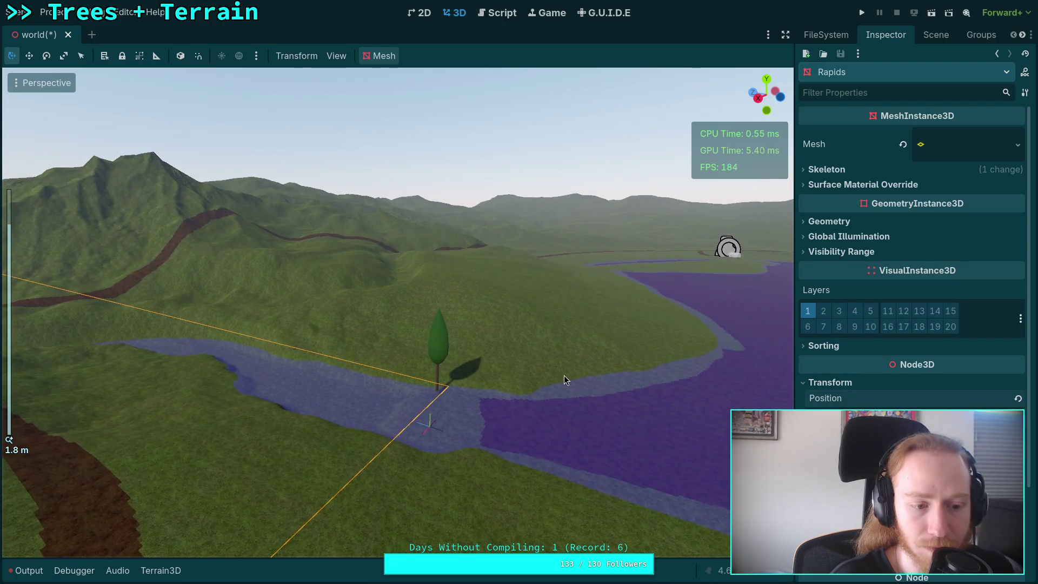
pyautogui.scroll(10, 563, 375)
pyautogui.hotkey('shift', 'f')
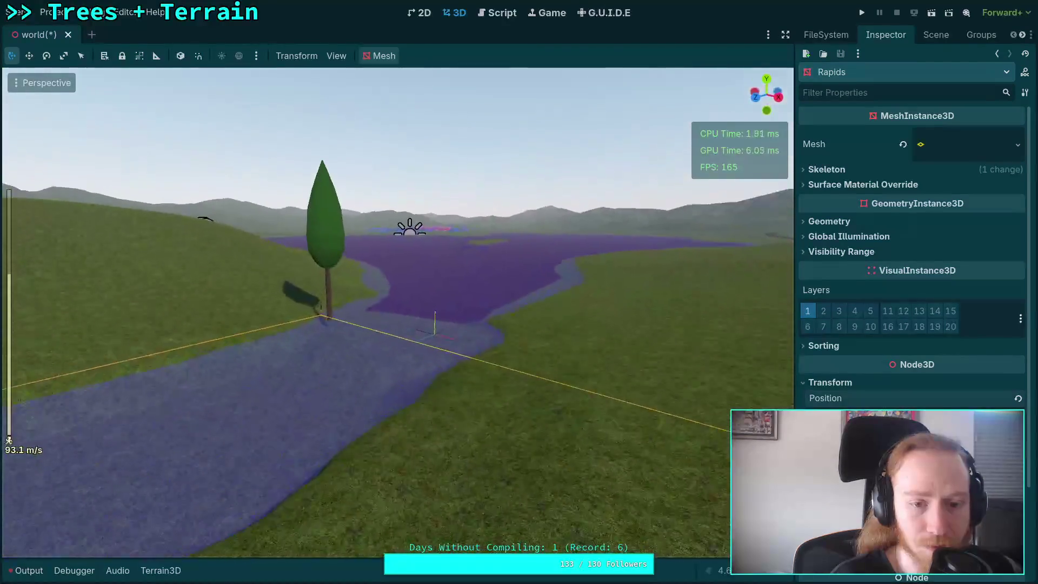
pyautogui.press('w')
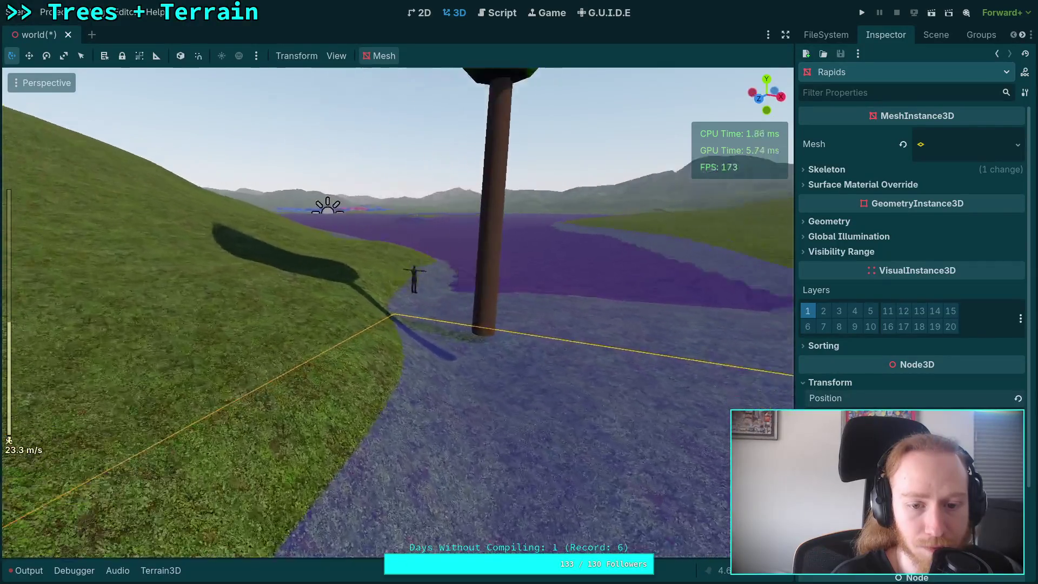
pyautogui.press('q')
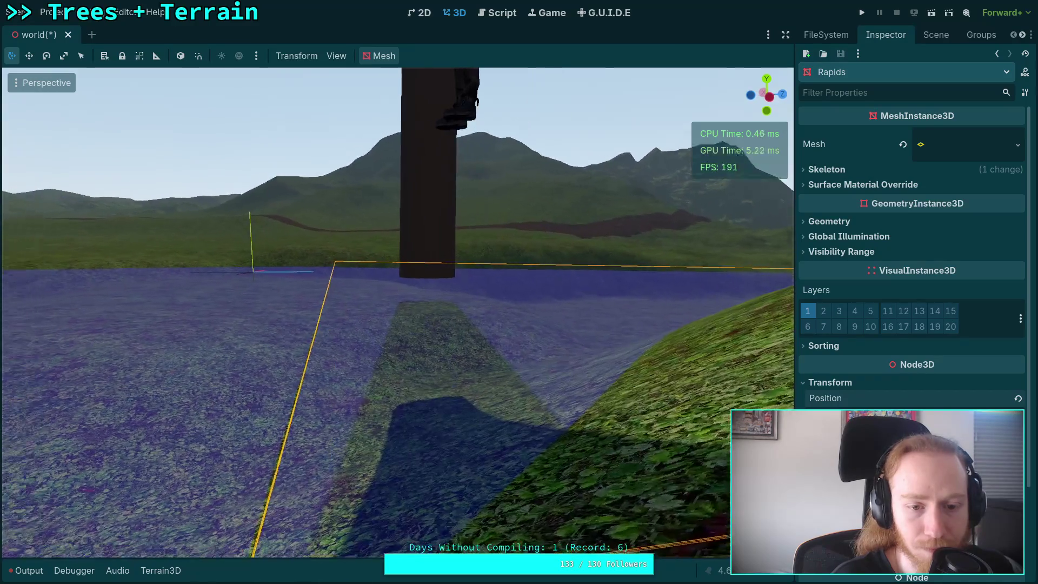
pyautogui.scroll(-4, 398, 312)
pyautogui.press('s')
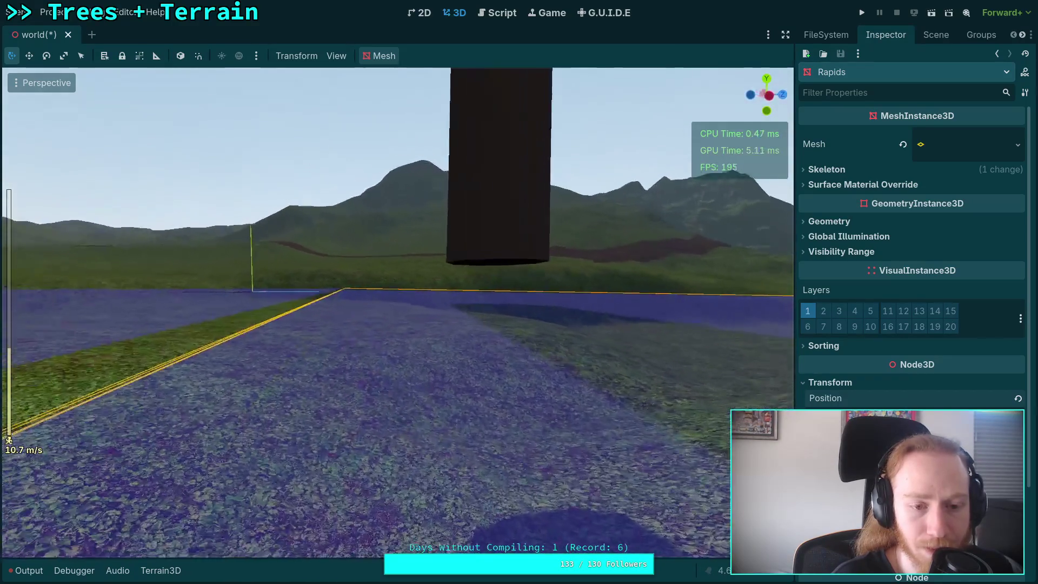
pyautogui.press('w')
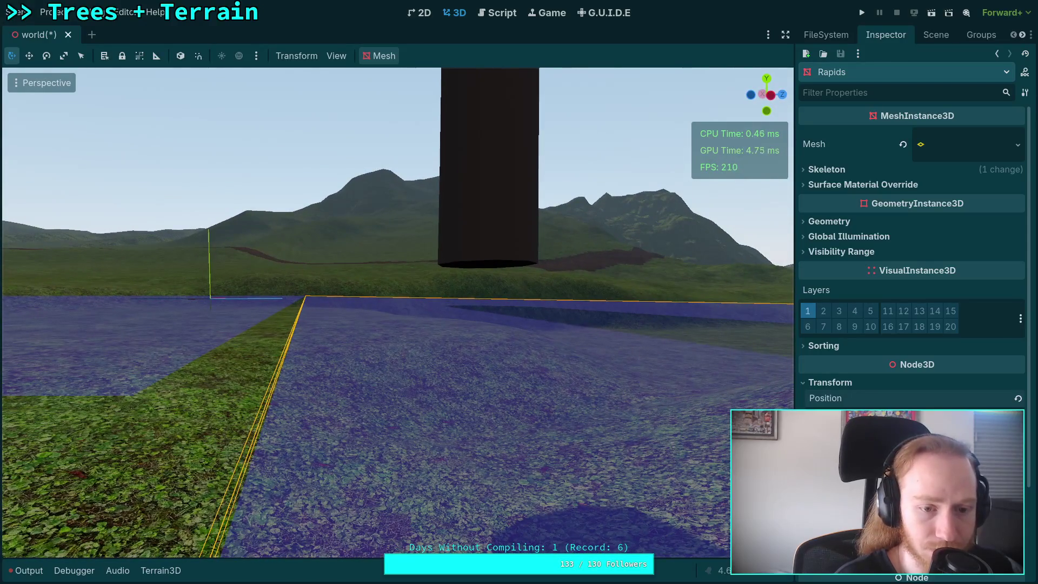
pyautogui.press('a')
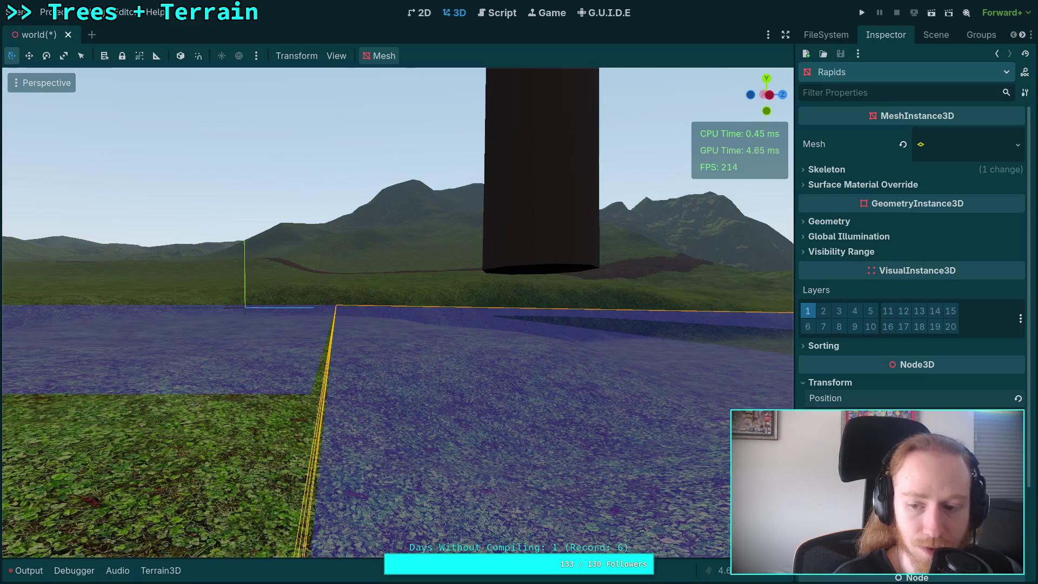
pyautogui.press('s')
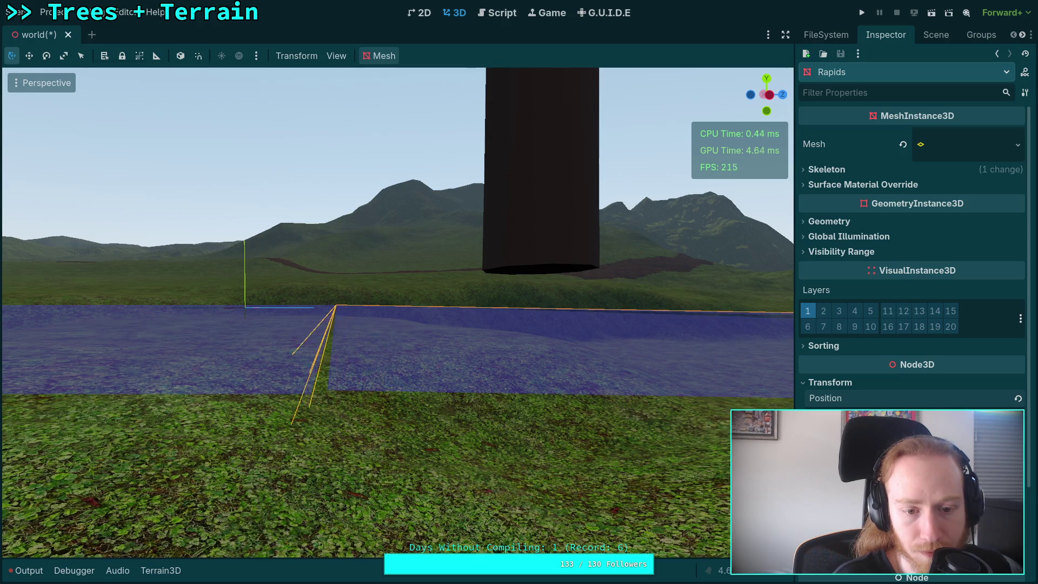
pyautogui.moveTo(609, 379); pyautogui.dragTo(411, 381)
pyautogui.scroll(-2, 410, 381)
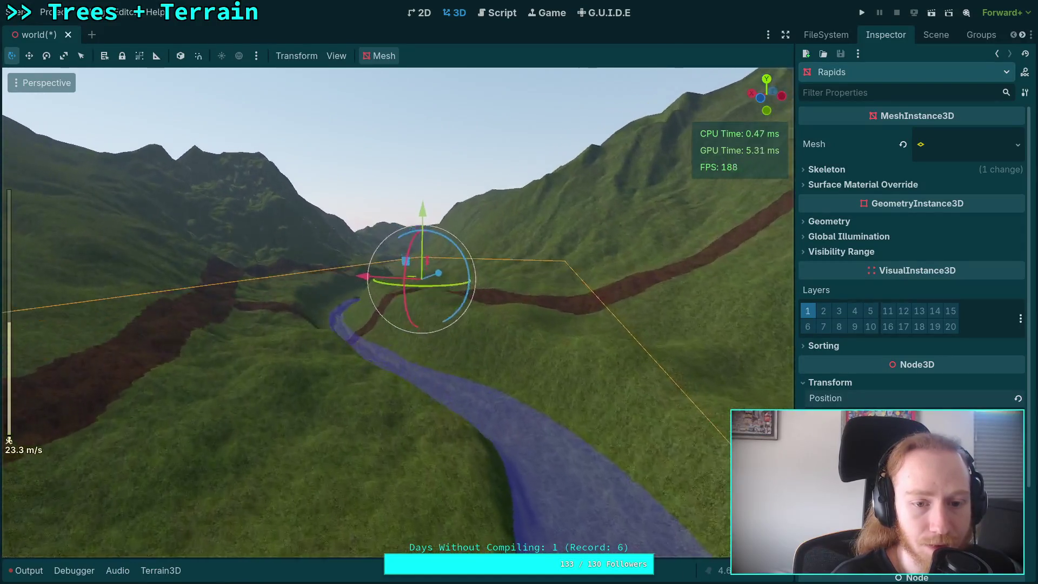
pyautogui.press('w')
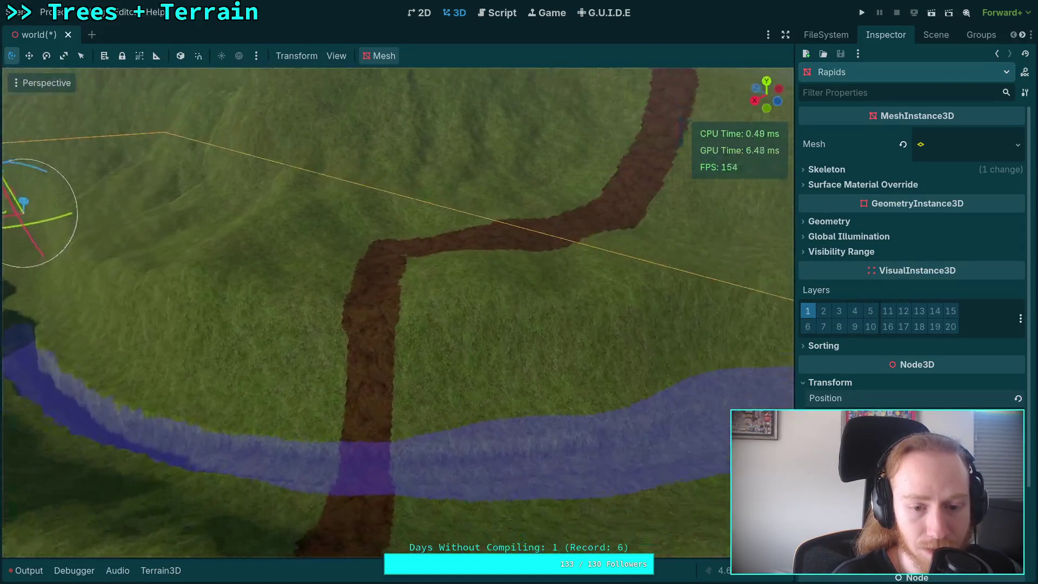
pyautogui.press('s')
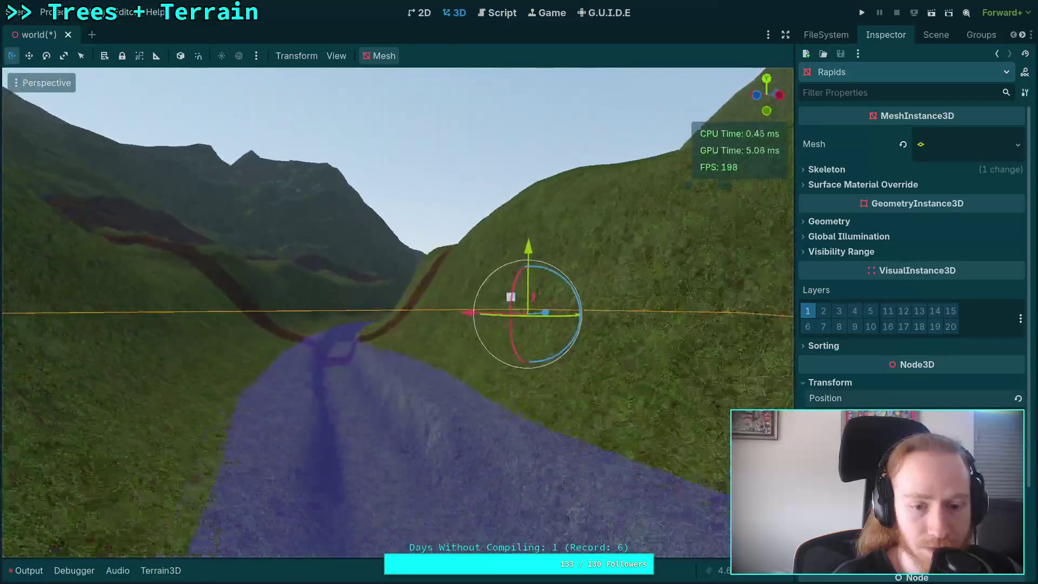
pyautogui.press('d')
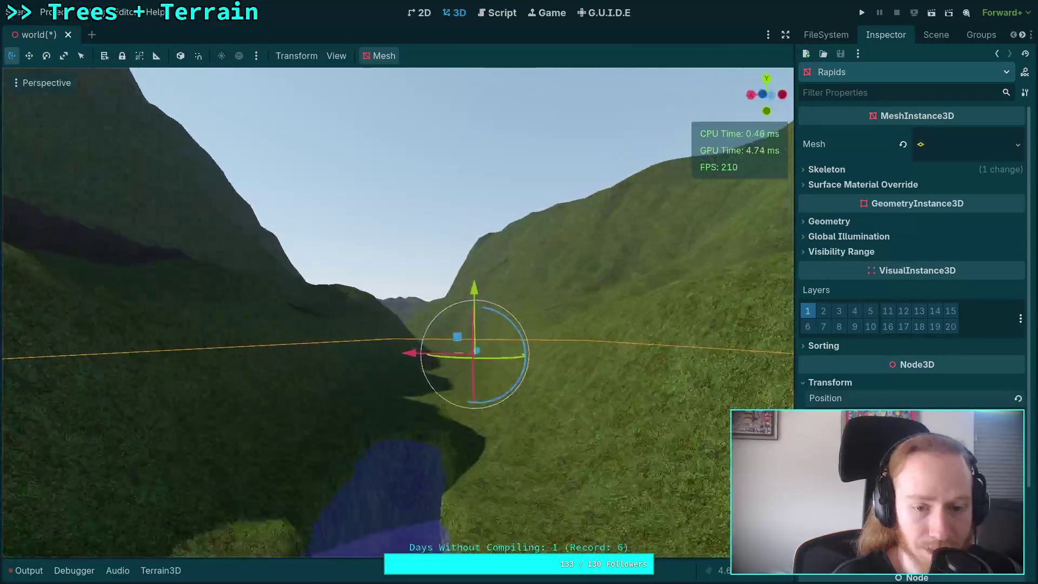
pyautogui.press('e')
pyautogui.press('s')
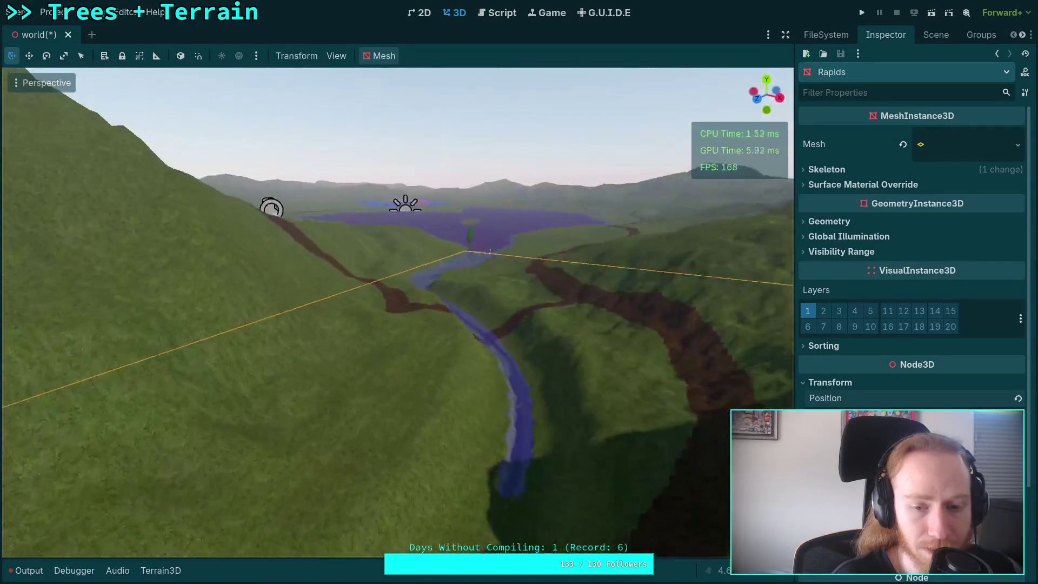
pyautogui.press('w')
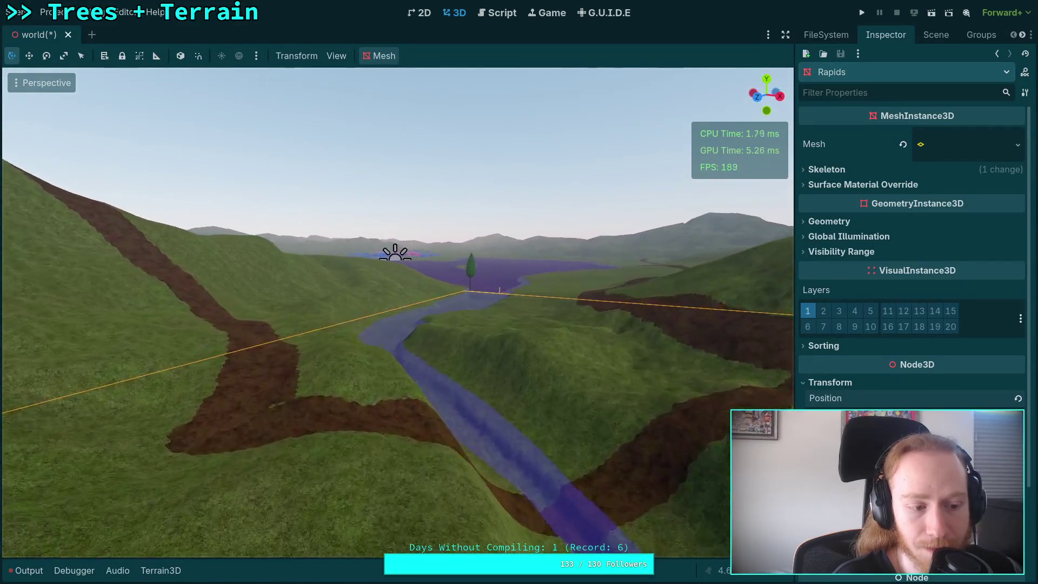
pyautogui.press('w')
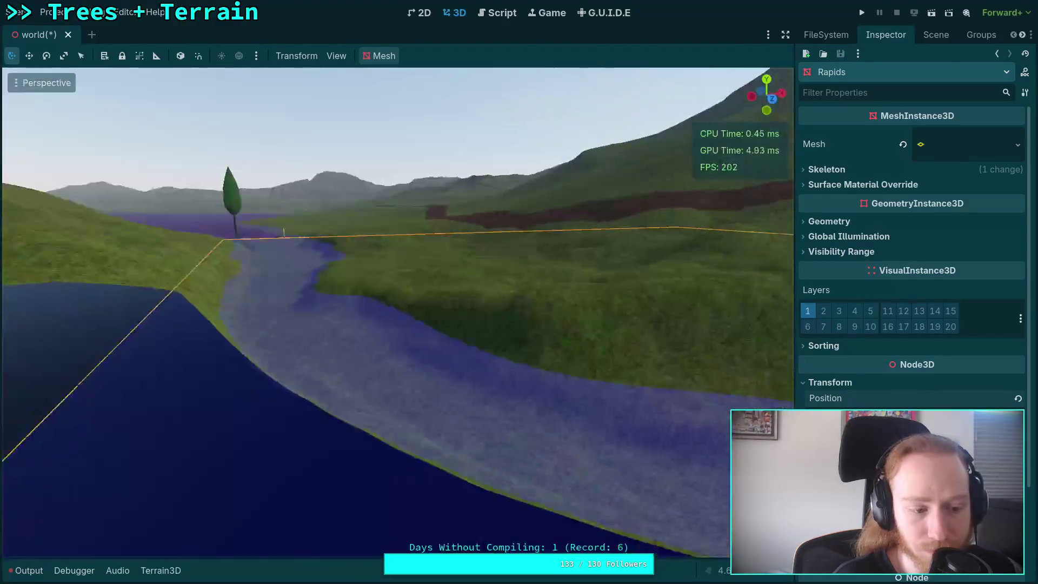
pyautogui.press('s')
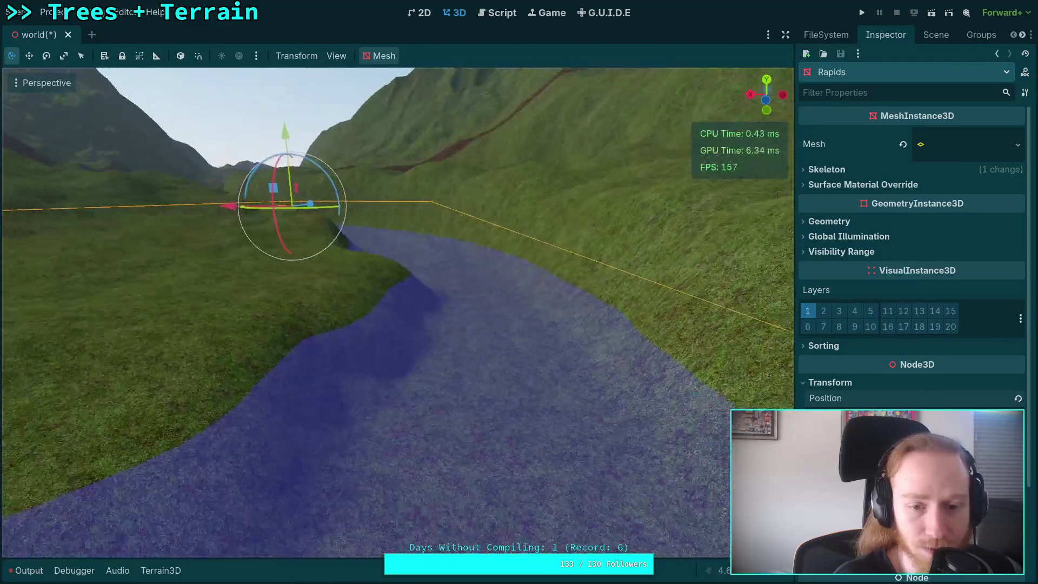
pyautogui.press('a')
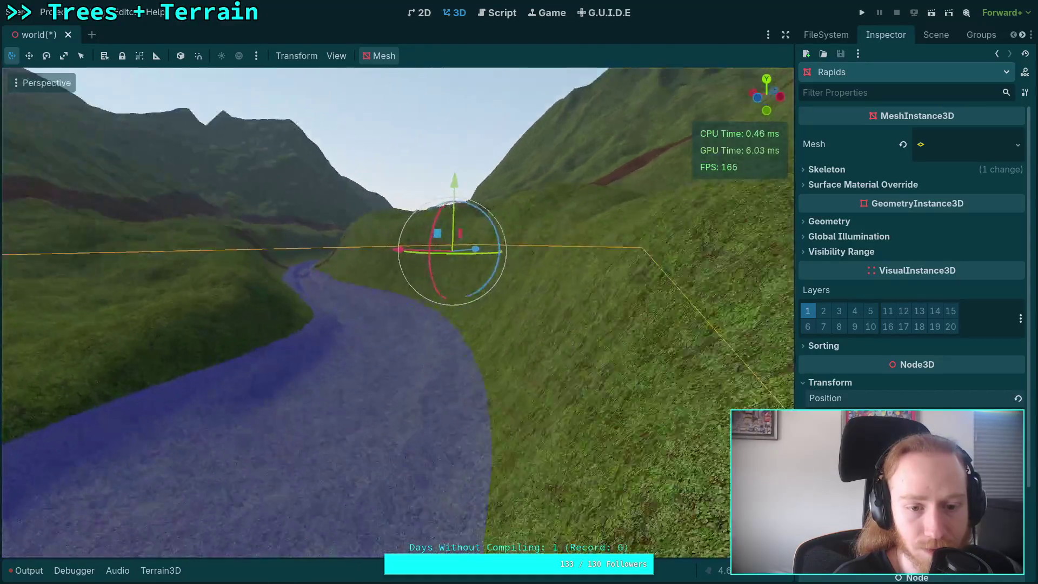
pyautogui.press('w')
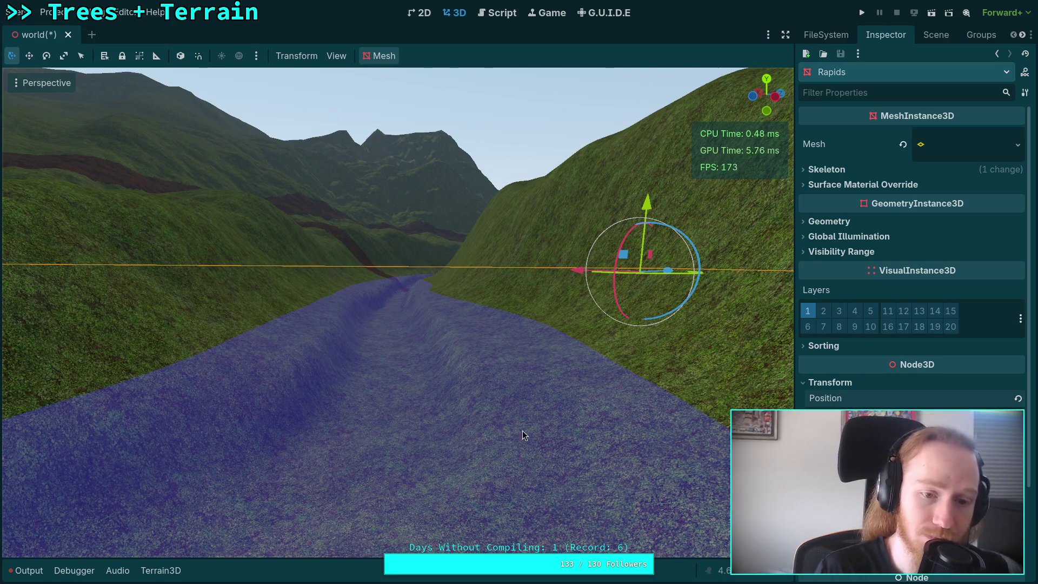
pyautogui.click(826, 34)
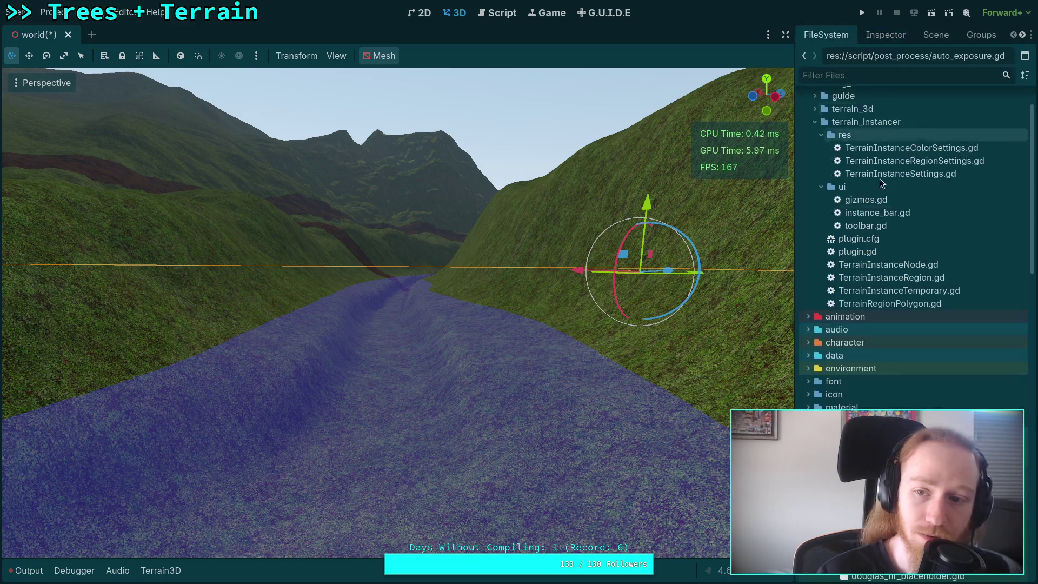
# Step: Select the Terrain3D node and save the world scene
pyautogui.scroll(2, 871, 128)
pyautogui.click(936, 35)
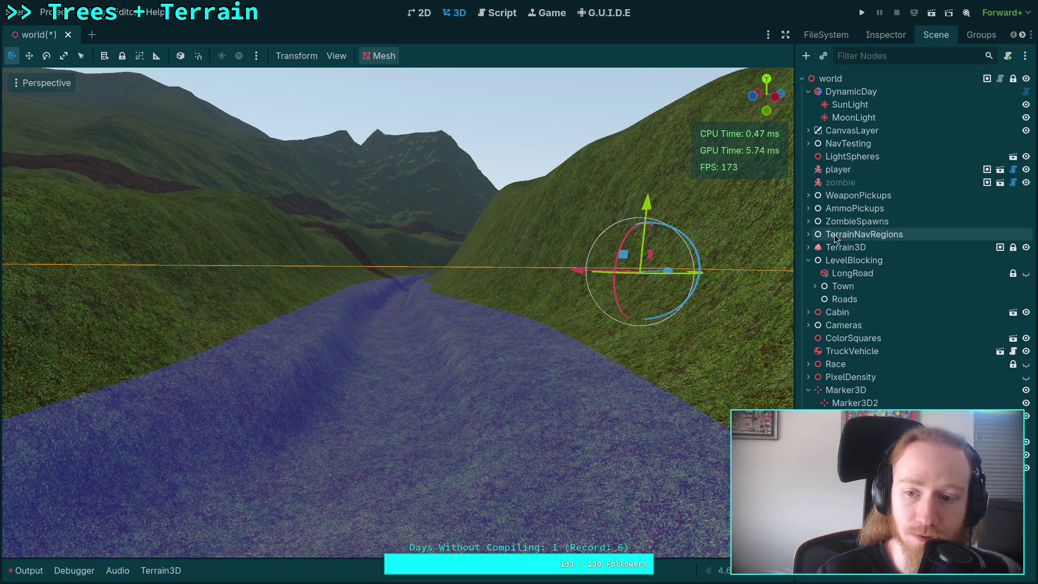
pyautogui.hotkey('ctrl', 's')
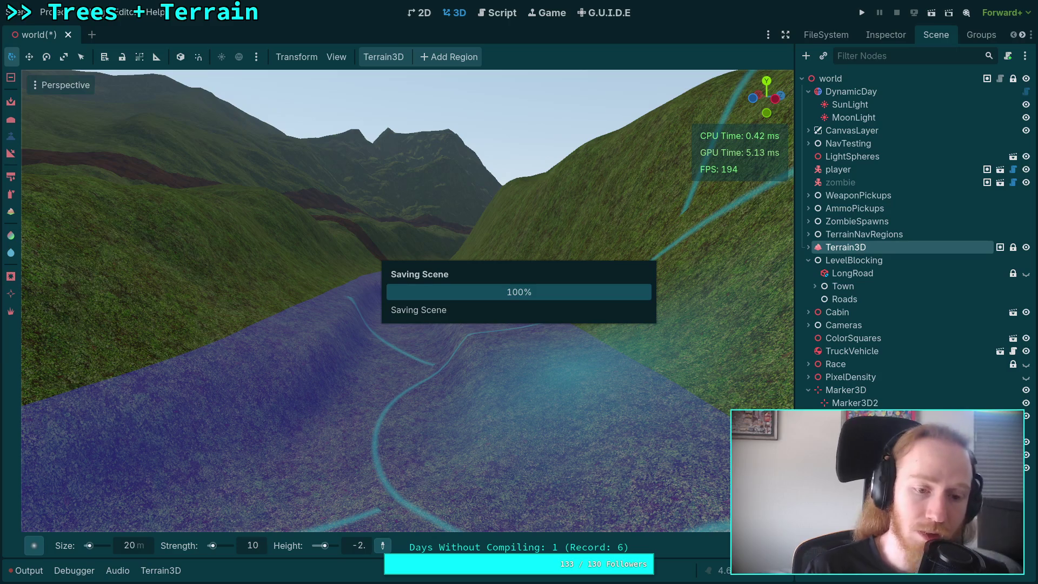
# Step: Fly along the valley, set the Height brush to -3.8, and lower the riverbed
pyautogui.scroll(5, 357, 460)
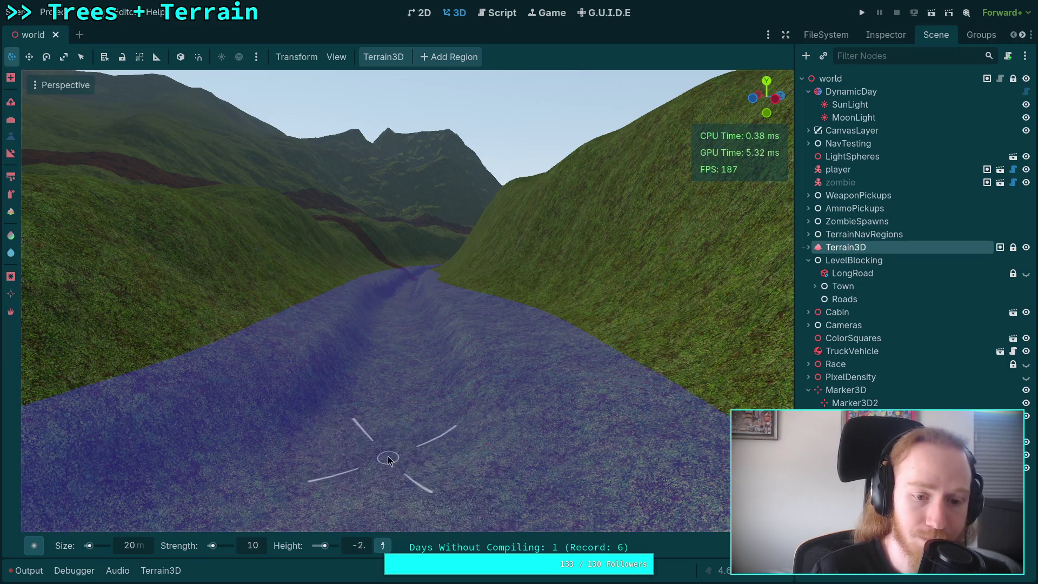
pyautogui.rightClick(407, 426)
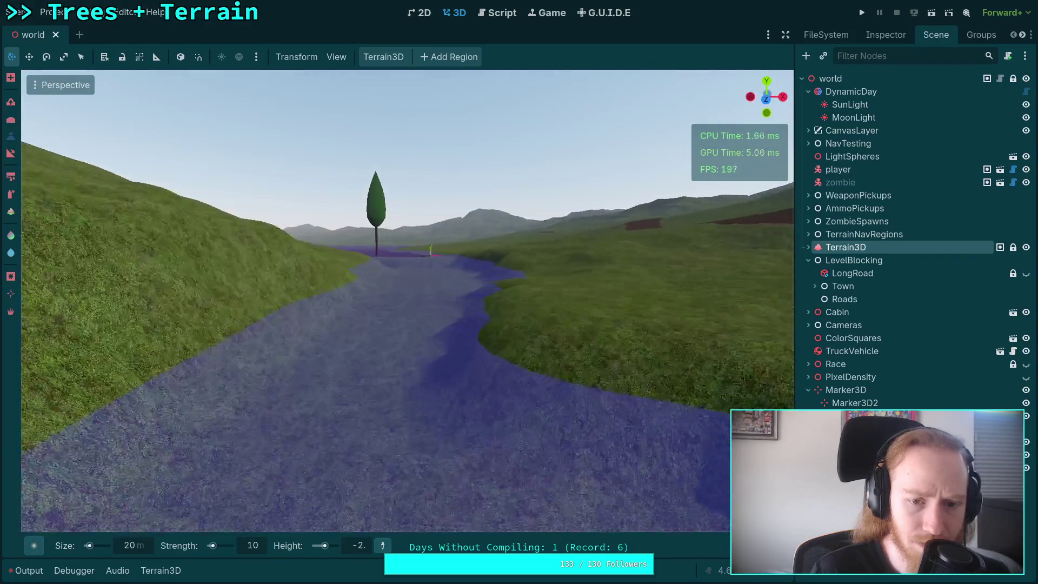
pyautogui.press('w')
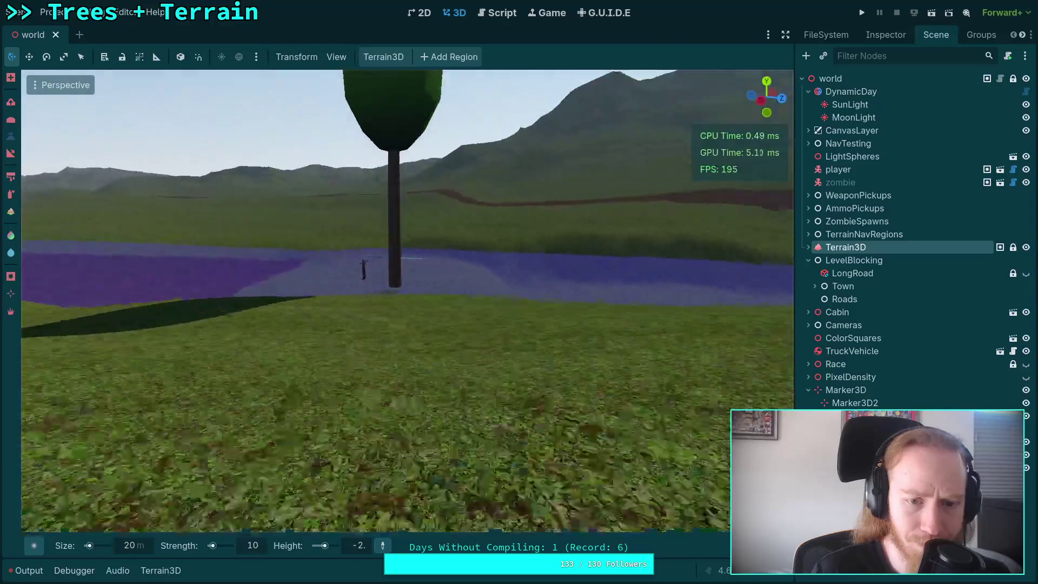
pyautogui.press('w')
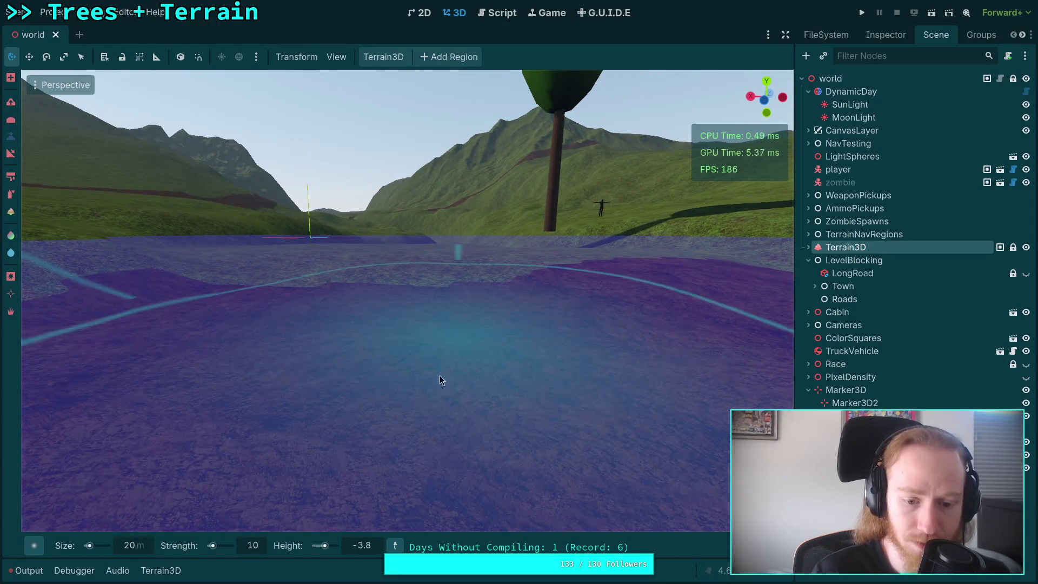
pyautogui.moveTo(374, 545)
pyautogui.mouseDown()
pyautogui.moveTo(356, 545)
pyautogui.moveTo(375, 545)
pyautogui.mouseUp()
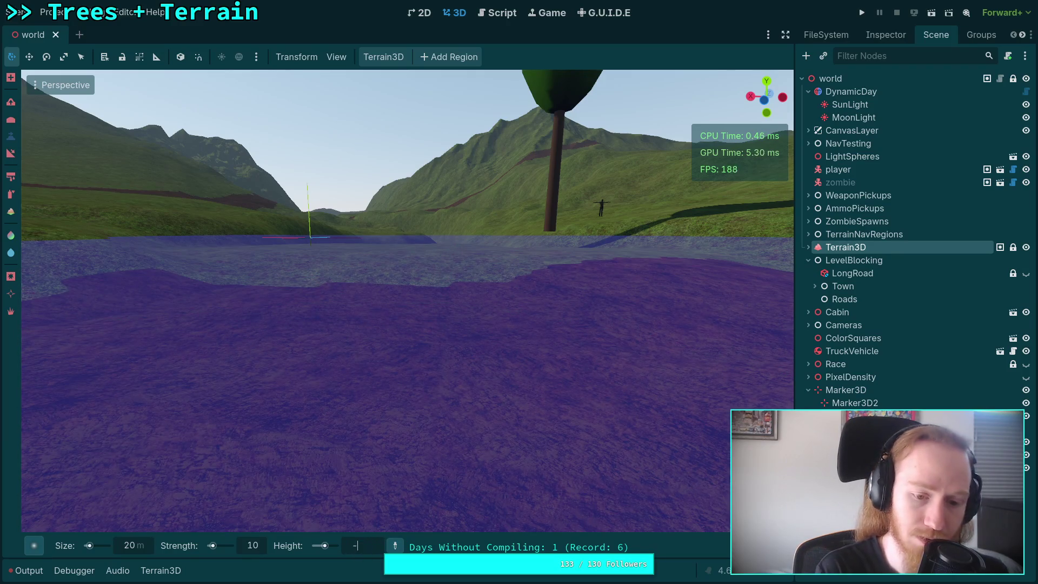
pyautogui.press('e')
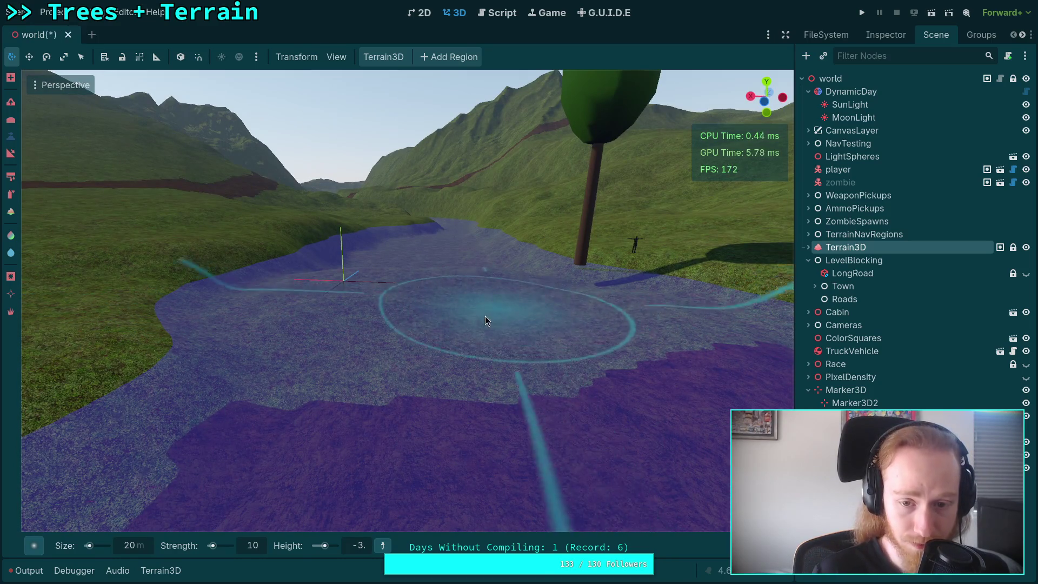
pyautogui.scroll(3, 487, 319)
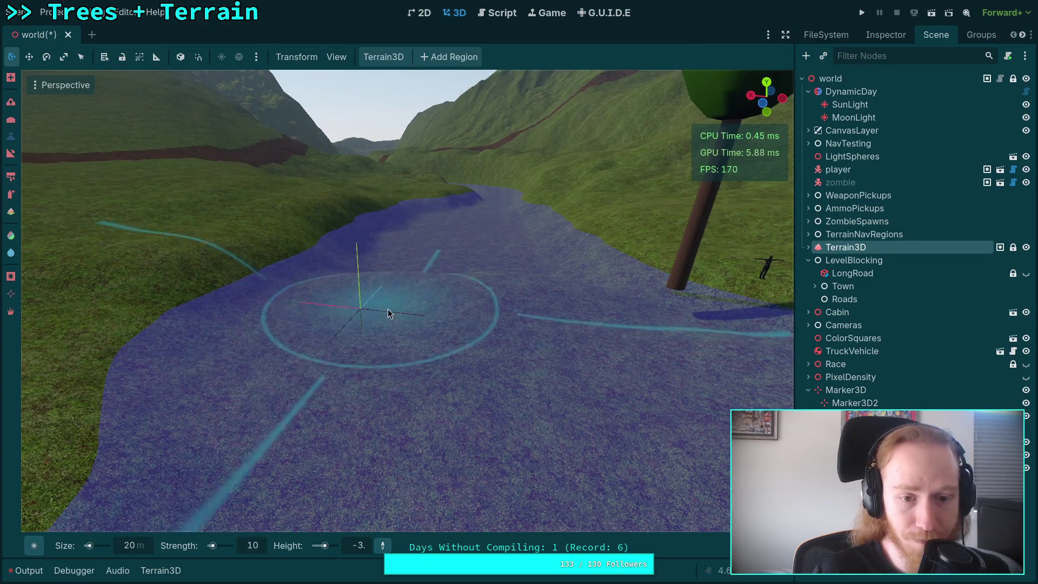
pyautogui.scroll(-5, 570, 316)
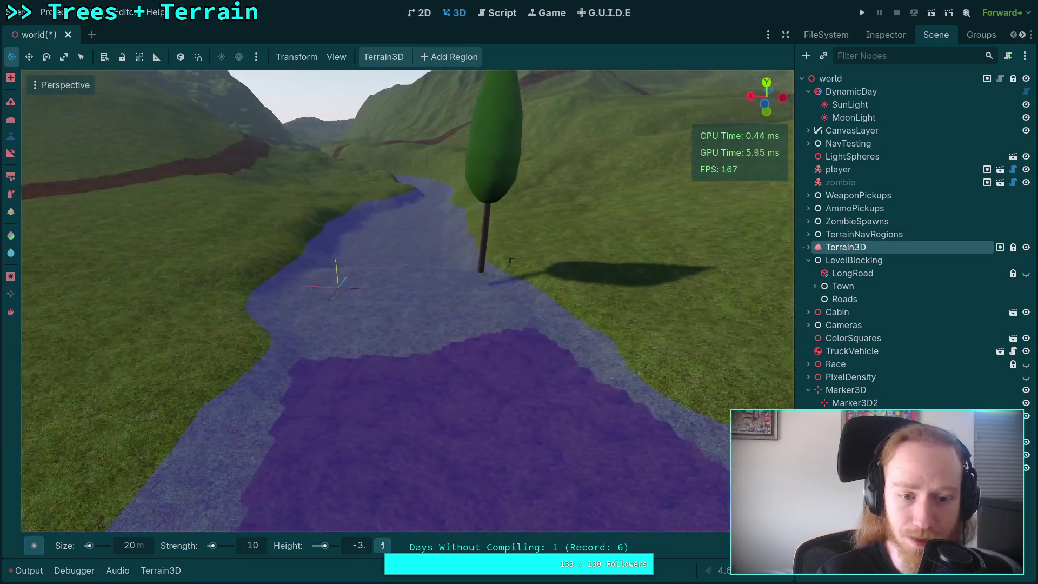
pyautogui.moveTo(405, 297)
pyautogui.mouseDown()
pyautogui.moveTo(433, 141)
pyautogui.moveTo(401, 522)
pyautogui.mouseUp()
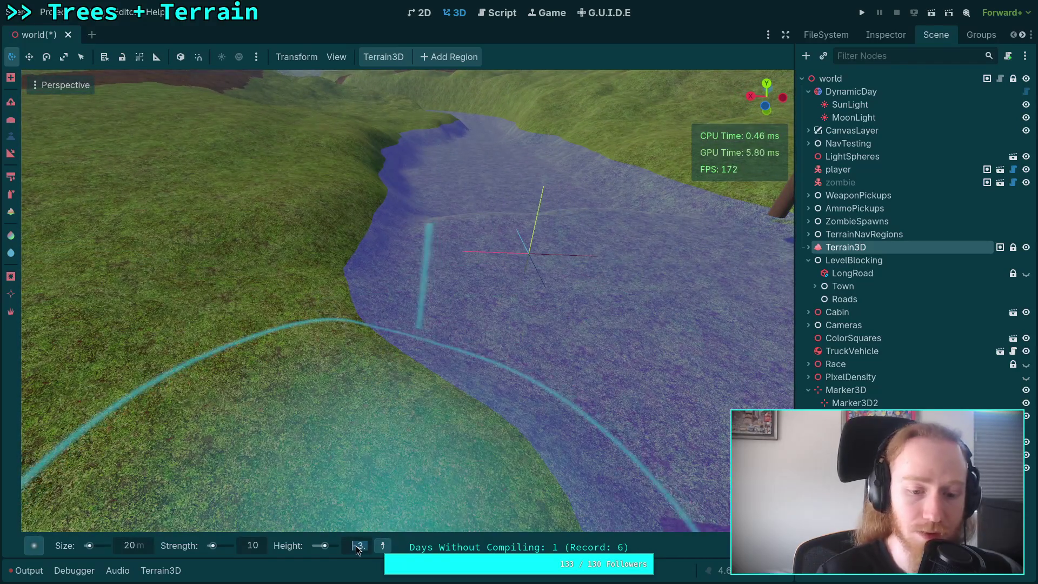
# Step: Flatten the grassy banks beside the river to a target height of 2
pyautogui.click(356, 546)
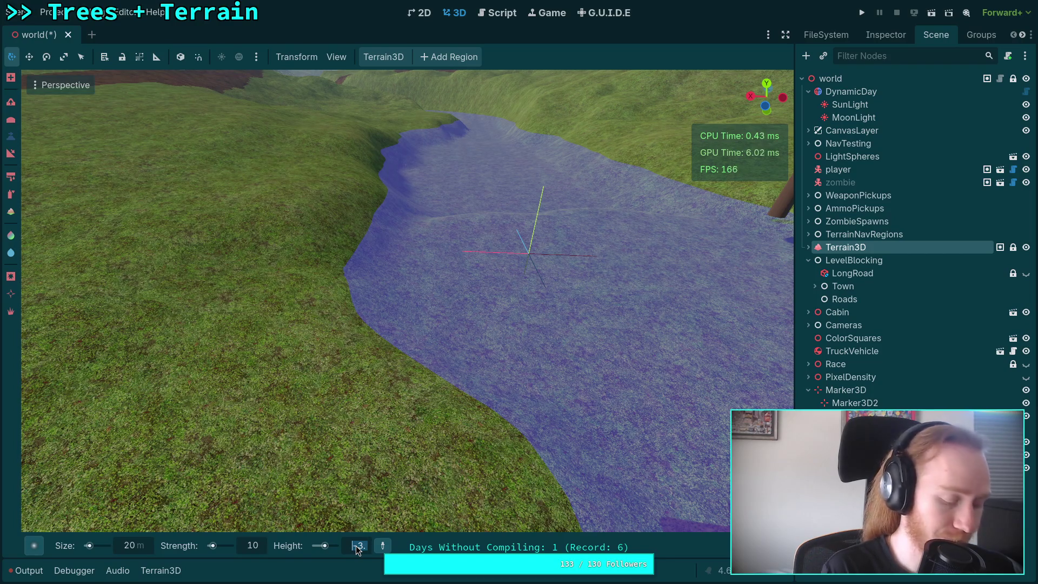
pyautogui.write('2.2')
pyautogui.press('Return')
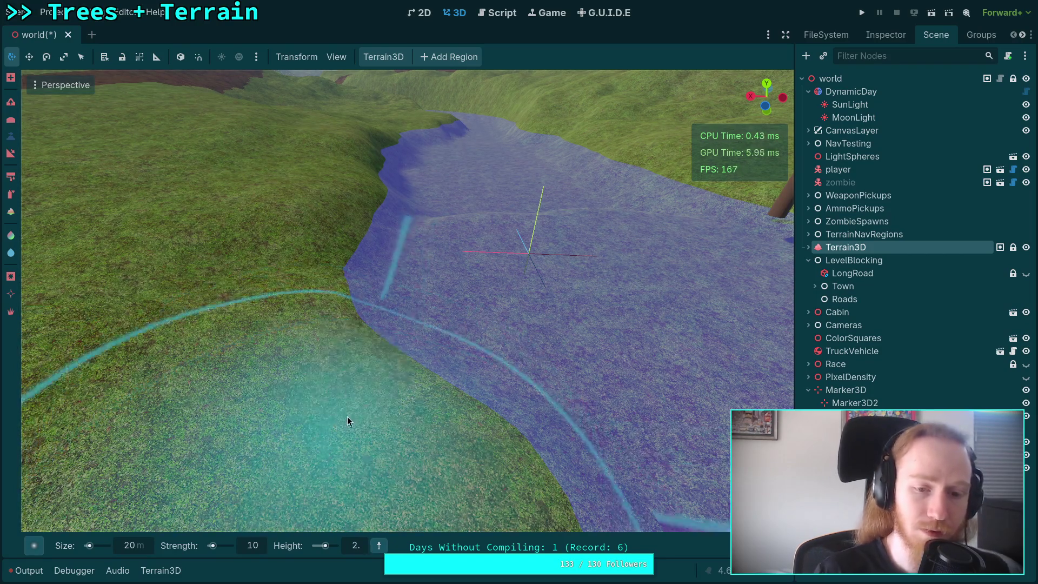
pyautogui.moveTo(355, 328)
pyautogui.mouseDown()
pyautogui.moveTo(387, 265)
pyautogui.moveTo(348, 277)
pyautogui.mouseUp()
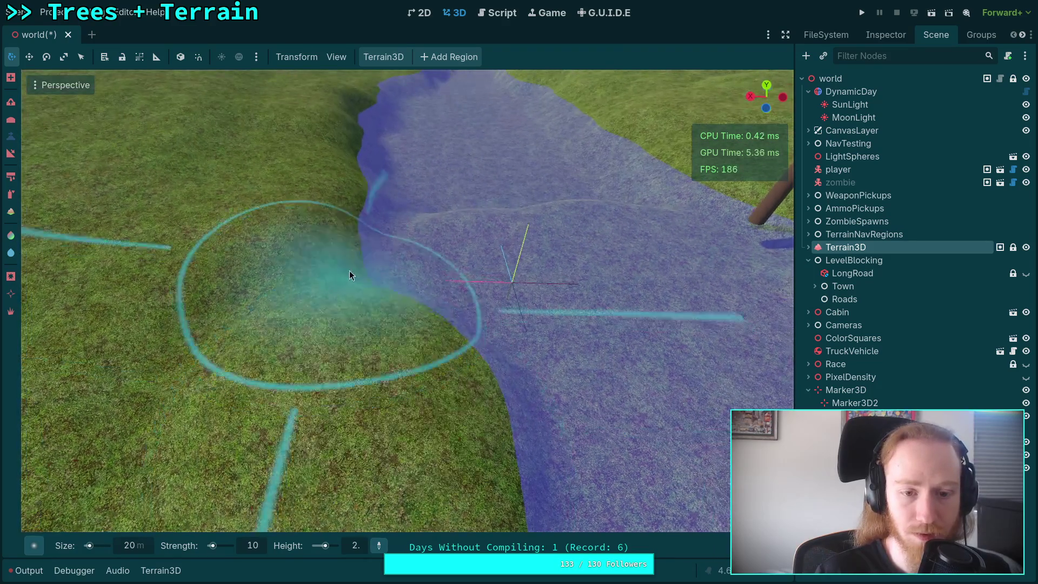
pyautogui.moveTo(380, 241)
pyautogui.mouseDown()
pyautogui.moveTo(324, 254)
pyautogui.moveTo(371, 302)
pyautogui.moveTo(375, 226)
pyautogui.moveTo(378, 379)
pyautogui.moveTo(414, 299)
pyautogui.moveTo(408, 280)
pyautogui.moveTo(411, 449)
pyautogui.moveTo(382, 253)
pyautogui.moveTo(416, 449)
pyautogui.moveTo(395, 299)
pyautogui.moveTo(404, 283)
pyautogui.moveTo(337, 472)
pyautogui.mouseUp()
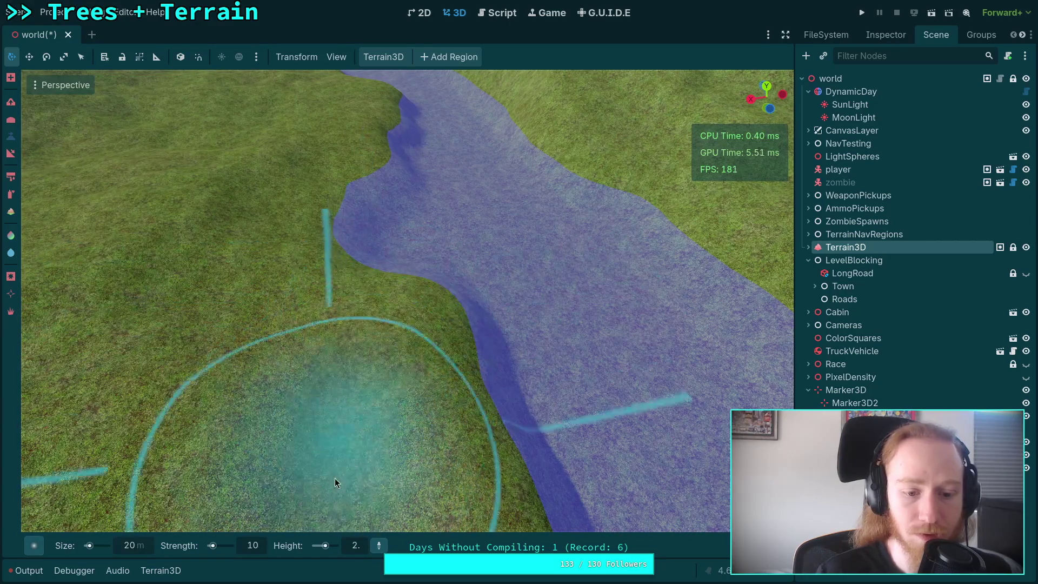
# Step: Orbit the view over the river until the brown path is centred
pyautogui.scroll(-1, 355, 540)
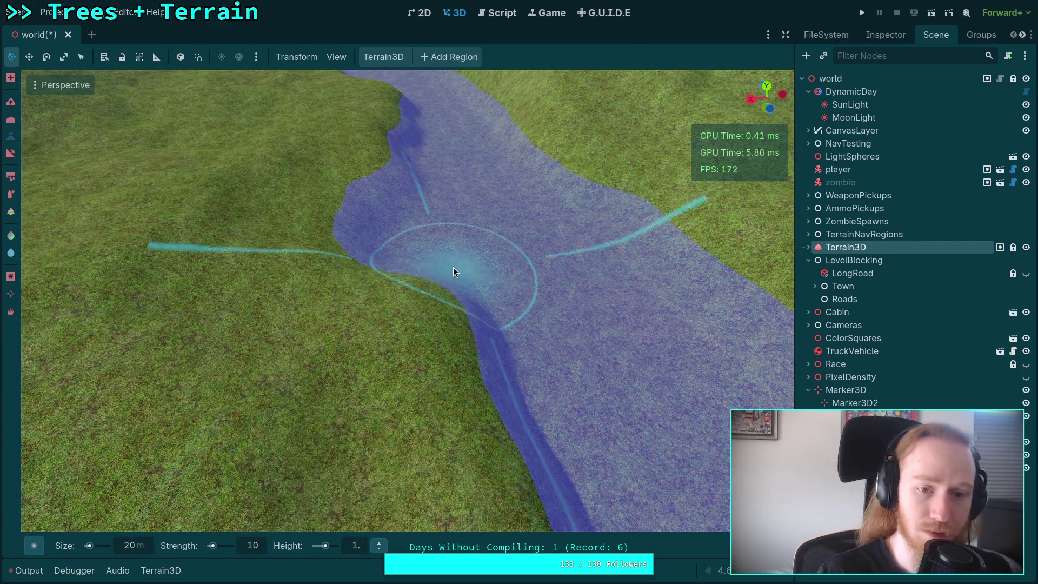
pyautogui.scroll(3, 386, 173)
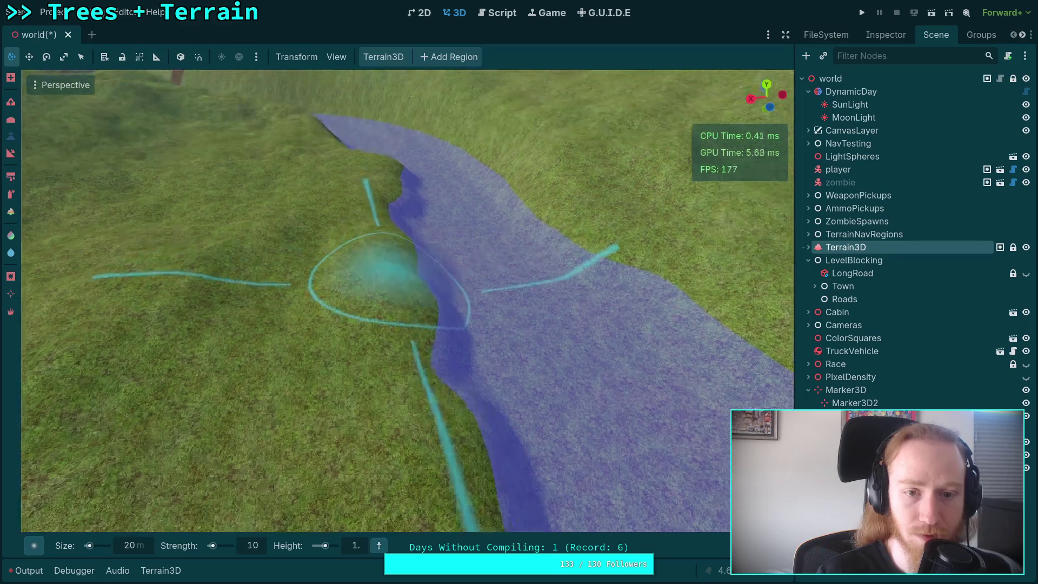
pyautogui.moveTo(385, 267)
pyautogui.mouseDown()
pyautogui.moveTo(403, 277)
pyautogui.moveTo(417, 242)
pyautogui.moveTo(417, 282)
pyautogui.moveTo(494, 243)
pyautogui.mouseUp()
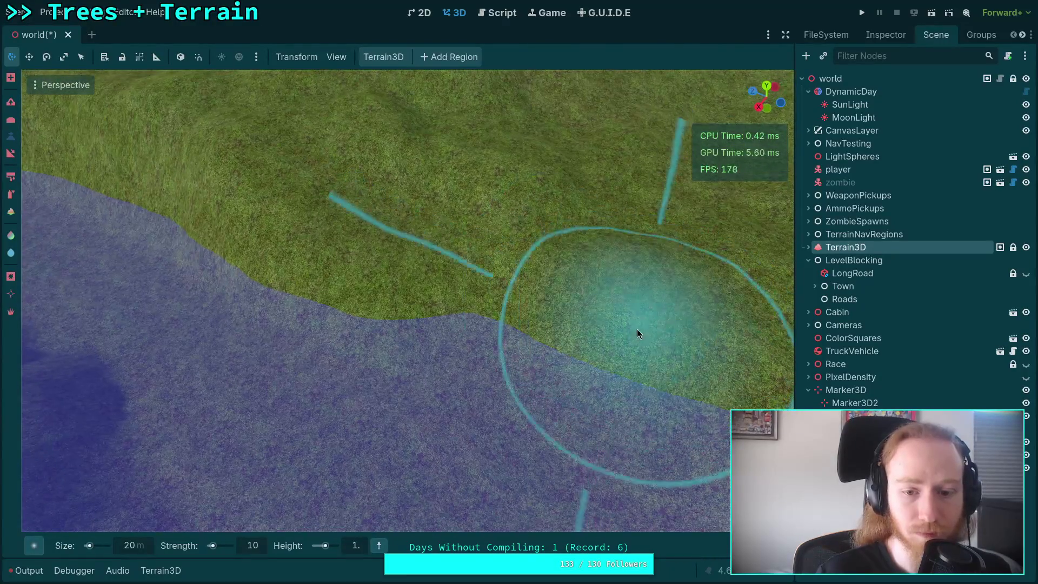
pyautogui.moveTo(315, 293)
pyautogui.mouseDown()
pyautogui.moveTo(413, 283)
pyautogui.moveTo(300, 247)
pyautogui.mouseUp()
pyautogui.moveTo(222, 258)
pyautogui.mouseDown()
pyautogui.moveTo(471, 243)
pyautogui.moveTo(316, 251)
pyautogui.mouseUp()
pyautogui.moveTo(242, 272)
pyautogui.mouseDown()
pyautogui.moveTo(498, 231)
pyautogui.moveTo(550, 297)
pyautogui.moveTo(592, 321)
pyautogui.mouseUp()
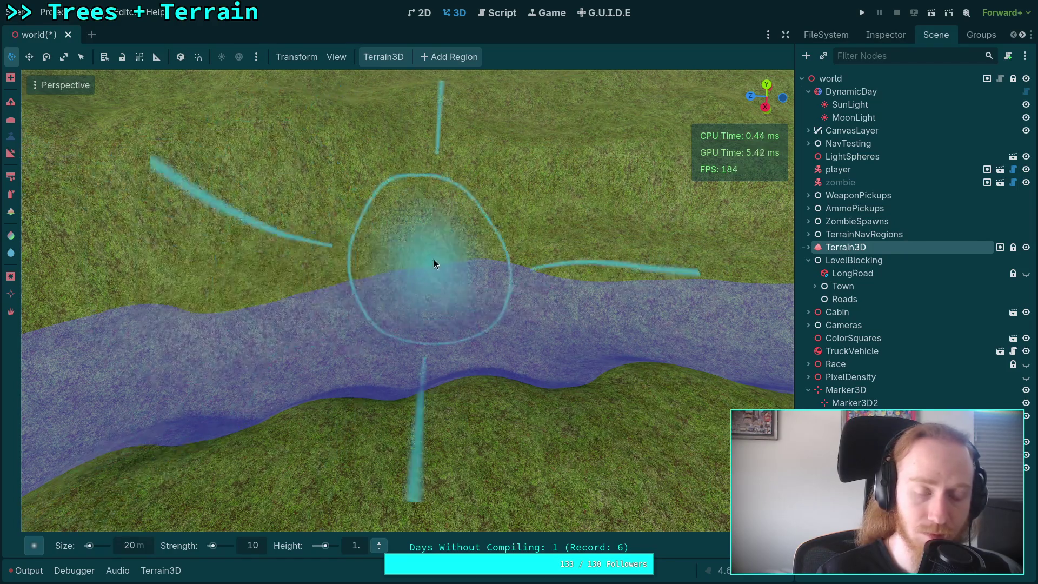
pyautogui.moveTo(433, 264); pyautogui.dragTo(424, 263)
pyautogui.moveTo(267, 292)
pyautogui.mouseDown()
pyautogui.moveTo(605, 232)
pyautogui.moveTo(472, 263)
pyautogui.moveTo(707, 232)
pyautogui.moveTo(459, 271)
pyautogui.moveTo(304, 266)
pyautogui.moveTo(422, 267)
pyautogui.mouseUp()
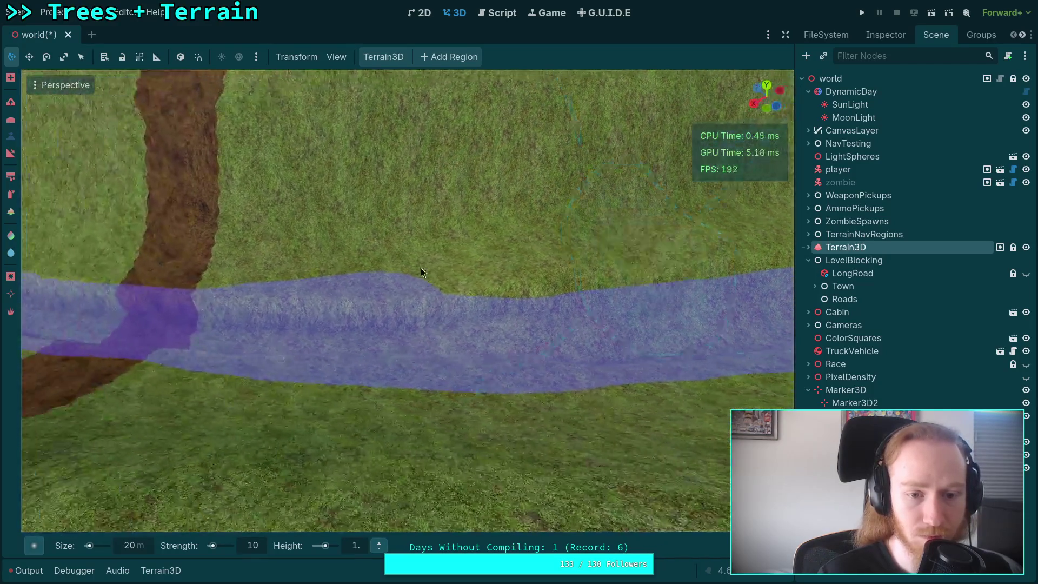
pyautogui.moveTo(257, 269)
pyautogui.mouseDown()
pyautogui.moveTo(363, 266)
pyautogui.moveTo(346, 271)
pyautogui.moveTo(356, 219)
pyautogui.moveTo(429, 219)
pyautogui.moveTo(405, 224)
pyautogui.moveTo(348, 541)
pyautogui.mouseUp()
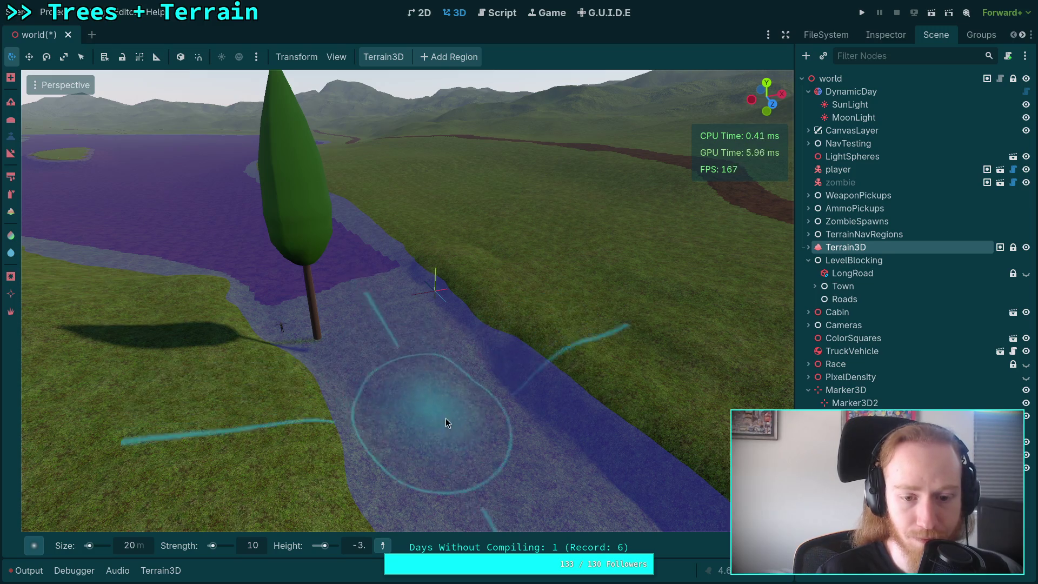
# Step: Orbit the view to look straight down the river from above
pyautogui.moveTo(518, 405); pyautogui.dragTo(449, 475)
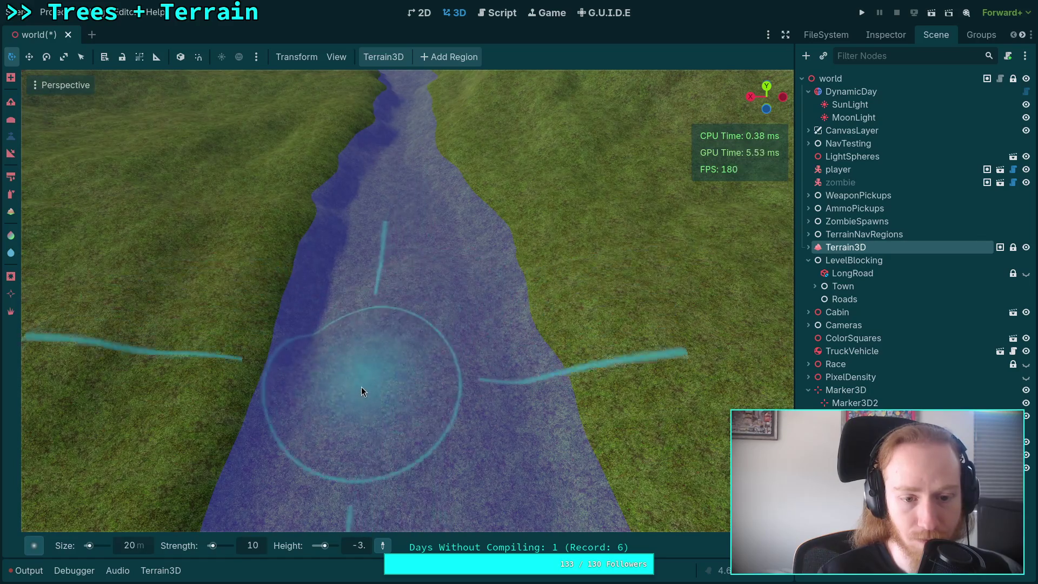
pyautogui.moveTo(447, 261); pyautogui.dragTo(364, 329)
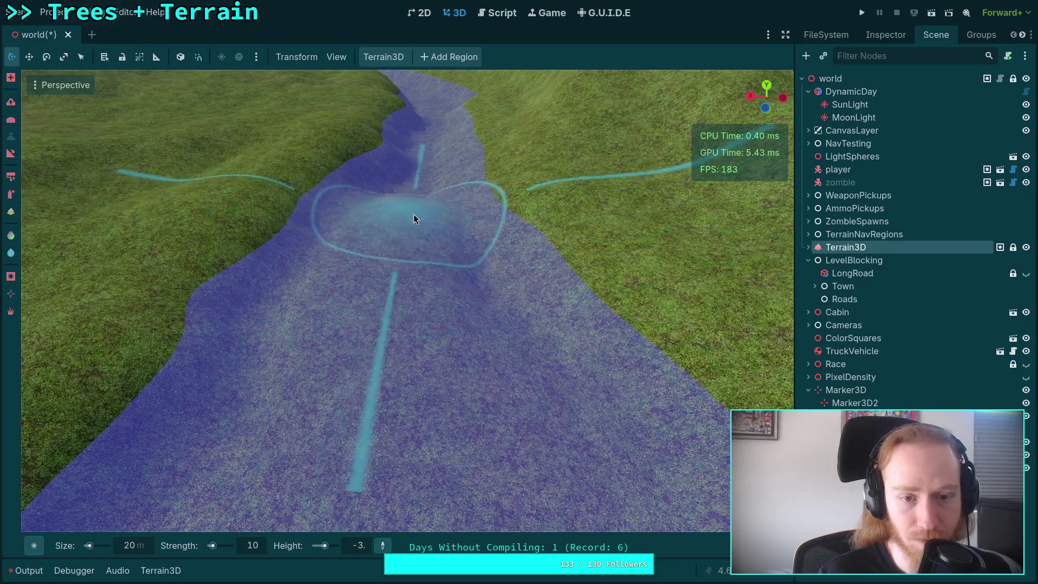
pyautogui.moveTo(448, 281); pyautogui.dragTo(424, 271)
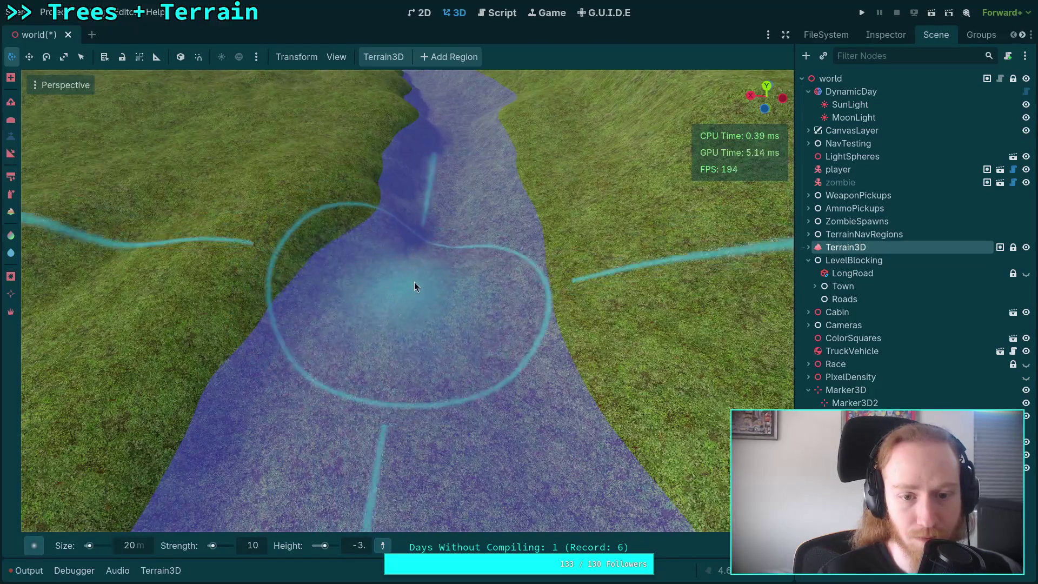
pyautogui.moveTo(448, 204)
pyautogui.mouseDown()
pyautogui.moveTo(422, 241)
pyautogui.moveTo(438, 213)
pyautogui.moveTo(424, 276)
pyautogui.moveTo(428, 204)
pyautogui.moveTo(413, 199)
pyautogui.moveTo(404, 222)
pyautogui.moveTo(380, 377)
pyautogui.mouseUp()
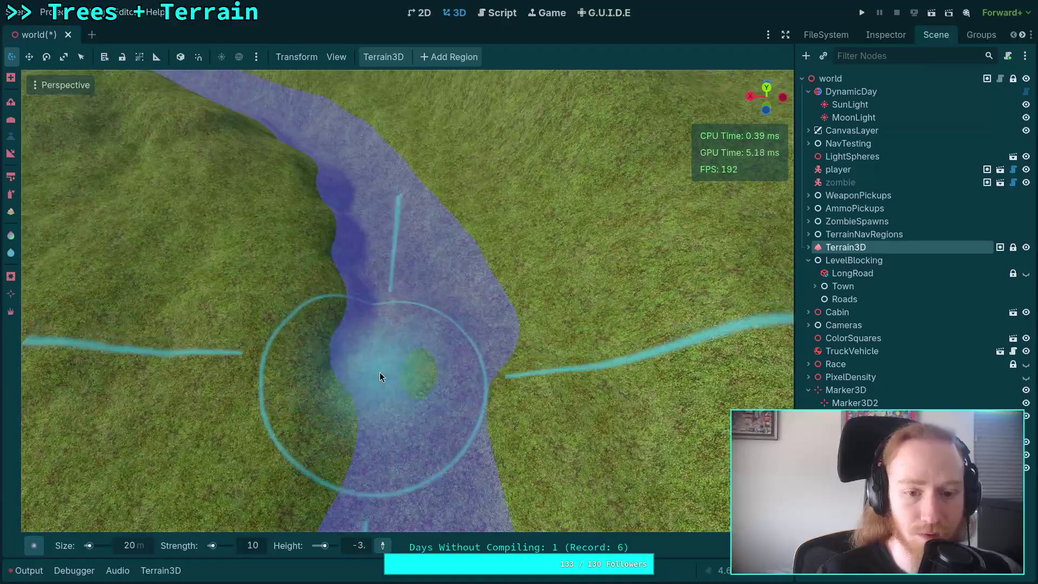
pyautogui.moveTo(417, 271); pyautogui.dragTo(395, 508)
# Step: Lower the grassy gap in the riverbed to -4 and zoom in to inspect it
pyautogui.write('-')
pyautogui.moveTo(378, 329)
pyautogui.mouseDown()
pyautogui.moveTo(393, 326)
pyautogui.moveTo(400, 280)
pyautogui.mouseUp()
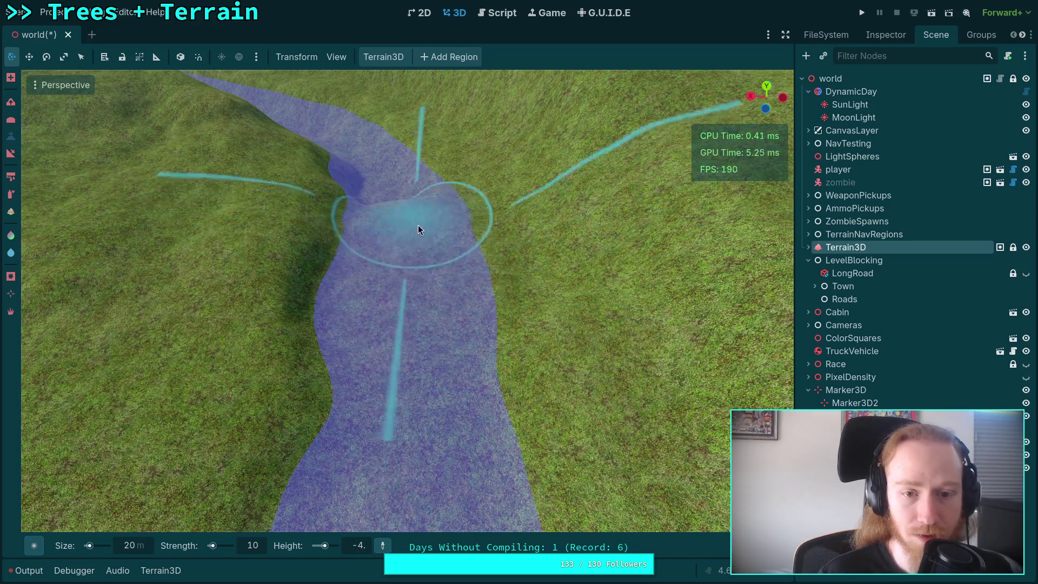
pyautogui.scroll(5, 416, 222)
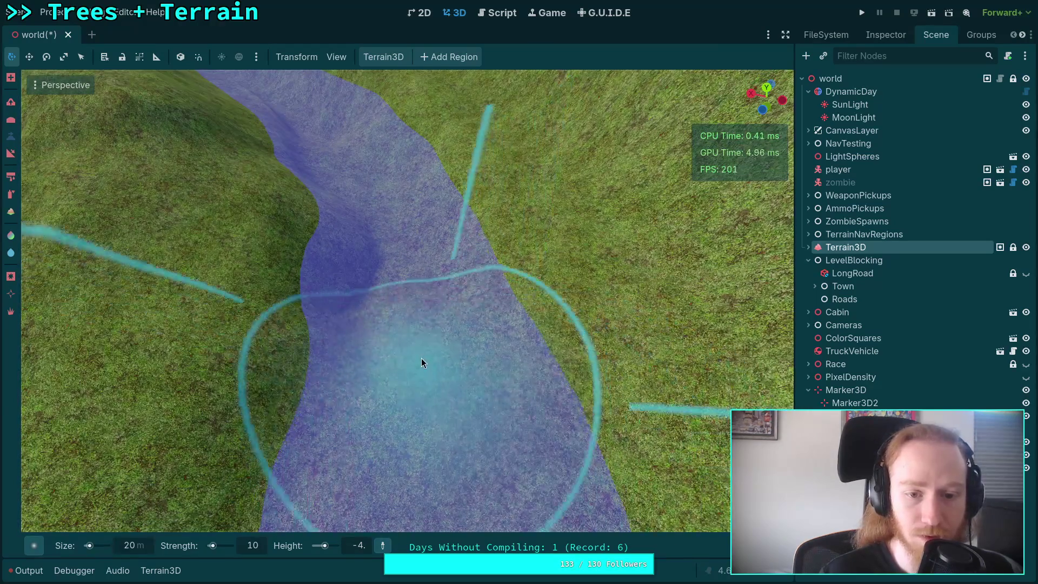
pyautogui.scroll(-3, 415, 303)
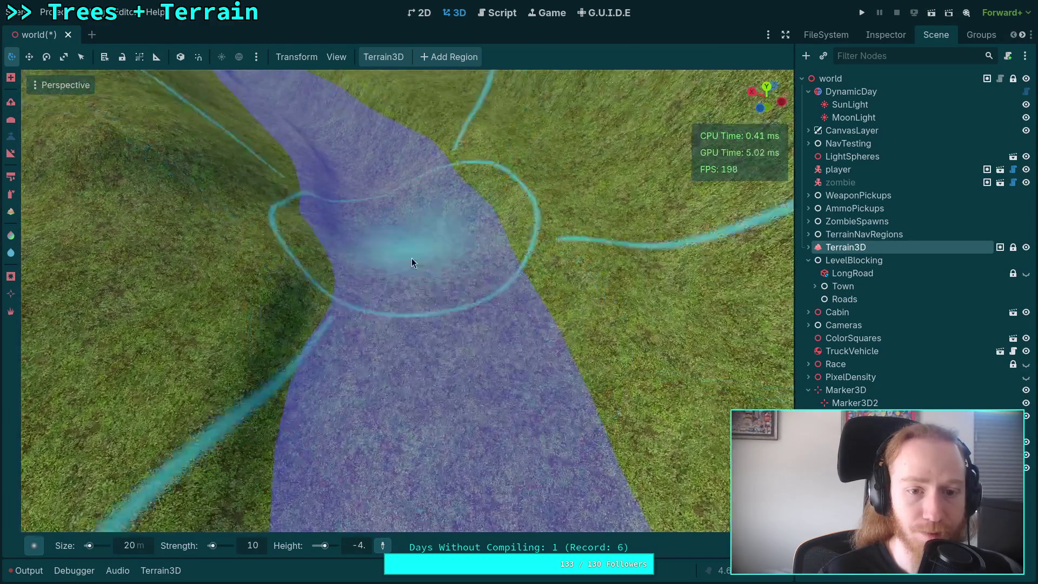
pyautogui.scroll(5, 364, 187)
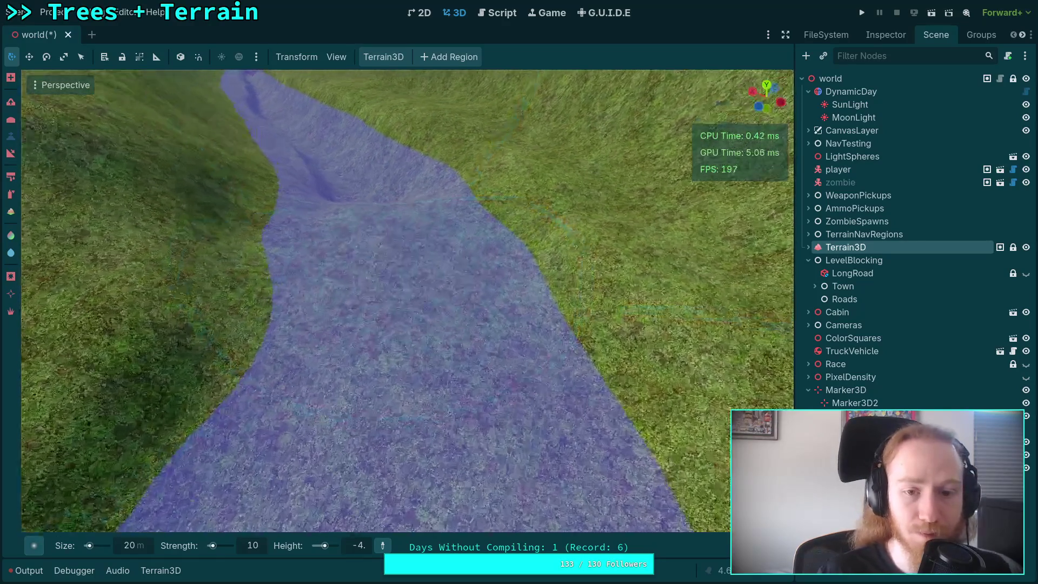
pyautogui.scroll(-4, 387, 259)
pyautogui.scroll(3, 362, 277)
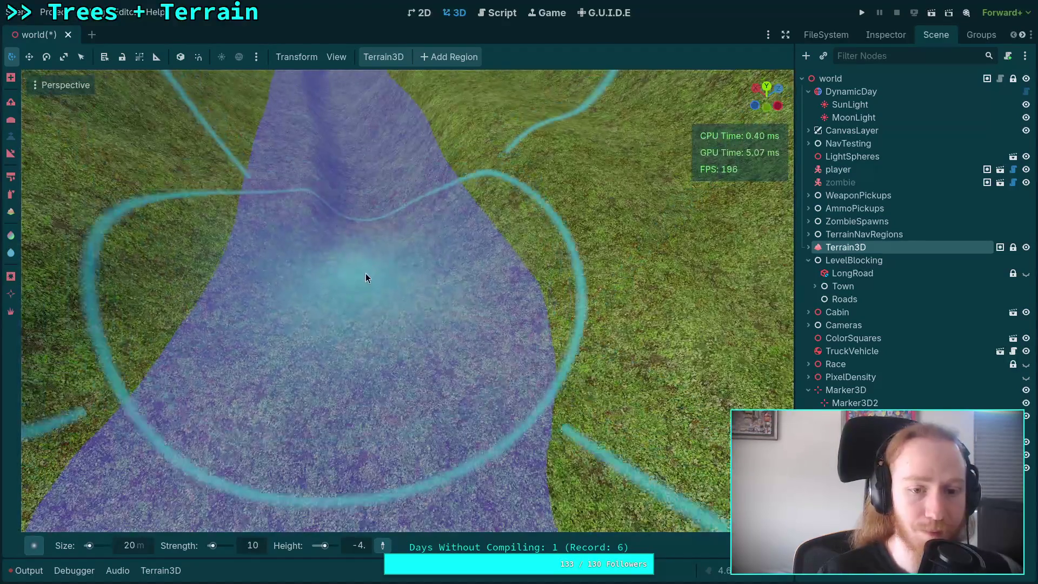
pyautogui.scroll(-2, 364, 197)
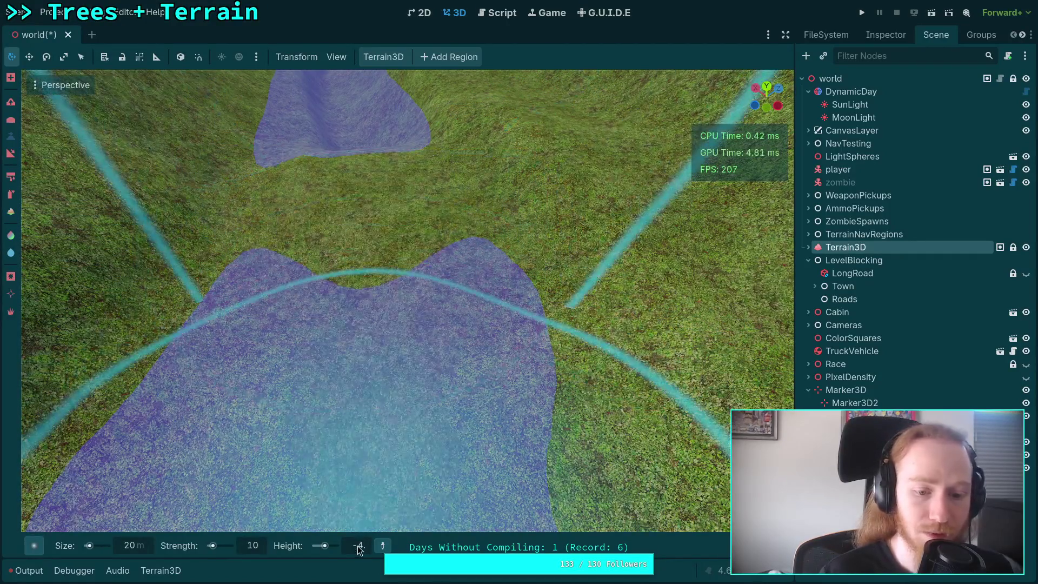
# Step: Carve the mid-river hump down to -5, then fly back along the river
pyautogui.click(360, 546)
pyautogui.write('5')
pyautogui.moveTo(357, 322); pyautogui.dragTo(357, 193)
pyautogui.scroll(3, 359, 204)
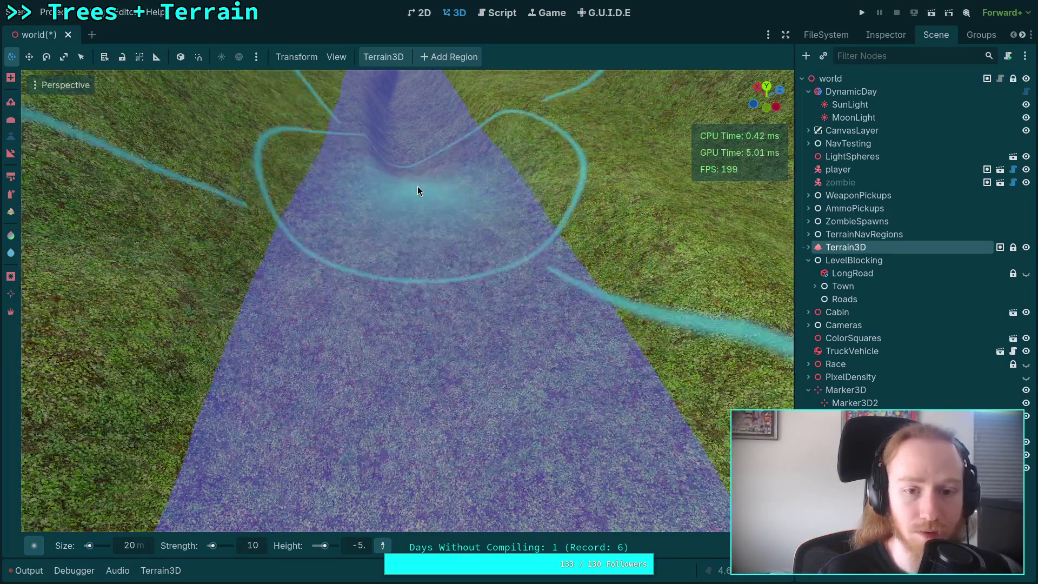
pyautogui.rightClick(417, 187)
pyautogui.scroll(2, 418, 187)
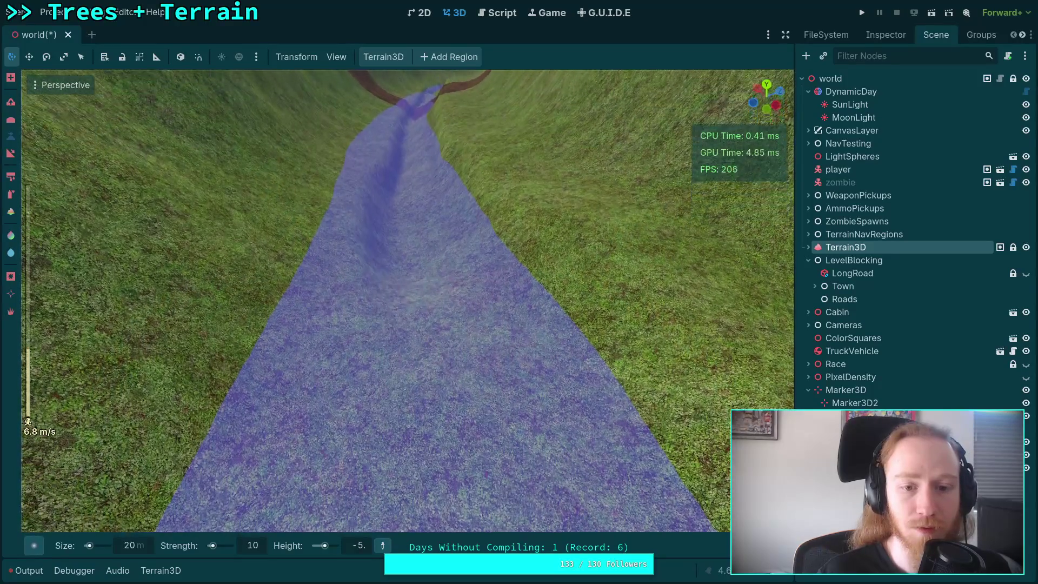
pyautogui.scroll(2, 394, 257)
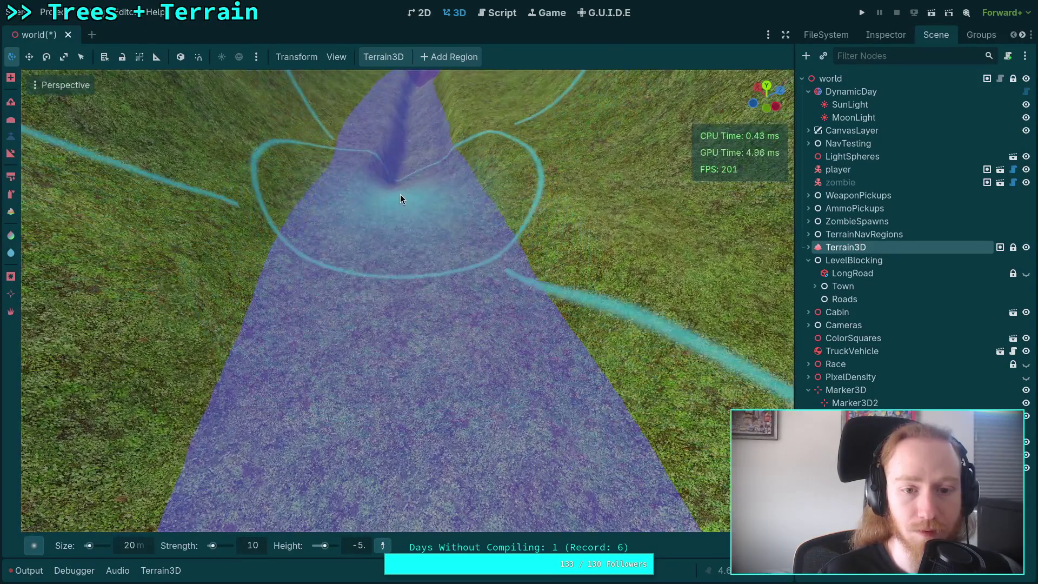
pyautogui.rightClick(400, 193)
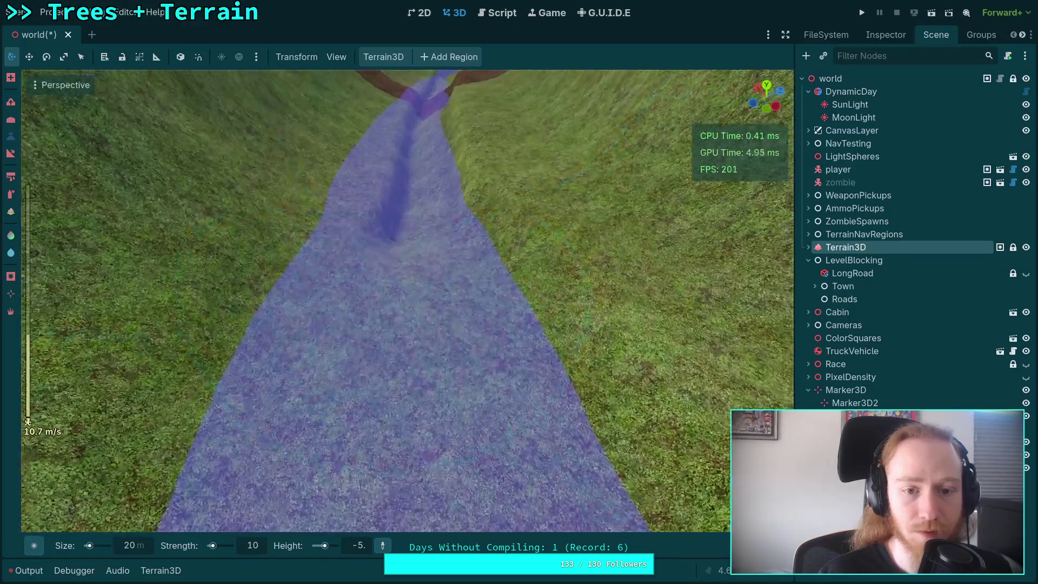
pyautogui.scroll(8, 400, 194)
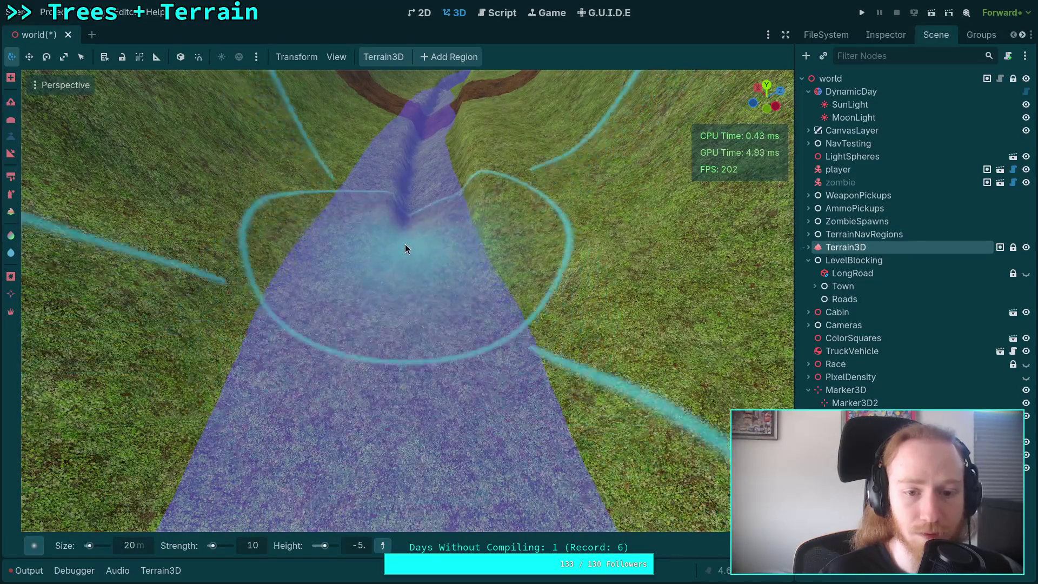
pyautogui.rightClick(405, 246)
pyautogui.scroll(-3, 427, 303)
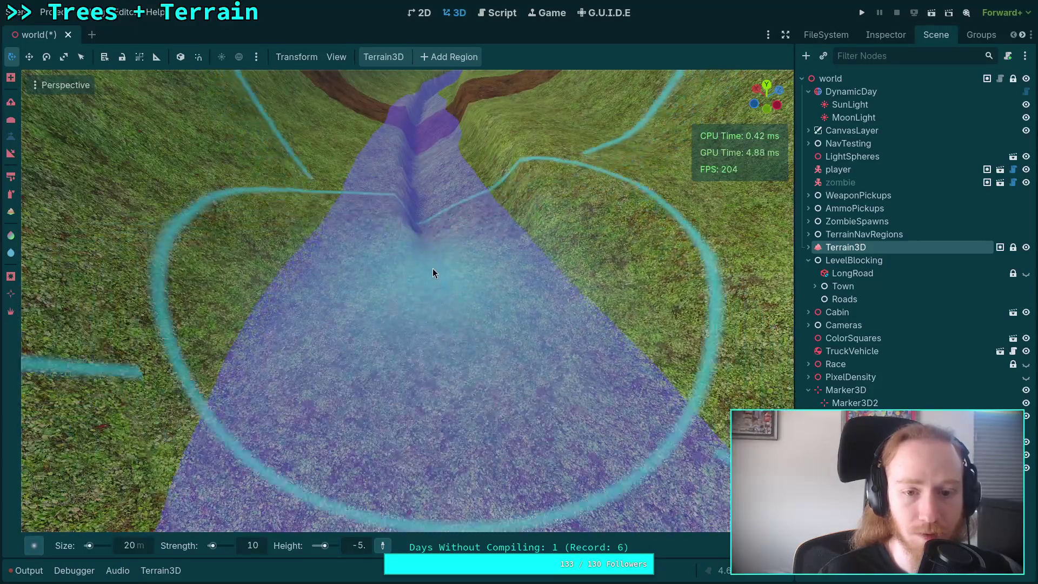
pyautogui.rightClick(432, 212)
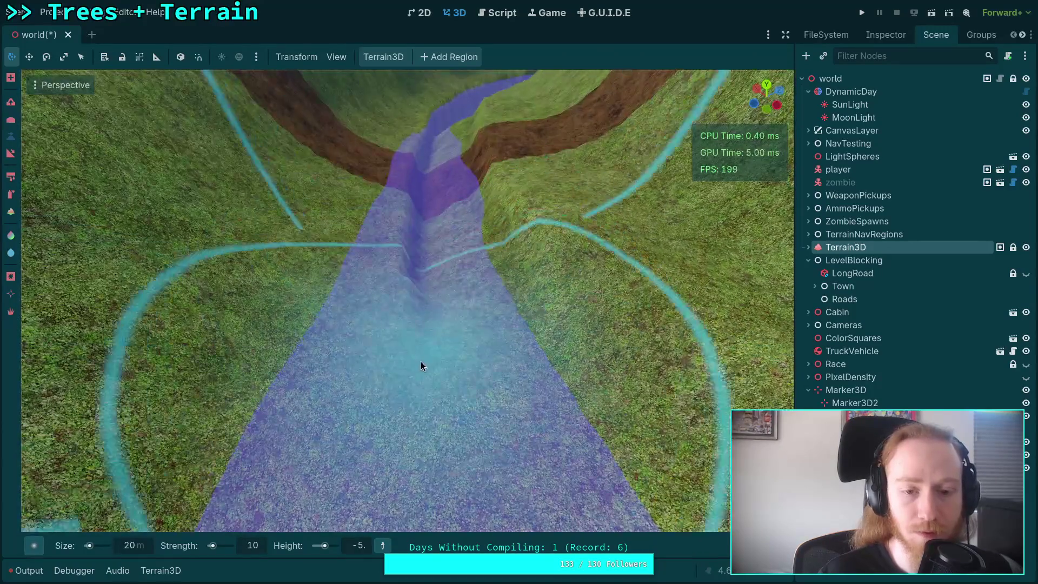
pyautogui.scroll(2, 416, 254)
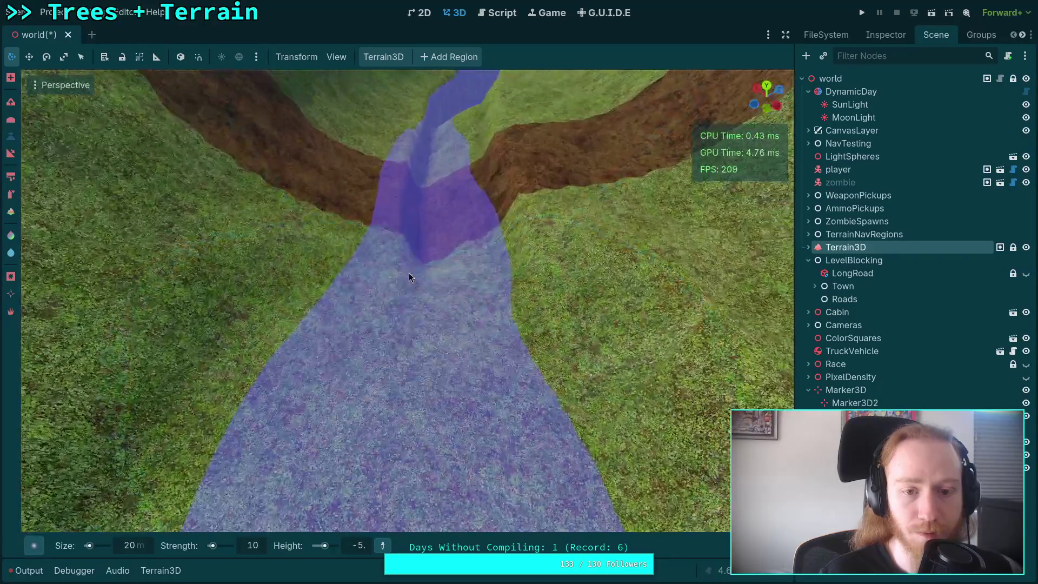
pyautogui.scroll(4, 422, 210)
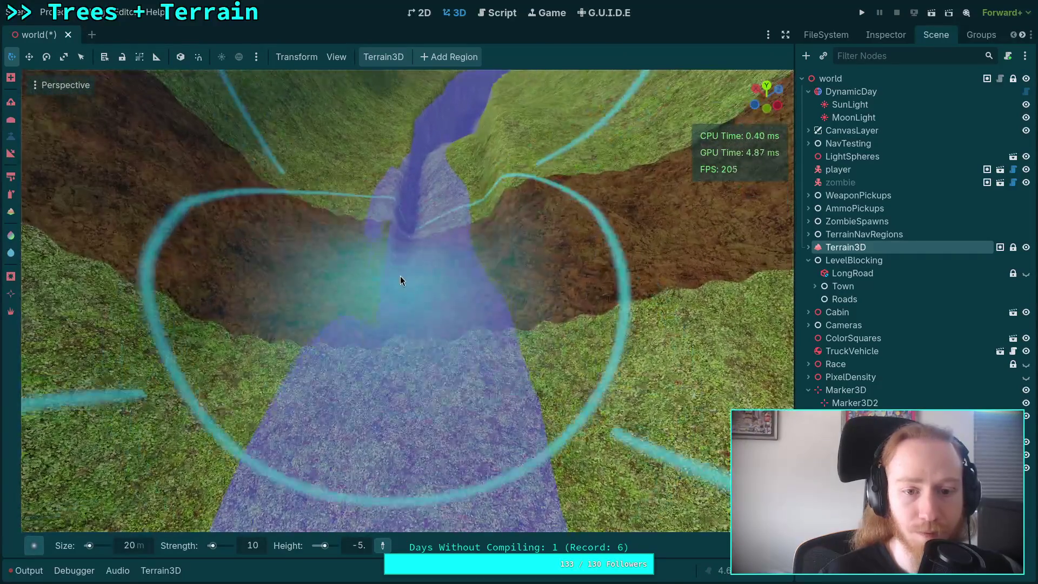
# Step: Flatten the trench further up the valley at height -3
pyautogui.write('-3')
pyautogui.press('Return')
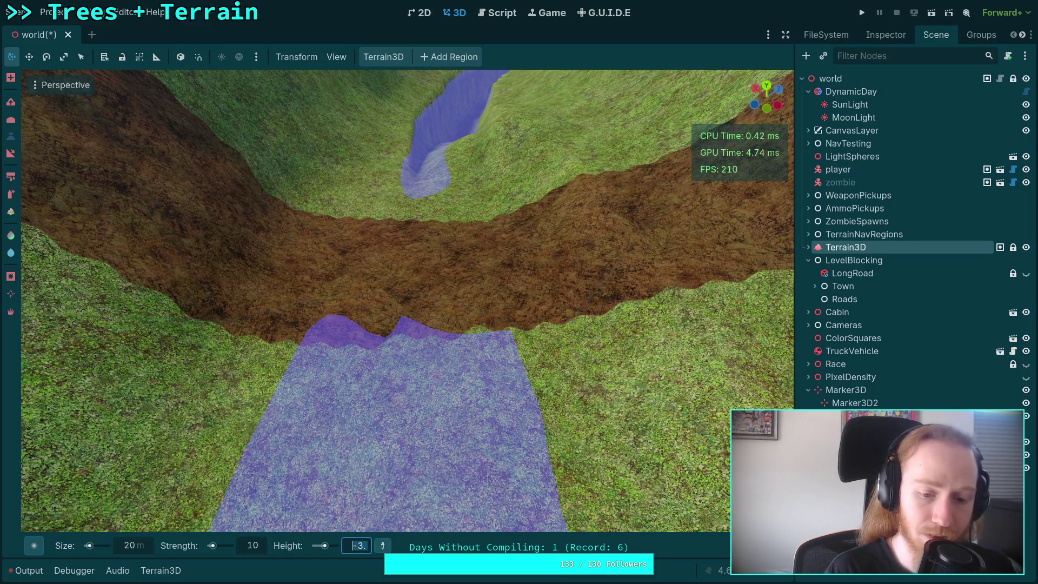
pyautogui.moveTo(417, 318)
pyautogui.mouseDown()
pyautogui.moveTo(416, 238)
pyautogui.moveTo(474, 329)
pyautogui.moveTo(429, 258)
pyautogui.moveTo(413, 314)
pyautogui.moveTo(417, 264)
pyautogui.moveTo(403, 348)
pyautogui.moveTo(409, 281)
pyautogui.moveTo(406, 324)
pyautogui.moveTo(395, 322)
pyautogui.moveTo(407, 252)
pyautogui.moveTo(407, 294)
pyautogui.moveTo(396, 273)
pyautogui.moveTo(403, 312)
pyautogui.moveTo(391, 217)
pyautogui.mouseUp()
pyautogui.scroll(2, 395, 243)
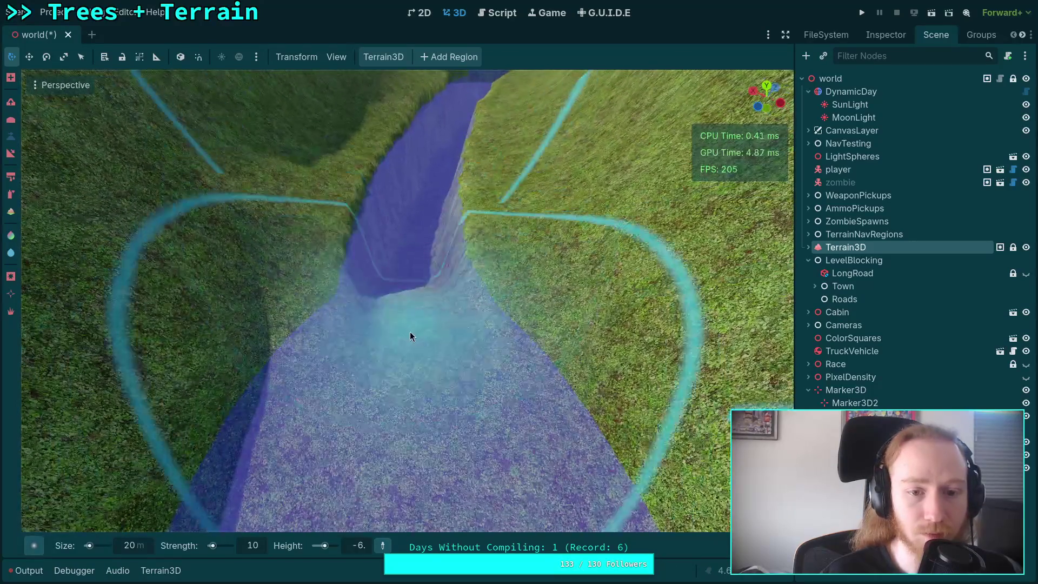
pyautogui.scroll(2, 412, 248)
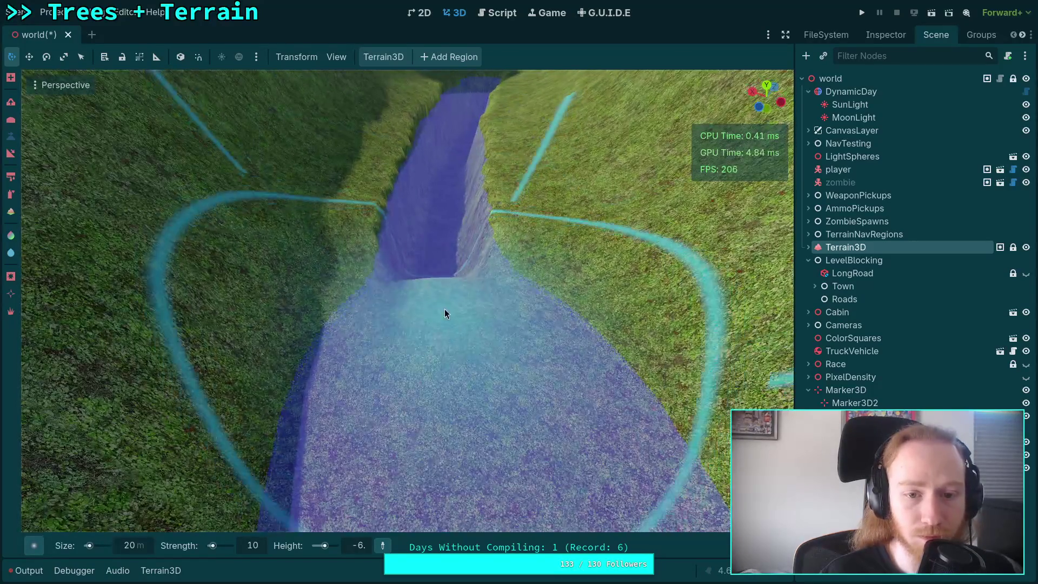
pyautogui.scroll(2, 443, 259)
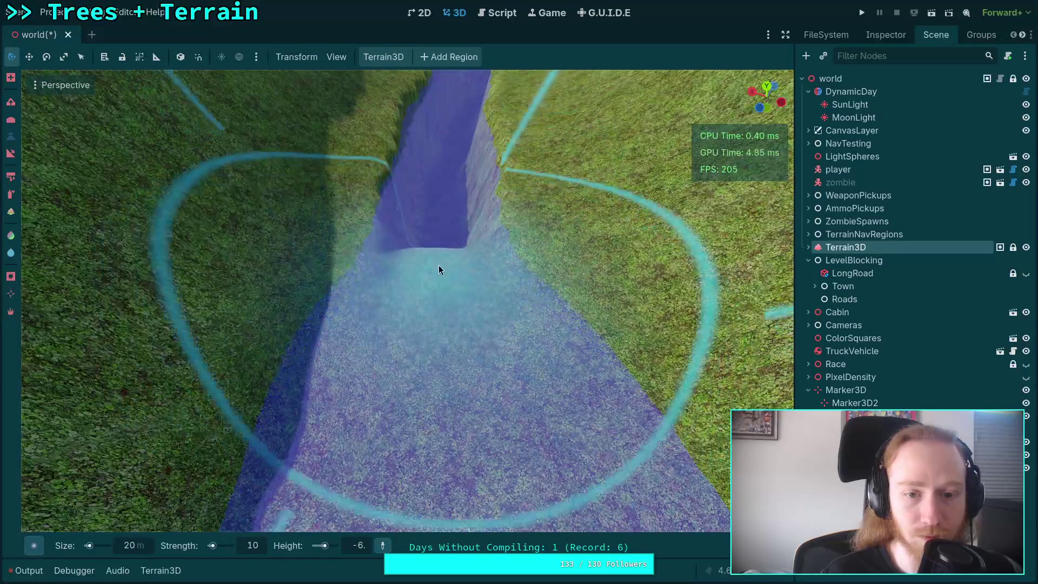
pyautogui.scroll(2, 443, 220)
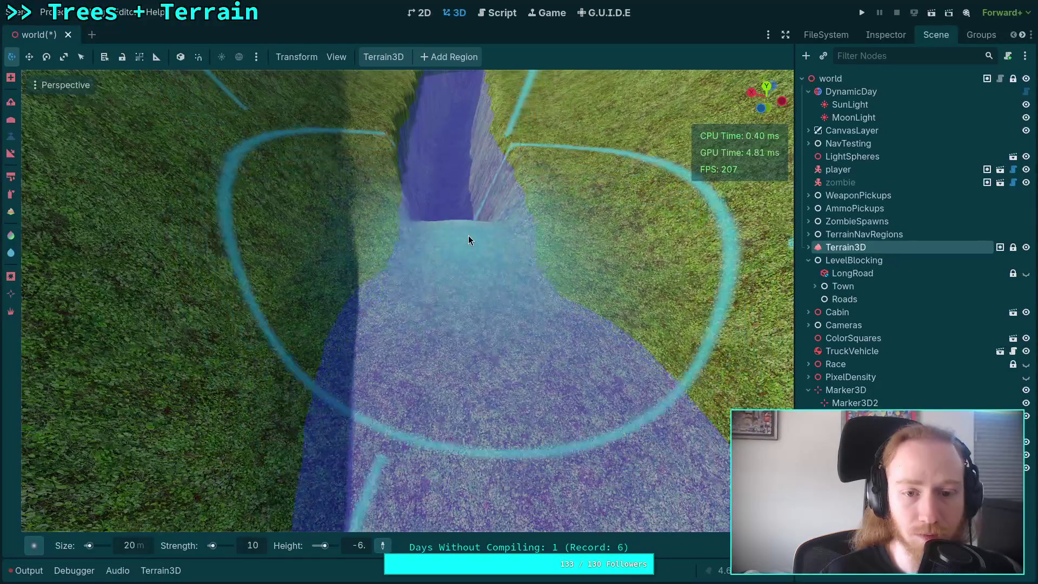
pyautogui.scroll(2, 471, 218)
# Step: Flatten the grass between trench and riverbed at -7 and set brush size to 16 m
pyautogui.click(361, 547)
pyautogui.write('-7')
pyautogui.press('Return')
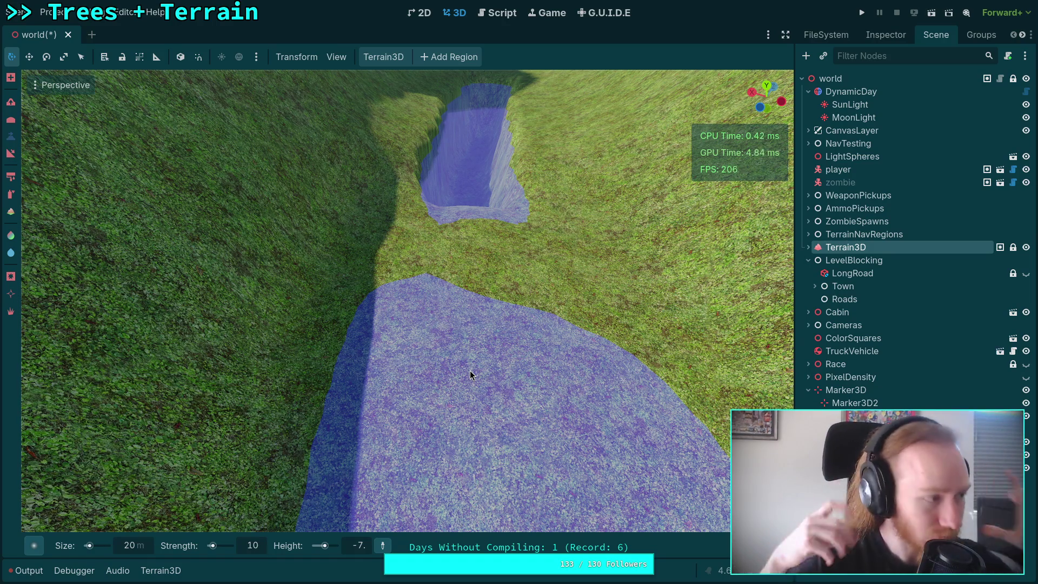
pyautogui.moveTo(470, 375)
pyautogui.mouseDown()
pyautogui.moveTo(505, 140)
pyautogui.moveTo(520, 303)
pyautogui.moveTo(466, 353)
pyautogui.moveTo(489, 292)
pyautogui.mouseUp()
pyautogui.rightClick(489, 287)
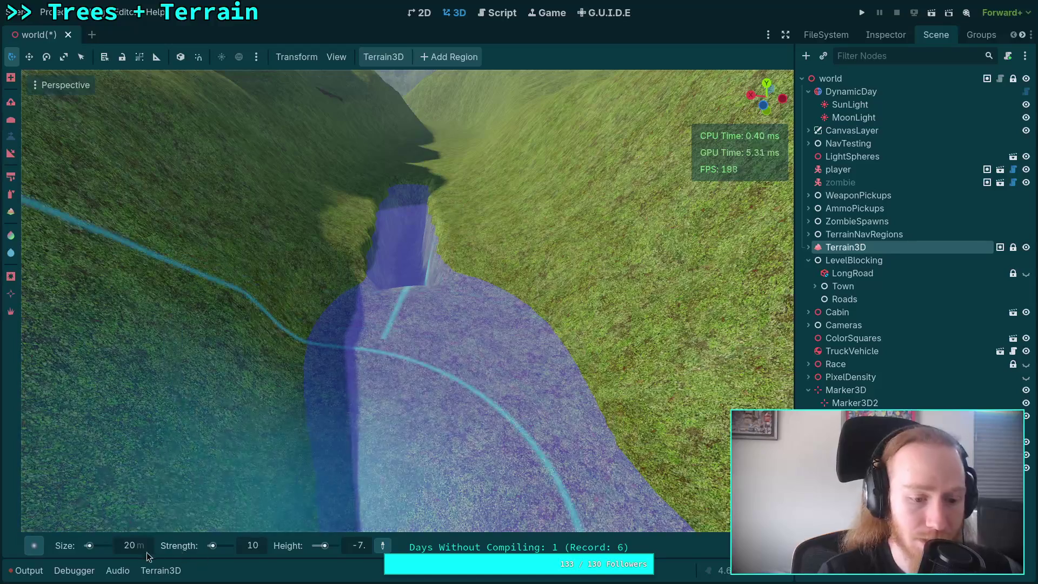
pyautogui.click(140, 550)
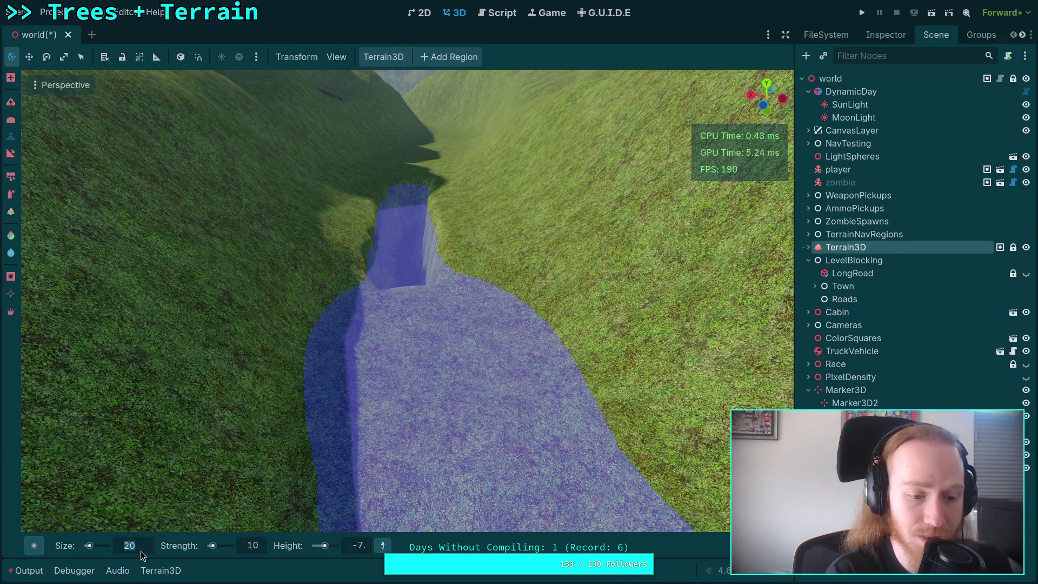
pyautogui.write('16')
pyautogui.press('Return')
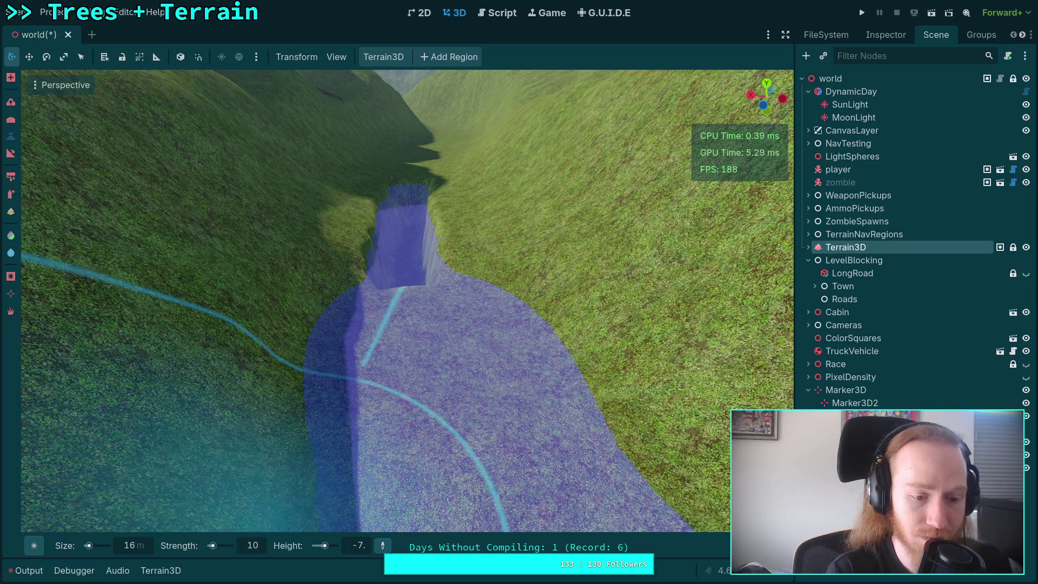
# Step: Move the view into the trench and set the brush height to -8
pyautogui.rightClick(390, 313)
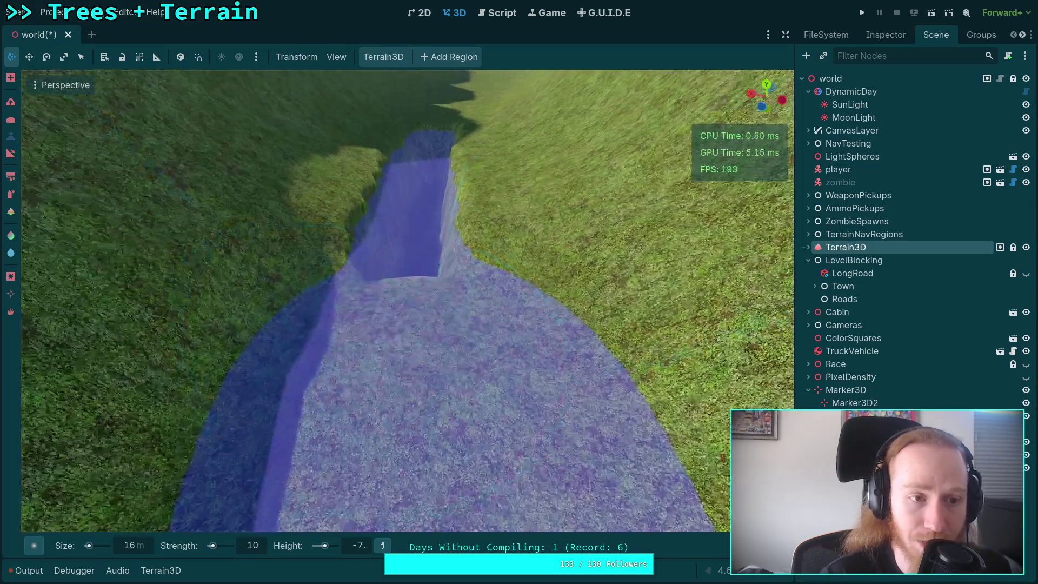
pyautogui.scroll(-3, 411, 303)
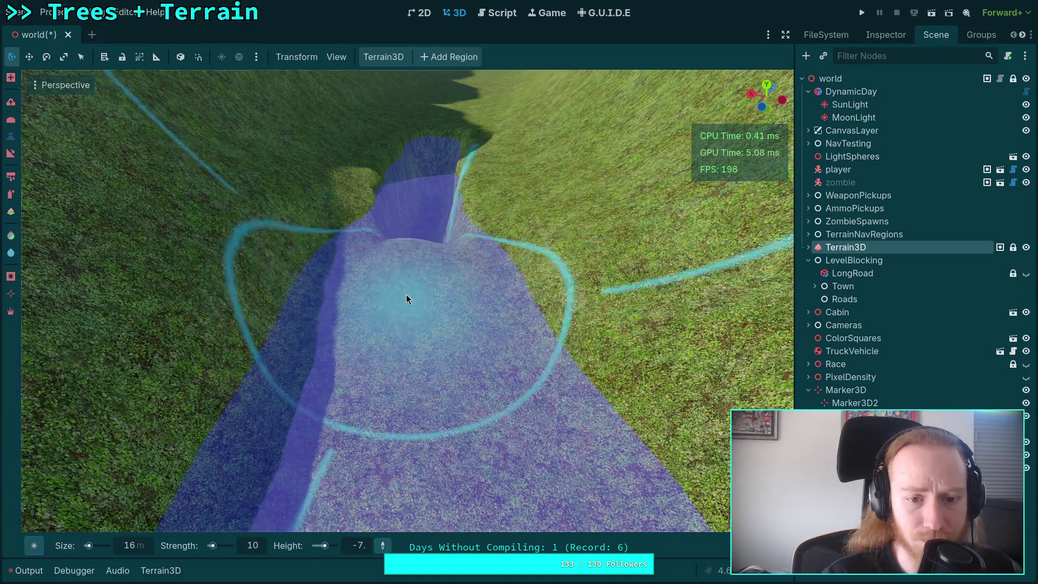
pyautogui.rightClick(406, 294)
pyautogui.rightClick(415, 328)
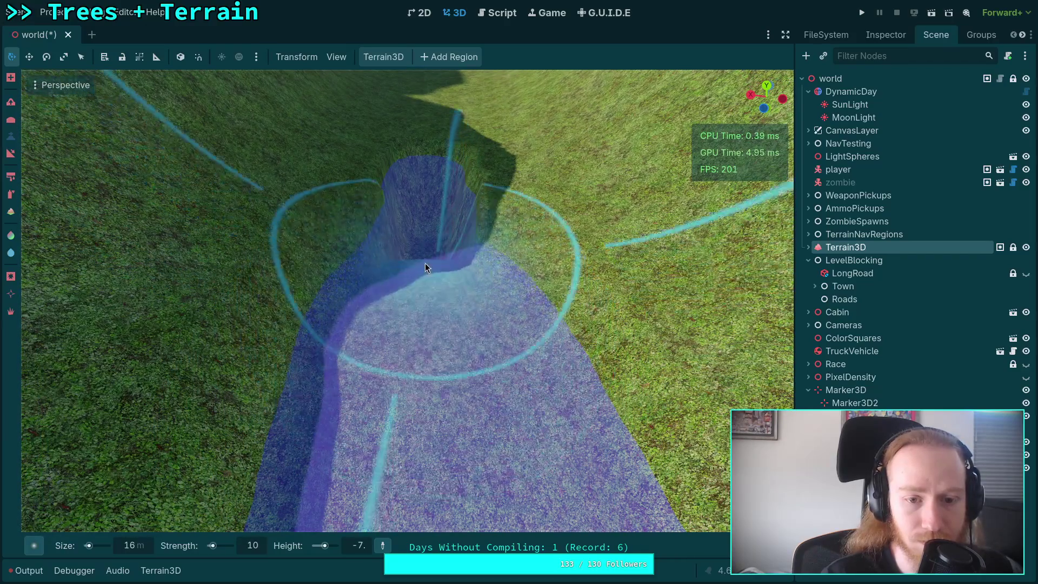
pyautogui.rightClick(425, 264)
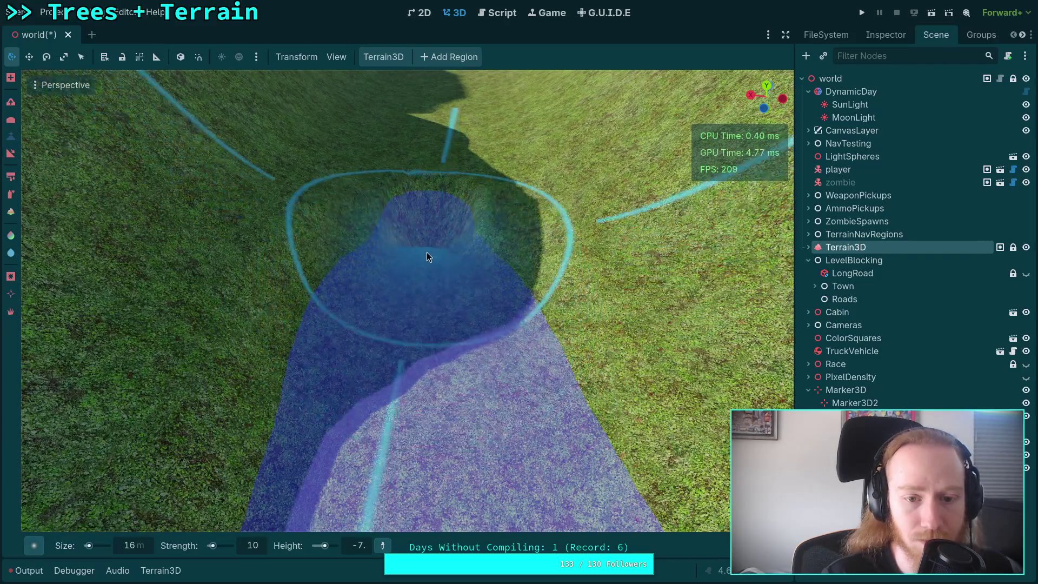
pyautogui.rightClick(427, 252)
pyautogui.rightClick(417, 335)
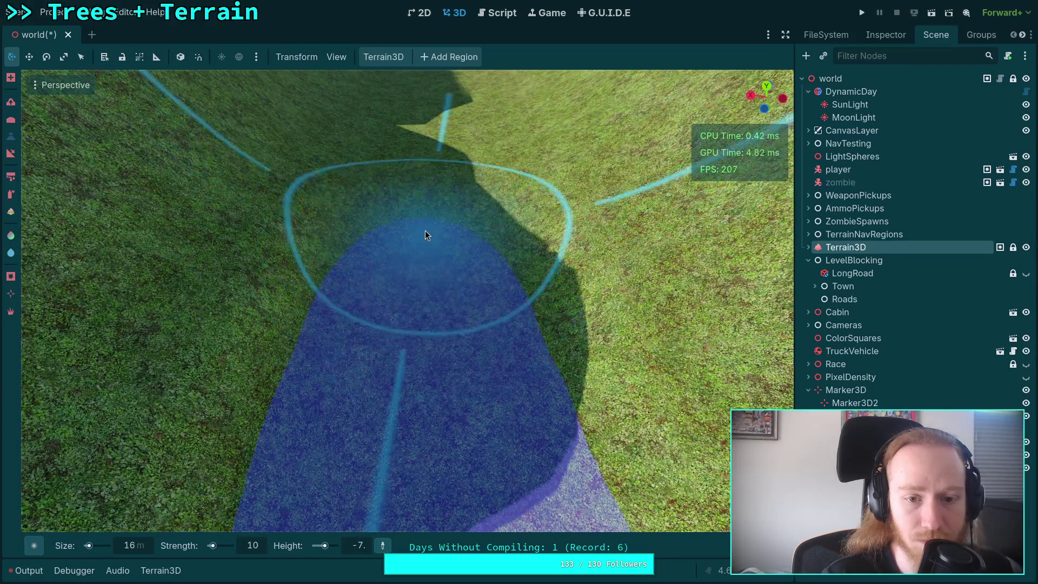
pyautogui.rightClick(422, 252)
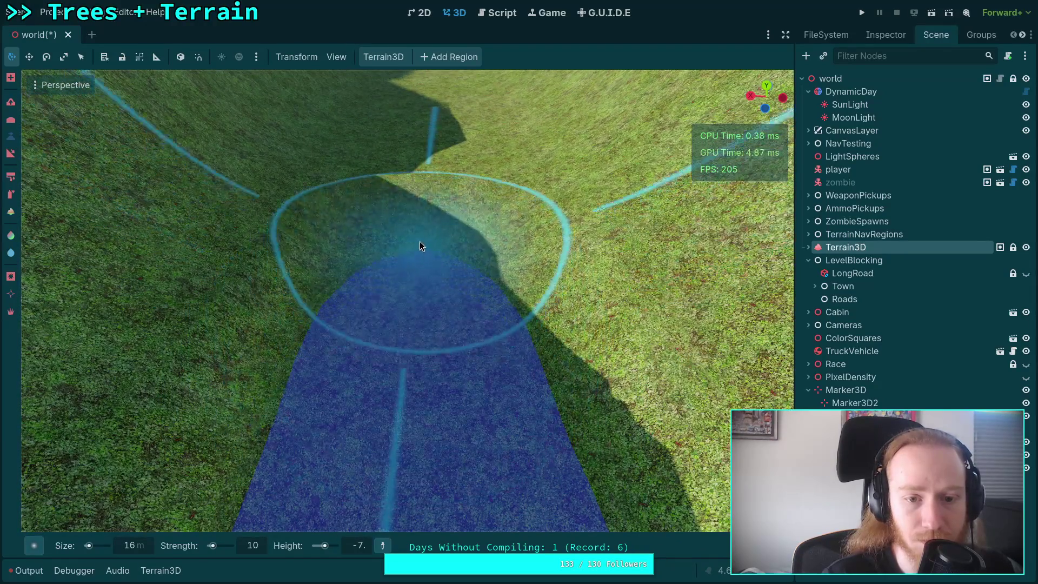
pyautogui.rightClick(422, 212)
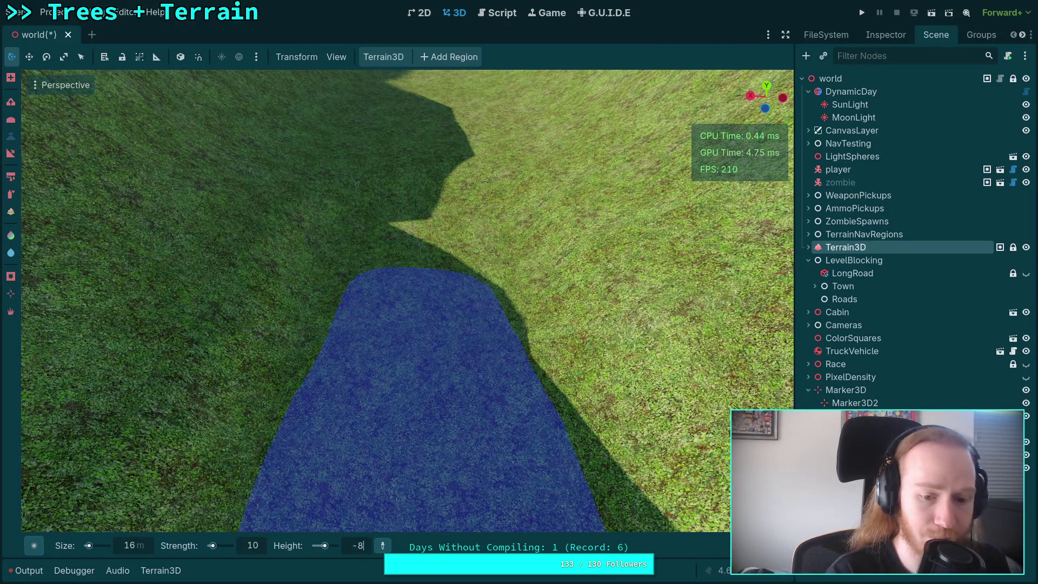
pyautogui.press('Return')
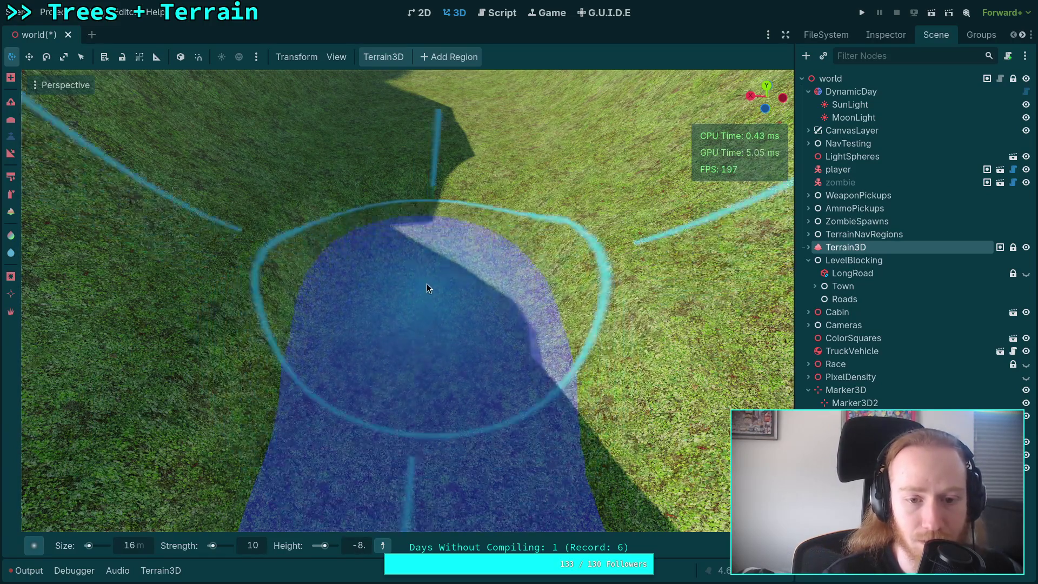
# Step: Survey the riverbed along its length, then frame the zombie in view
pyautogui.rightClick(427, 242)
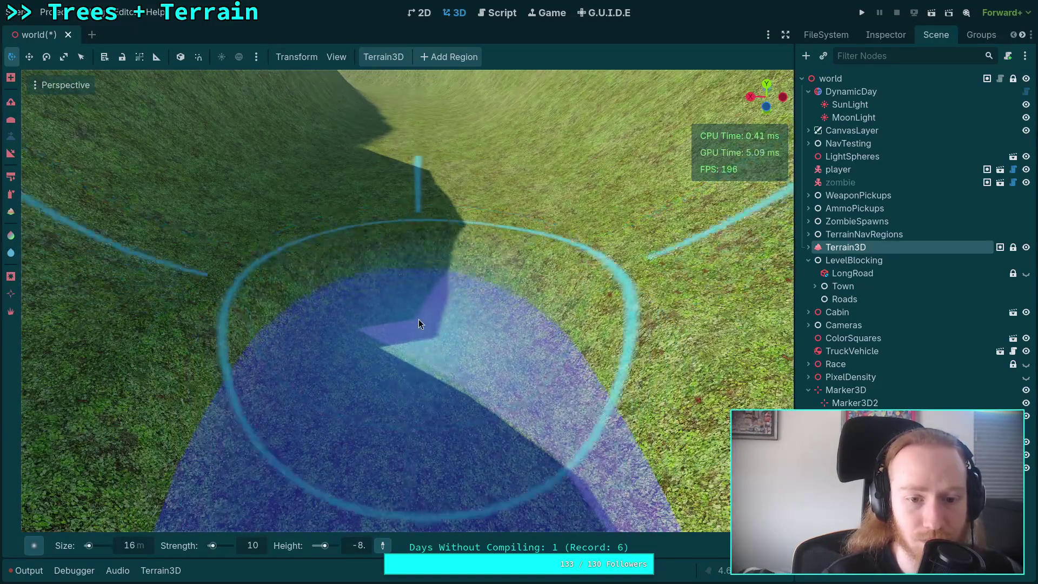
pyautogui.rightClick(410, 281)
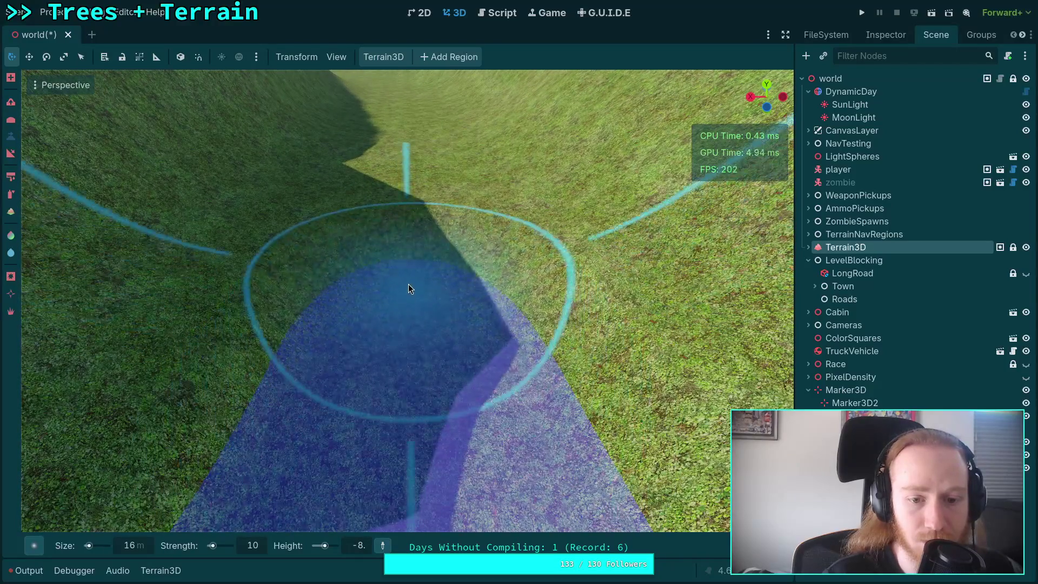
pyautogui.rightClick(409, 260)
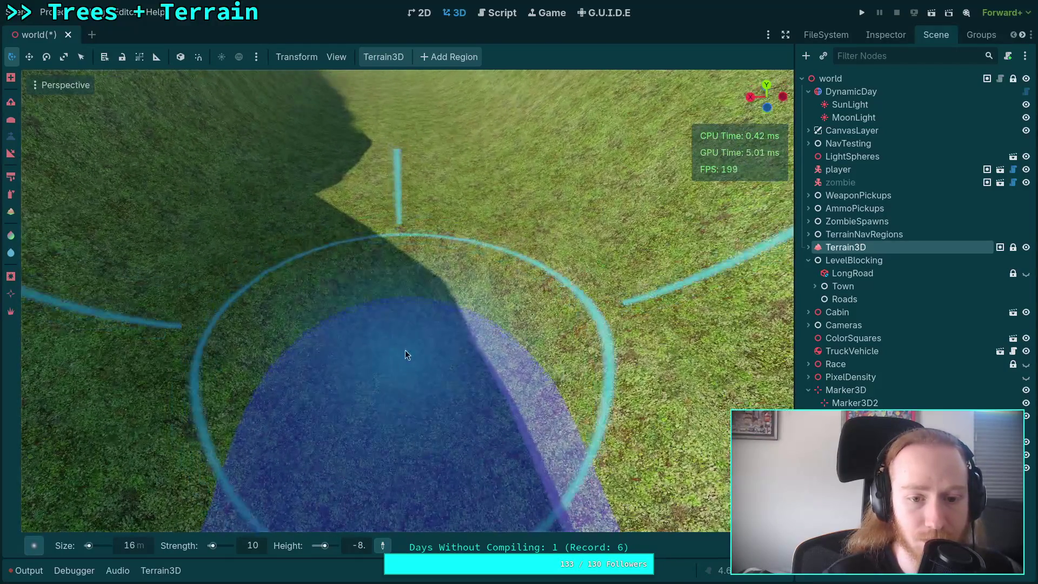
pyautogui.rightClick(410, 251)
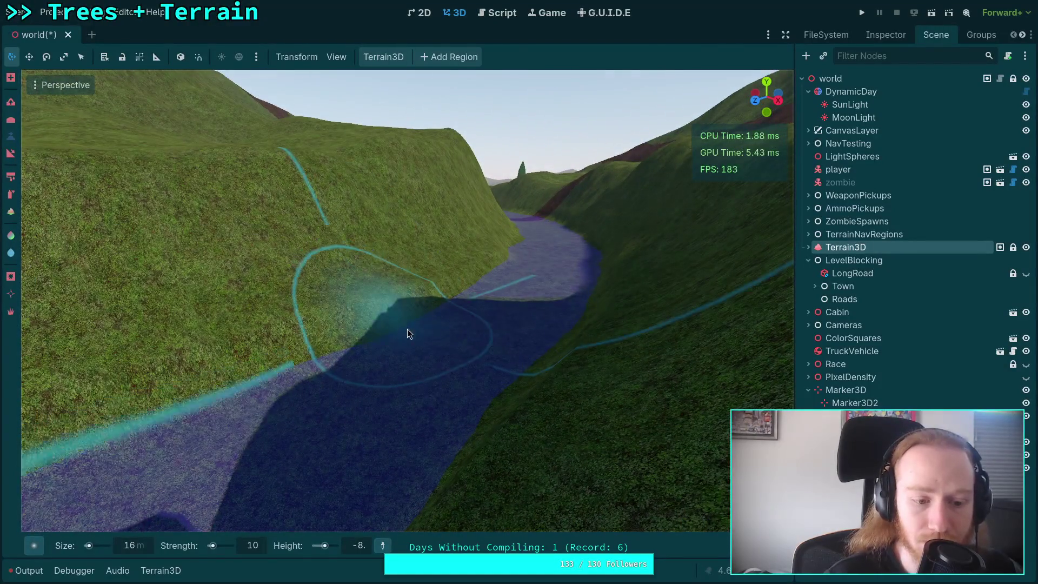
pyautogui.rightClick(407, 329)
pyautogui.rightClick(518, 327)
pyautogui.rightClick(644, 325)
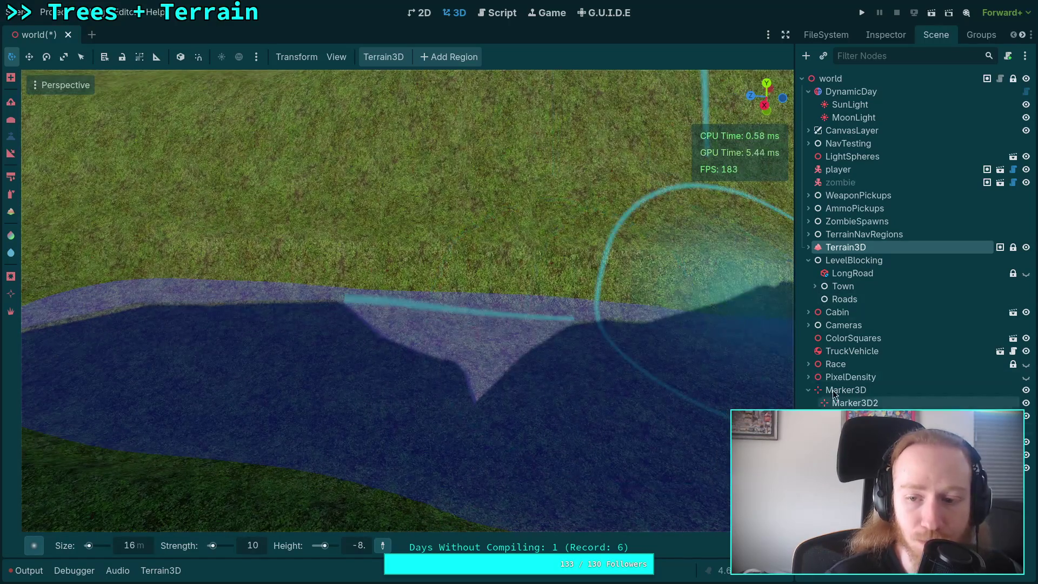
pyautogui.press('f')
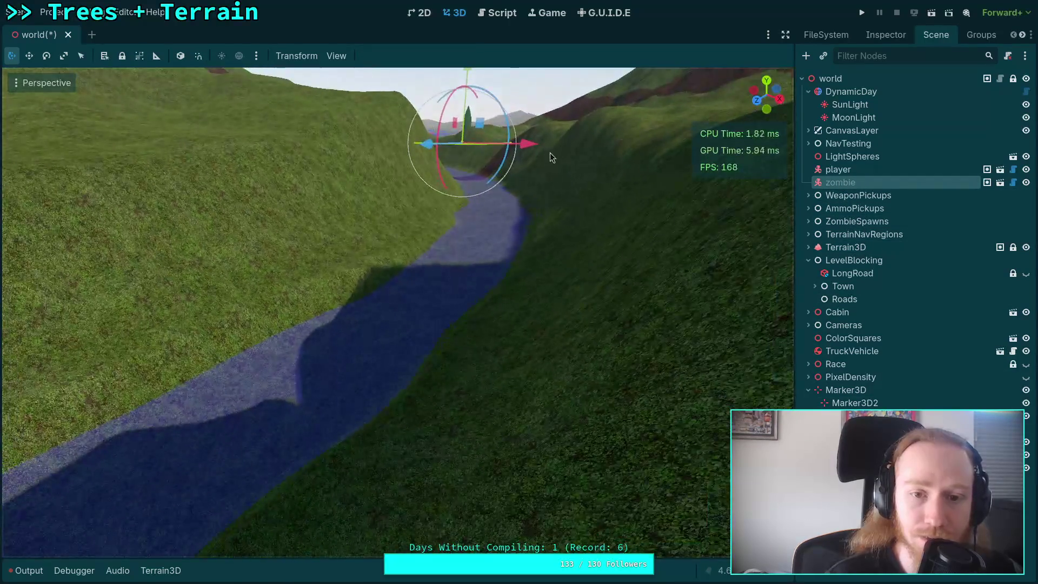
# Step: Slide the zombie sideways along X onto the slope beside the river
pyautogui.moveTo(380, 146); pyautogui.dragTo(270, 149)
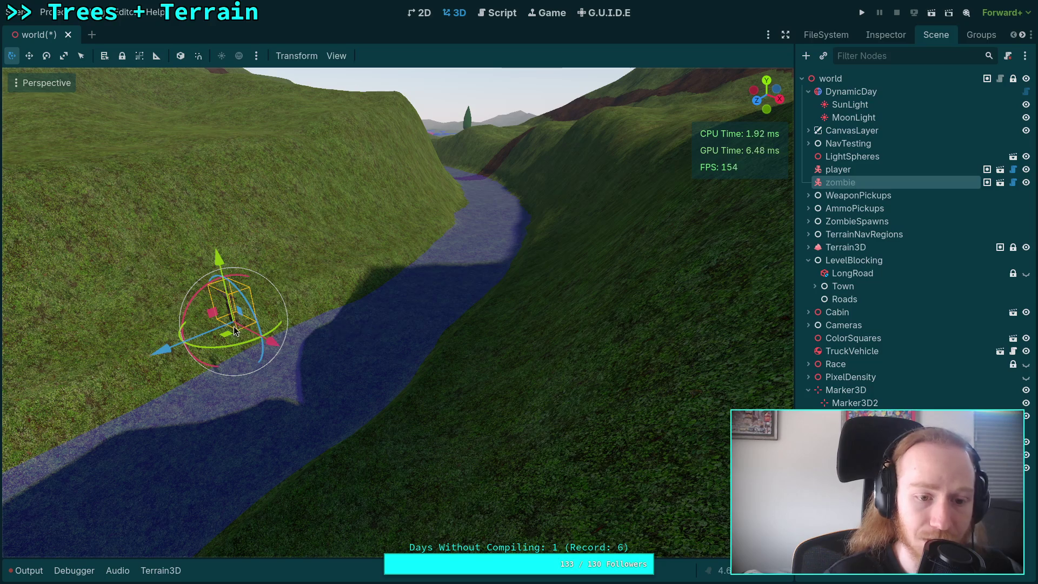
pyautogui.press('f')
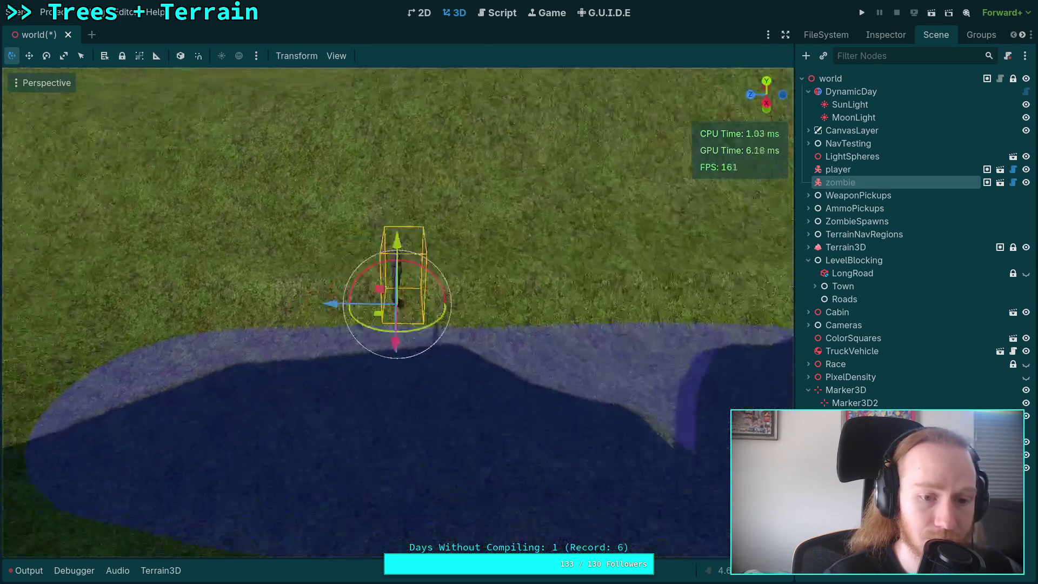
pyautogui.click(376, 378)
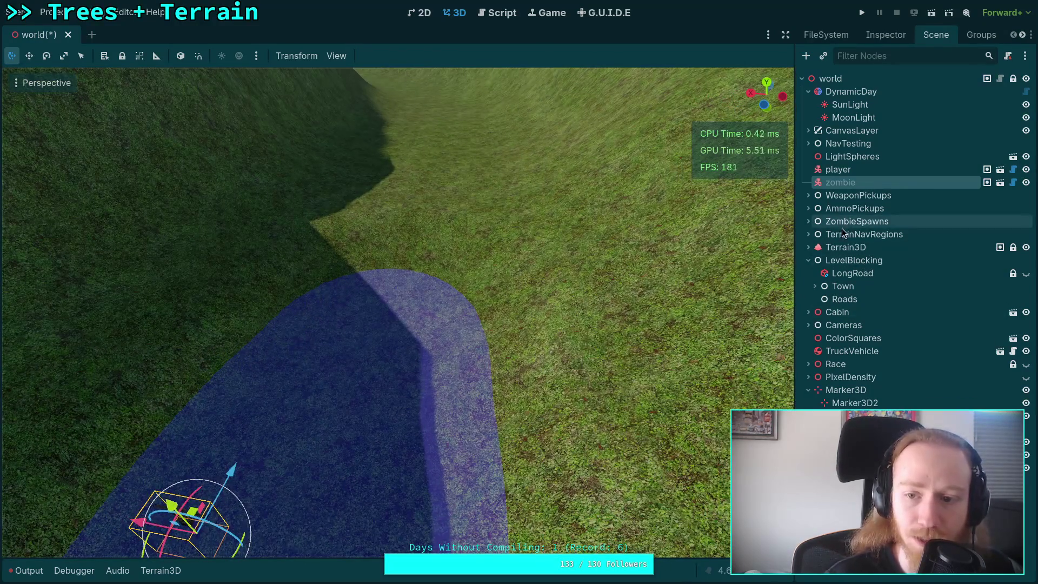
pyautogui.click(845, 247)
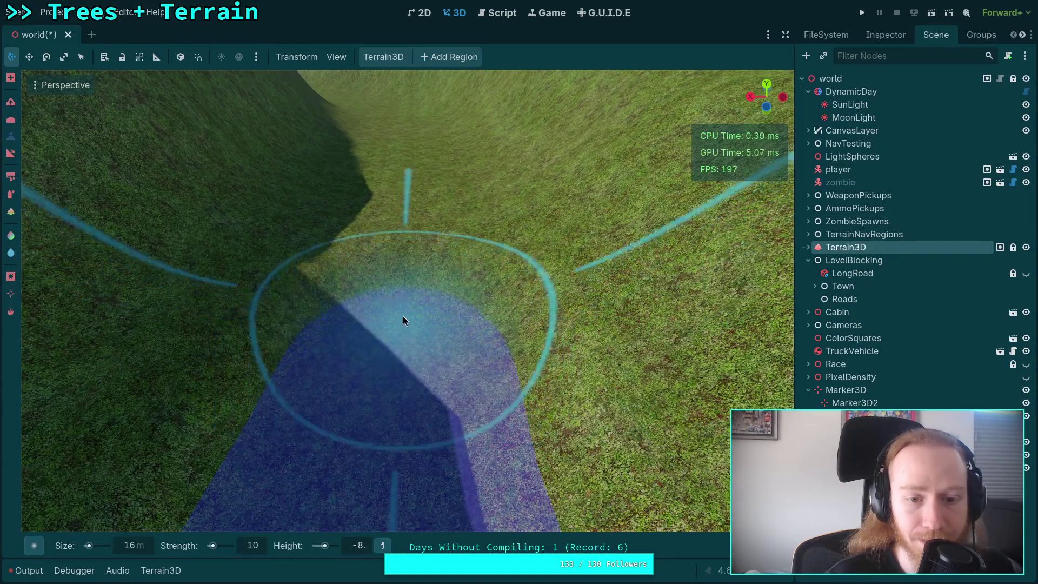
# Step: Extend the lowered riverbed further up the valley at height -9
pyautogui.moveTo(404, 335)
pyautogui.mouseDown()
pyautogui.moveTo(404, 303)
pyautogui.moveTo(394, 339)
pyautogui.moveTo(408, 191)
pyautogui.mouseUp()
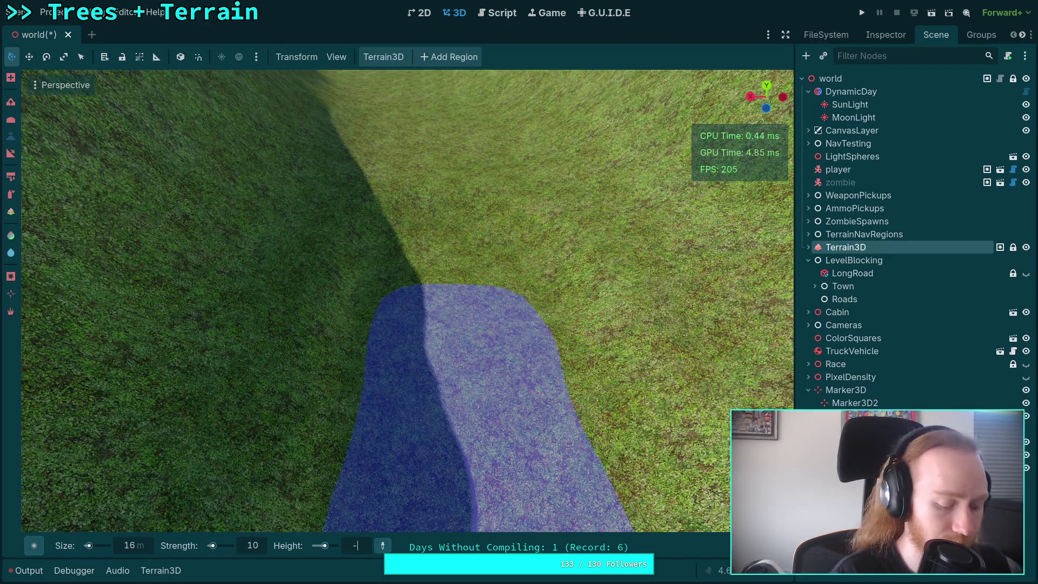
pyautogui.write('9')
pyautogui.press('Return')
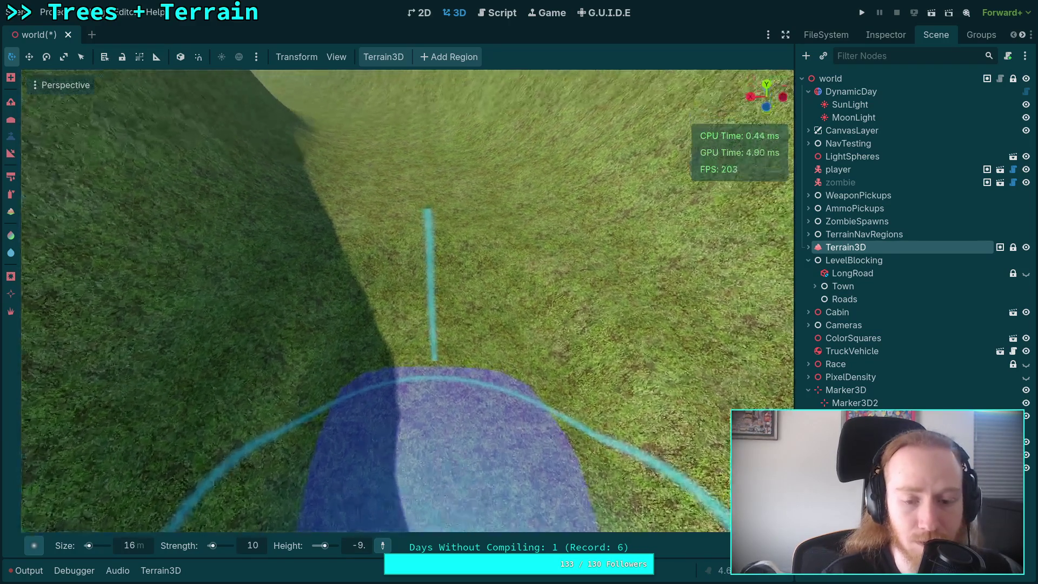
pyautogui.moveTo(443, 371); pyautogui.dragTo(433, 274)
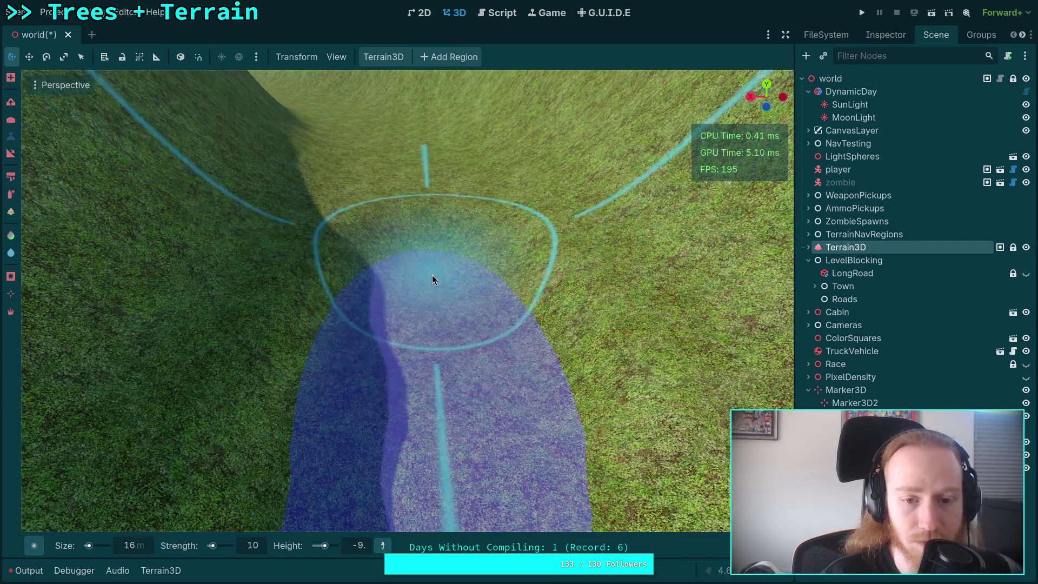
pyautogui.moveTo(439, 316)
pyautogui.mouseDown()
pyautogui.moveTo(393, 316)
pyautogui.moveTo(391, 222)
pyautogui.moveTo(400, 259)
pyautogui.moveTo(531, 413)
pyautogui.moveTo(423, 322)
pyautogui.moveTo(410, 244)
pyautogui.moveTo(371, 227)
pyautogui.moveTo(408, 320)
pyautogui.moveTo(413, 262)
pyautogui.moveTo(400, 246)
pyautogui.moveTo(410, 353)
pyautogui.moveTo(403, 263)
pyautogui.moveTo(412, 331)
pyautogui.moveTo(371, 313)
pyautogui.moveTo(517, 303)
pyautogui.moveTo(441, 306)
pyautogui.moveTo(410, 236)
pyautogui.mouseUp()
# Step: Set the brush height to -10 and fly forward through the grassy valley
pyautogui.click(355, 550)
pyautogui.write('-10')
pyautogui.press('Return')
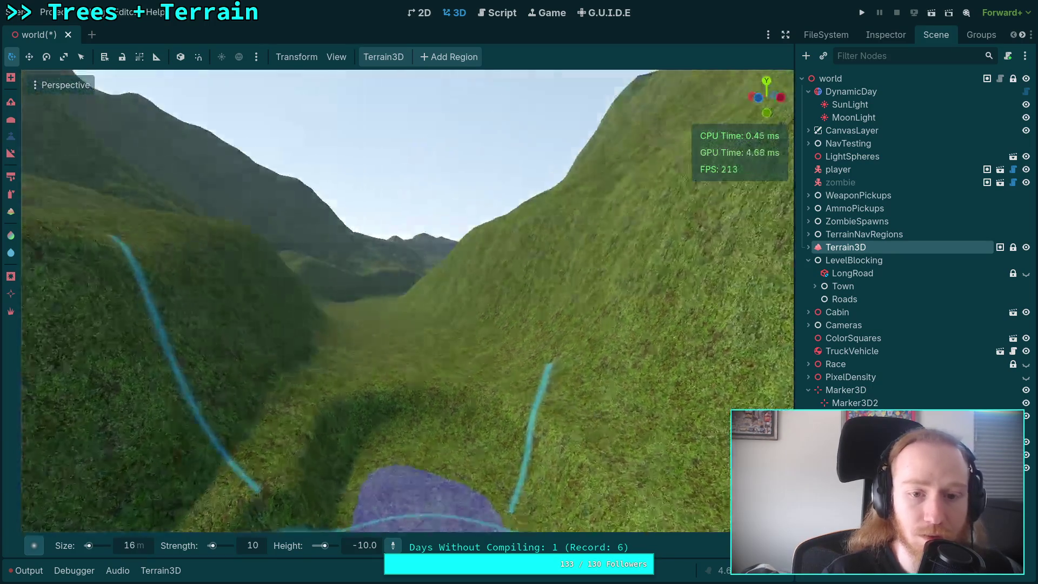
pyautogui.press('w')
pyautogui.press('w')
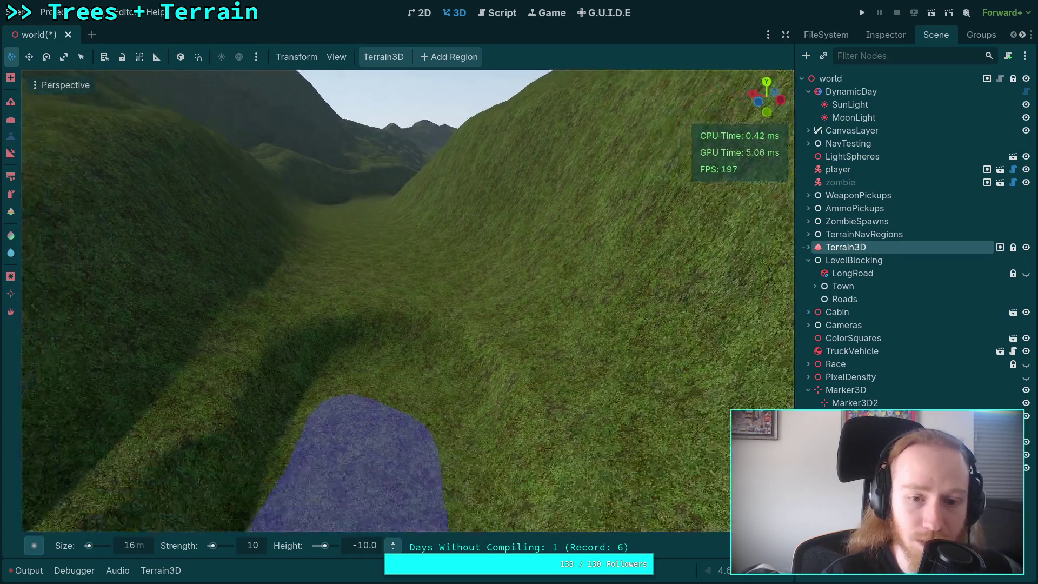
pyautogui.press('w')
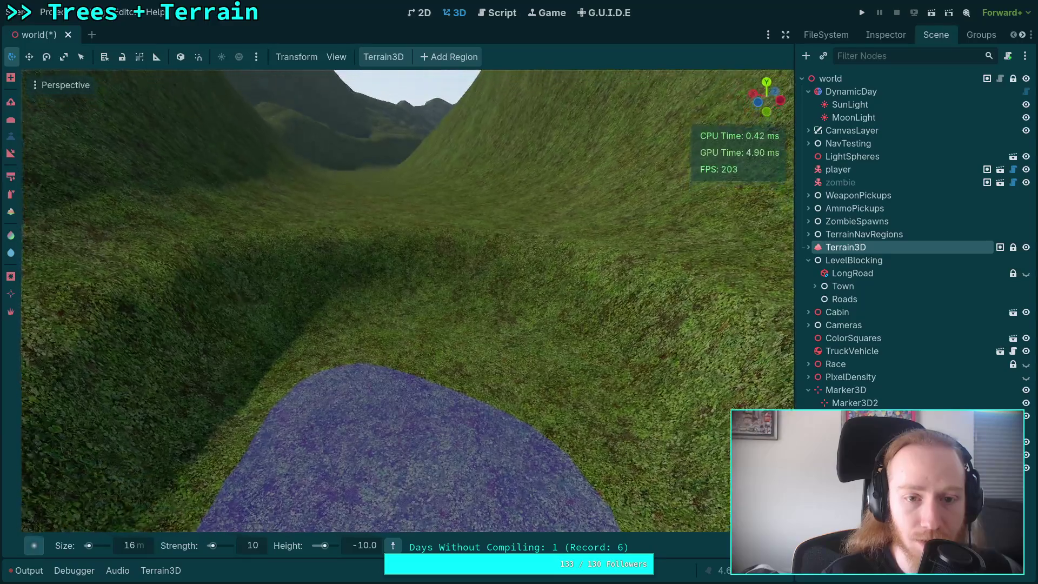
pyautogui.press('w')
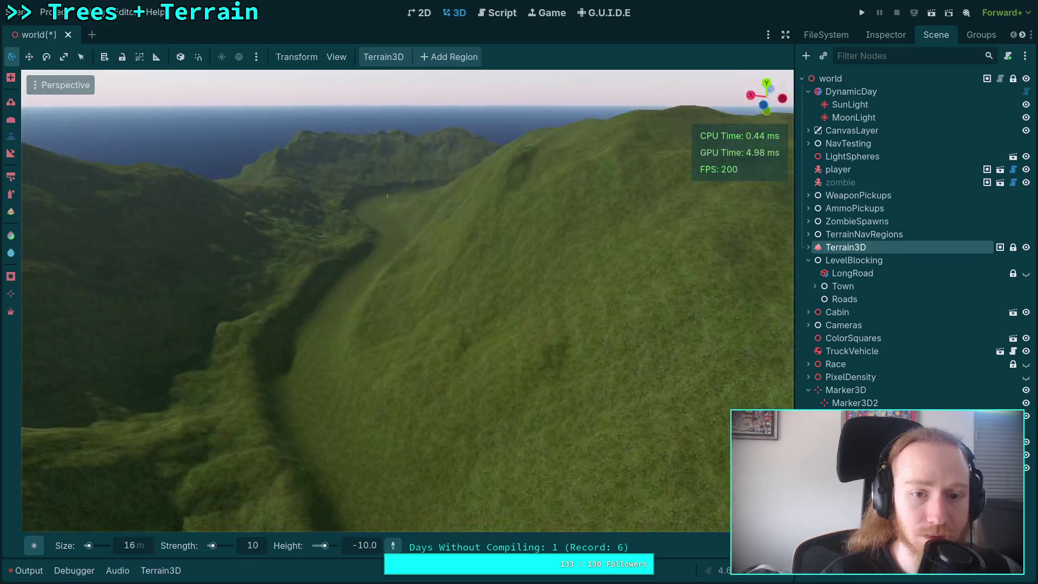
pyautogui.scroll(10, 408, 301)
# Step: Rotate the plane mesh over the valley about 14°, then sink a -10 m pit at the channel head
pyautogui.press('s')
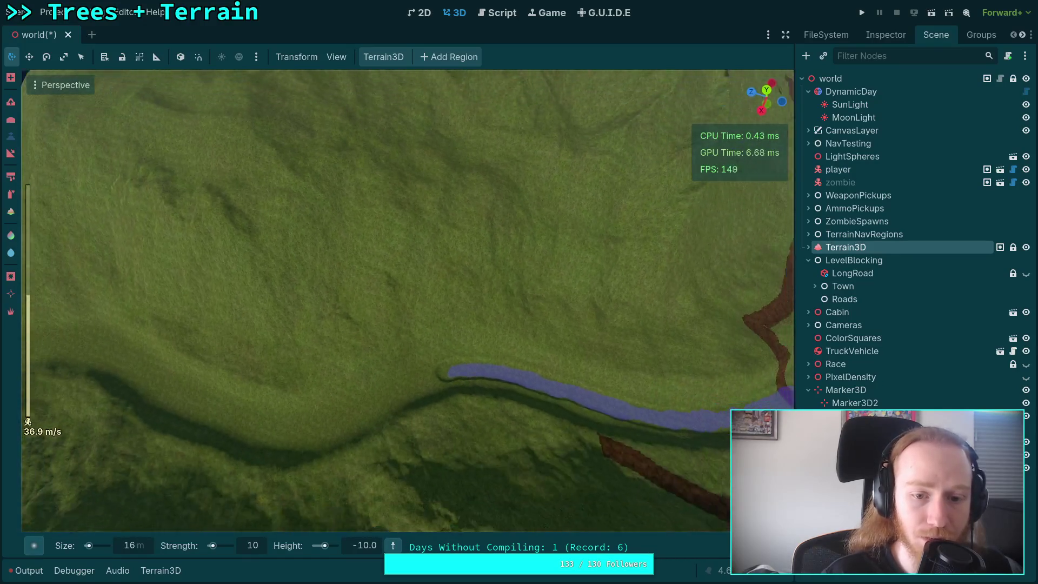
pyautogui.press('d')
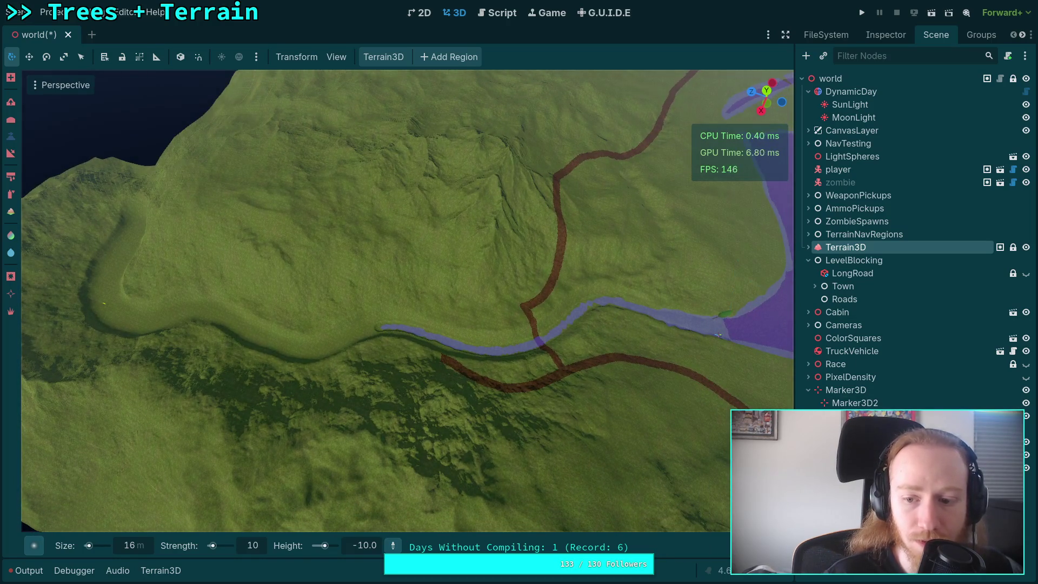
pyautogui.click(719, 336)
pyautogui.moveTo(378, 371); pyautogui.dragTo(398, 369)
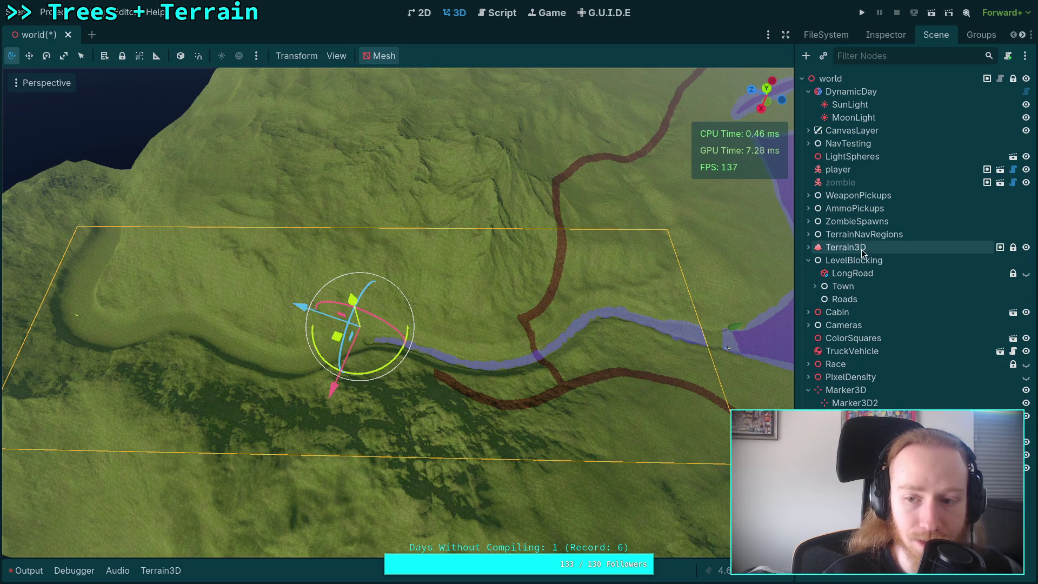
pyautogui.click(863, 249)
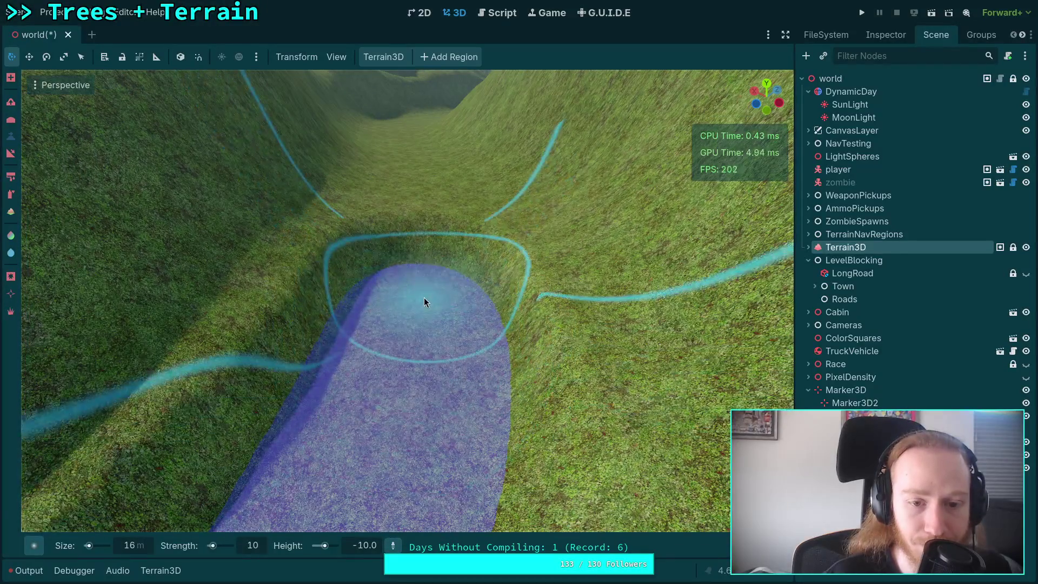
pyautogui.moveTo(415, 257); pyautogui.dragTo(417, 268)
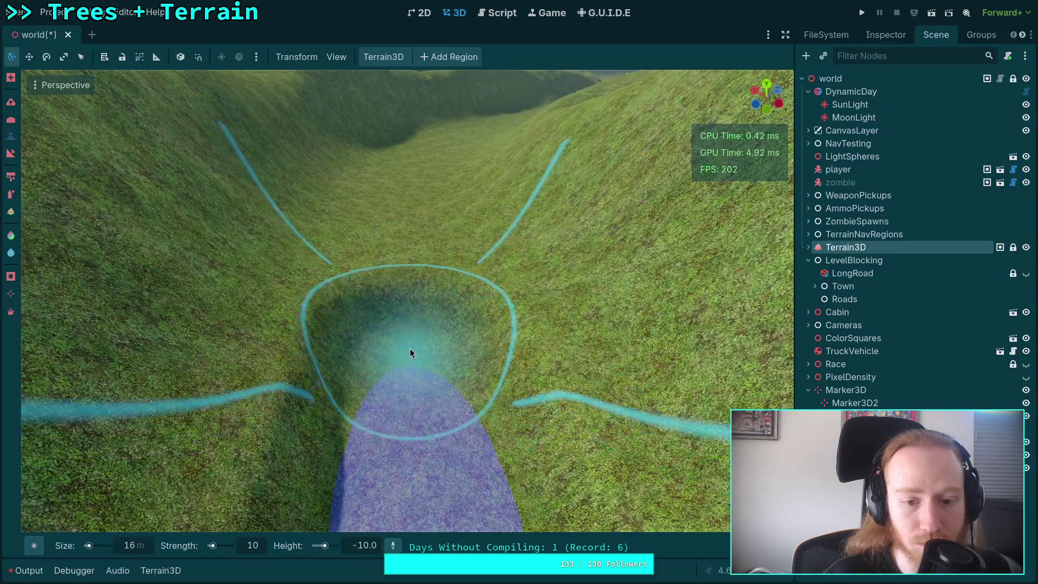
# Step: Smooth the pit into a U-shaped channel and set the Terrain3D brush Height to -11.0
pyautogui.moveTo(410, 317)
pyautogui.mouseDown()
pyautogui.moveTo(412, 365)
pyautogui.moveTo(407, 356)
pyautogui.moveTo(358, 507)
pyautogui.mouseUp()
pyautogui.click(368, 548)
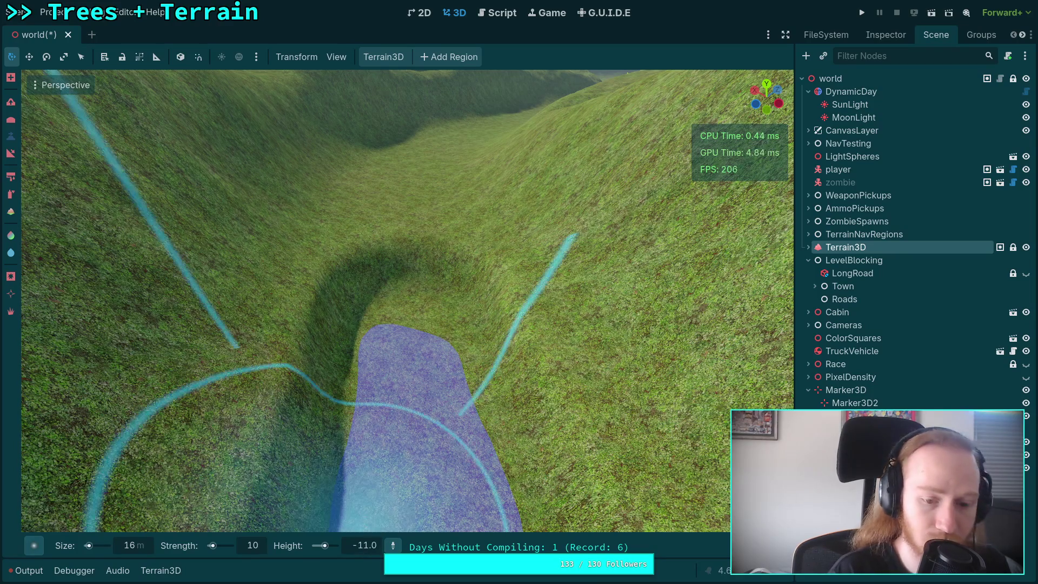
pyautogui.click(401, 346)
# Step: Extend the -11 m riverbed further up the valley, then switch to the Python terminal workspace
pyautogui.moveTo(404, 331); pyautogui.dragTo(411, 288)
pyautogui.scroll(3, 410, 288)
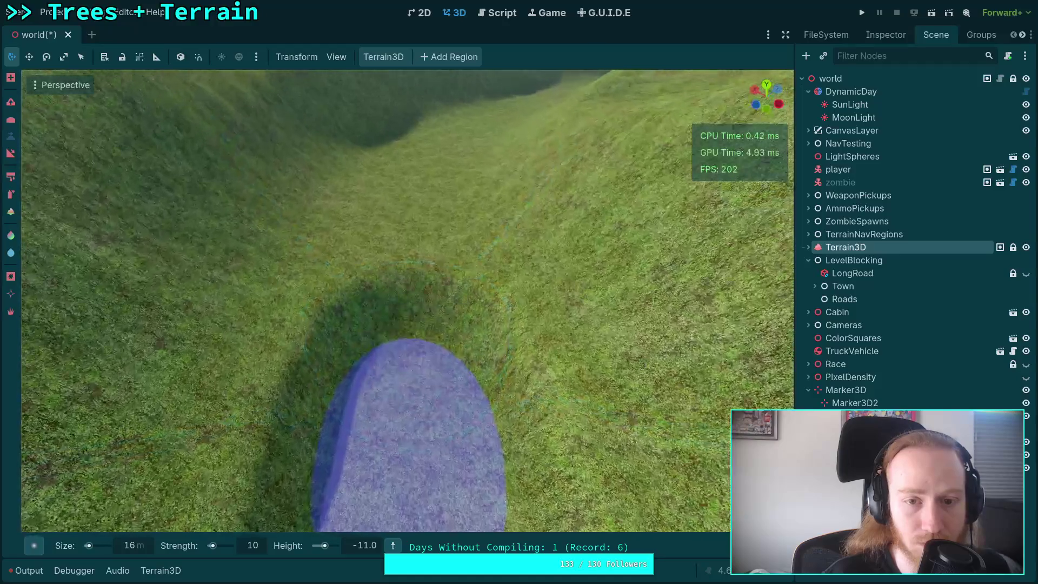
pyautogui.moveTo(400, 370); pyautogui.dragTo(401, 267)
pyautogui.scroll(5, 396, 330)
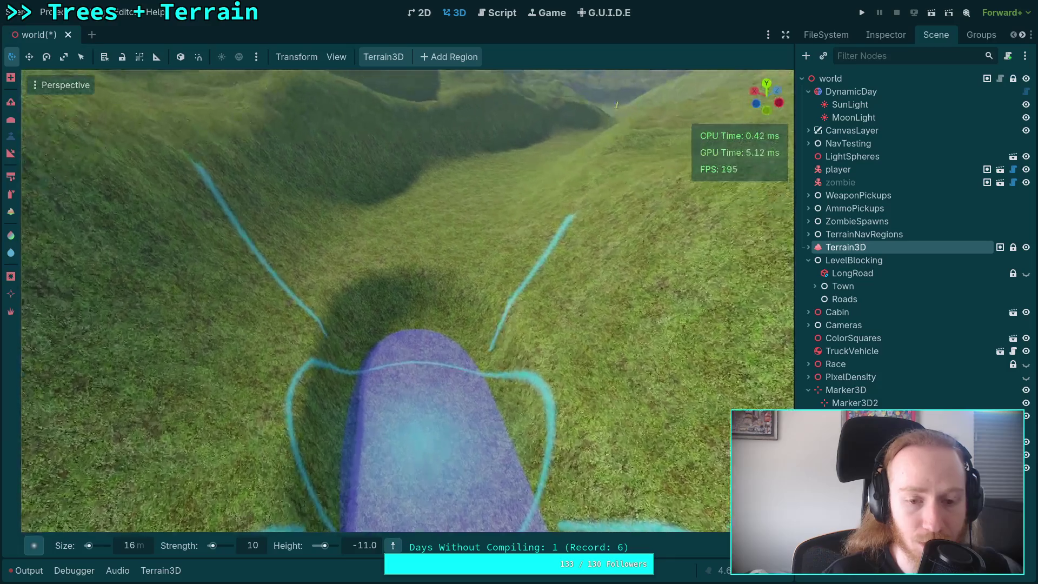
pyautogui.scroll(-3, 402, 395)
pyautogui.moveTo(402, 395)
pyautogui.mouseDown()
pyautogui.moveTo(420, 301)
pyautogui.moveTo(414, 326)
pyautogui.mouseUp()
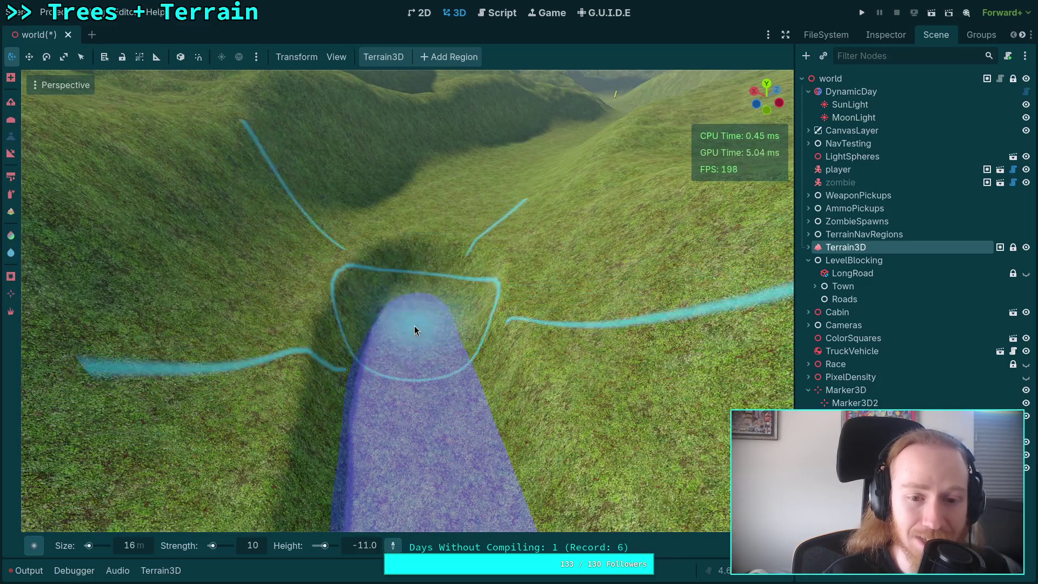
pyautogui.press('super+4')
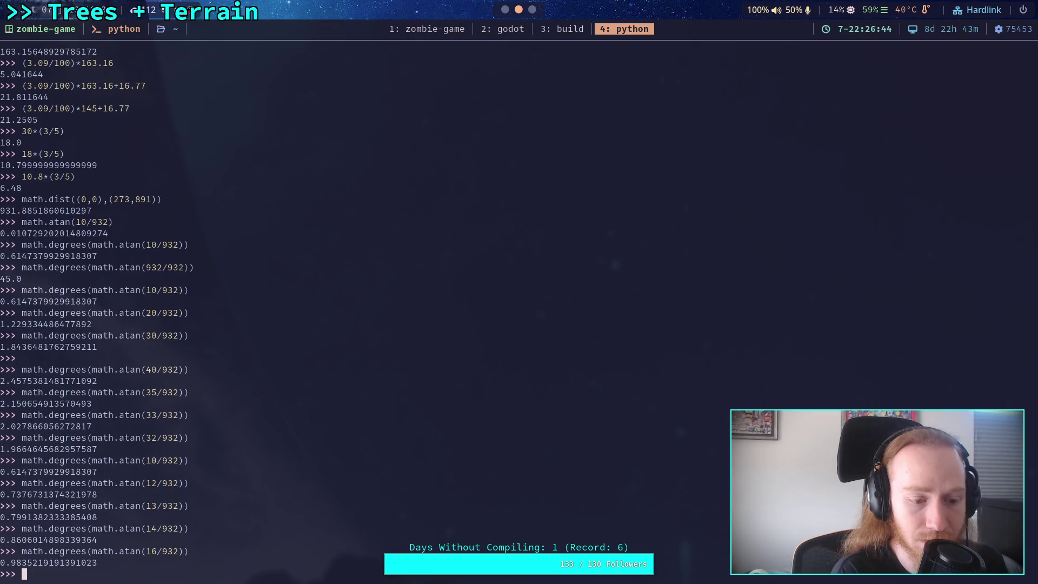
# Step: Switch from the Python terminal workspace back to the Godot editor with the carved valley
pyautogui.press('super+2')
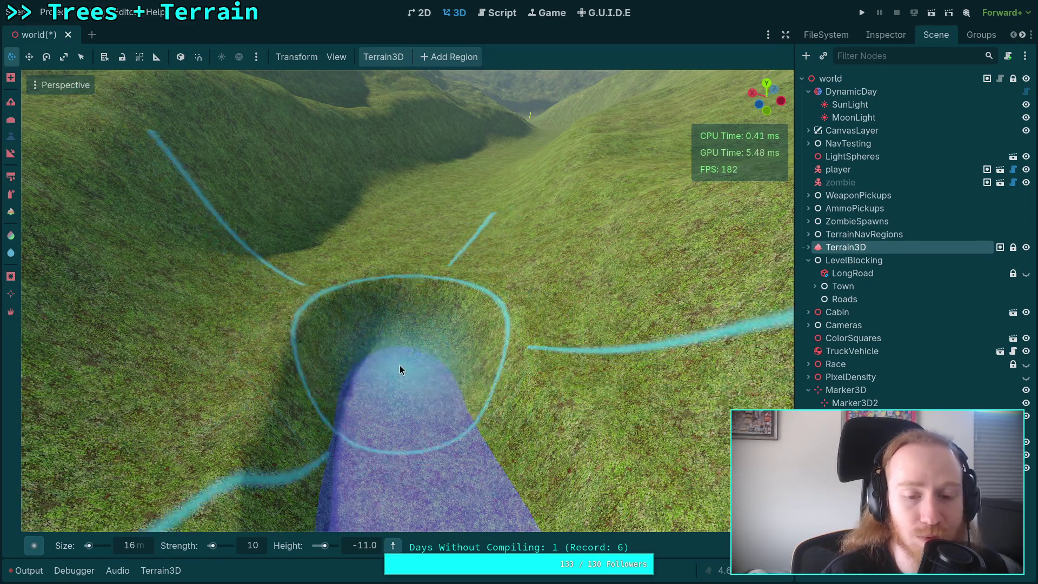
# Step: Sculpt a deeper trench along the riverbed with a deeper funnel at its head
pyautogui.scroll(3, 397, 324)
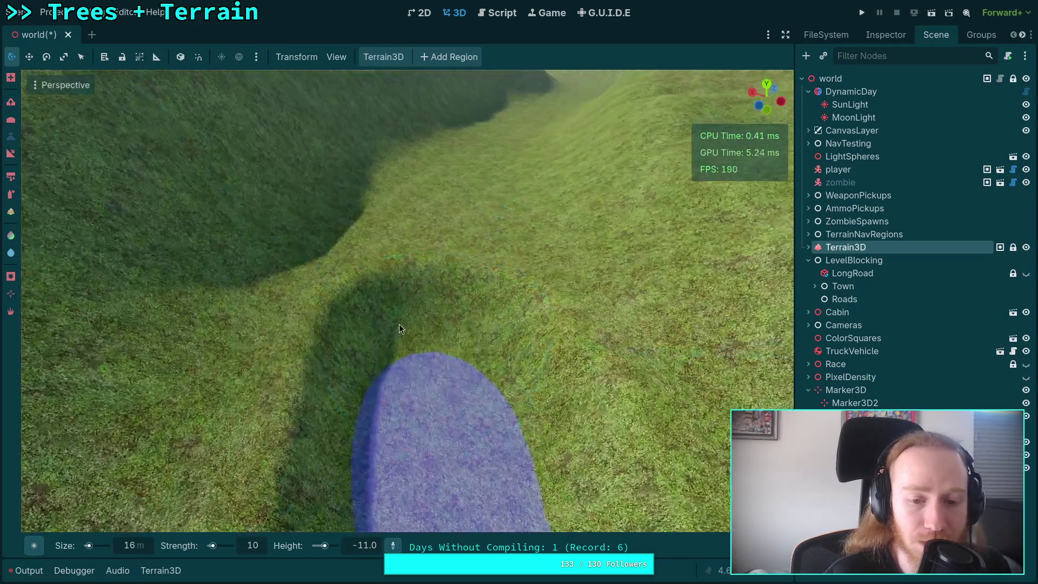
pyautogui.scroll(3, 423, 298)
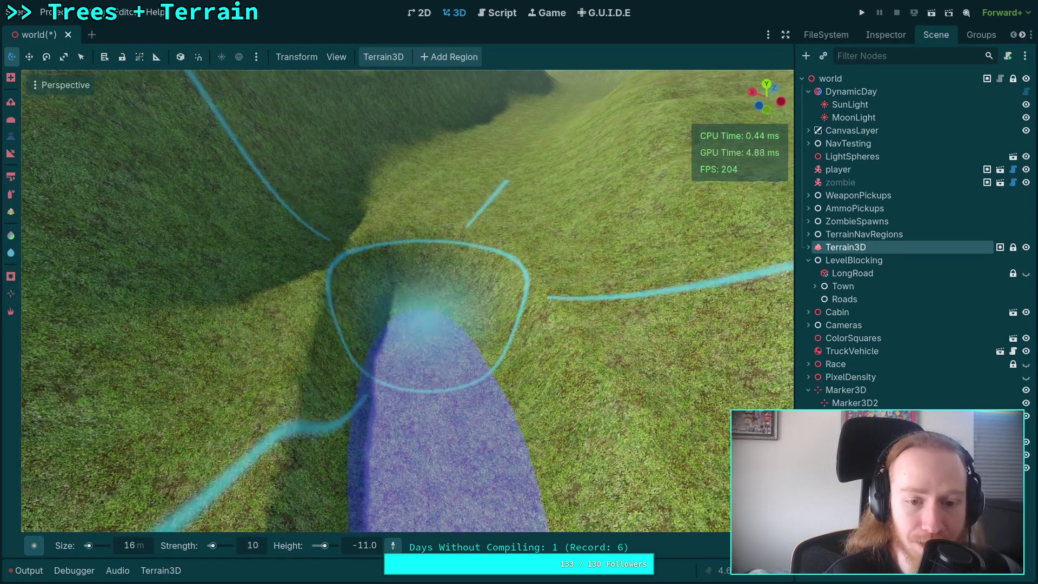
pyautogui.scroll(-3, 423, 353)
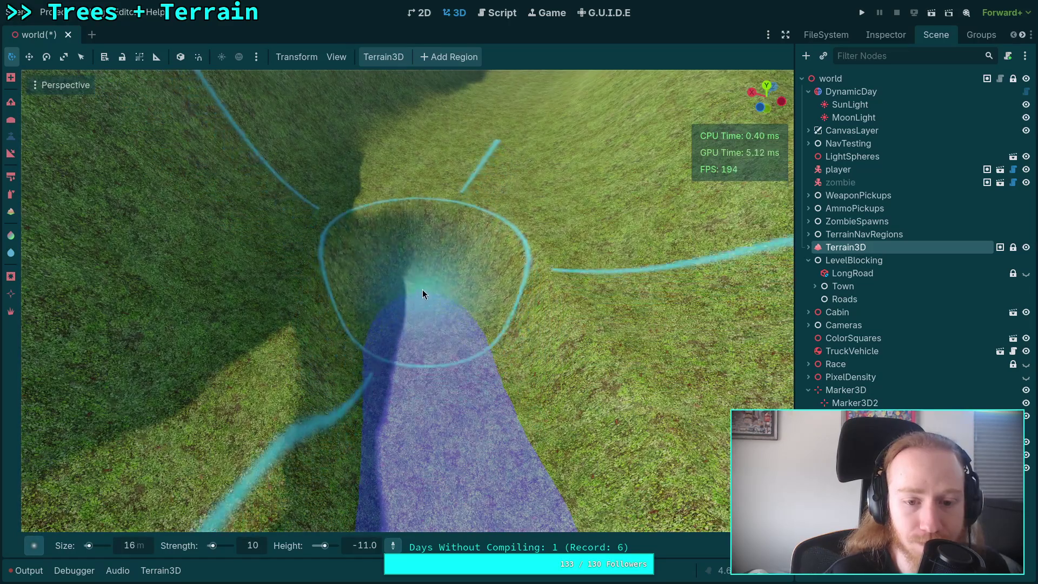
pyautogui.scroll(3, 416, 302)
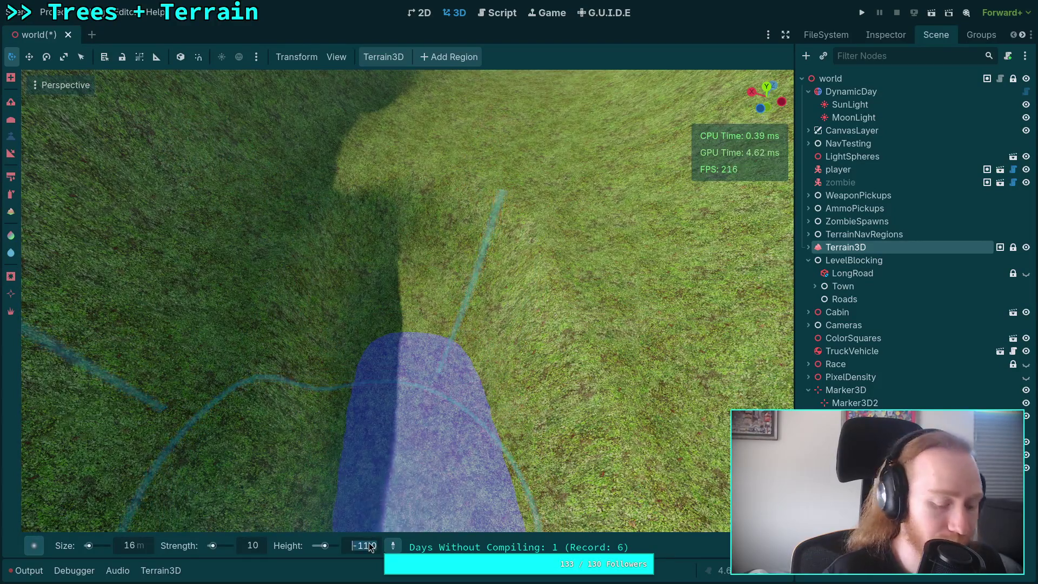
pyautogui.moveTo(414, 290)
pyautogui.mouseDown()
pyautogui.moveTo(414, 316)
pyautogui.moveTo(417, 251)
pyautogui.moveTo(410, 430)
pyautogui.mouseUp()
pyautogui.moveTo(423, 330); pyautogui.dragTo(429, 384)
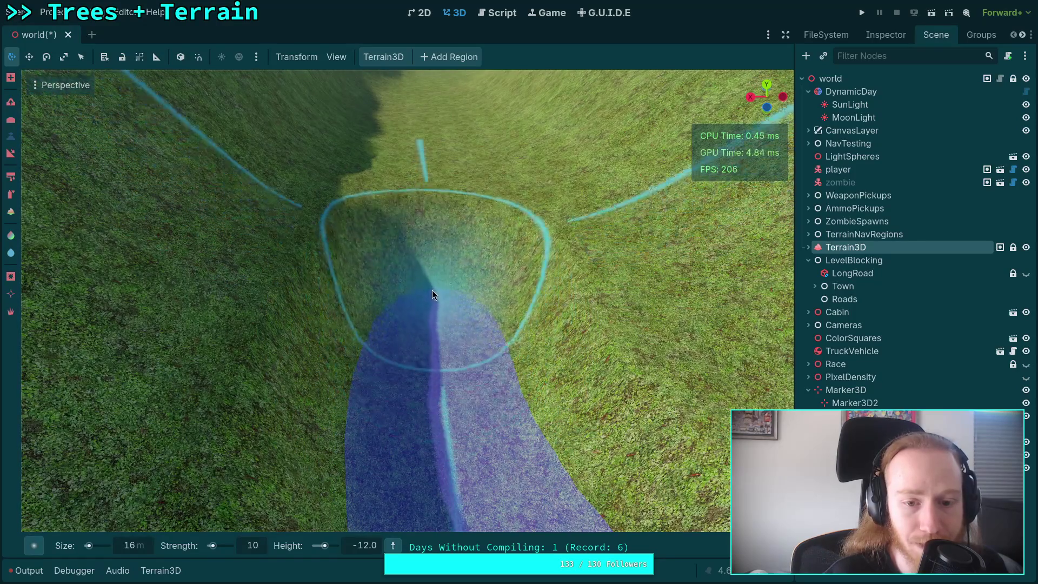
pyautogui.moveTo(430, 294)
pyautogui.mouseDown()
pyautogui.moveTo(443, 324)
pyautogui.moveTo(435, 250)
pyautogui.moveTo(437, 315)
pyautogui.moveTo(440, 268)
pyautogui.mouseUp()
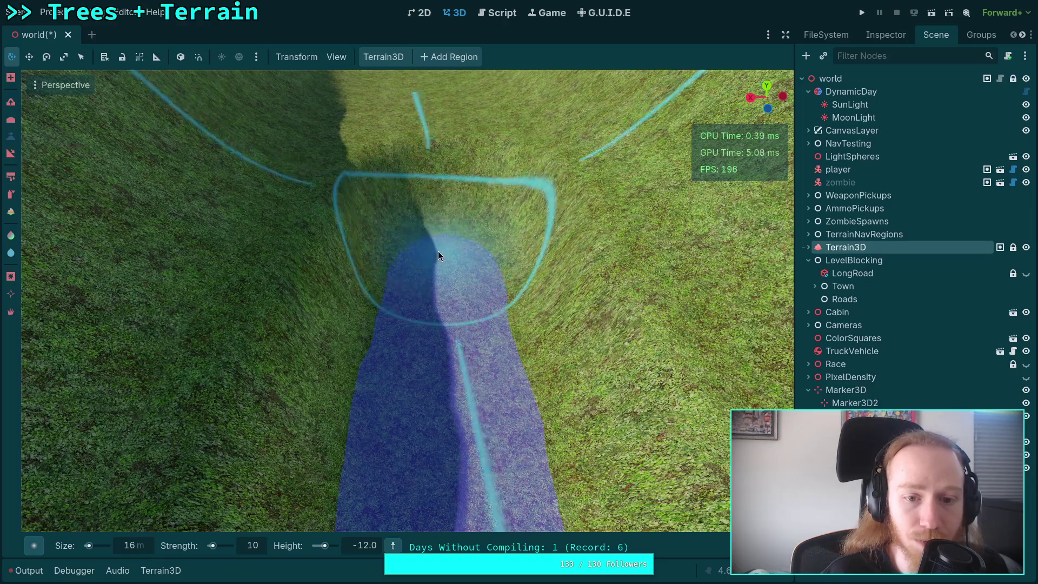
# Step: Set the Terrain3D brush Height to -13.0, then select the Height field for another change
pyautogui.scroll(2, 441, 241)
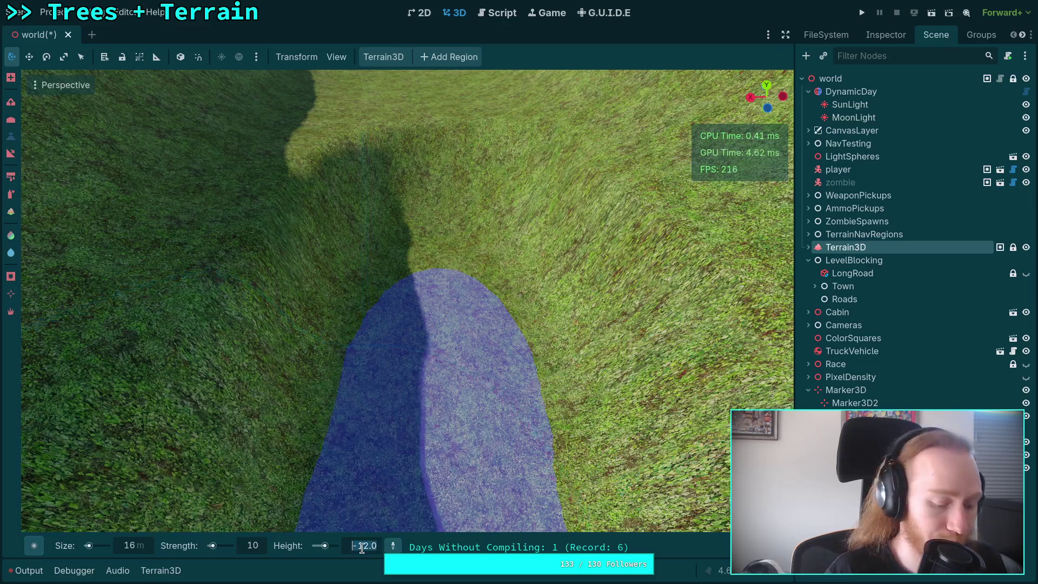
pyautogui.write('-13')
pyautogui.press('Return')
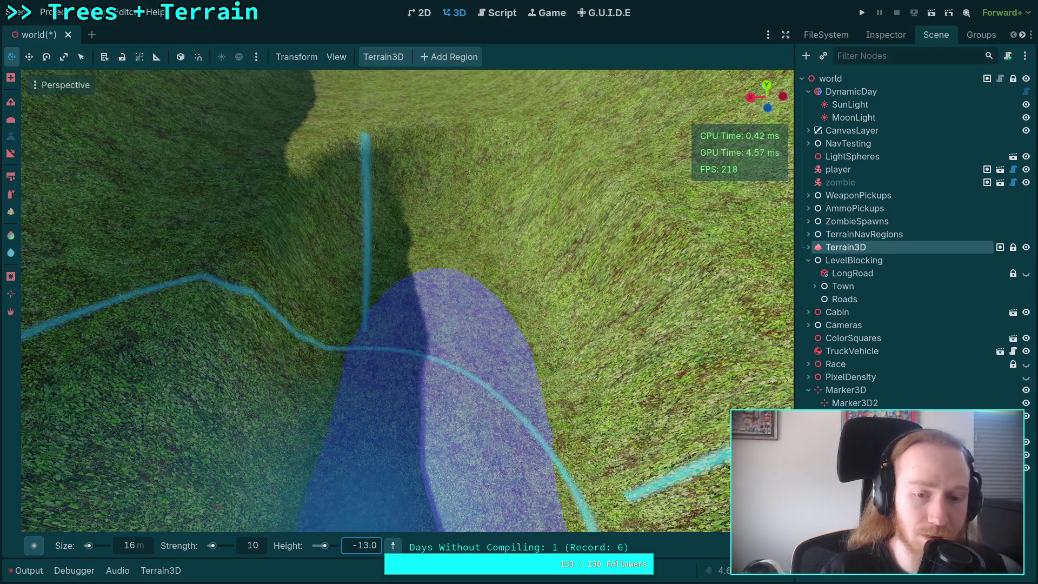
pyautogui.scroll(-3, 471, 476)
pyautogui.scroll(3, 446, 411)
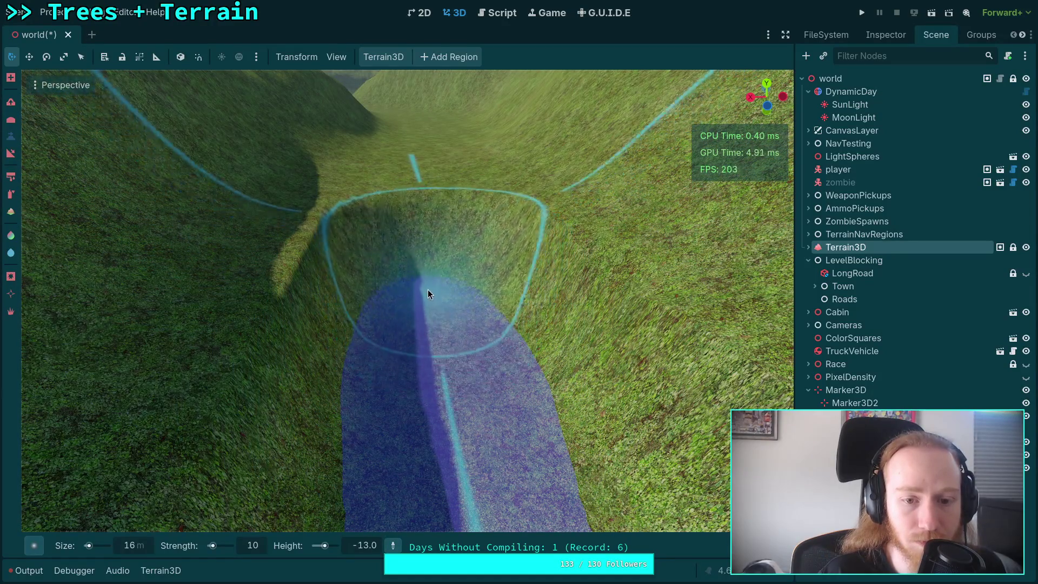
pyautogui.scroll(5, 427, 295)
pyautogui.scroll(-3, 413, 356)
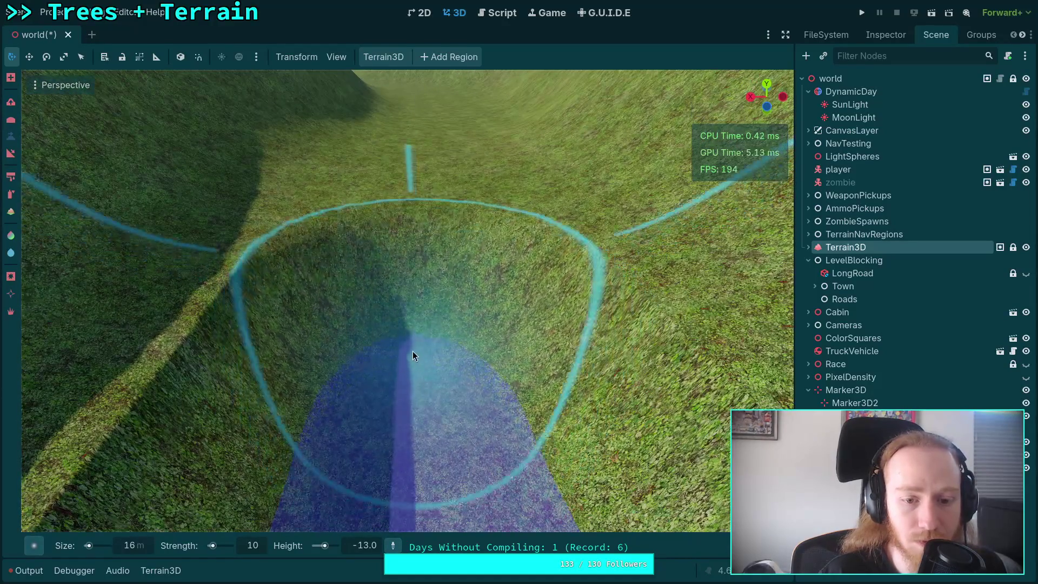
pyautogui.scroll(4, 401, 271)
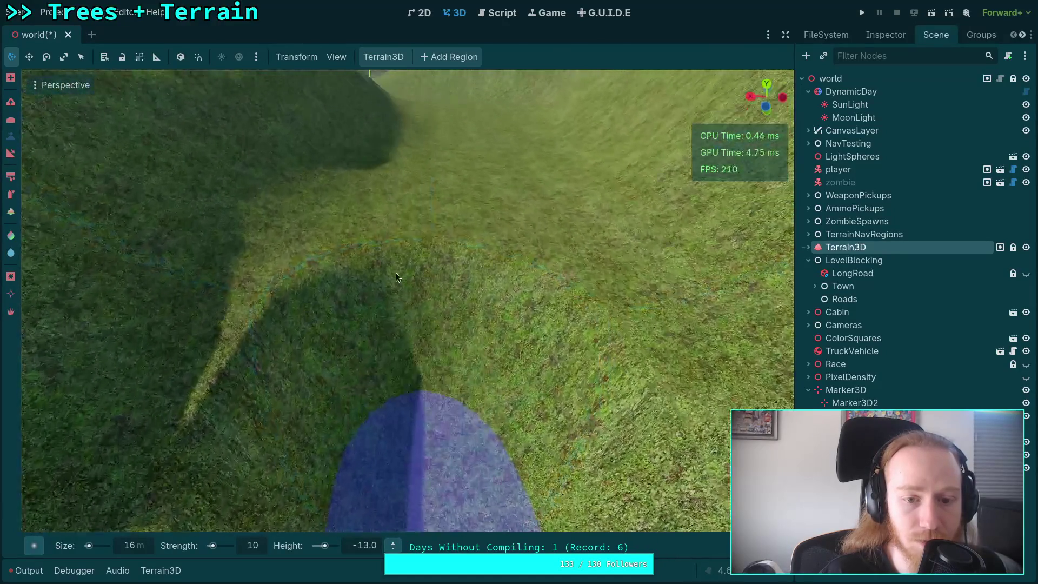
pyautogui.scroll(-4, 427, 375)
pyautogui.scroll(3, 424, 323)
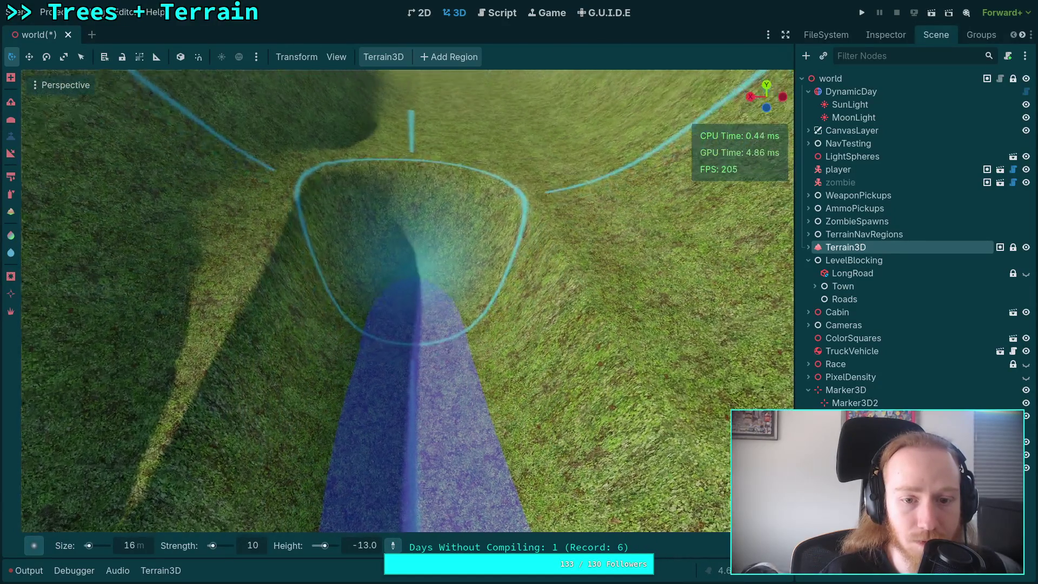
pyautogui.scroll(3, 431, 309)
pyautogui.scroll(-4, 452, 346)
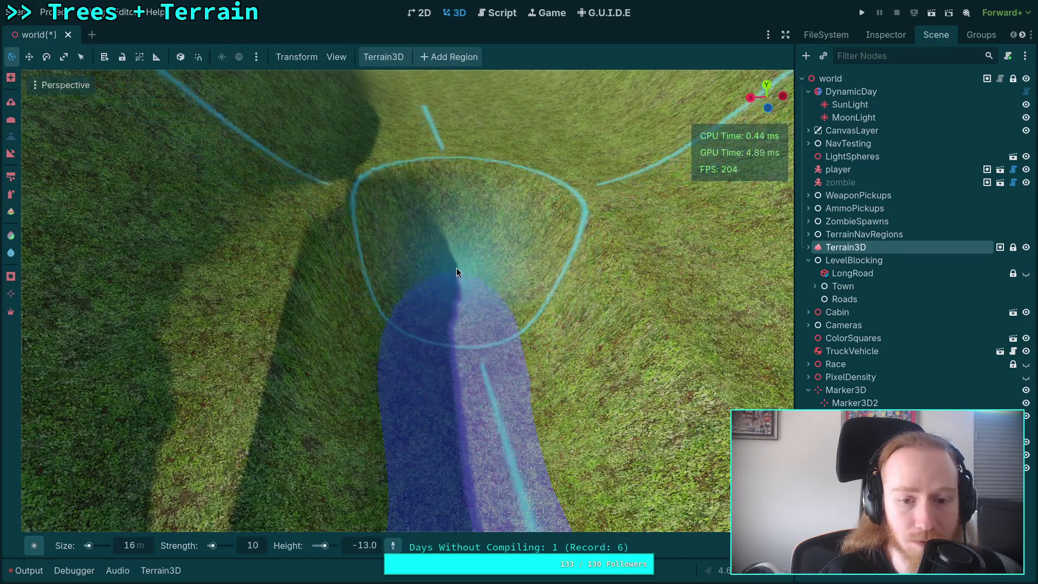
pyautogui.scroll(2, 461, 235)
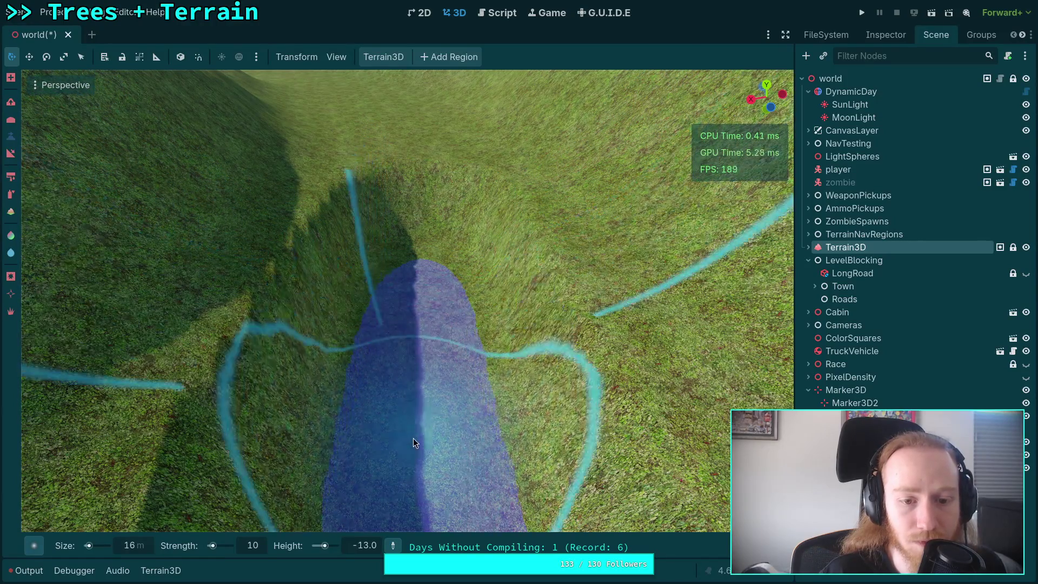
pyautogui.scroll(3, 417, 301)
pyautogui.scroll(3, 424, 362)
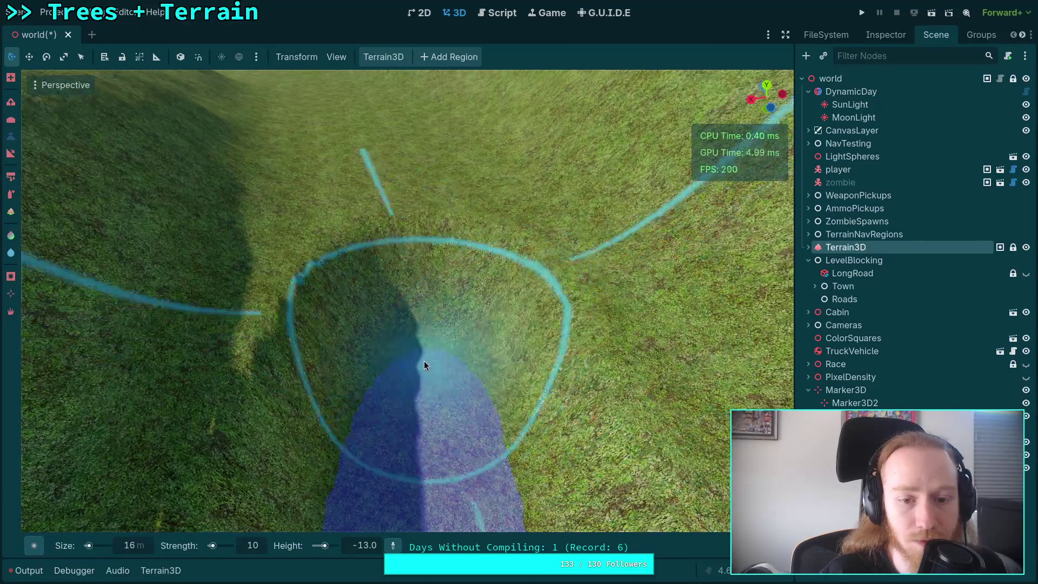
pyautogui.click(359, 546)
# Step: Set the brush Height to -14.0 and sink the trench into a lowered bowl extending upward
pyautogui.write('-14')
pyautogui.press('Return')
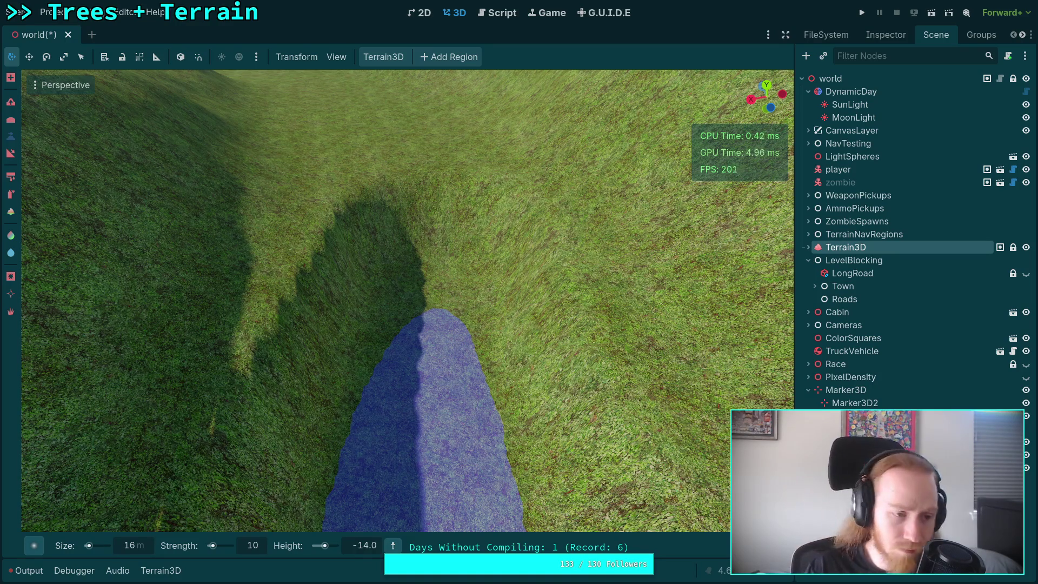
pyautogui.moveTo(461, 349)
pyautogui.mouseDown()
pyautogui.moveTo(436, 306)
pyautogui.moveTo(438, 315)
pyautogui.moveTo(440, 253)
pyautogui.mouseUp()
pyautogui.scroll(3, 440, 253)
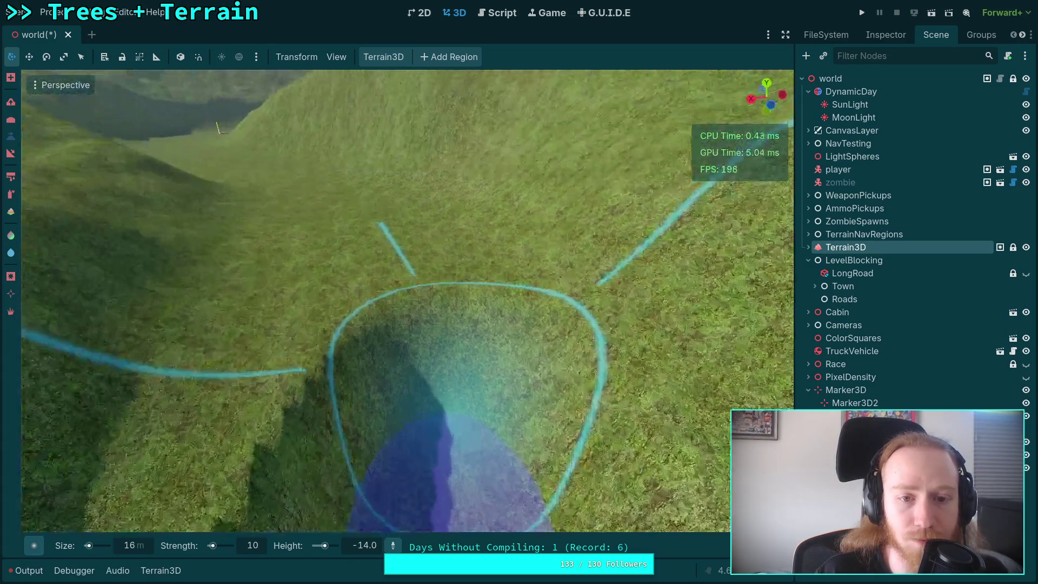
pyautogui.moveTo(388, 397)
pyautogui.mouseDown()
pyautogui.moveTo(416, 375)
pyautogui.moveTo(413, 297)
pyautogui.mouseUp()
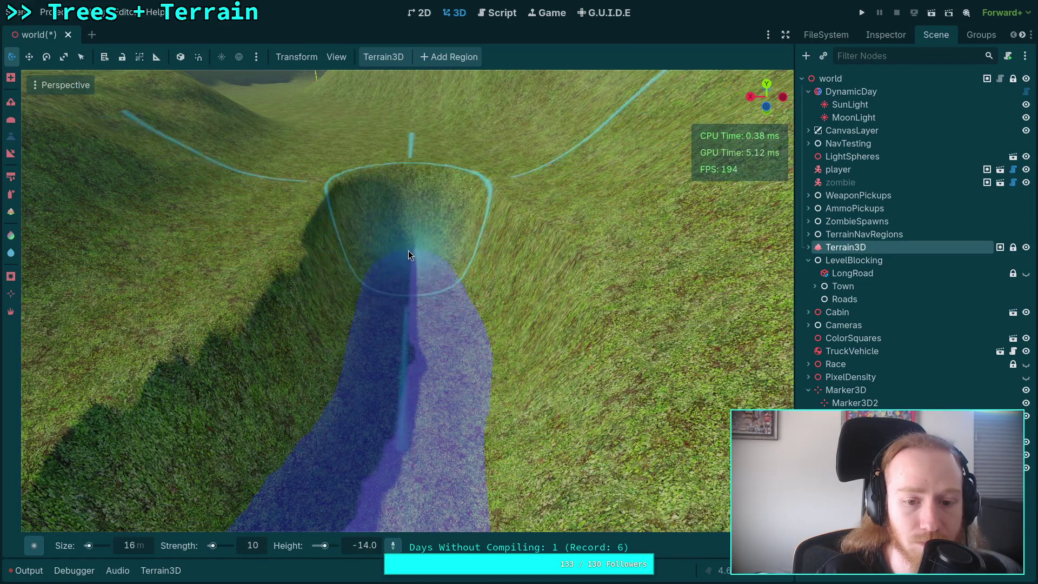
pyautogui.scroll(5, 415, 280)
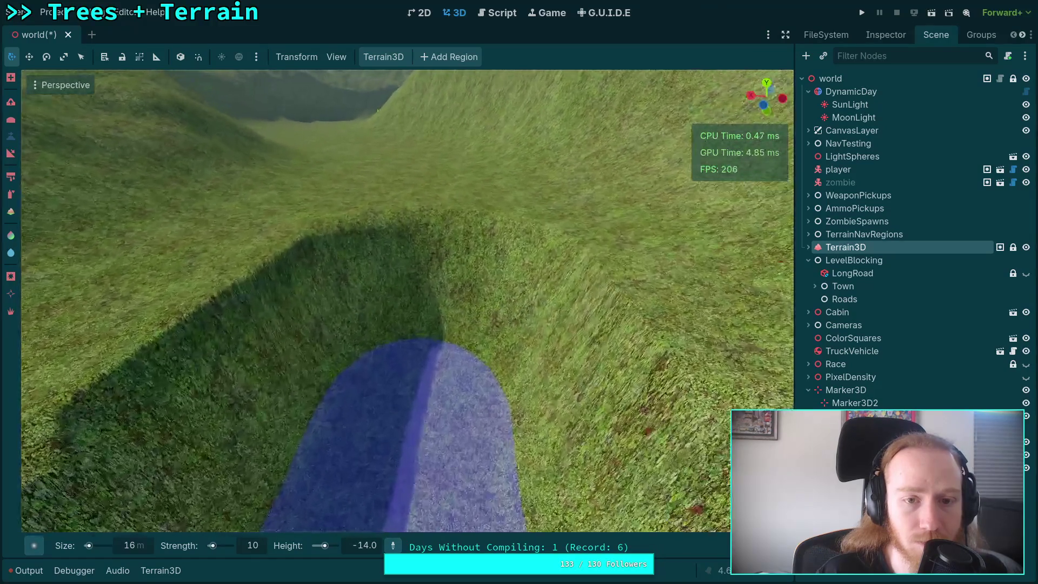
pyautogui.moveTo(403, 322)
pyautogui.mouseDown()
pyautogui.moveTo(429, 364)
pyautogui.moveTo(416, 264)
pyautogui.mouseUp()
pyautogui.scroll(4, 416, 260)
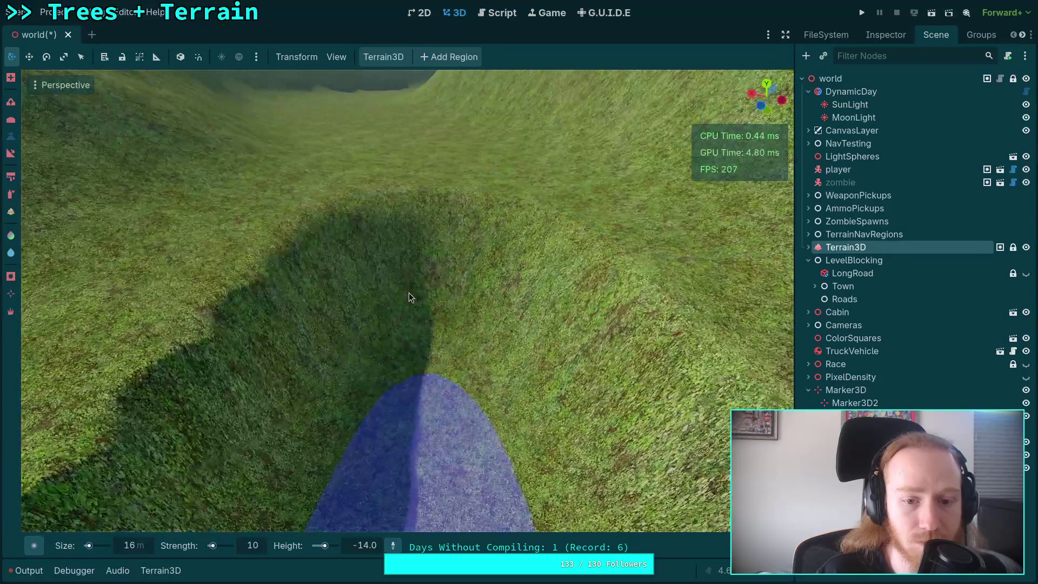
pyautogui.moveTo(426, 346); pyautogui.dragTo(421, 299)
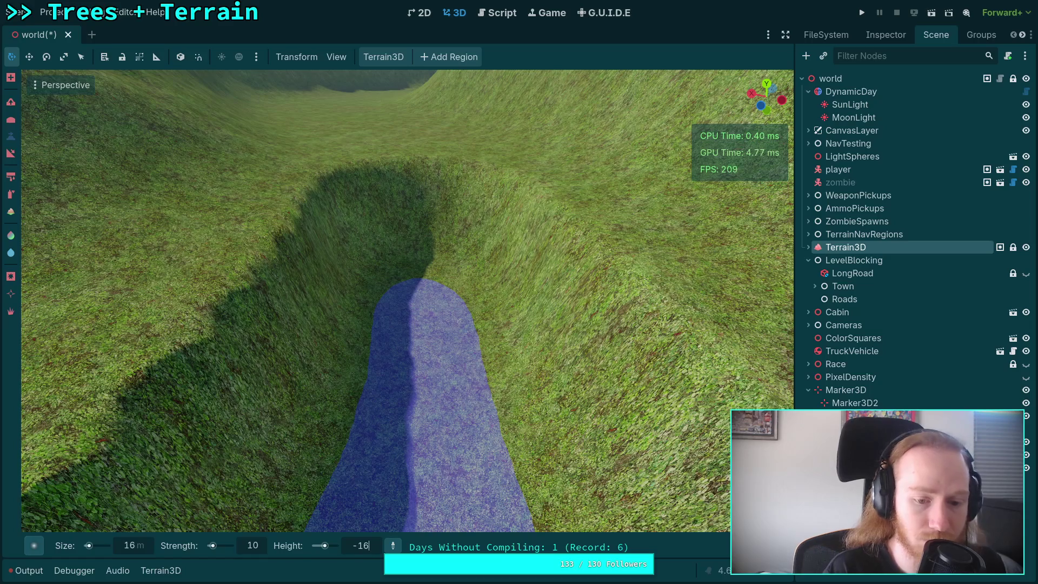
pyautogui.press('BackSpace')
# Step: Set the flattening height to -15 and orbit the view to look down into the bowl
pyautogui.write('5')
pyautogui.press('Return')
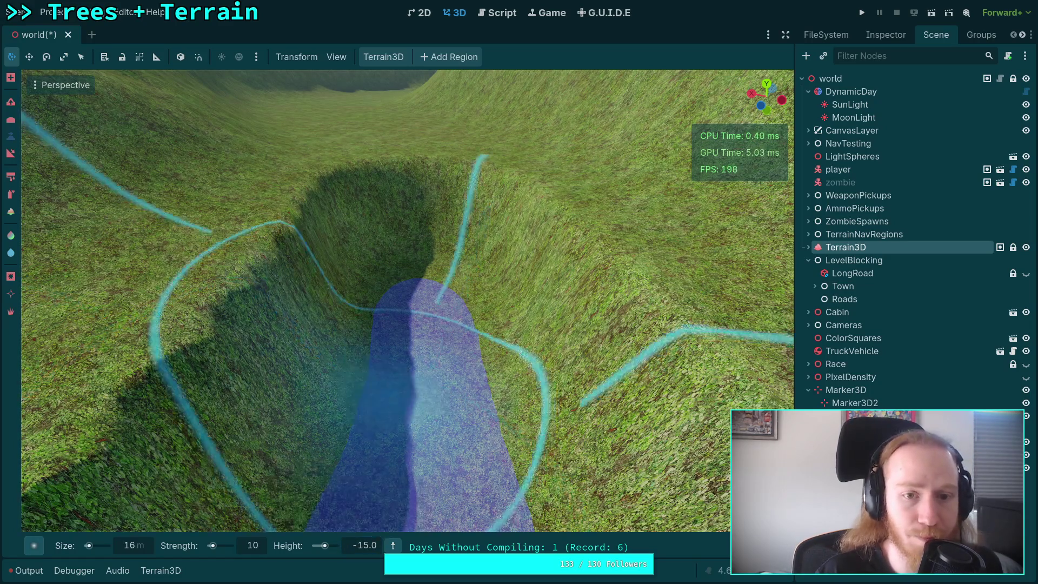
pyautogui.scroll(-3, 385, 397)
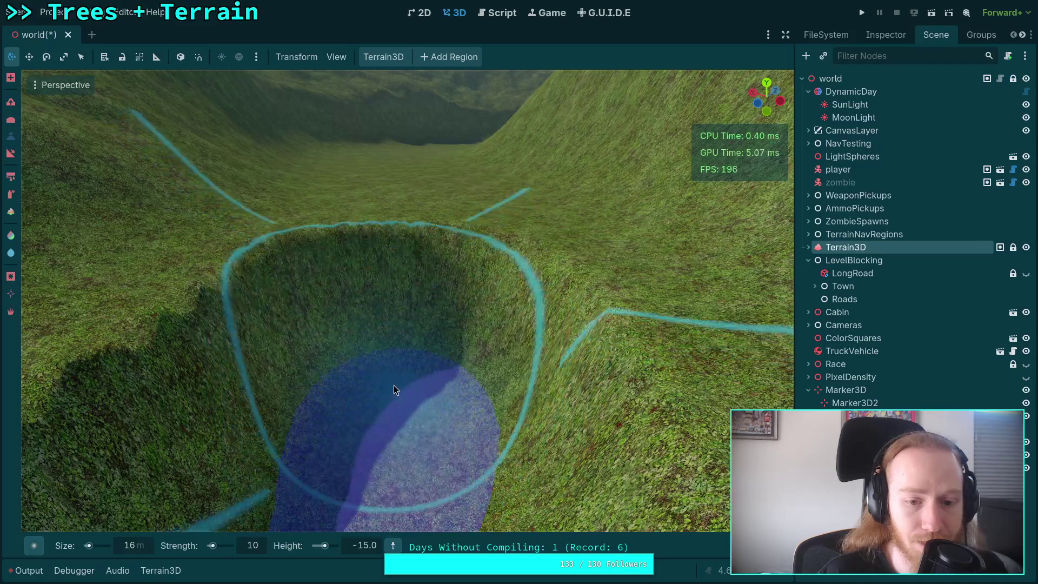
pyautogui.scroll(5, 395, 353)
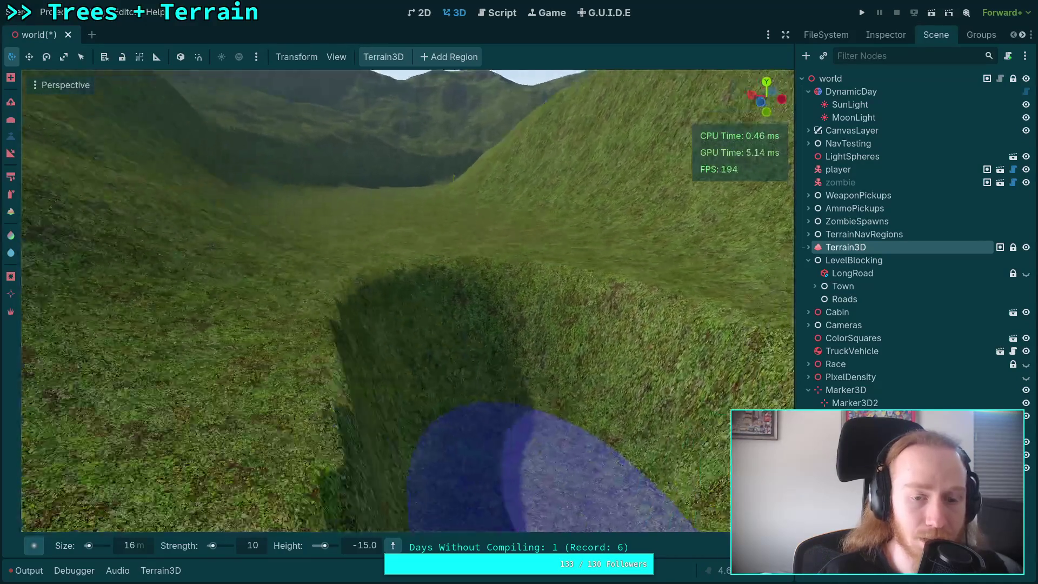
pyautogui.scroll(-5, 424, 355)
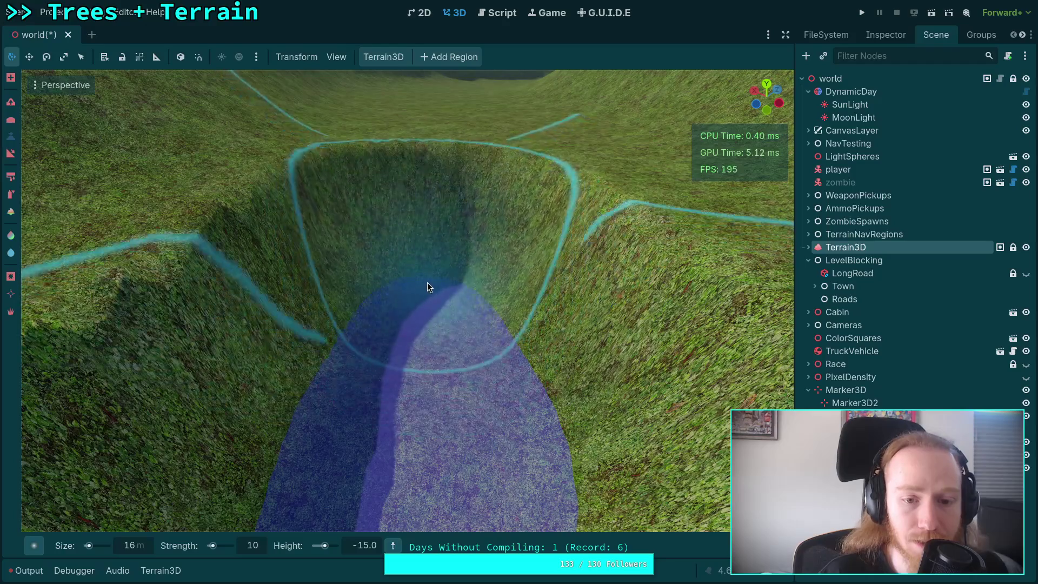
pyautogui.moveTo(421, 269)
pyautogui.mouseDown()
pyautogui.moveTo(405, 236)
pyautogui.moveTo(418, 245)
pyautogui.moveTo(418, 228)
pyautogui.moveTo(361, 366)
pyautogui.mouseUp()
# Step: Flatten the riverbed up into the pit, reshaping its walls and lengthening the channel
pyautogui.scroll(2, 419, 244)
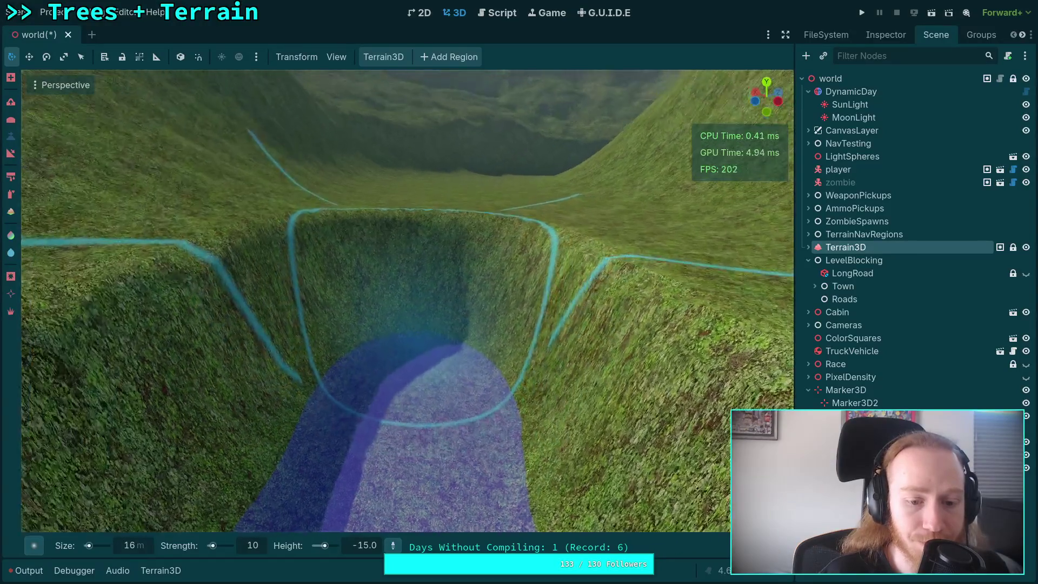
pyautogui.scroll(5, 367, 335)
pyautogui.scroll(-7, 386, 387)
pyautogui.moveTo(398, 411); pyautogui.dragTo(400, 333)
pyautogui.scroll(3, 397, 322)
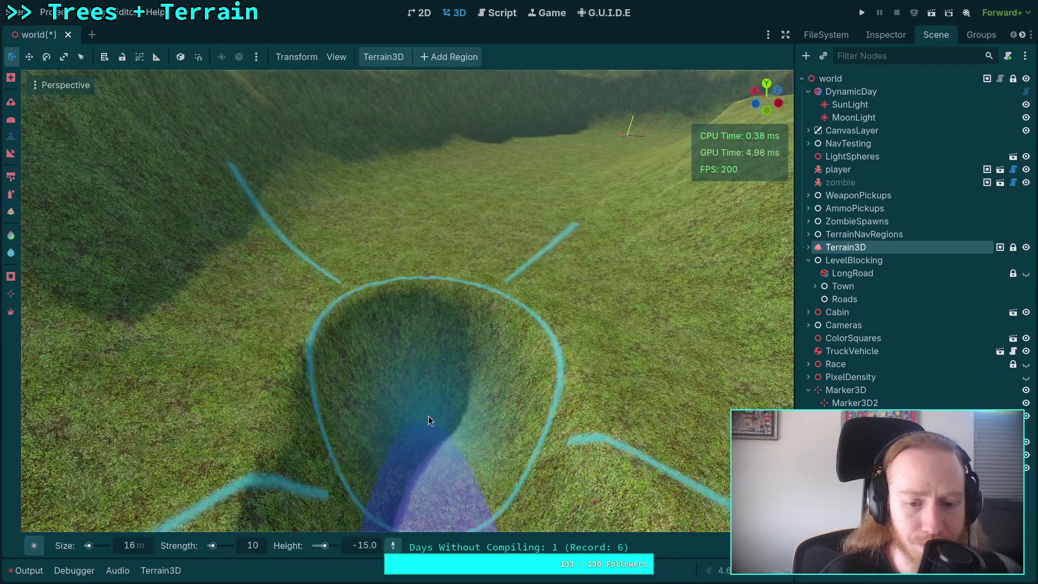
pyautogui.moveTo(429, 416)
pyautogui.mouseDown()
pyautogui.moveTo(422, 431)
pyautogui.moveTo(430, 329)
pyautogui.mouseUp()
pyautogui.press('super+4')
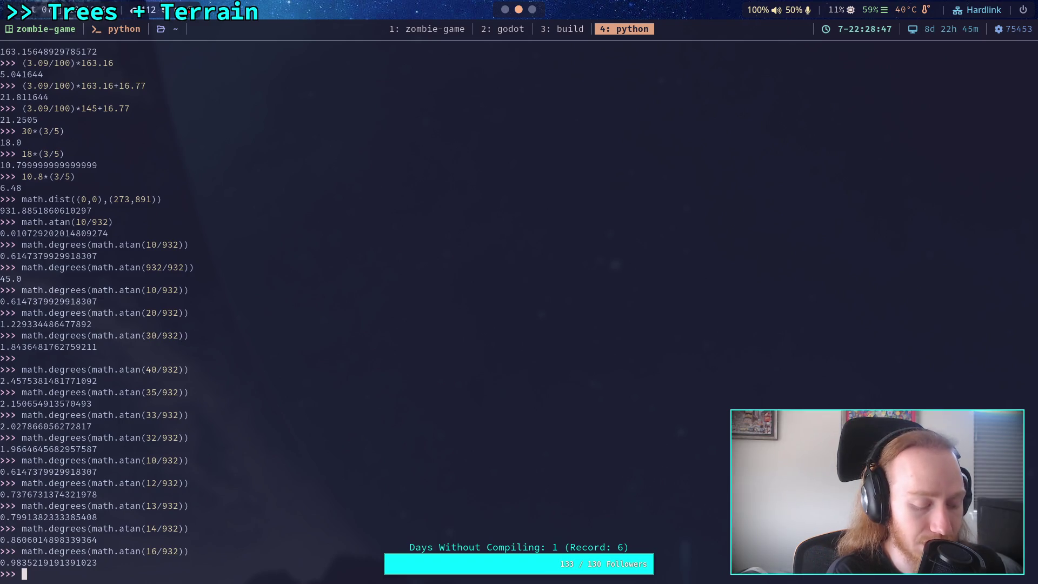
pyautogui.press('super+2')
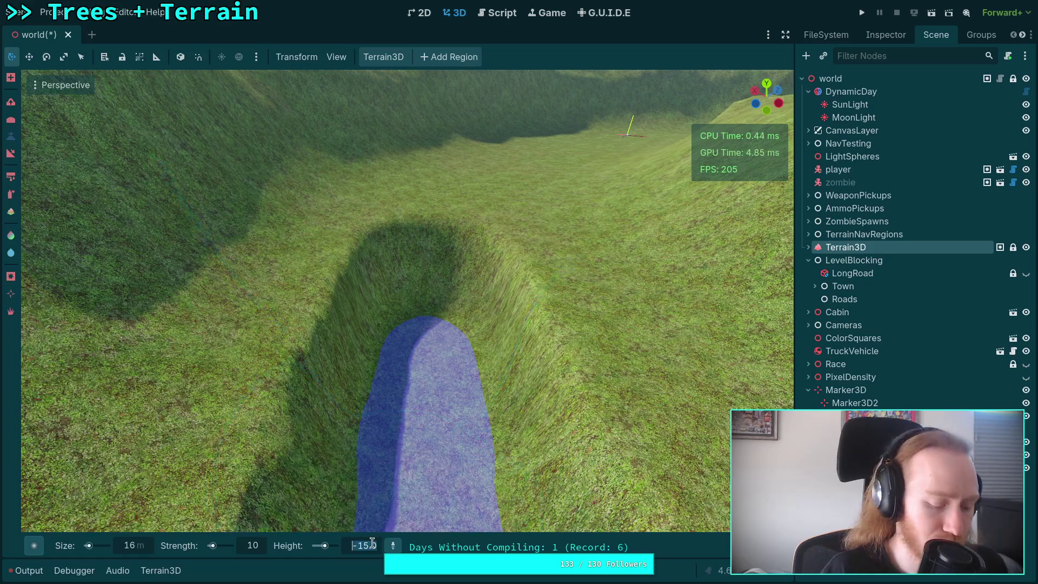
# Step: Set the flatten height to -16 and paint the flattened channel up into the pit
pyautogui.press('BackSpace')
pyautogui.write('6')
pyautogui.press('Return')
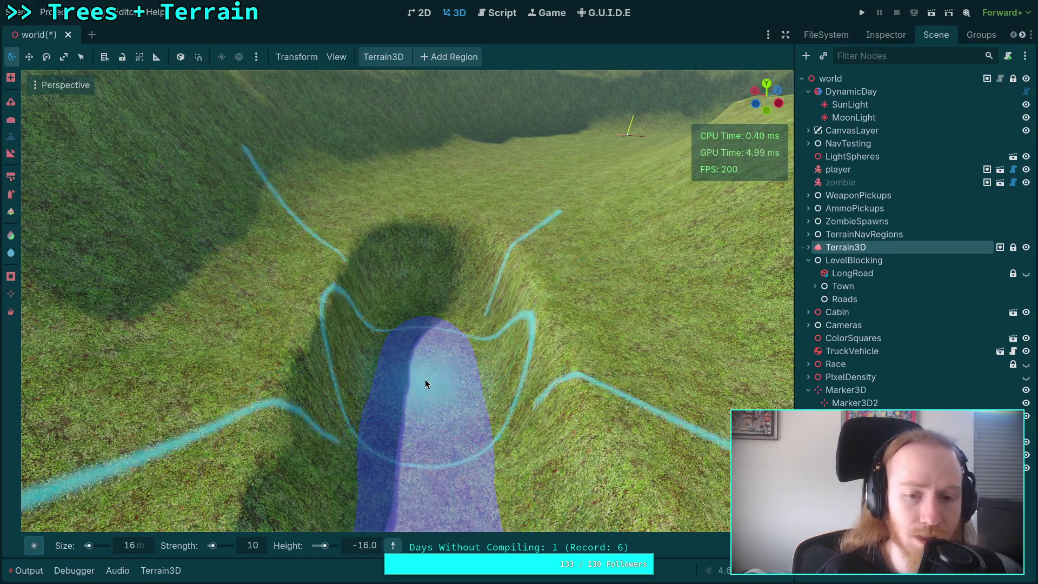
pyautogui.scroll(3, 404, 390)
pyautogui.moveTo(401, 419); pyautogui.dragTo(410, 332)
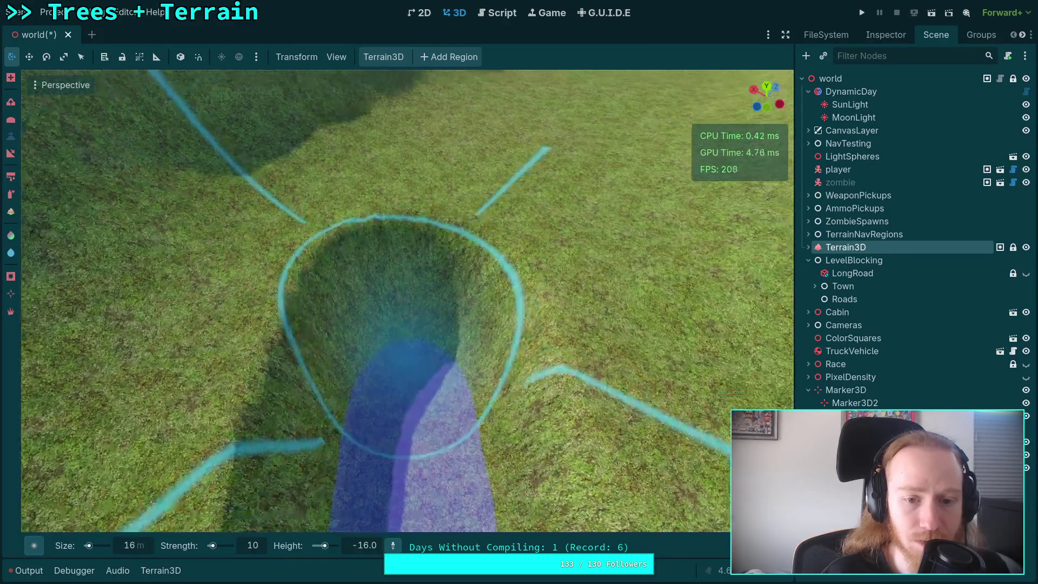
pyautogui.scroll(2, 412, 305)
pyautogui.moveTo(412, 372); pyautogui.dragTo(427, 307)
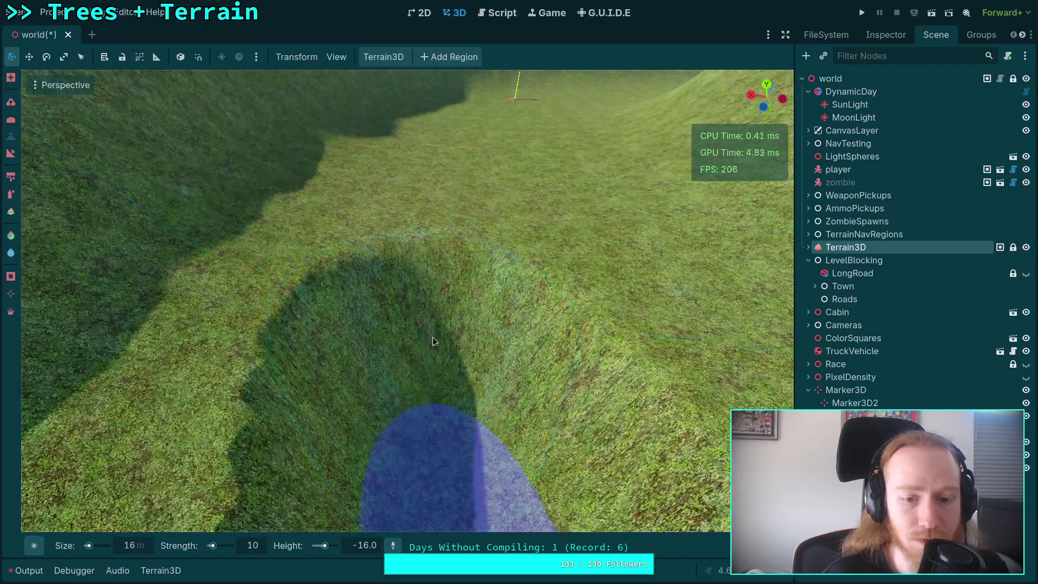
pyautogui.moveTo(427, 392); pyautogui.dragTo(432, 331)
# Step: Keep flattening the riverbed further up and deeper into the pit
pyautogui.scroll(2, 433, 331)
pyautogui.scroll(-2, 432, 324)
pyautogui.moveTo(465, 437)
pyautogui.mouseDown()
pyautogui.moveTo(454, 421)
pyautogui.moveTo(452, 361)
pyautogui.mouseUp()
pyautogui.scroll(2, 452, 361)
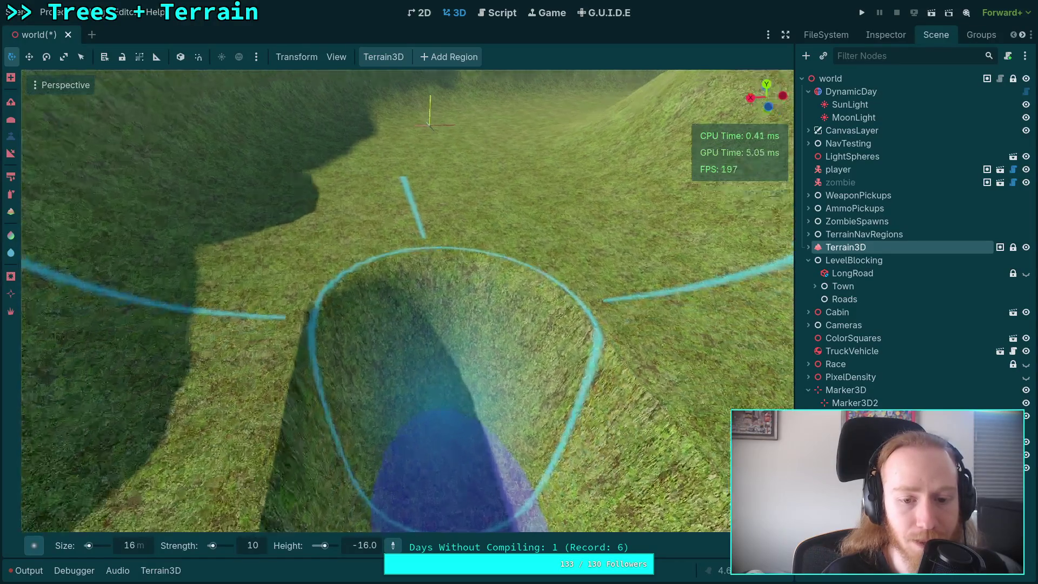
pyautogui.moveTo(423, 404); pyautogui.dragTo(418, 369)
pyautogui.scroll(-2, 424, 440)
pyautogui.moveTo(424, 440); pyautogui.dragTo(411, 323)
pyautogui.scroll(2, 411, 323)
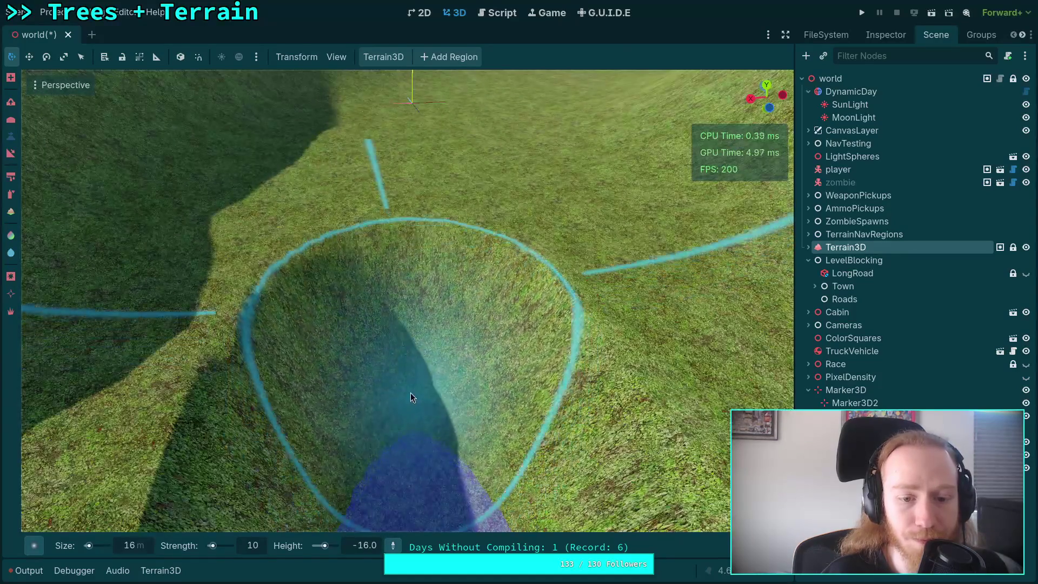
pyautogui.moveTo(410, 394); pyautogui.dragTo(407, 342)
pyautogui.scroll(1, 404, 396)
# Step: Set the flatten height to -17 and reshape the pit into a steep-walled channel
pyautogui.click(368, 551)
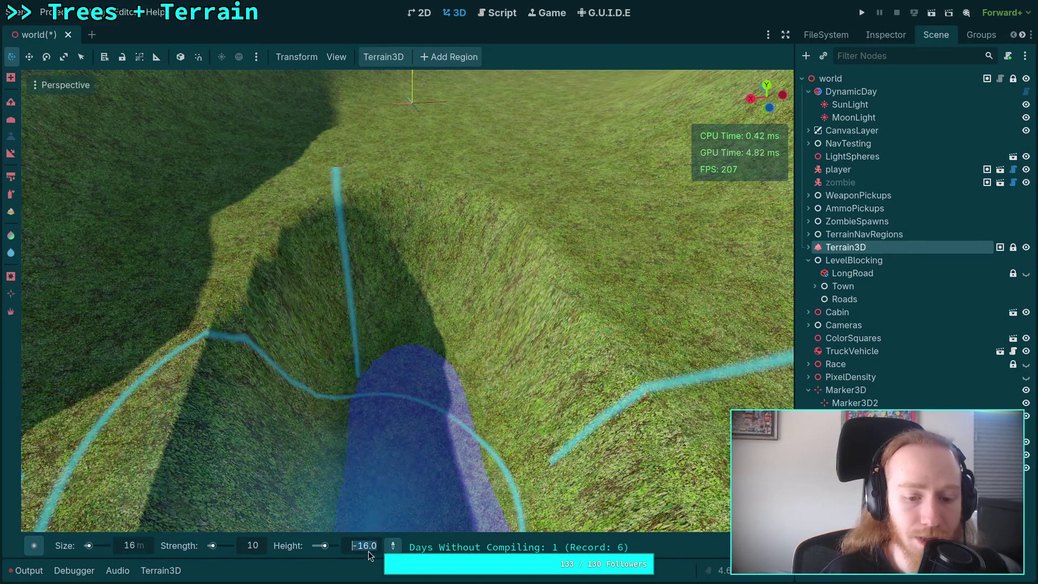
pyautogui.write('-18')
pyautogui.press('Return')
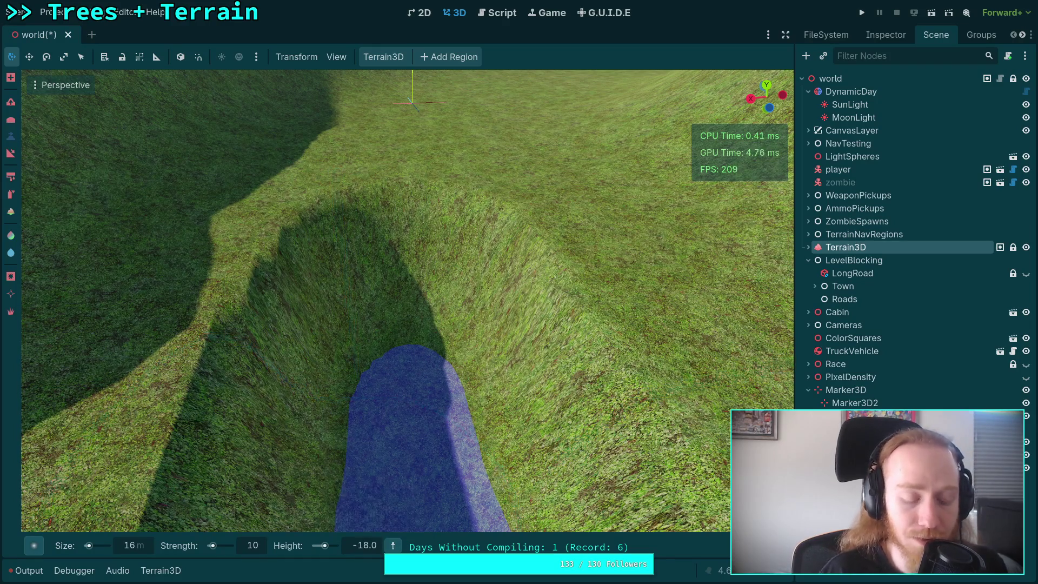
pyautogui.write('-17')
pyautogui.press('Return')
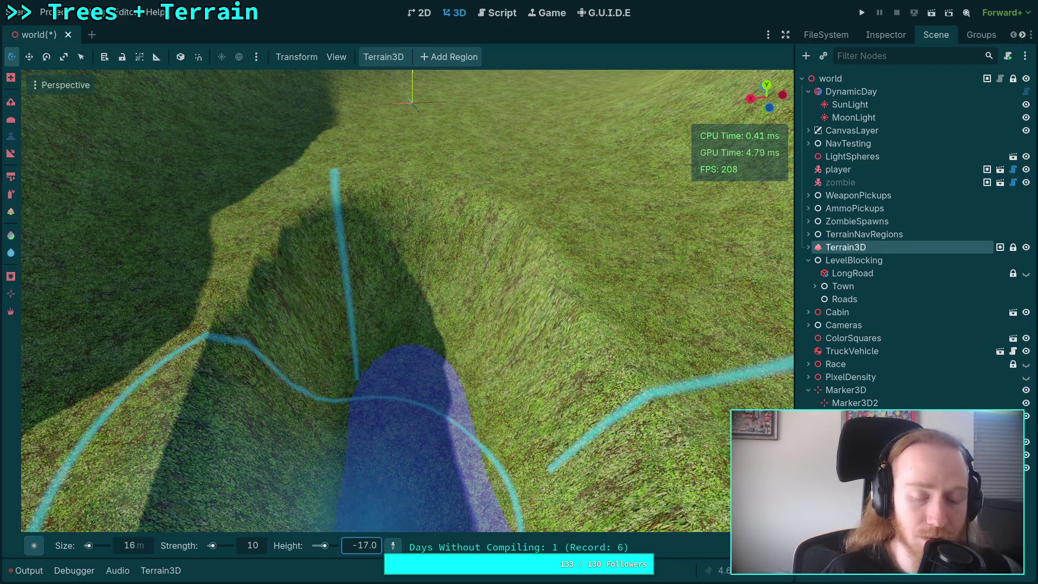
pyautogui.moveTo(405, 412)
pyautogui.mouseDown()
pyautogui.moveTo(413, 304)
pyautogui.moveTo(401, 302)
pyautogui.moveTo(433, 408)
pyautogui.moveTo(431, 294)
pyautogui.mouseUp()
pyautogui.moveTo(426, 364)
pyautogui.mouseDown()
pyautogui.moveTo(430, 238)
pyautogui.moveTo(420, 344)
pyautogui.moveTo(430, 313)
pyautogui.moveTo(439, 366)
pyautogui.moveTo(463, 375)
pyautogui.moveTo(464, 394)
pyautogui.moveTo(478, 365)
pyautogui.moveTo(475, 433)
pyautogui.moveTo(411, 486)
pyautogui.moveTo(427, 471)
pyautogui.moveTo(393, 345)
pyautogui.mouseUp()
pyautogui.moveTo(397, 291)
pyautogui.mouseDown()
pyautogui.moveTo(404, 329)
pyautogui.moveTo(405, 274)
pyautogui.mouseUp()
pyautogui.hotkey('shift', 'f')
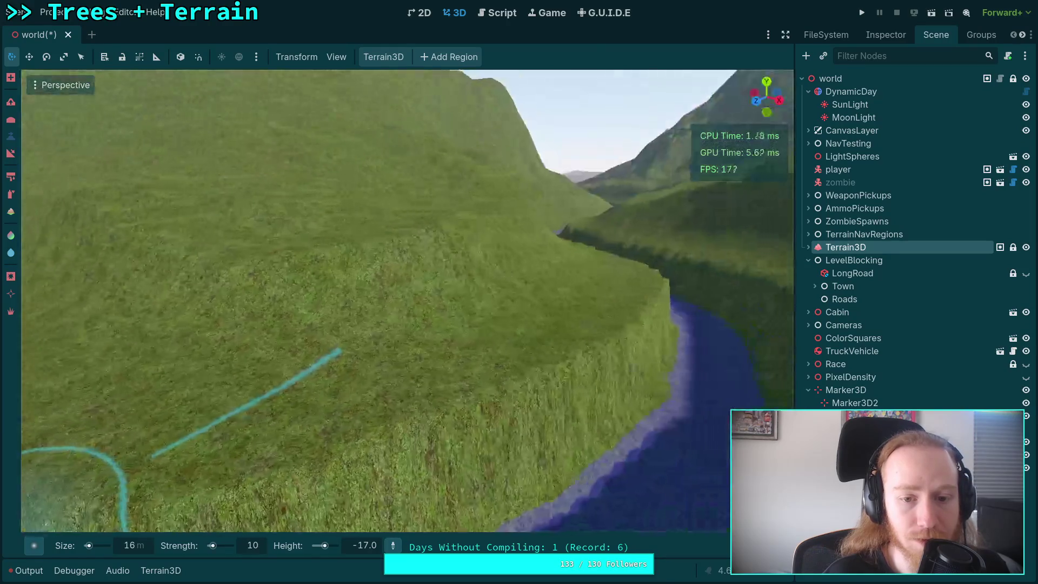
pyautogui.press('w')
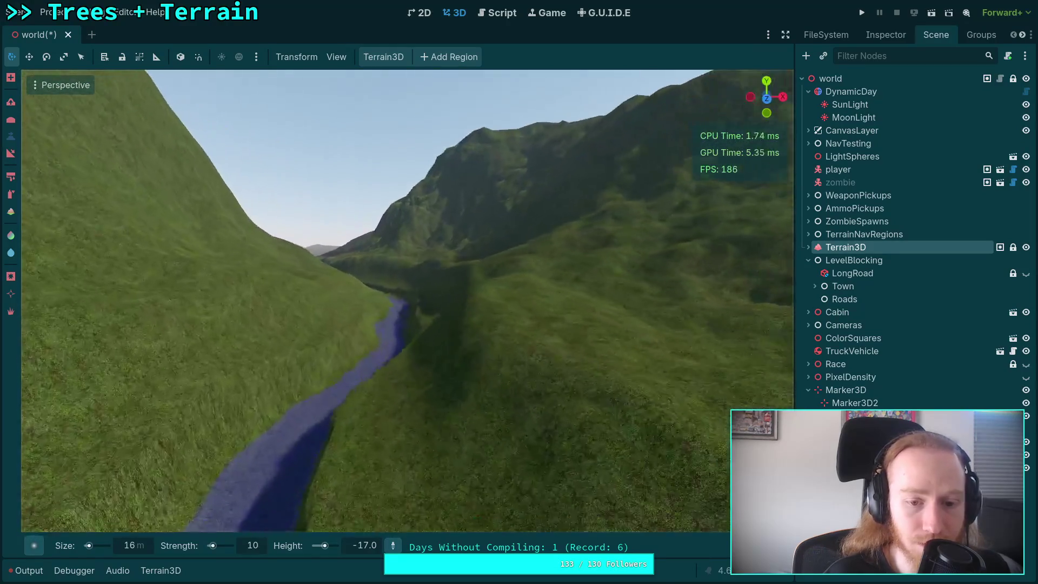
pyautogui.press('w')
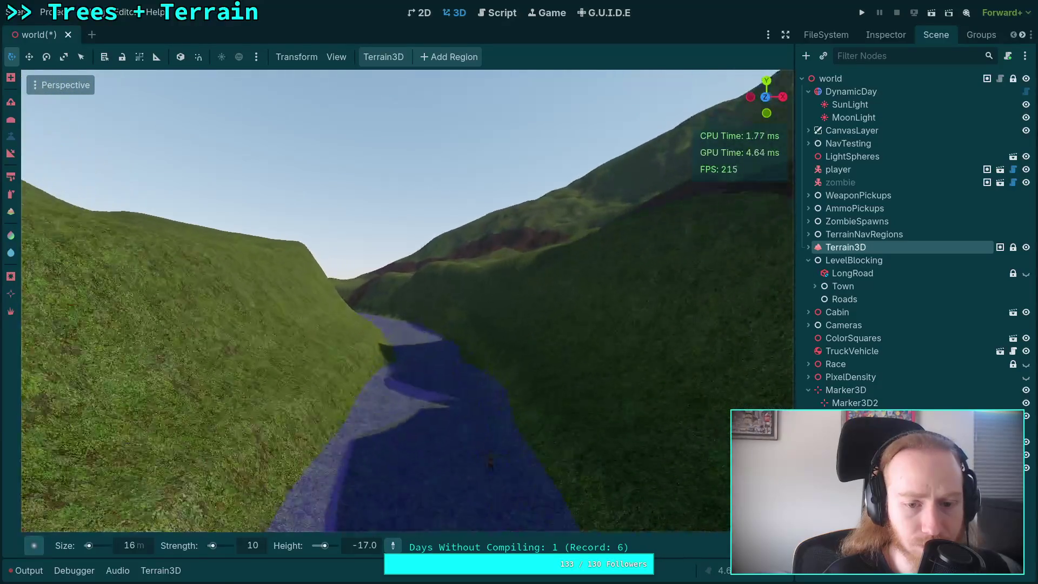
pyautogui.press('w')
pyautogui.press('w')
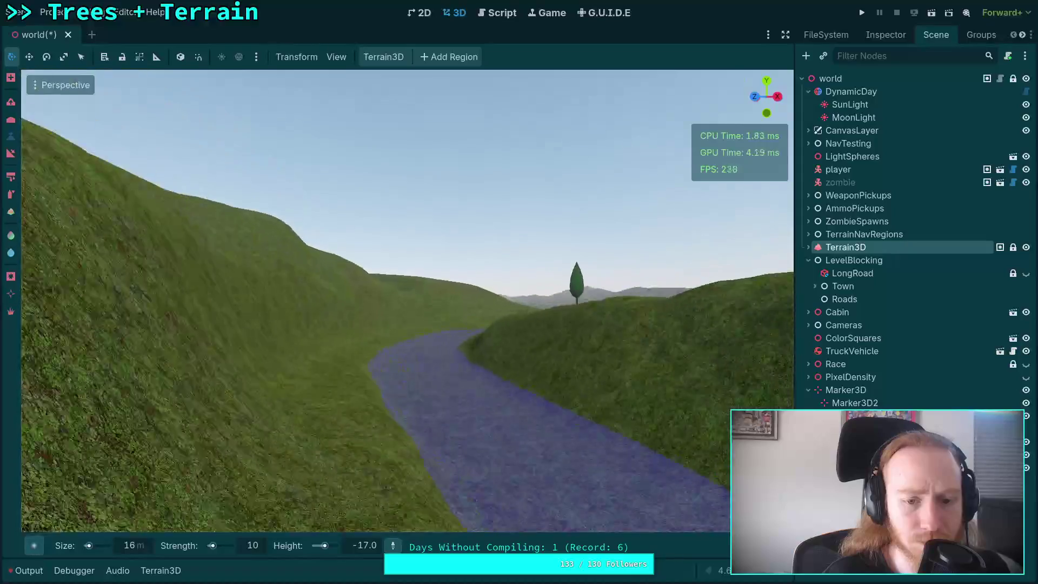
pyautogui.press('w')
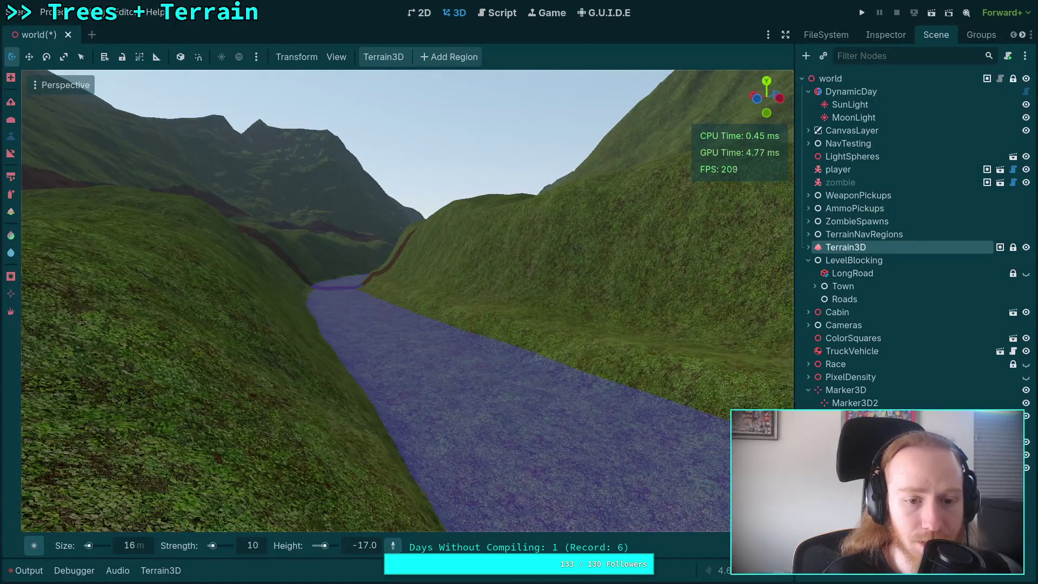
pyautogui.press('w')
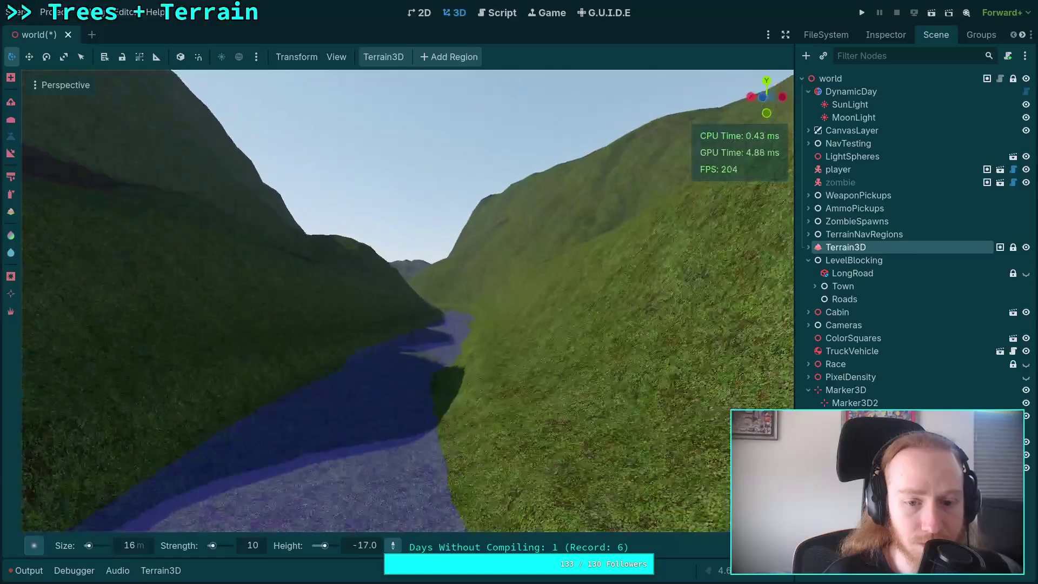
pyautogui.press('w')
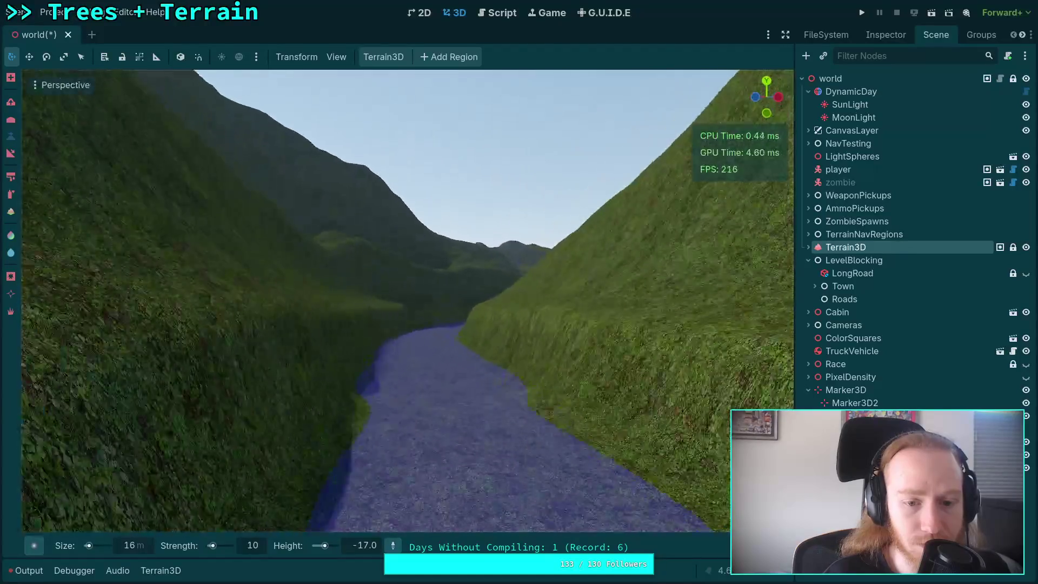
pyautogui.press('w')
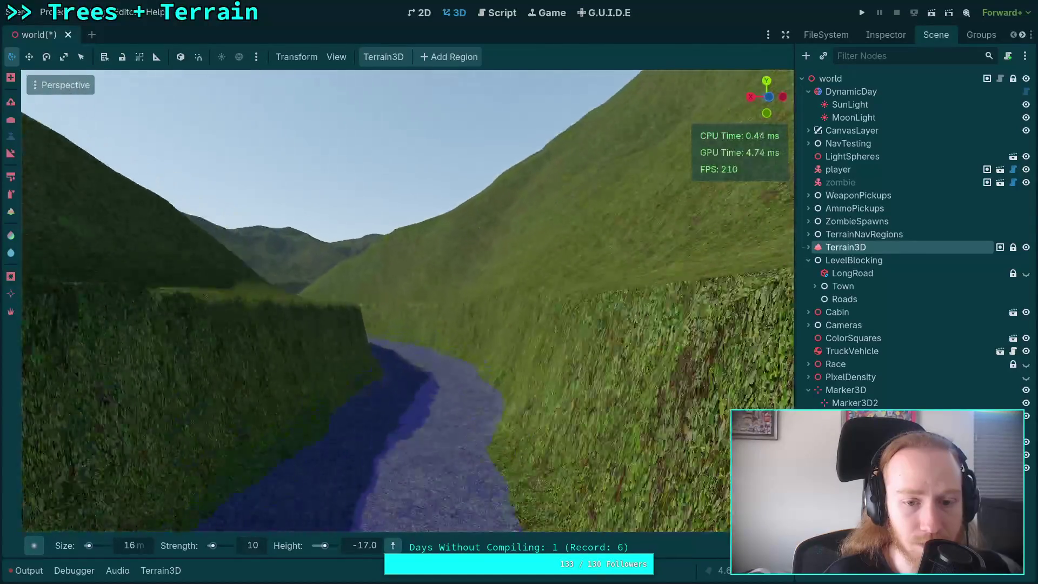
pyautogui.press('w')
pyautogui.scroll(3, 406, 300)
pyautogui.press('w')
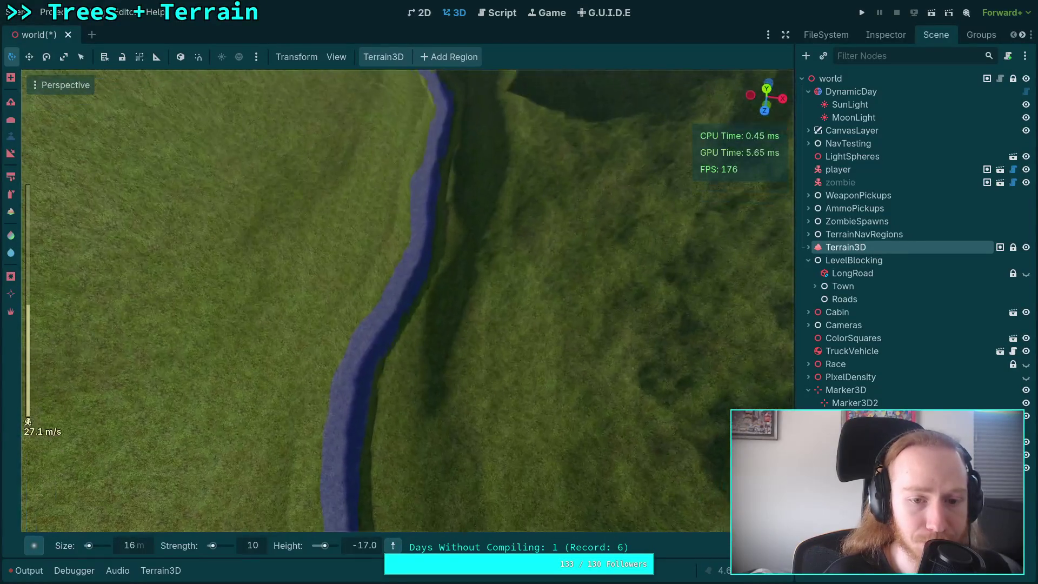
pyautogui.press('w')
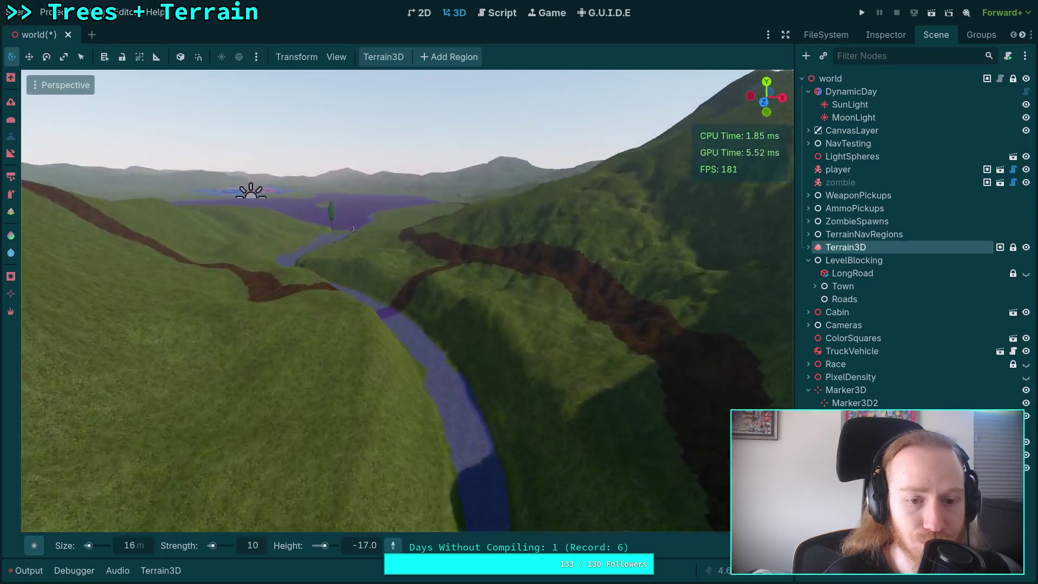
pyautogui.press('e')
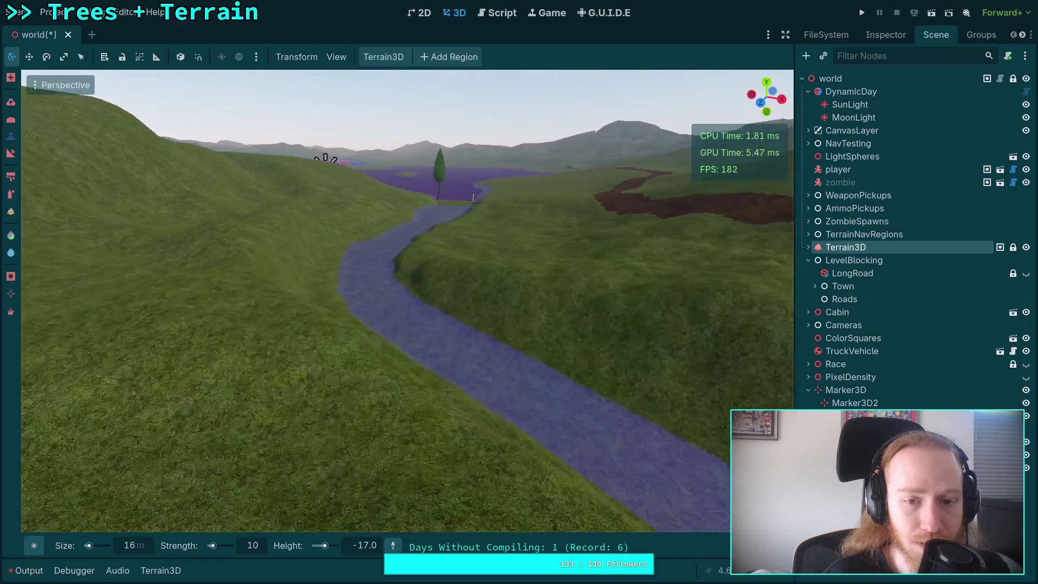
pyautogui.press('w')
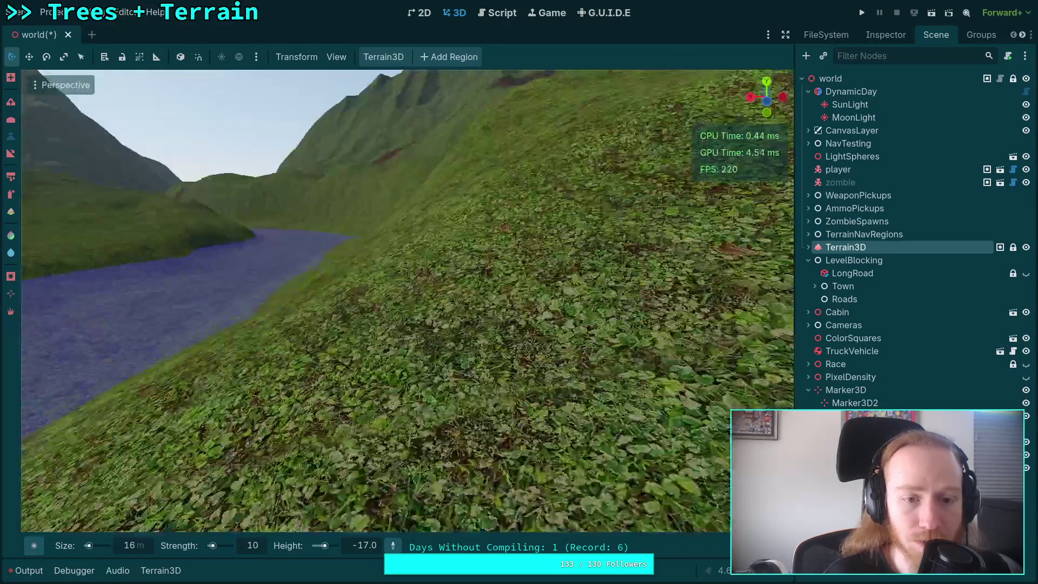
pyautogui.press('s')
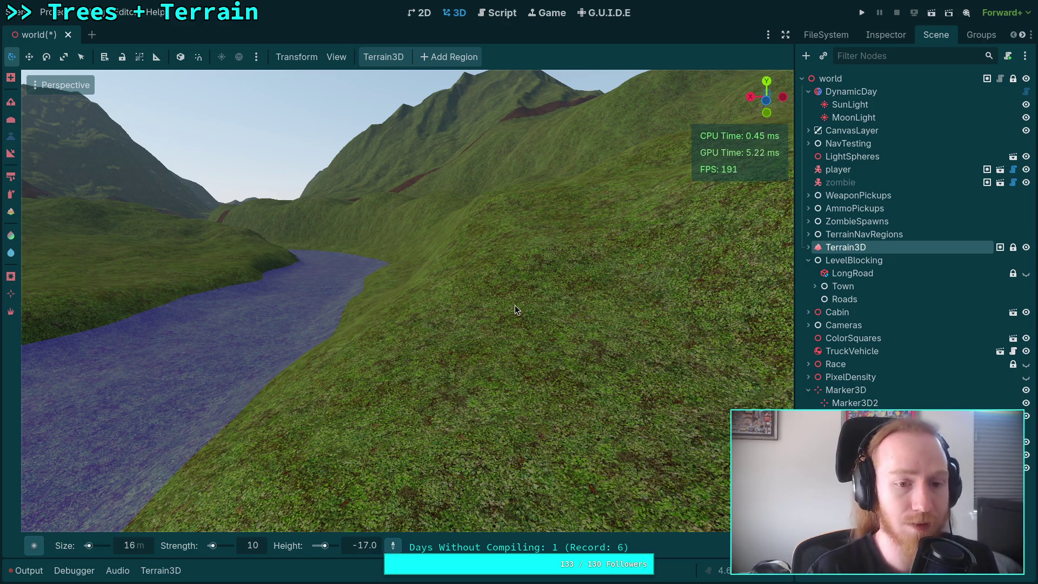
pyautogui.press('w')
pyautogui.press('s')
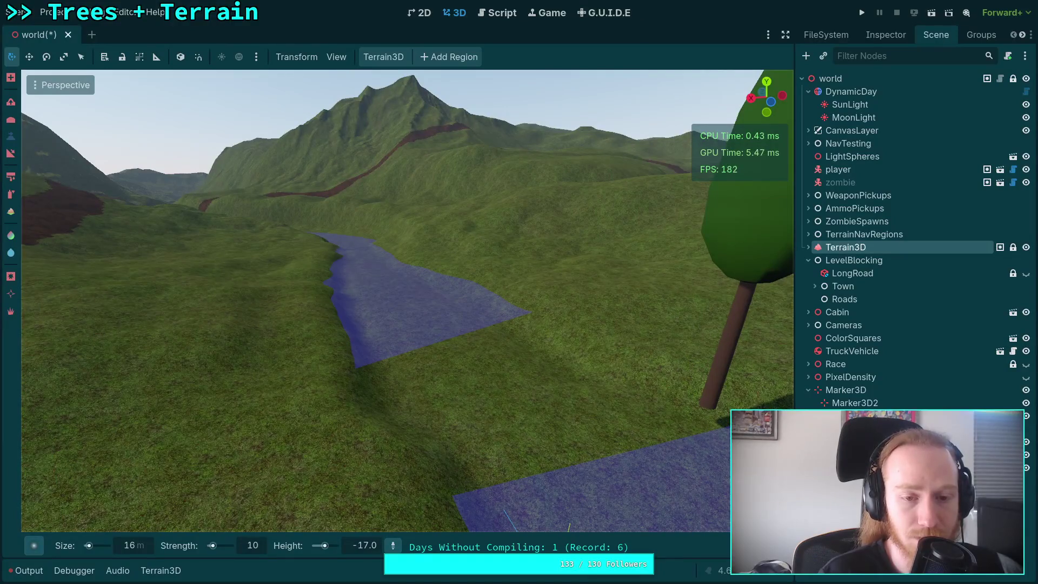
pyautogui.press('s')
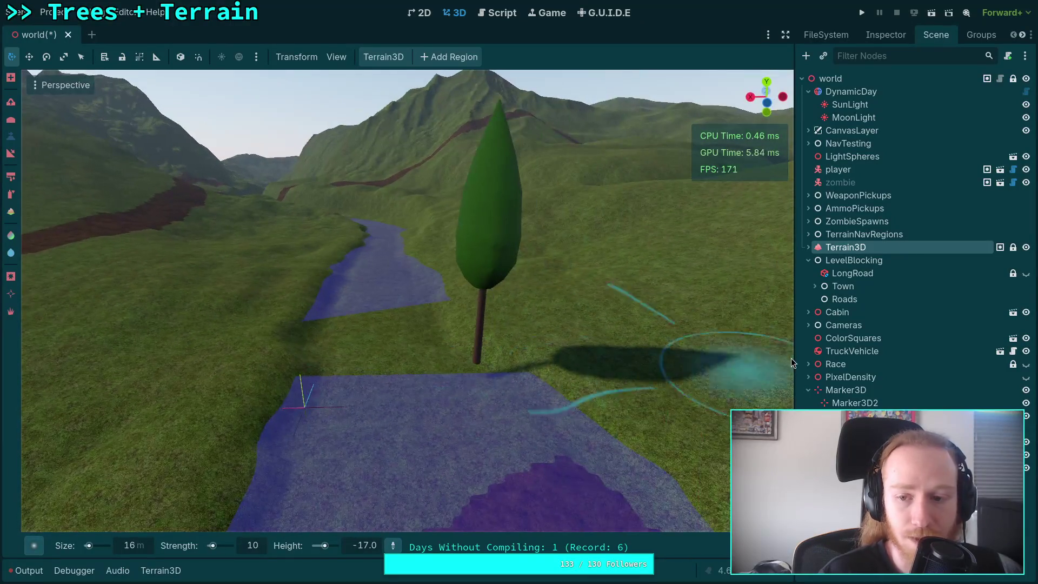
# Step: Select the riverside tree and get a close top-down view over the river
pyautogui.click(475, 339)
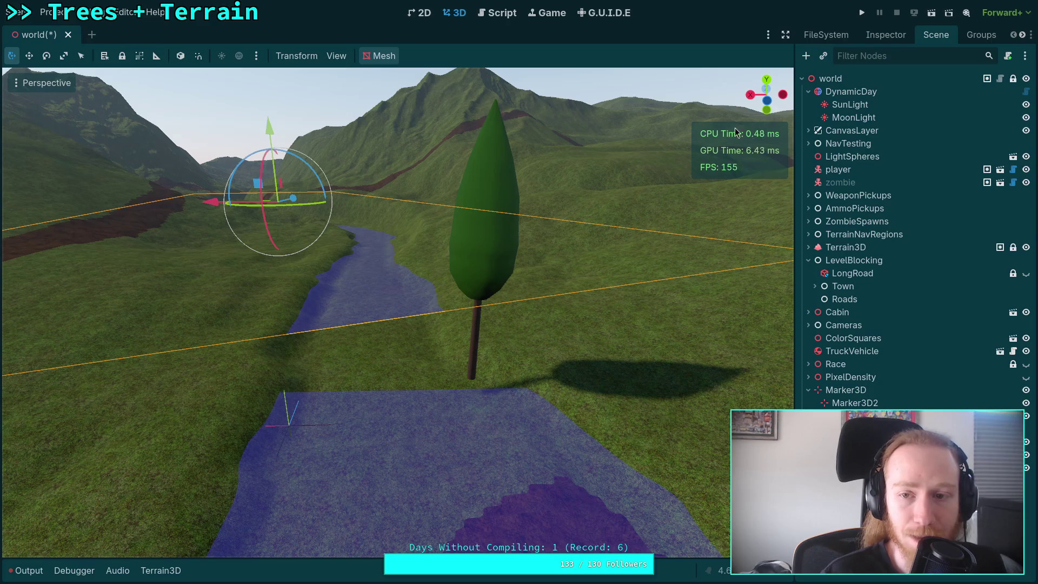
pyautogui.click(767, 86)
pyautogui.scroll(-6, 465, 276)
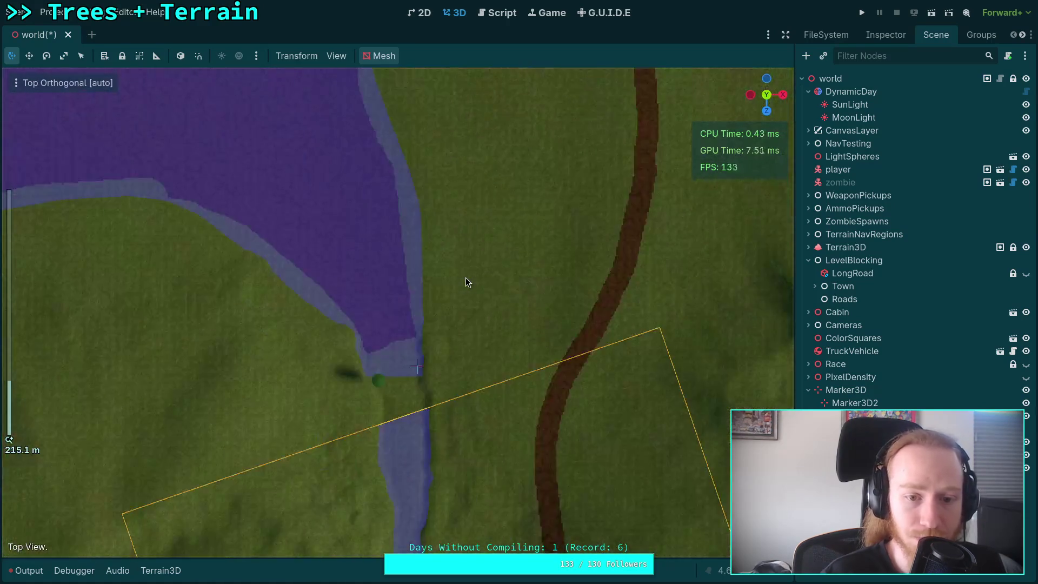
pyautogui.scroll(10, 436, 282)
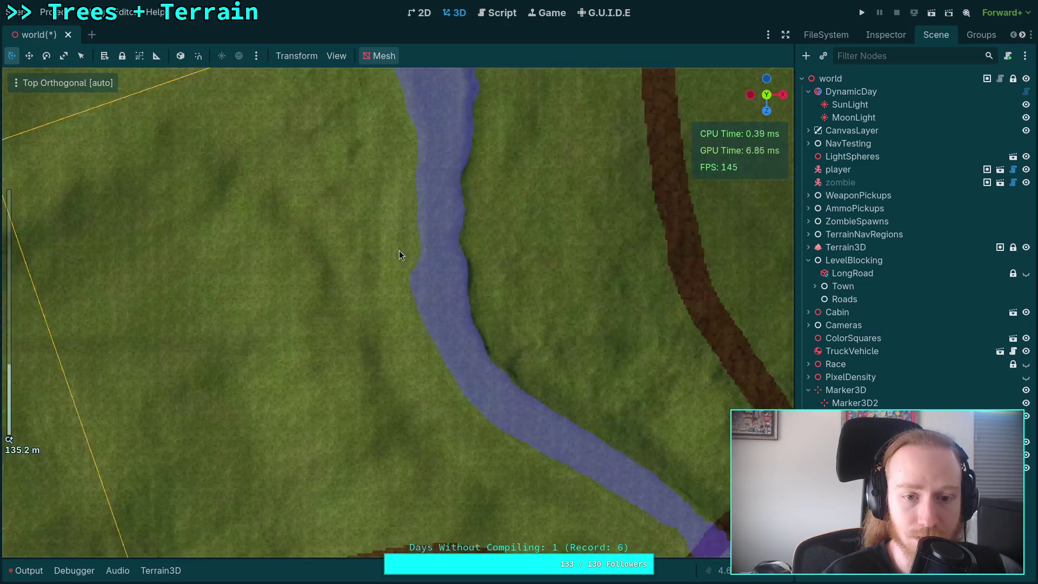
pyautogui.moveTo(399, 254)
pyautogui.mouseDown()
pyautogui.moveTo(469, 489)
pyautogui.moveTo(465, 259)
pyautogui.mouseUp()
pyautogui.scroll(5, 336, 286)
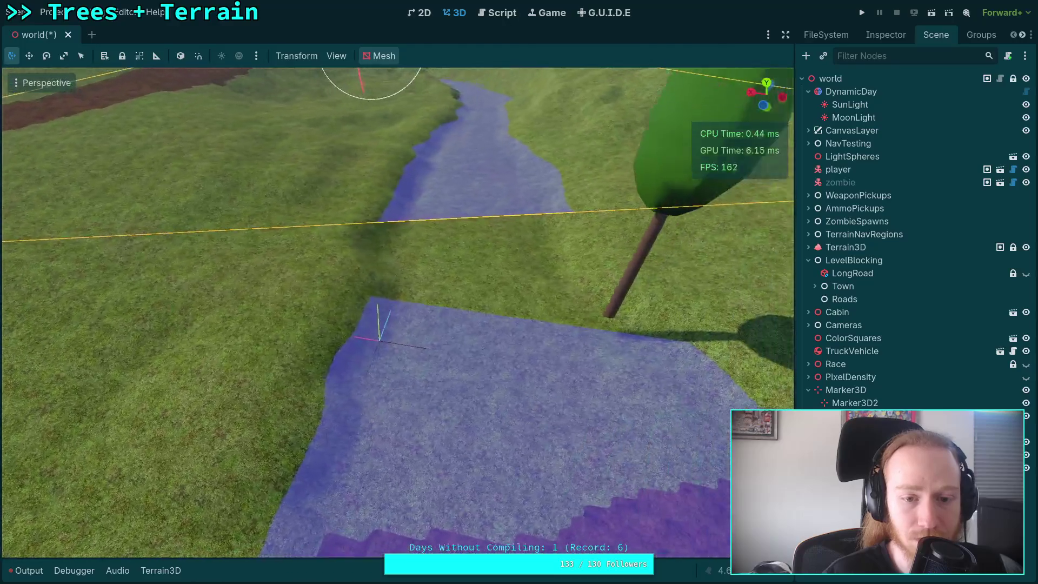
pyautogui.moveTo(398, 312)
pyautogui.mouseDown()
pyautogui.moveTo(411, 270)
pyautogui.moveTo(397, 313)
pyautogui.moveTo(409, 373)
pyautogui.moveTo(785, 70)
pyautogui.mouseUp()
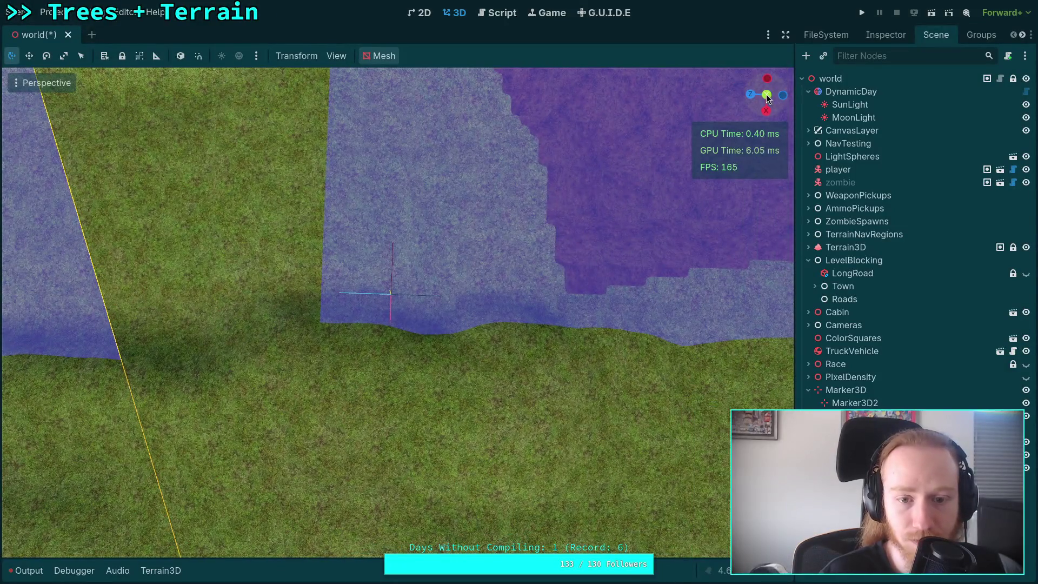
pyautogui.click(767, 97)
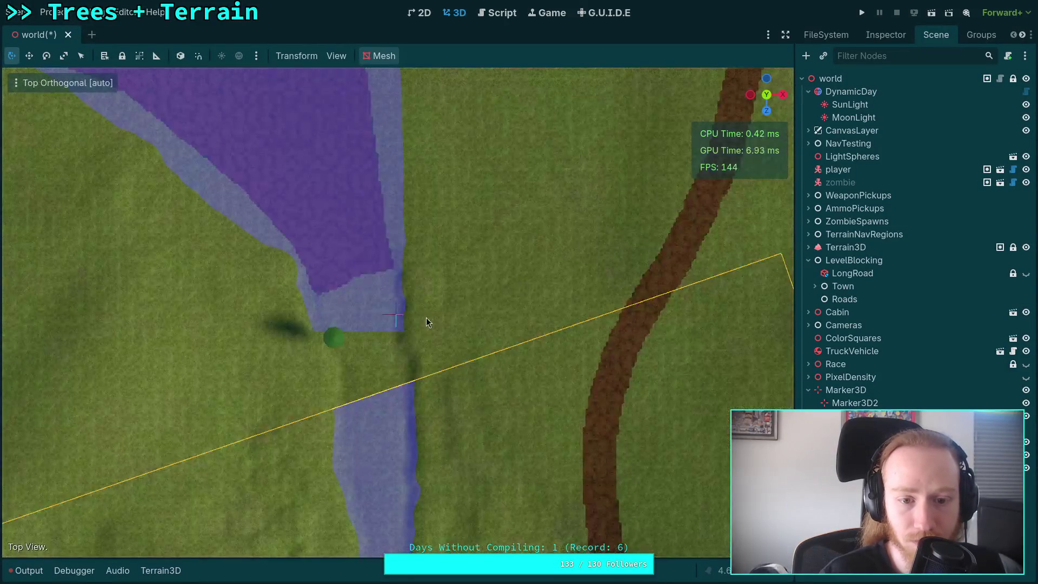
pyautogui.scroll(5, 411, 319)
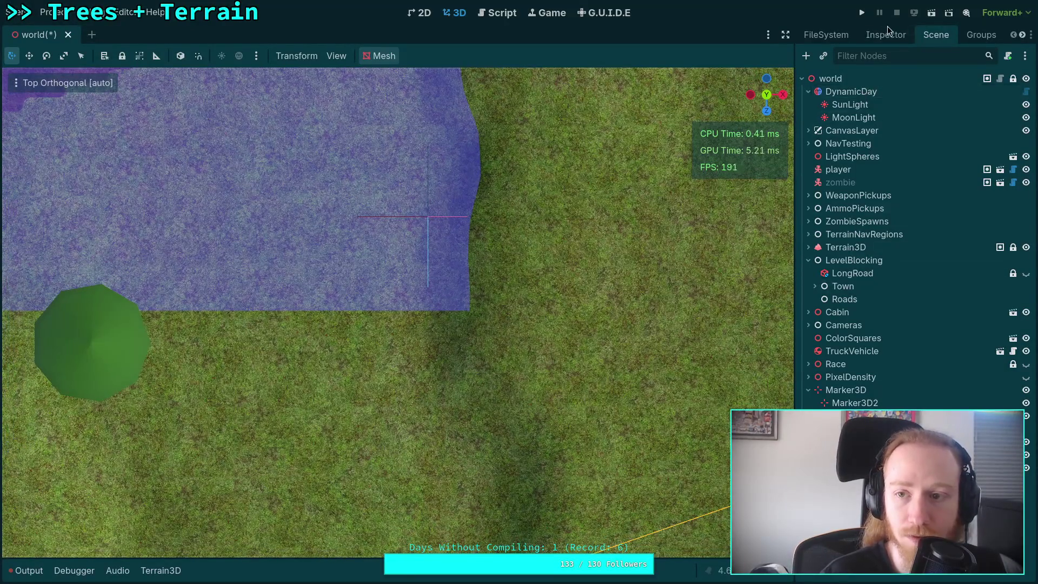
# Step: Check the Rapids water plane's properties in the Inspector, then open the Scene dock context menu
pyautogui.click(886, 34)
pyautogui.scroll(-10, 579, 381)
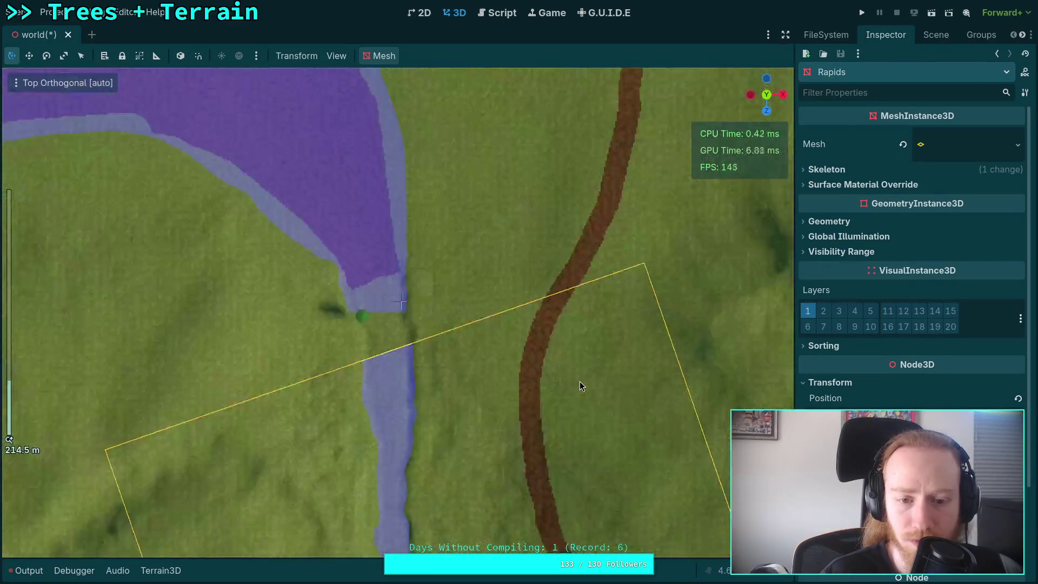
pyautogui.scroll(4, 378, 352)
pyautogui.scroll(5, 378, 355)
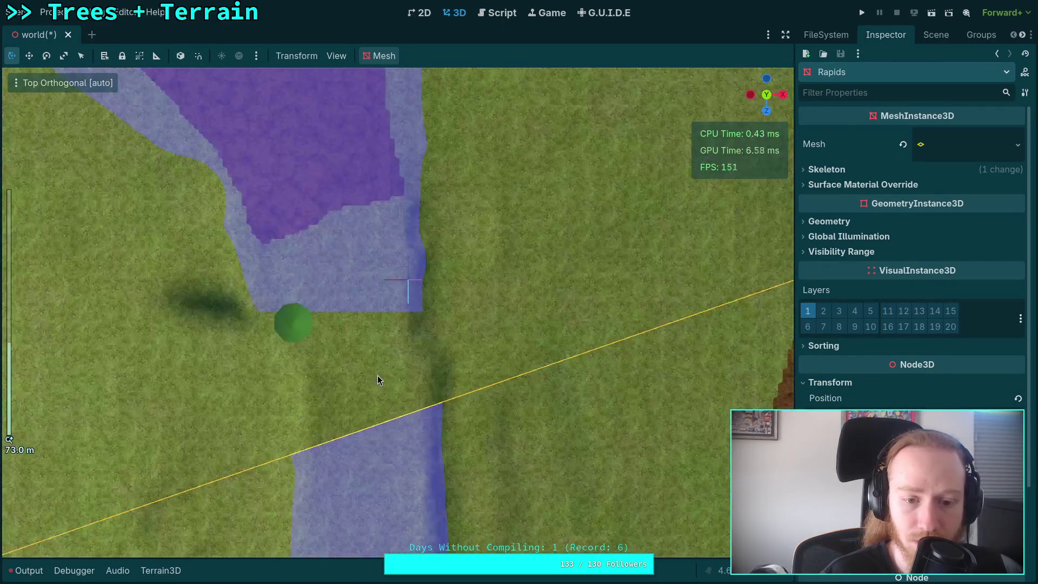
pyautogui.click(936, 34)
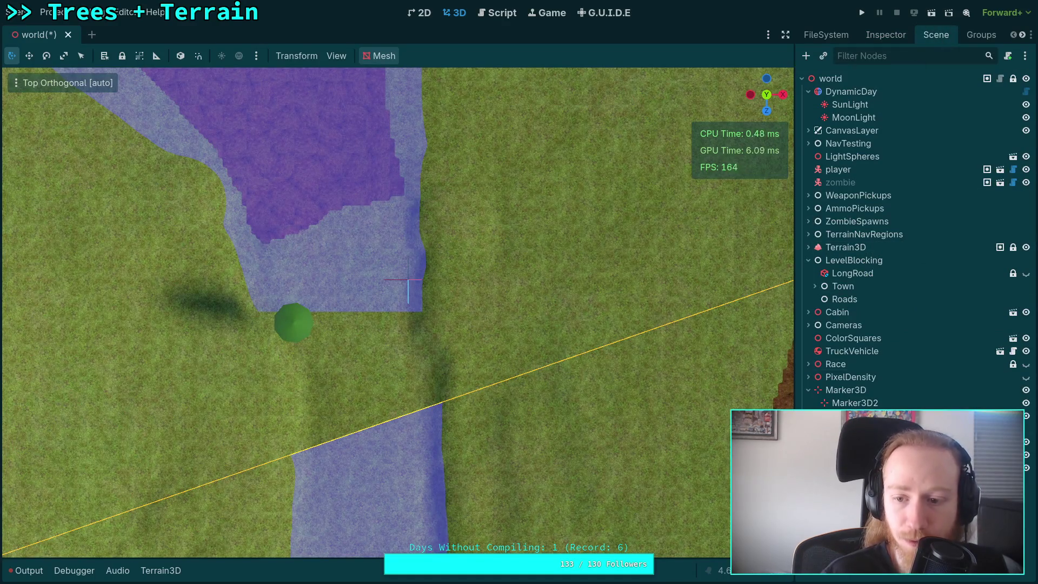
pyautogui.rightClick(846, 390)
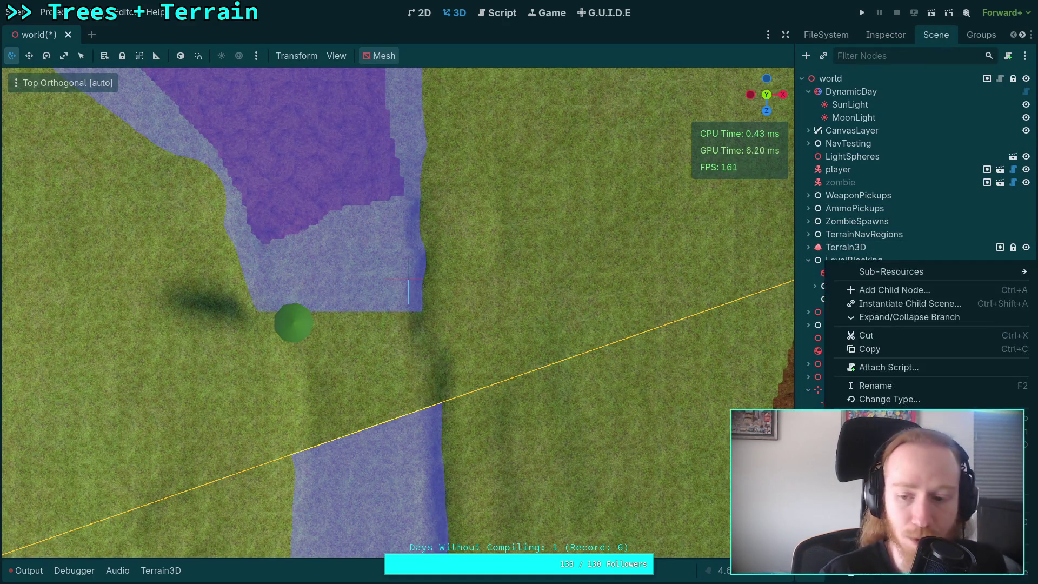
# Step: Add a Marker3D child node where the river leaves the lake and set its X position to 0
pyautogui.click(908, 292)
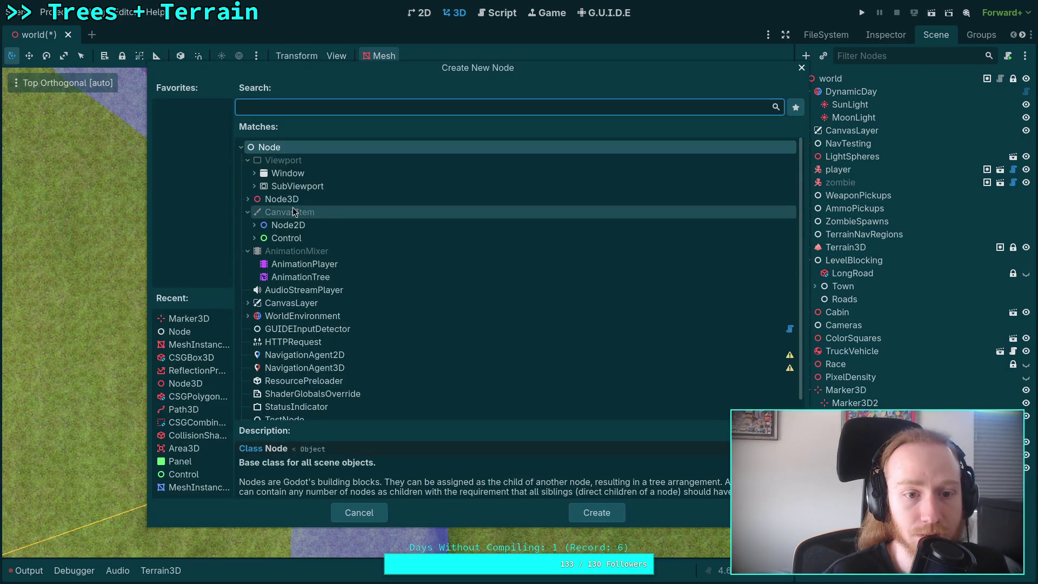
pyautogui.click(187, 318)
pyautogui.click(611, 513)
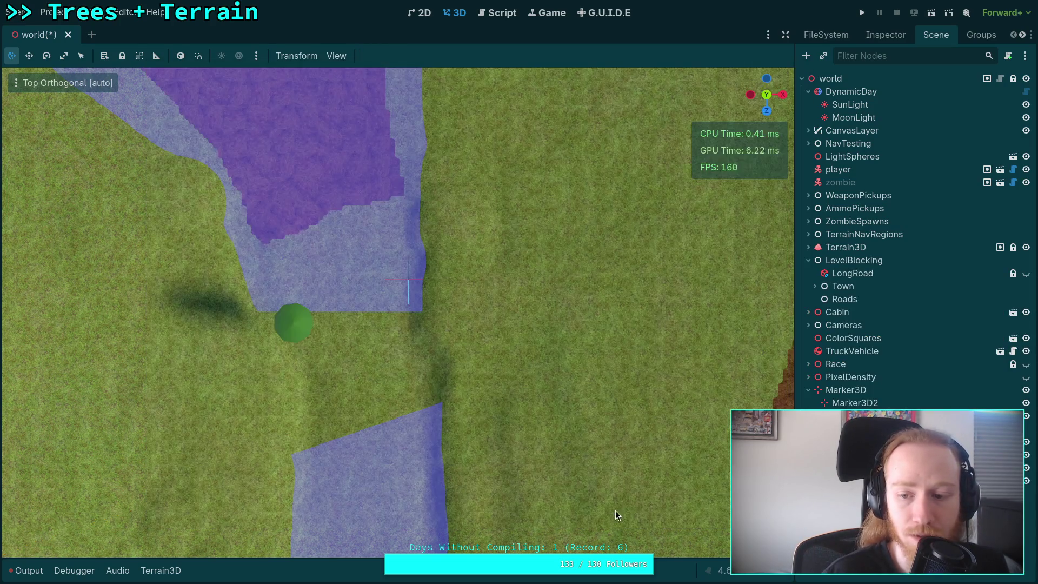
pyautogui.scroll(-10, 549, 418)
pyautogui.moveTo(481, 536); pyautogui.dragTo(400, 355)
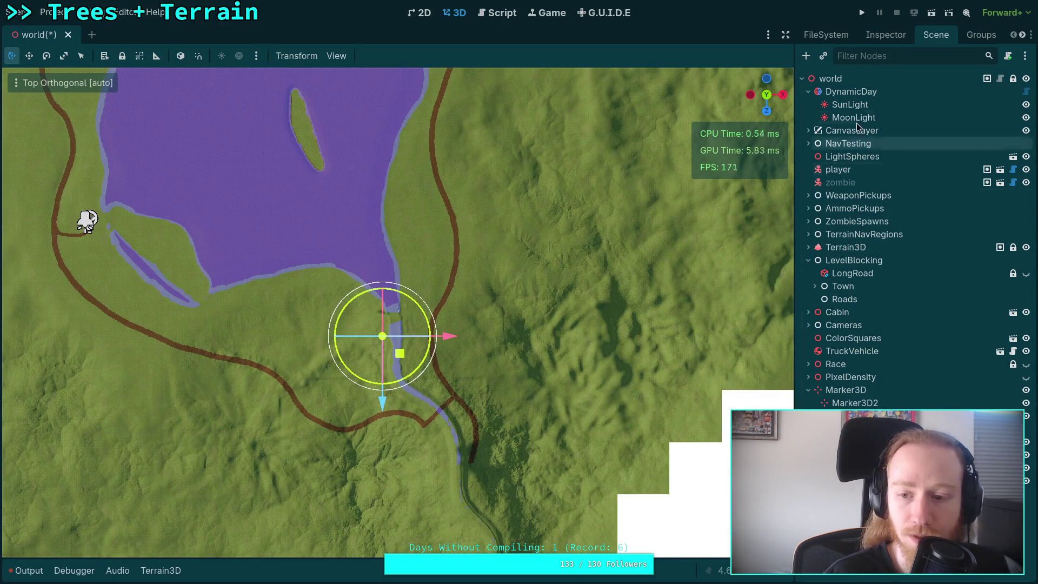
pyautogui.click(884, 35)
pyautogui.click(859, 175)
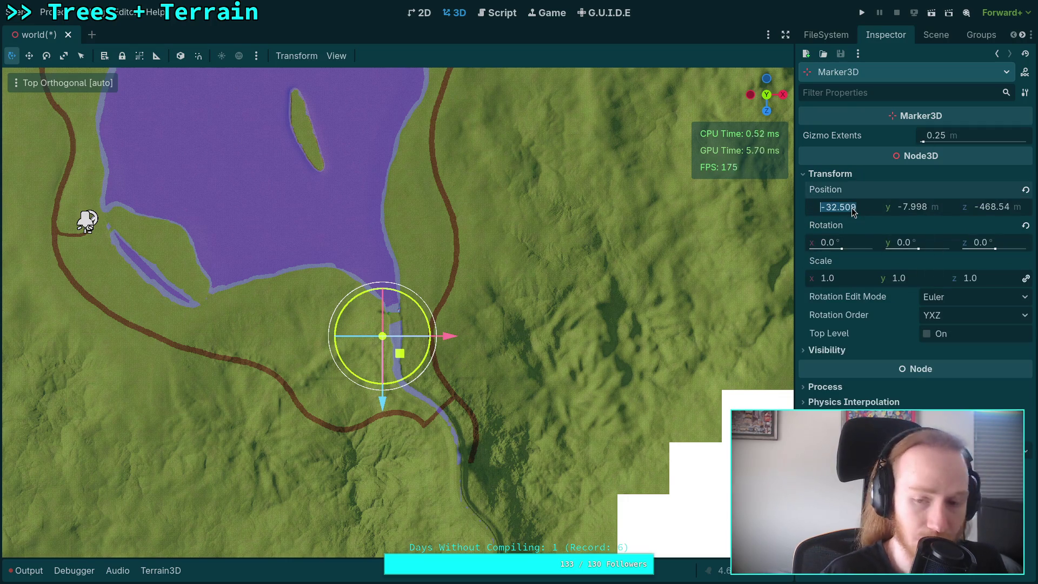
pyautogui.press('BackSpace')
pyautogui.write('0')
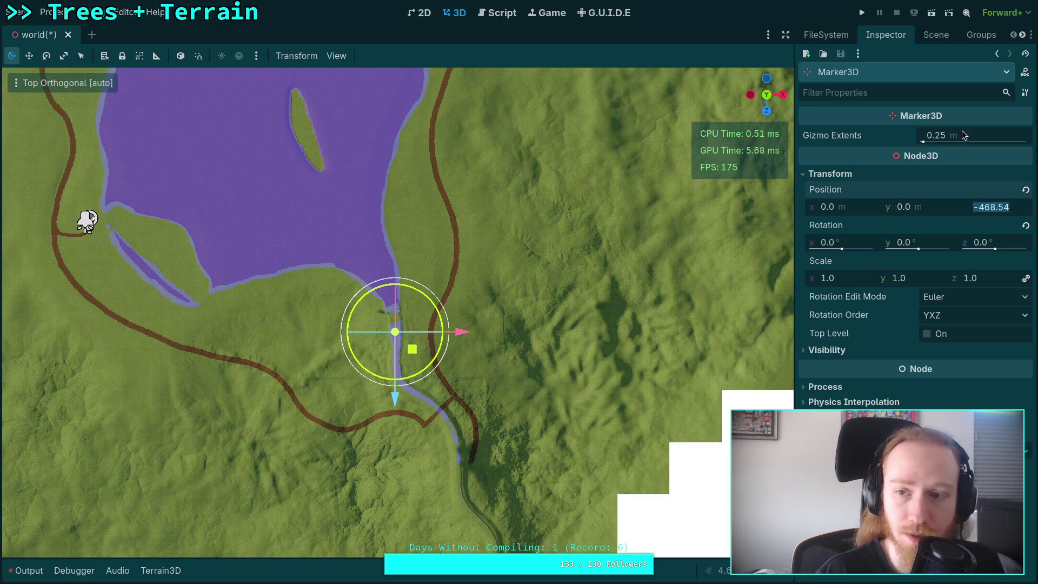
# Step: Review the Rapids water plane's mesh size settings, then reselect the marker's properties
pyautogui.click(939, 37)
pyautogui.click(859, 429)
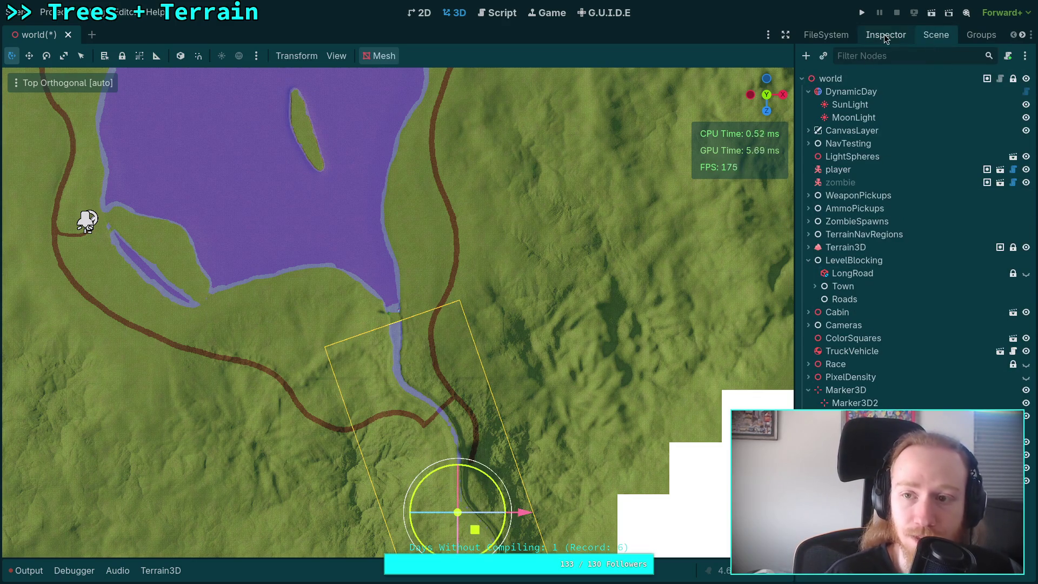
pyautogui.click(886, 36)
pyautogui.click(963, 158)
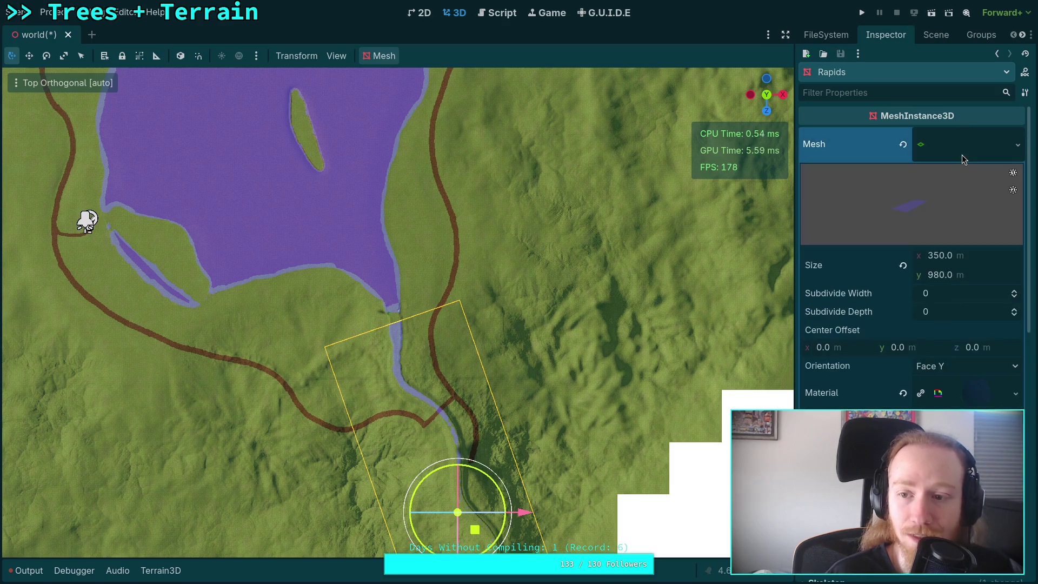
pyautogui.click(935, 35)
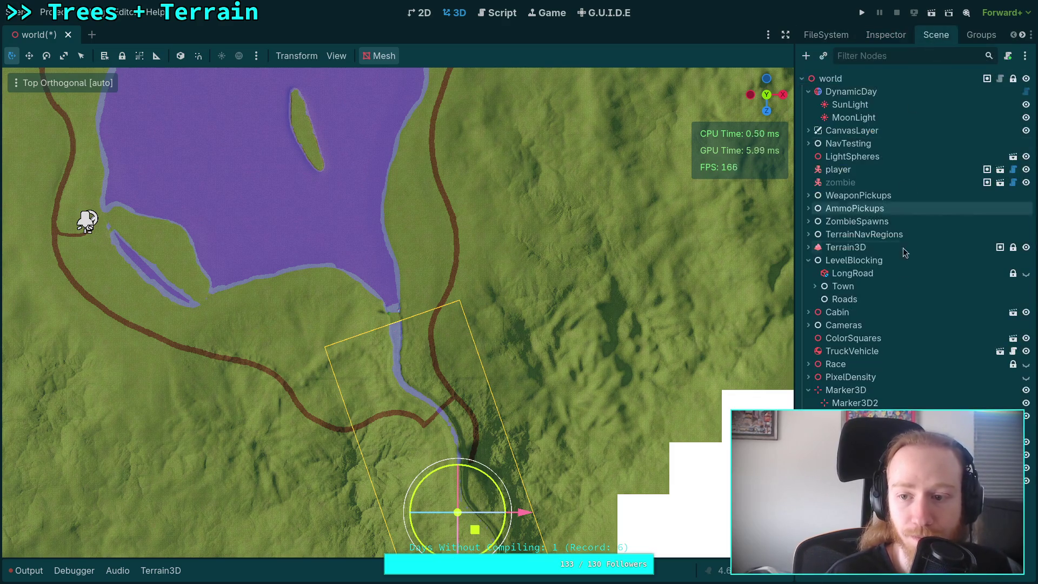
pyautogui.click(854, 403)
pyautogui.click(884, 34)
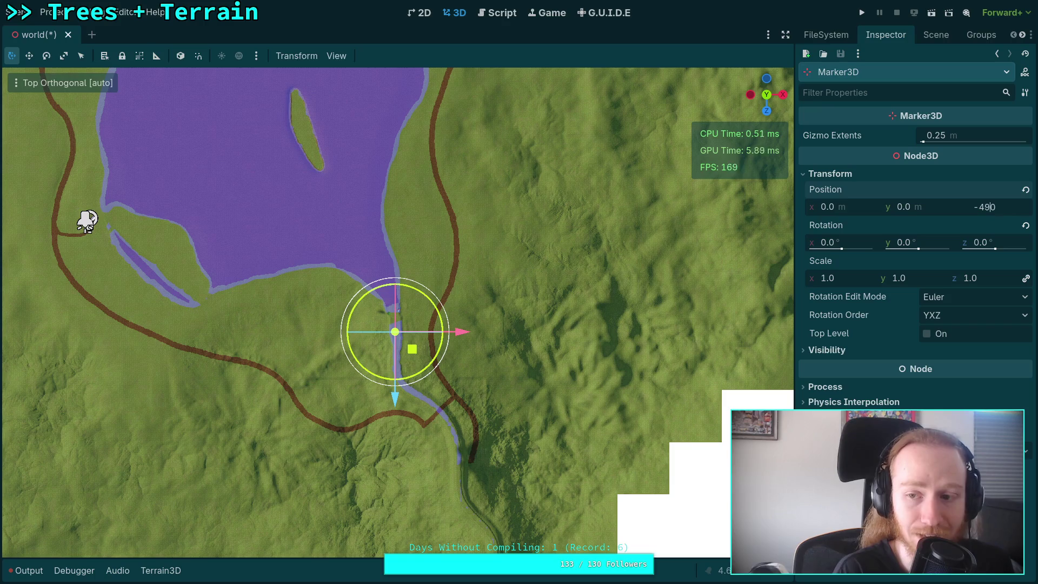
# Step: Set the Marker3D Gizmo Extents to 5 m
pyautogui.scroll(10, 433, 422)
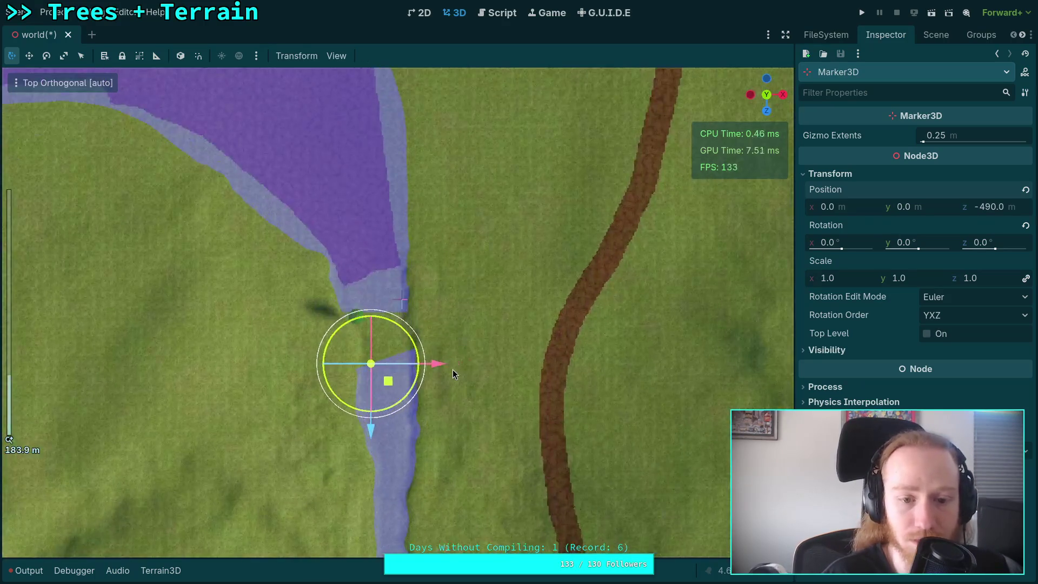
pyautogui.click(935, 36)
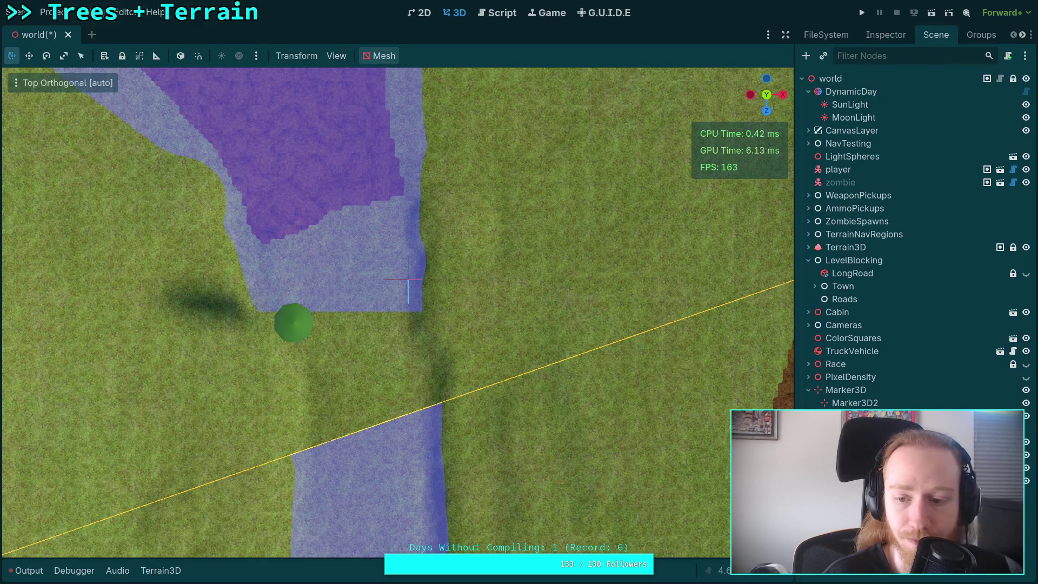
pyautogui.click(885, 35)
pyautogui.write('5')
pyautogui.press('Return')
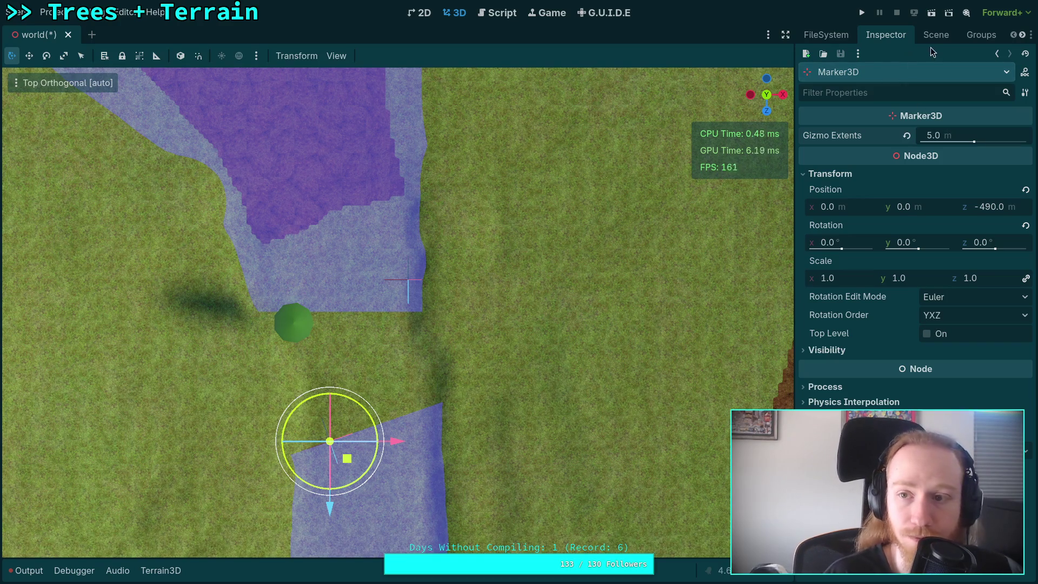
# Step: Adjust the Rapids water plane's PlaneMesh to close the gap, collapse its settings, and zoom in
pyautogui.click(940, 36)
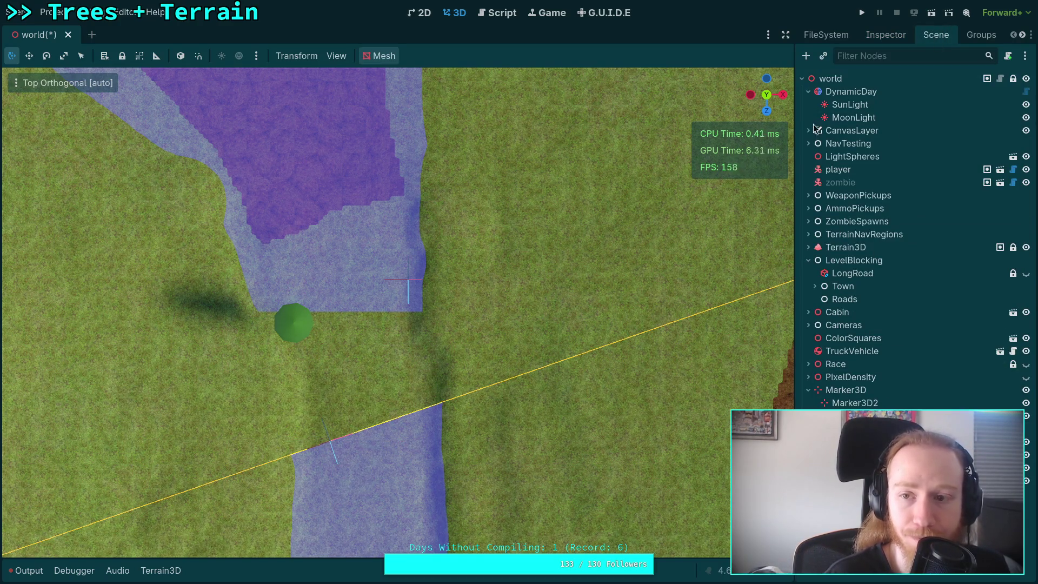
pyautogui.click(885, 34)
pyautogui.scroll(2, 299, 464)
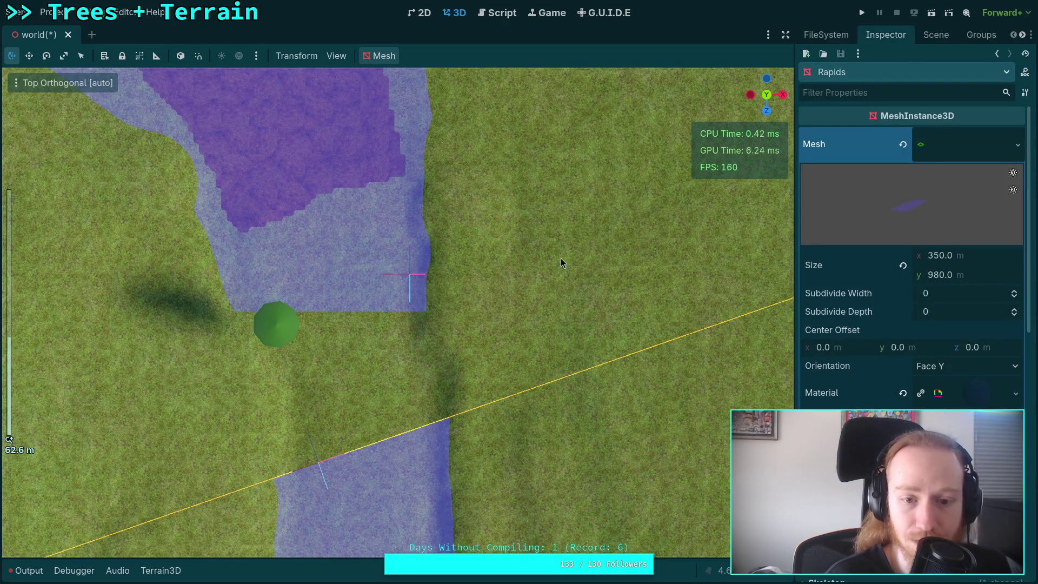
pyautogui.click(983, 156)
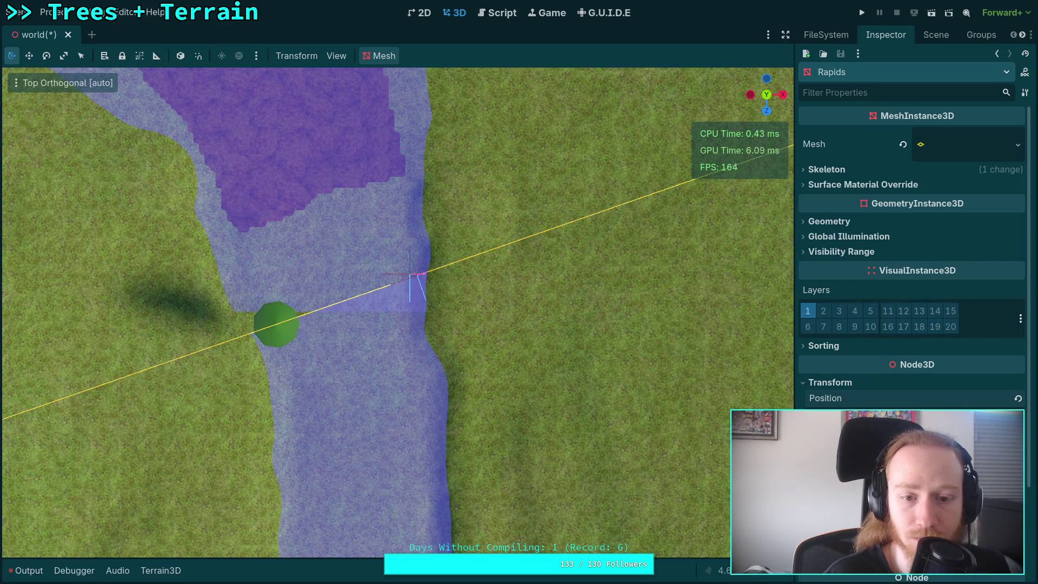
pyautogui.scroll(5, 452, 331)
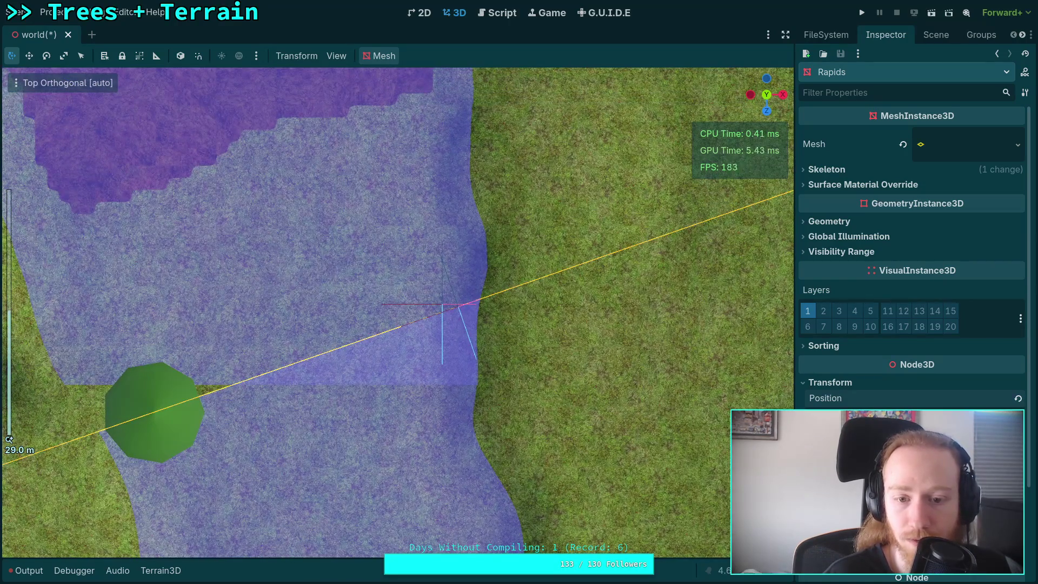
pyautogui.scroll(8, 454, 299)
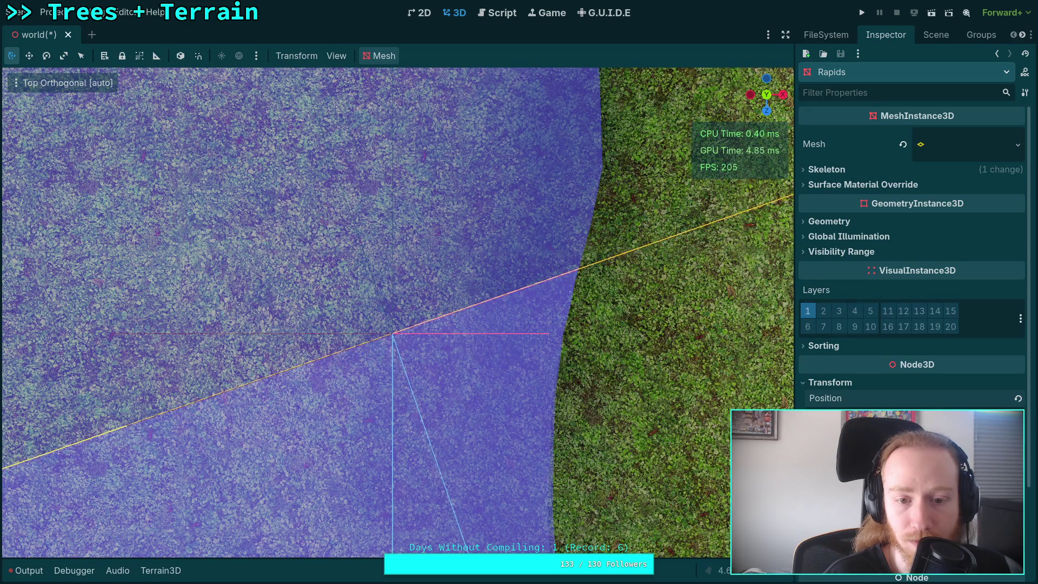
# Step: Focus the view down into the river valley and select the Terrain3D node for sculpting
pyautogui.scroll(-10, 558, 383)
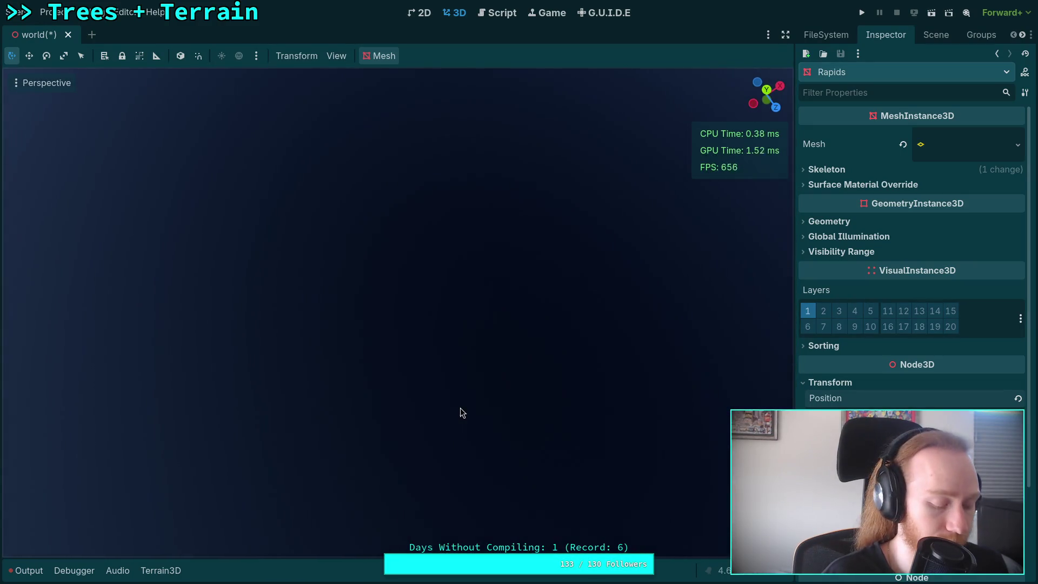
pyautogui.click(937, 37)
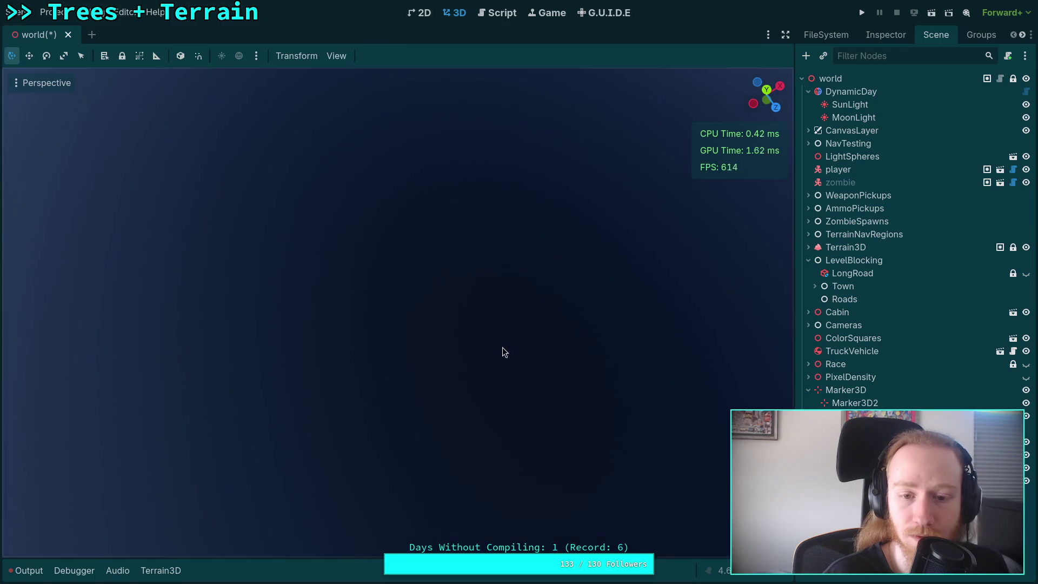
pyautogui.press('f')
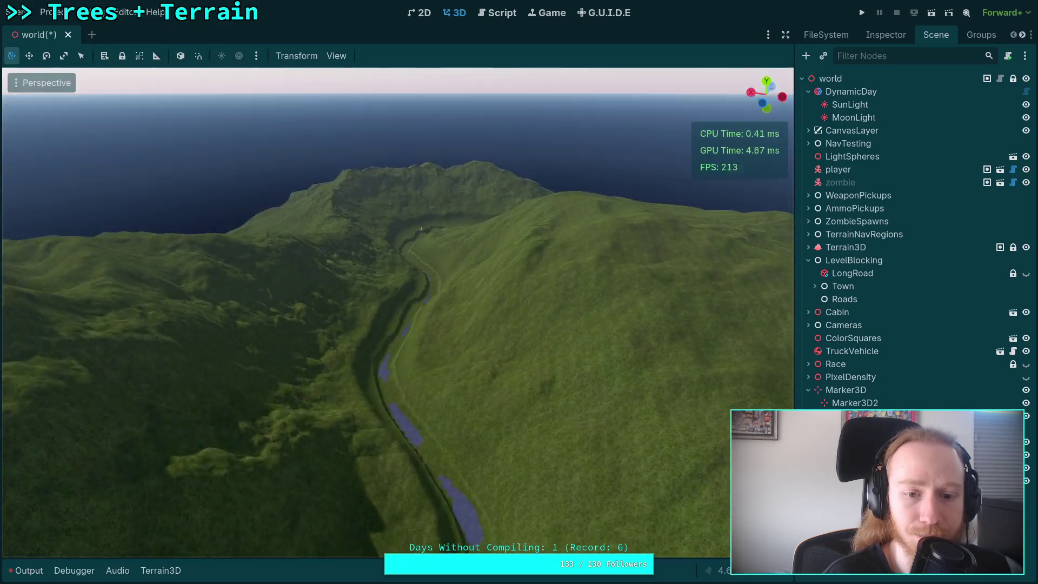
pyautogui.scroll(3, 398, 313)
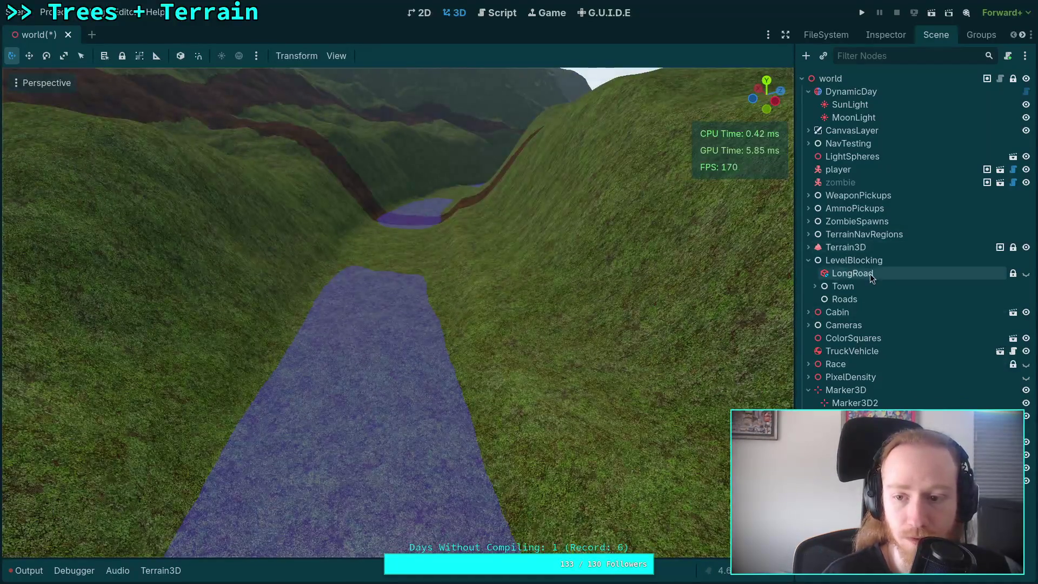
pyautogui.click(845, 247)
# Step: Sample the riverbed height, set the brush target to -6, and flatten the riverbed up the valley
pyautogui.click(393, 544)
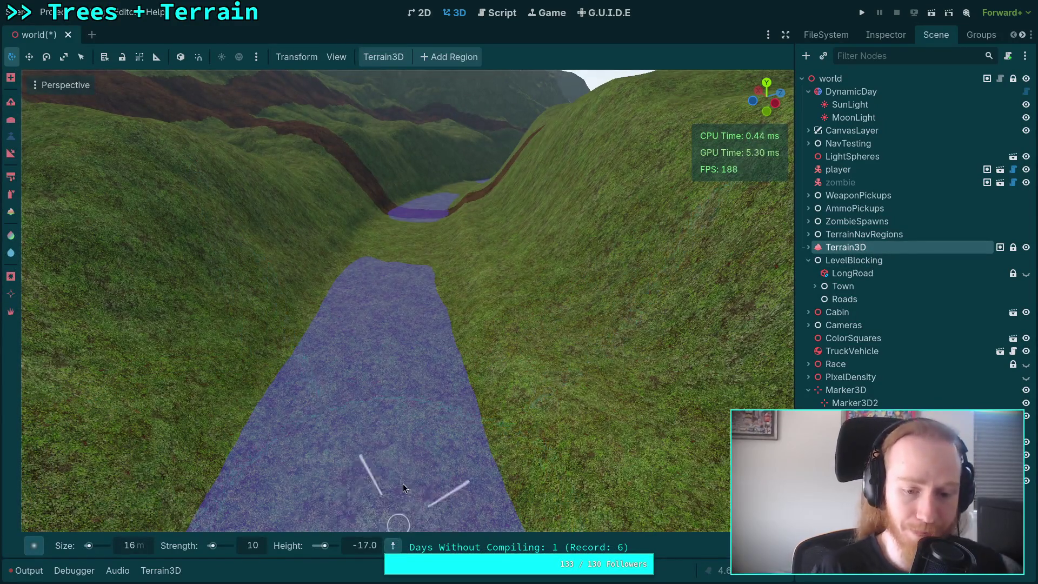
pyautogui.click(392, 274)
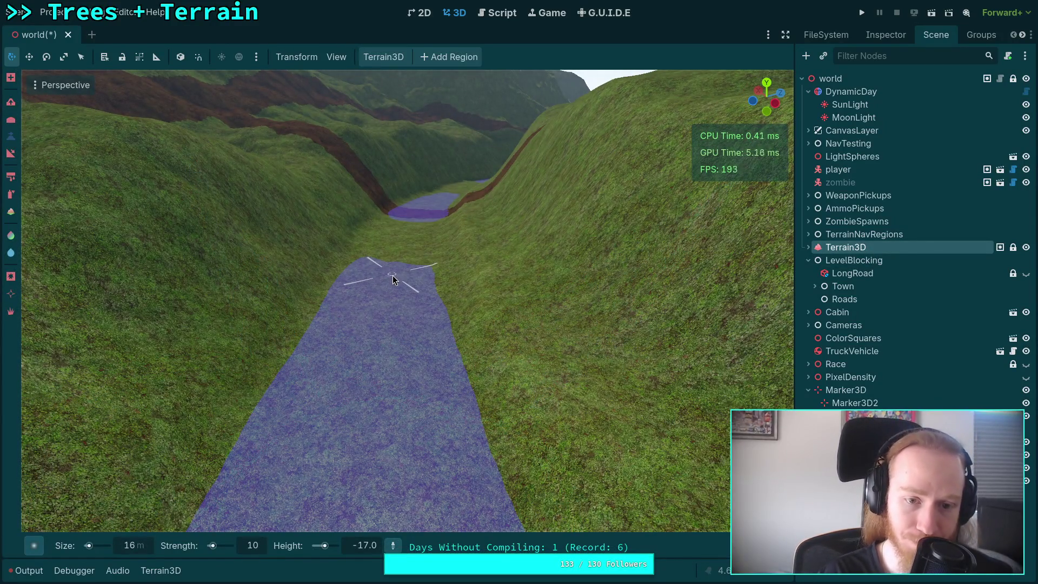
pyautogui.click(367, 546)
pyautogui.write('6')
pyautogui.press('Return')
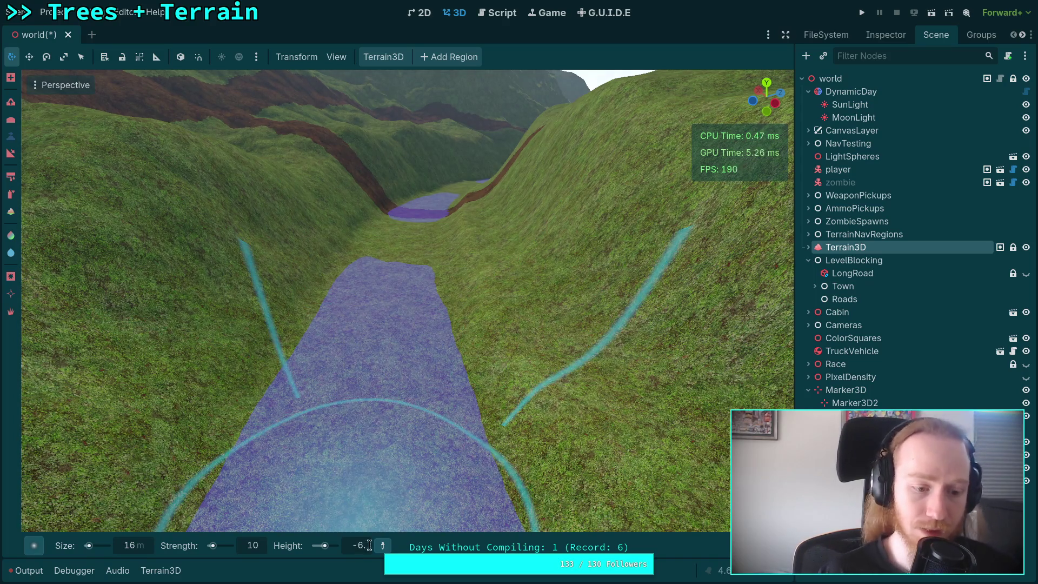
pyautogui.scroll(3, 359, 407)
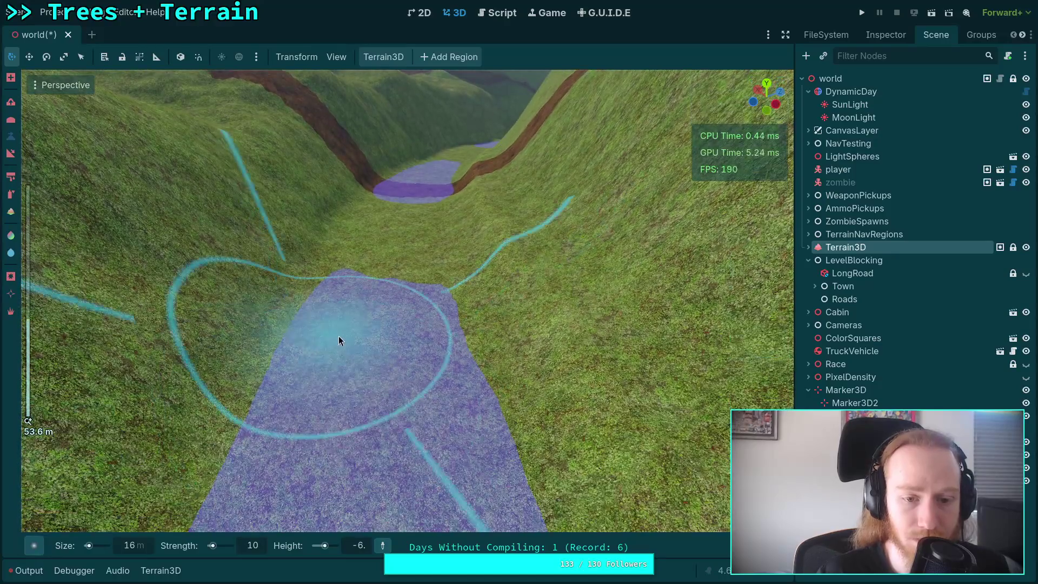
pyautogui.moveTo(338, 336)
pyautogui.mouseDown()
pyautogui.moveTo(383, 310)
pyautogui.moveTo(398, 241)
pyautogui.mouseUp()
# Step: Edit the target height toward -7 and view the flattened strip from several angles
pyautogui.scroll(3, 387, 284)
pyautogui.scroll(3, 398, 261)
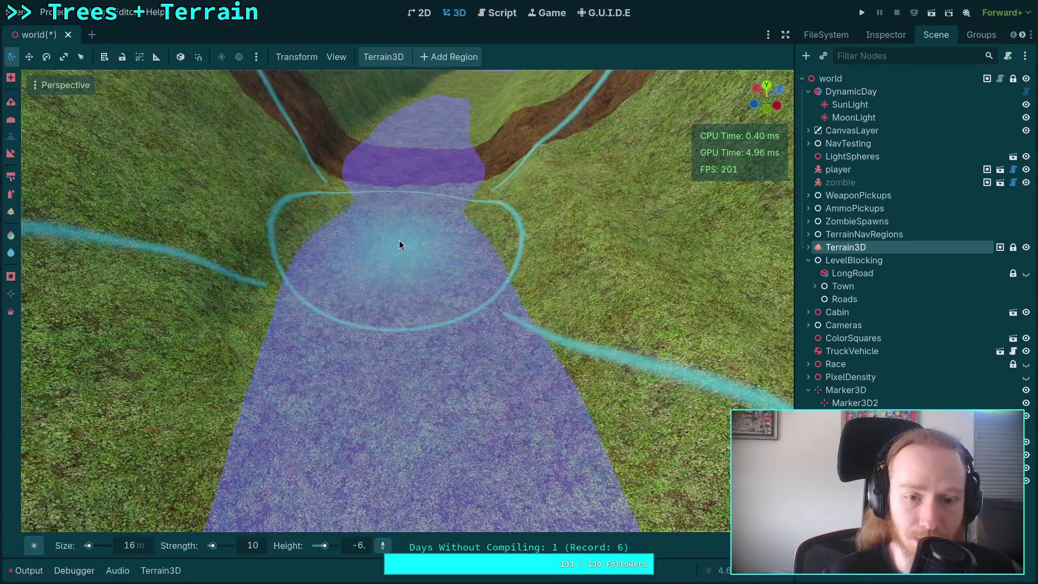
pyautogui.scroll(3, 398, 241)
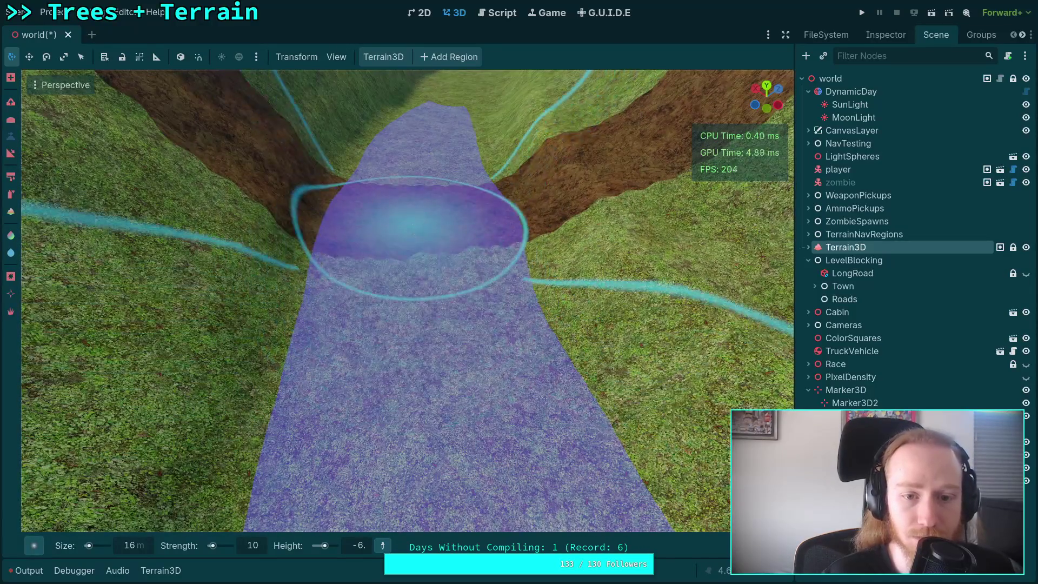
pyautogui.scroll(3, 413, 229)
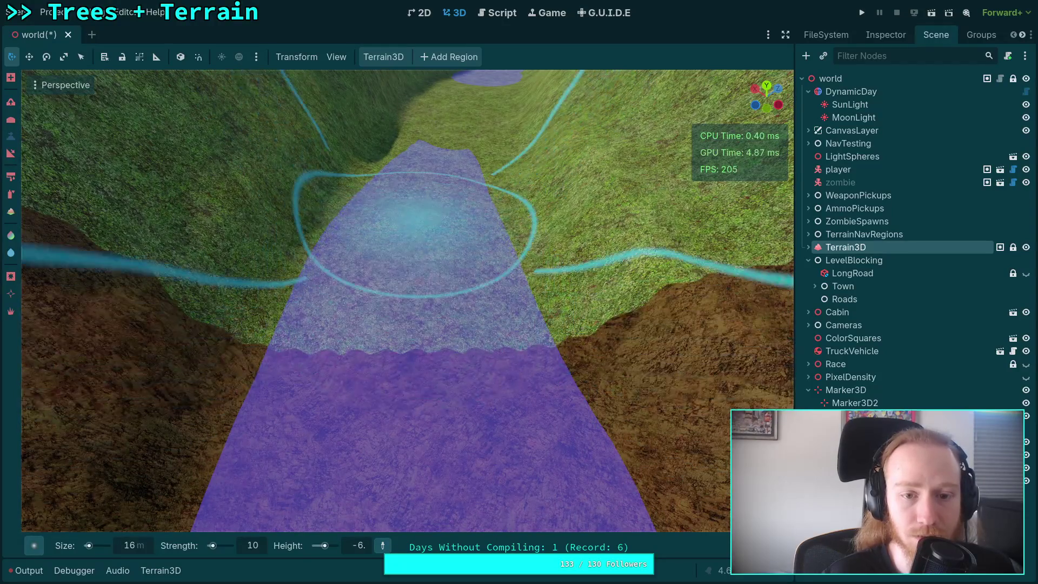
pyautogui.scroll(3, 414, 222)
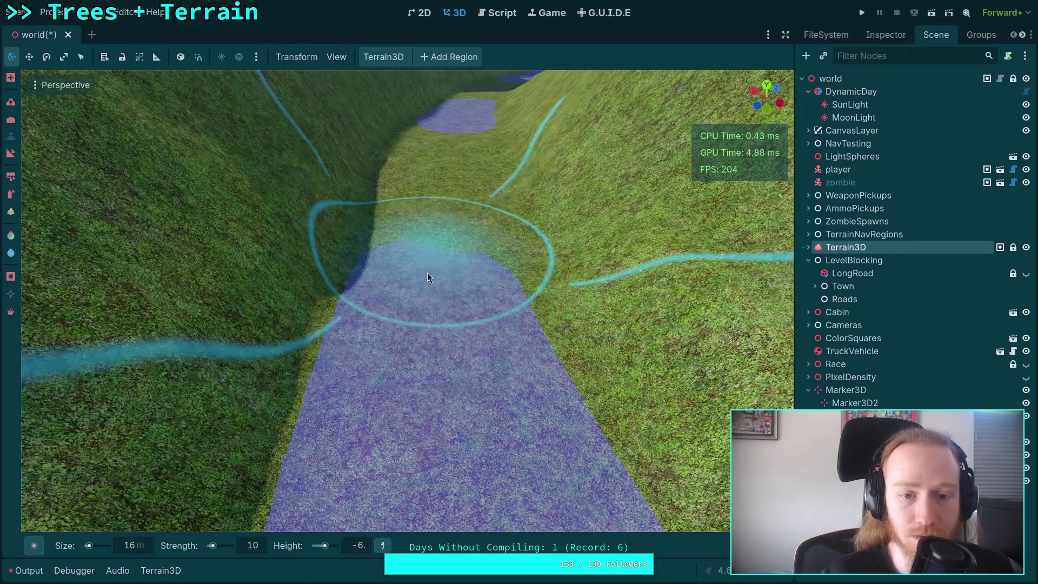
pyautogui.click(360, 544)
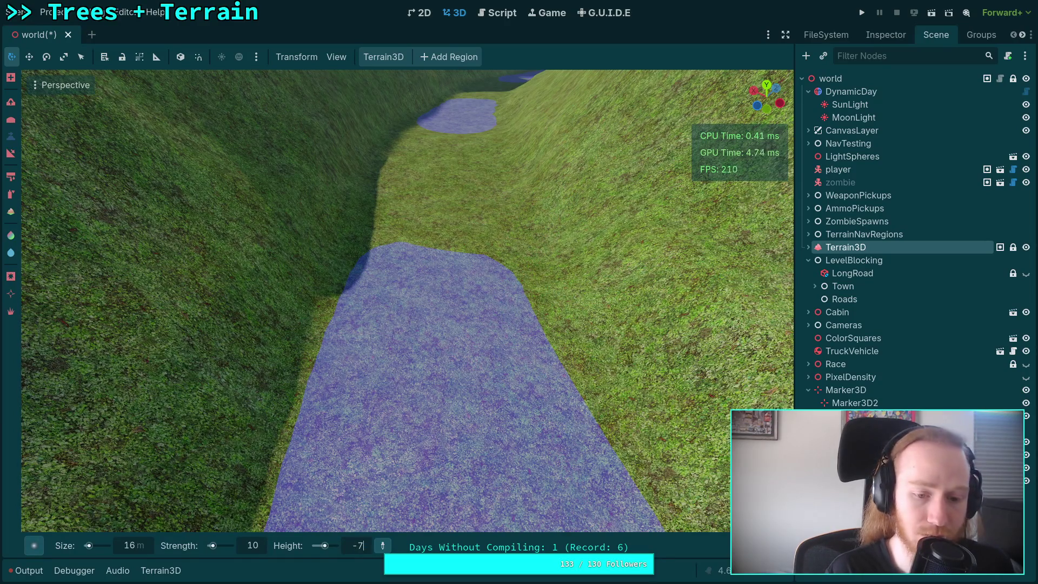
pyautogui.write('.')
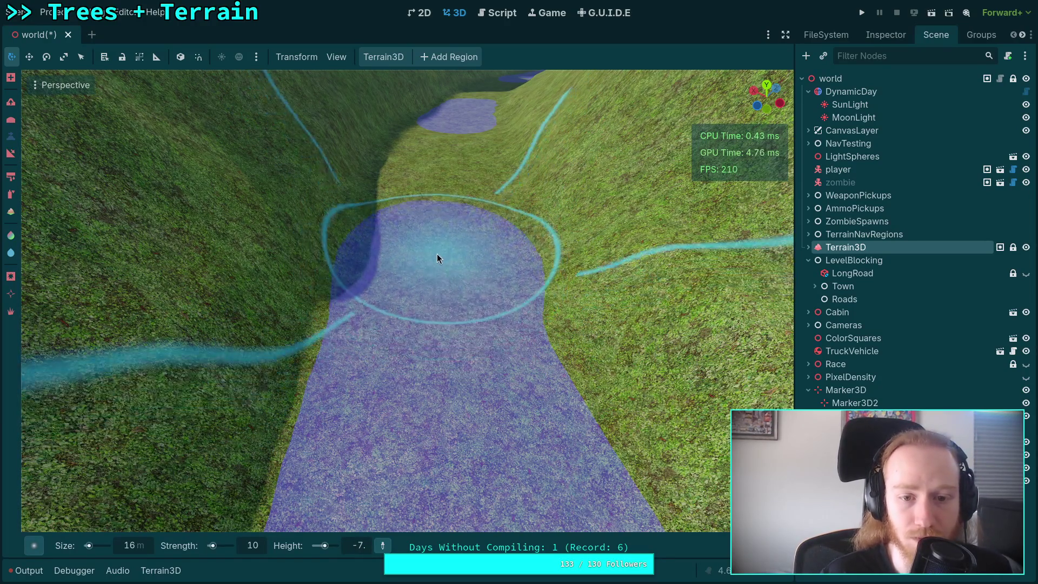
pyautogui.moveTo(440, 205); pyautogui.dragTo(394, 322)
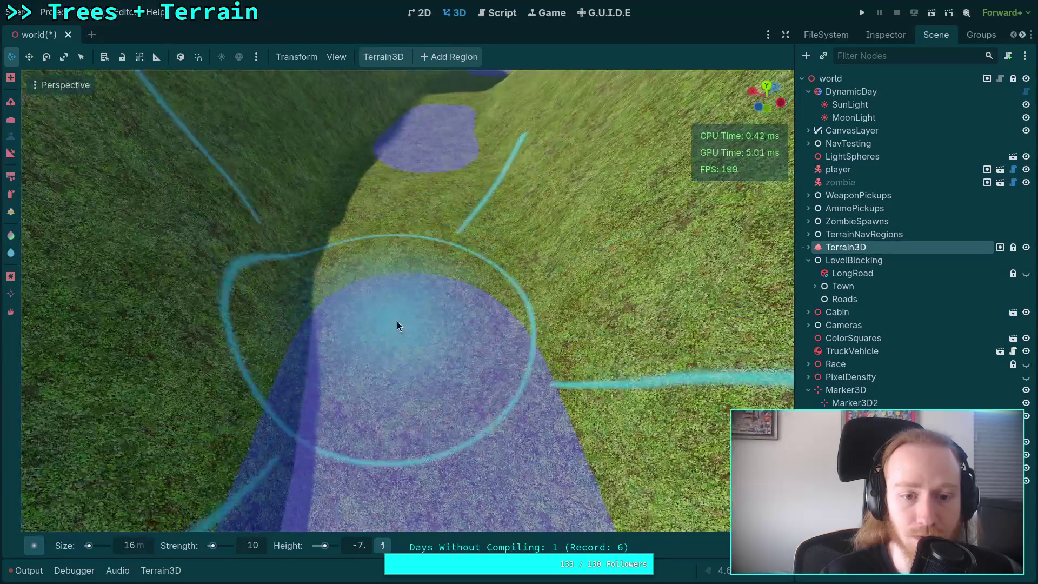
pyautogui.moveTo(415, 231)
pyautogui.mouseDown()
pyautogui.moveTo(391, 274)
pyautogui.moveTo(415, 174)
pyautogui.moveTo(336, 325)
pyautogui.mouseUp()
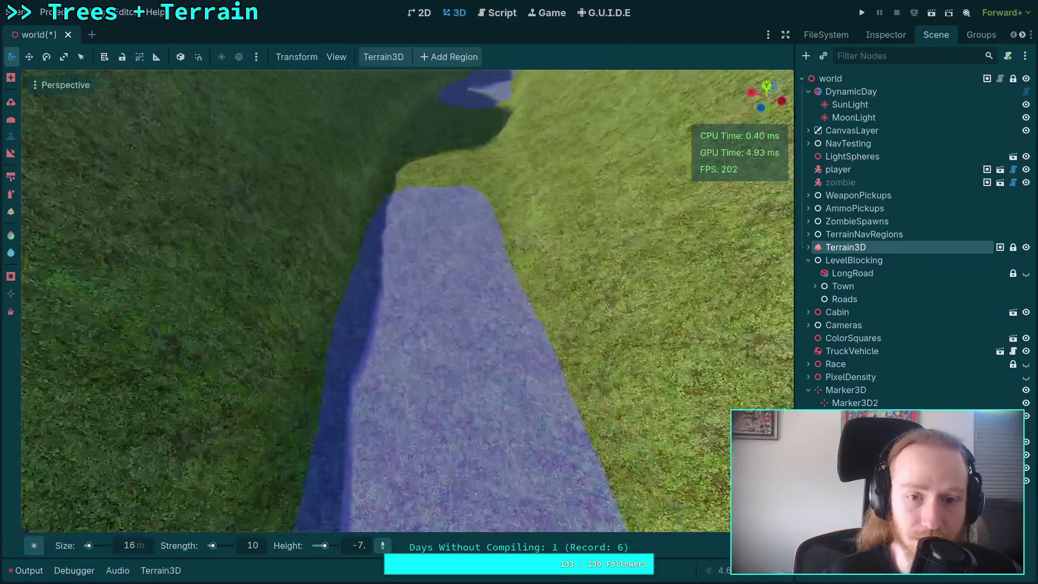
pyautogui.moveTo(429, 248); pyautogui.dragTo(371, 430)
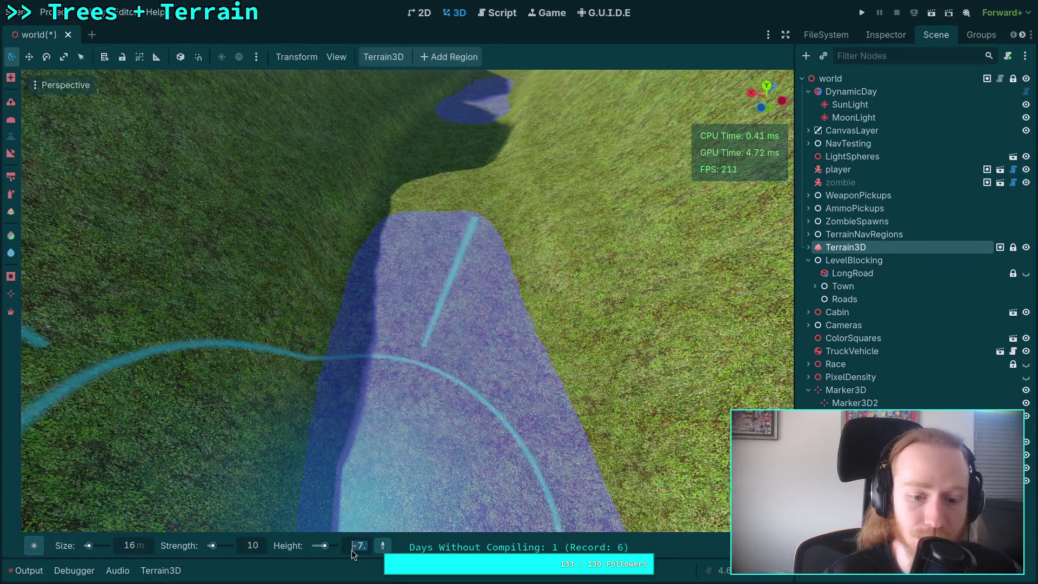
# Step: Lower the target height to -8 and flatten the riverbed further up the strip
pyautogui.moveTo(351, 550); pyautogui.dragTo(354, 550)
pyautogui.moveTo(478, 281)
pyautogui.mouseDown()
pyautogui.moveTo(431, 271)
pyautogui.moveTo(435, 231)
pyautogui.moveTo(472, 342)
pyautogui.moveTo(416, 279)
pyautogui.moveTo(410, 229)
pyautogui.mouseUp()
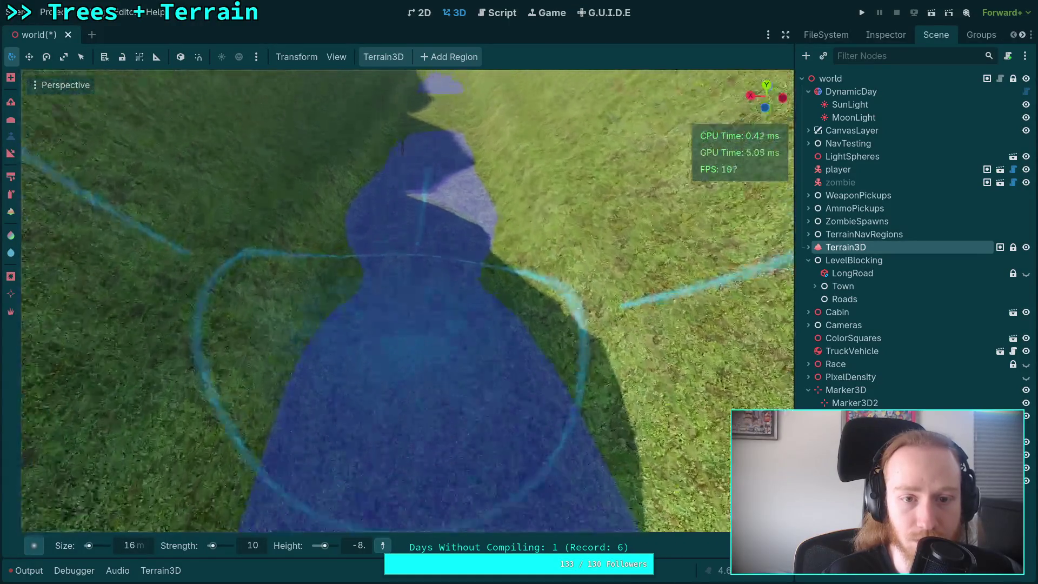
pyautogui.moveTo(417, 353); pyautogui.dragTo(421, 243)
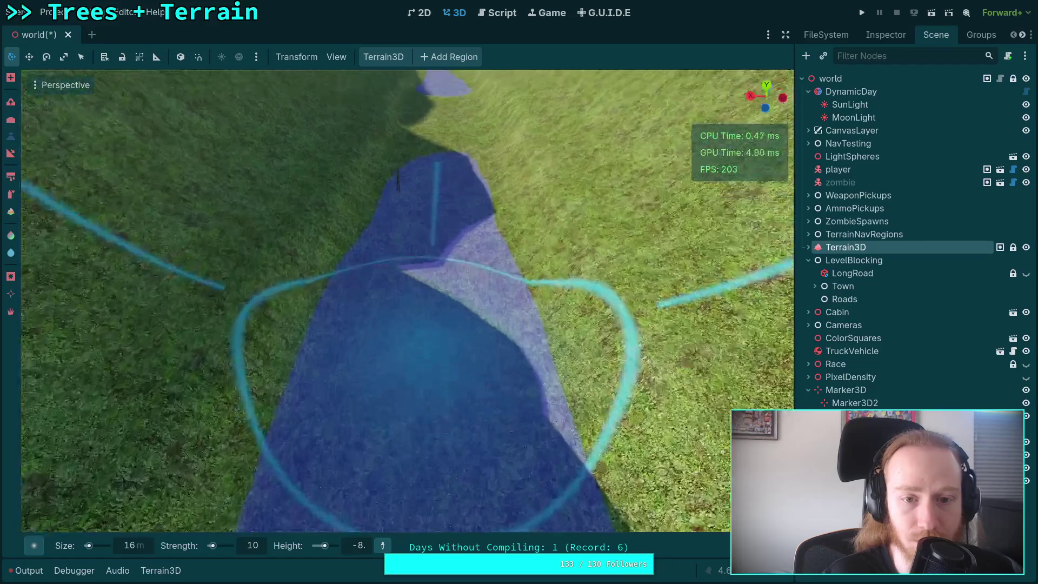
pyautogui.press('s')
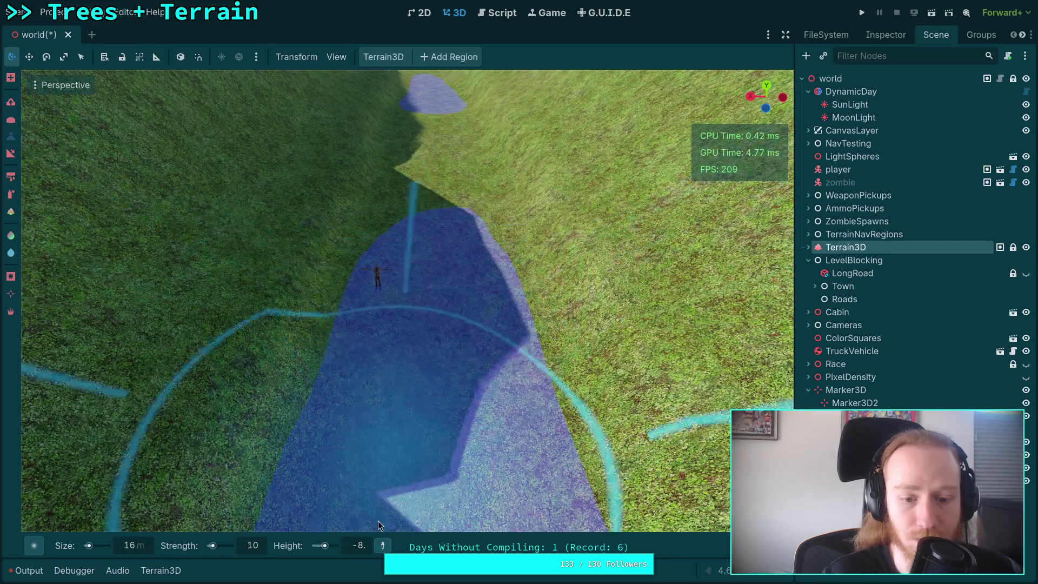
# Step: Set the target height to -9 and carve the path deeper along the valley
pyautogui.click(369, 548)
pyautogui.write('-9.')
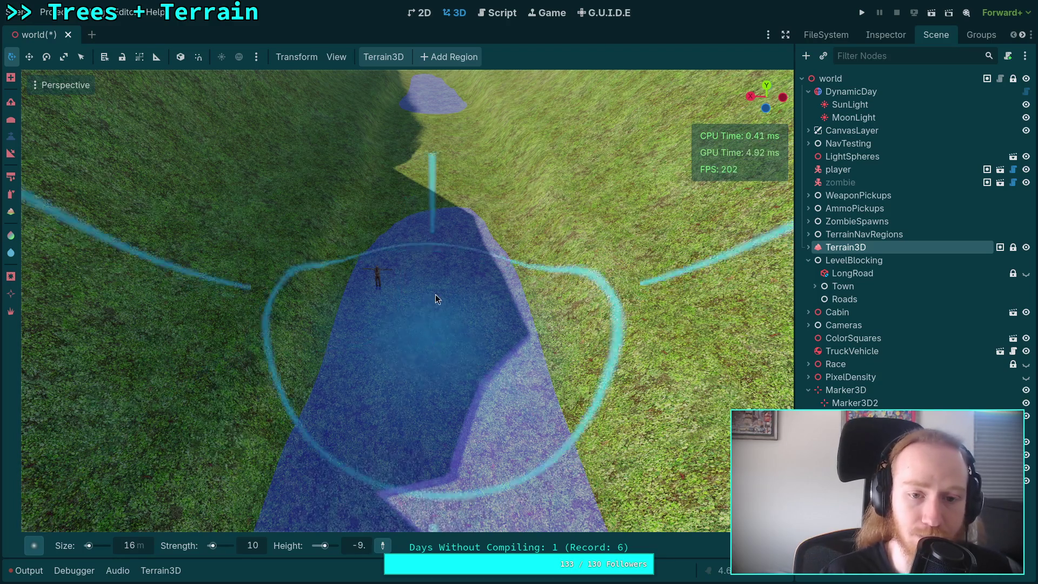
pyautogui.moveTo(436, 294)
pyautogui.mouseDown()
pyautogui.moveTo(422, 261)
pyautogui.moveTo(427, 226)
pyautogui.mouseUp()
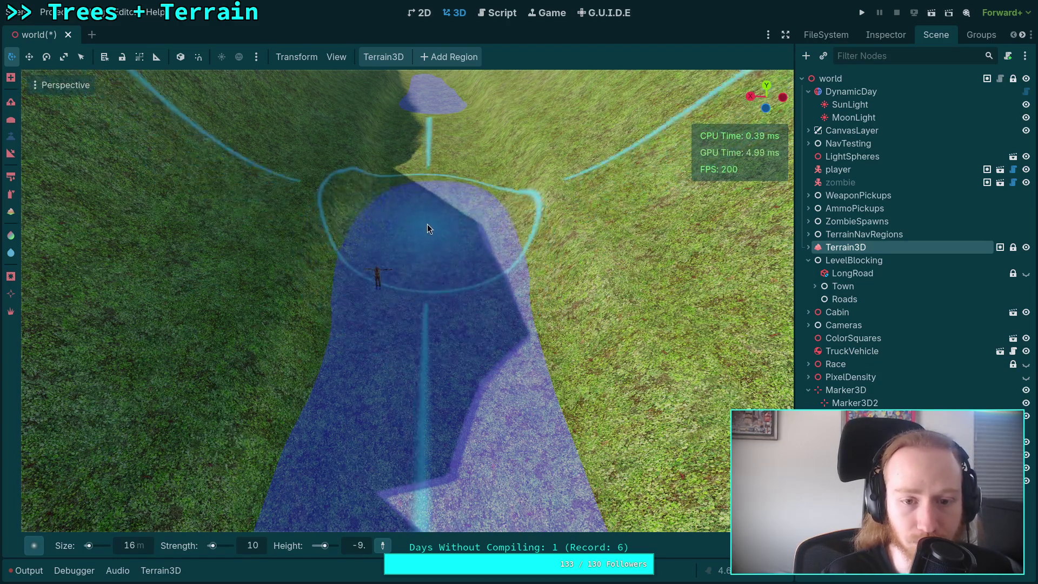
pyautogui.press('w')
pyautogui.moveTo(421, 289)
pyautogui.mouseDown()
pyautogui.moveTo(413, 227)
pyautogui.moveTo(422, 308)
pyautogui.moveTo(422, 242)
pyautogui.mouseUp()
pyautogui.press('w')
pyautogui.moveTo(429, 325); pyautogui.dragTo(424, 244)
# Step: Set the target height to -10 and carve the path down, extending it to the far patch
pyautogui.click(366, 550)
pyautogui.write('-10')
pyautogui.press('Return')
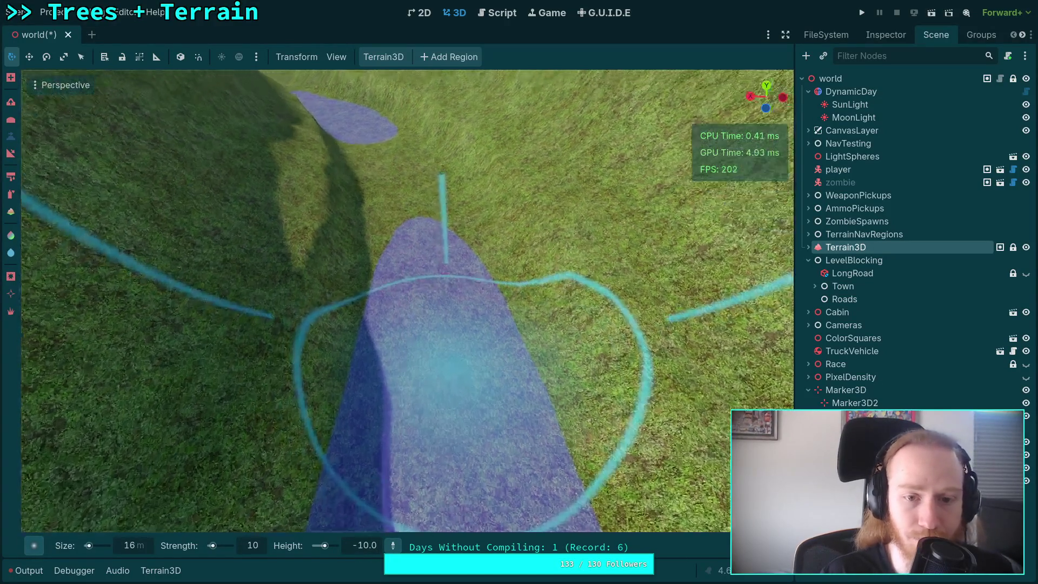
pyautogui.press('s')
pyautogui.moveTo(424, 302); pyautogui.dragTo(427, 232)
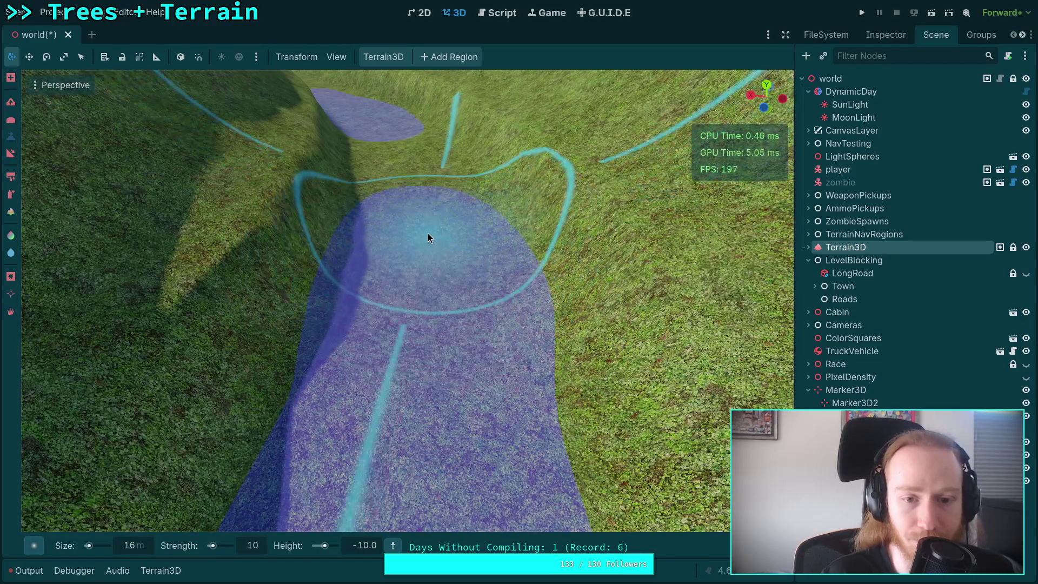
pyautogui.press('s')
pyautogui.moveTo(433, 303)
pyautogui.mouseDown()
pyautogui.moveTo(426, 239)
pyautogui.moveTo(395, 156)
pyautogui.mouseUp()
pyautogui.press('s')
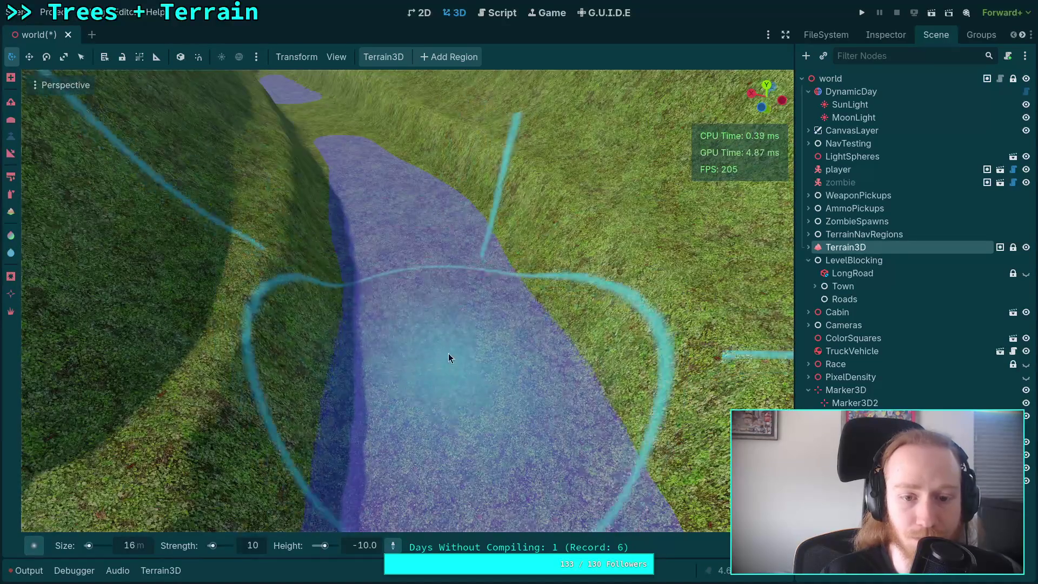
pyautogui.moveTo(450, 358); pyautogui.dragTo(436, 274)
pyautogui.press('s')
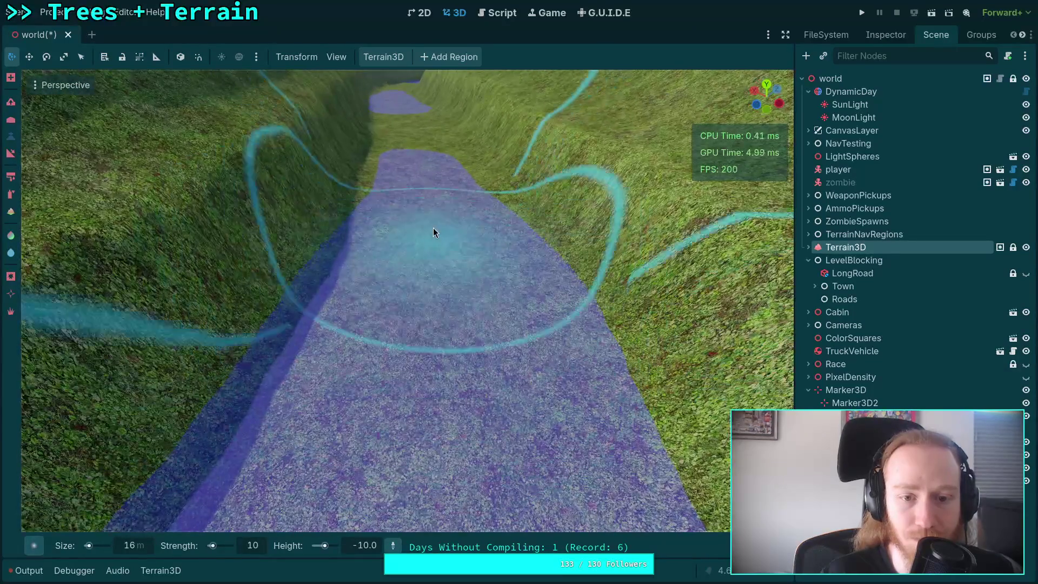
pyautogui.press('s')
# Step: Set the target height to -11 and widen and deepen the riverbed
pyautogui.click(372, 546)
pyautogui.write('-11')
pyautogui.press('Return')
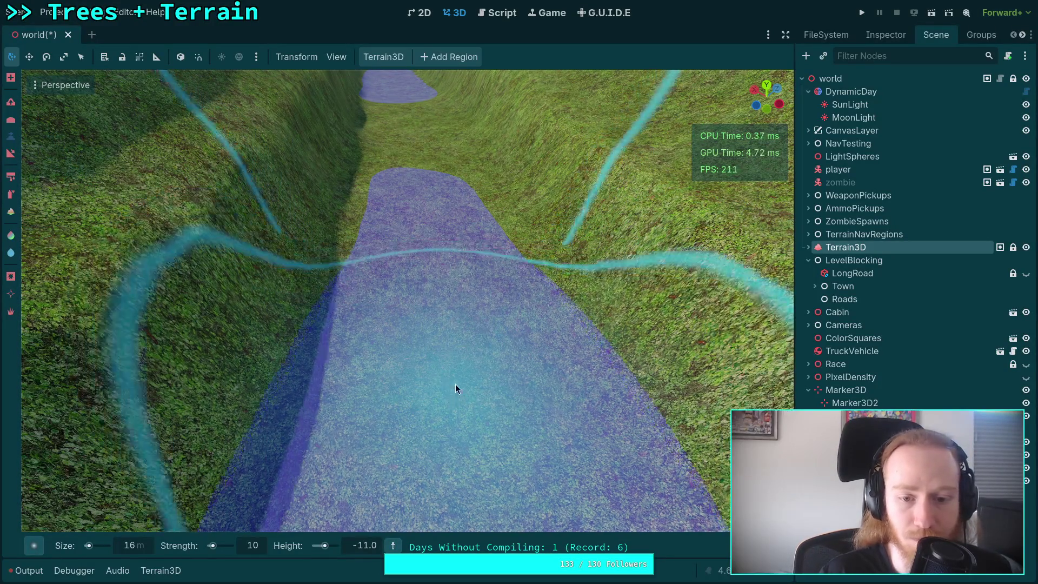
pyautogui.moveTo(440, 271)
pyautogui.mouseDown()
pyautogui.moveTo(433, 230)
pyautogui.moveTo(407, 324)
pyautogui.moveTo(403, 204)
pyautogui.moveTo(402, 329)
pyautogui.moveTo(403, 178)
pyautogui.mouseUp()
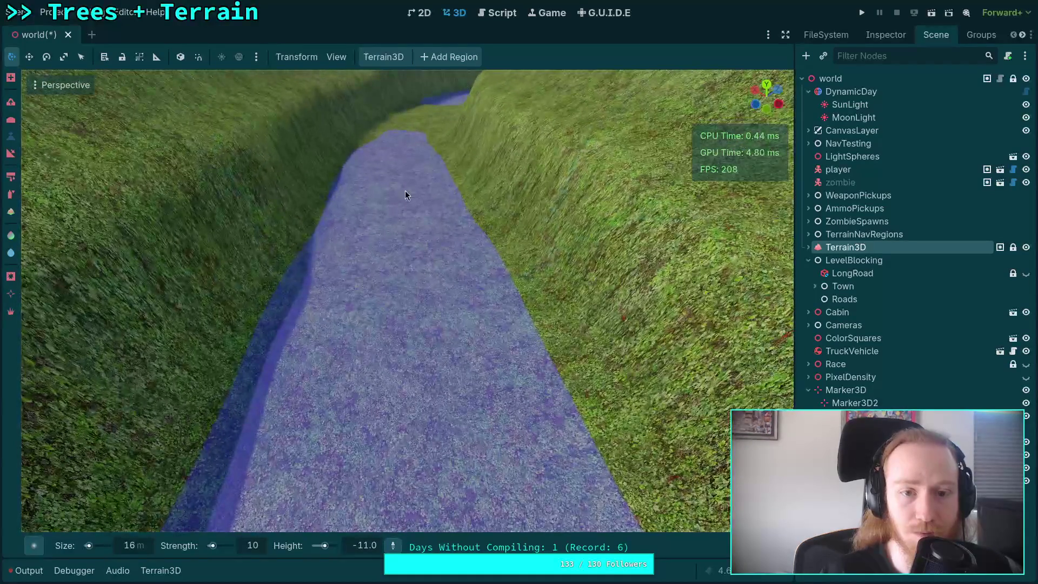
# Step: Set the target height to -12 and extend the trench further up the slope
pyautogui.click(371, 550)
pyautogui.write('-12')
pyautogui.press('Return')
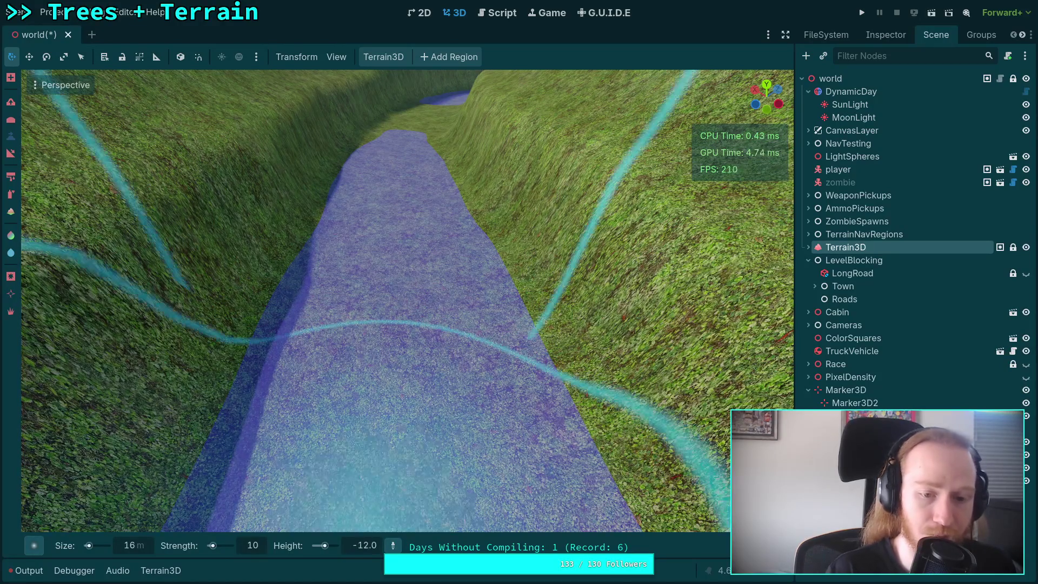
pyautogui.scroll(5, 396, 250)
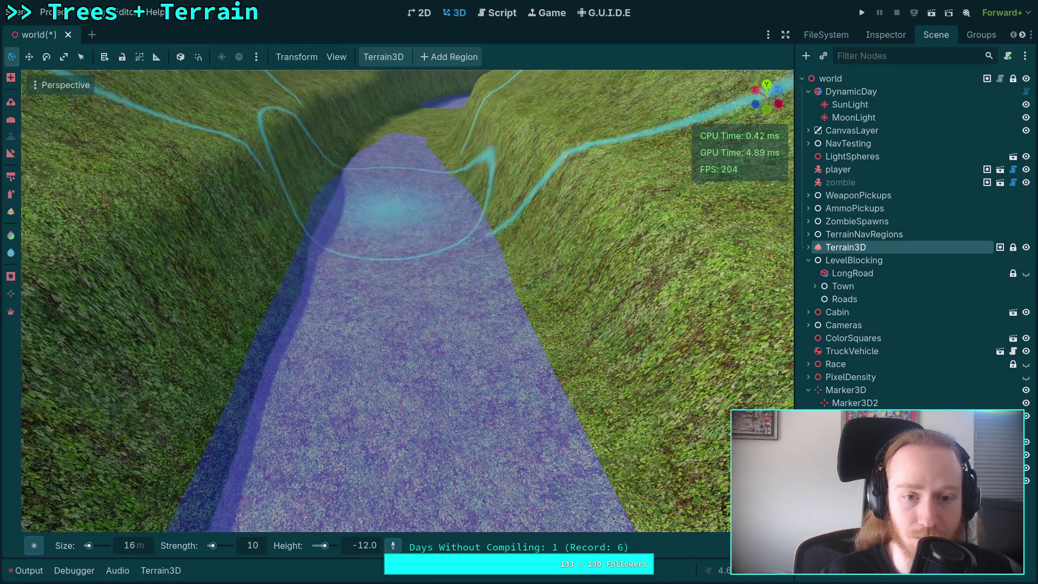
pyautogui.moveTo(424, 351); pyautogui.dragTo(437, 211)
pyautogui.moveTo(440, 254)
pyautogui.mouseDown()
pyautogui.moveTo(514, 371)
pyautogui.moveTo(440, 340)
pyautogui.moveTo(444, 221)
pyautogui.mouseUp()
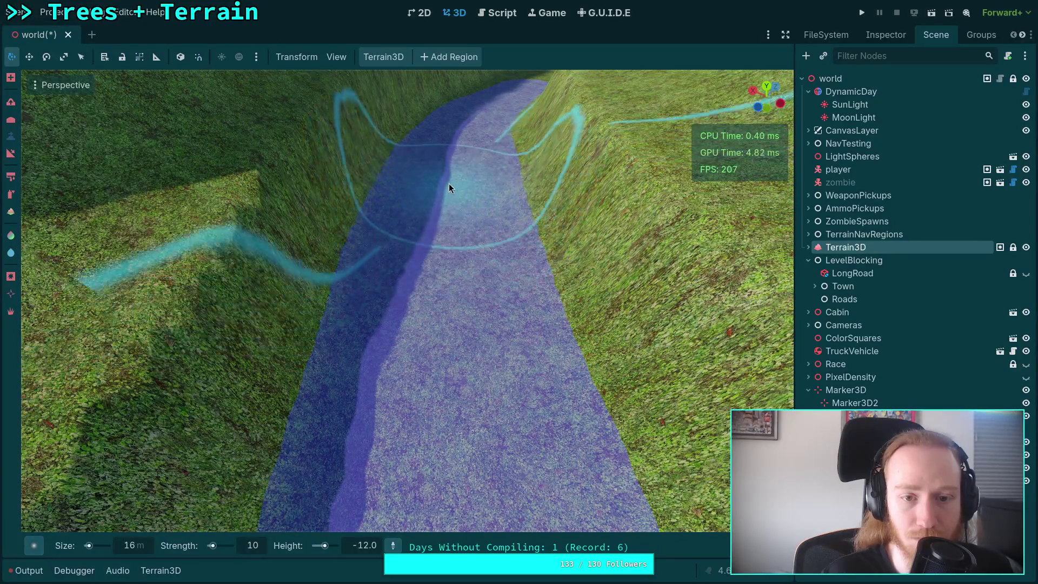
# Step: Set the target height to -13 and deepen the trench
pyautogui.click(362, 547)
pyautogui.write('-13')
pyautogui.press('Return')
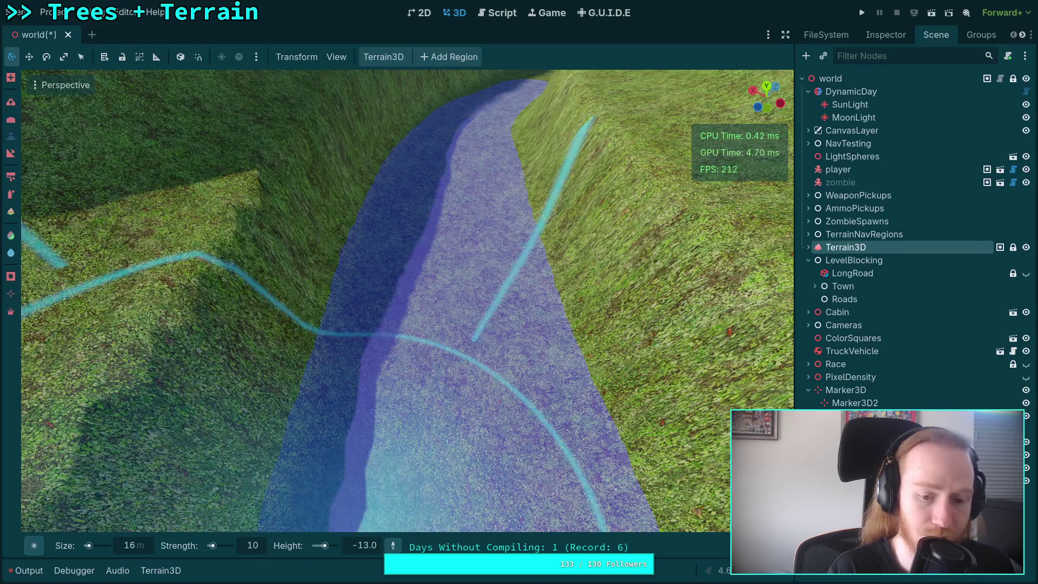
pyautogui.press('w')
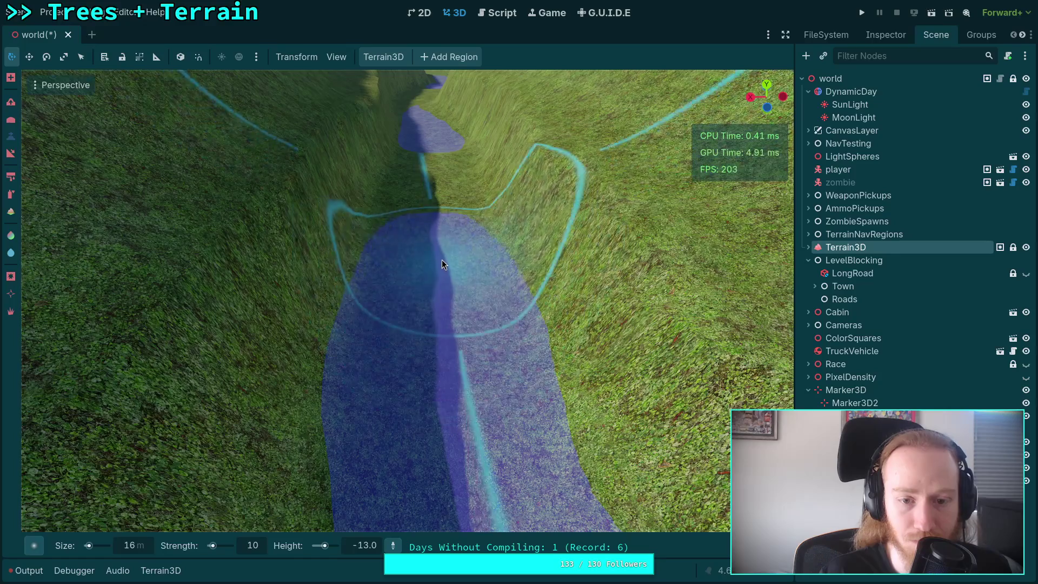
pyautogui.scroll(3, 441, 308)
pyautogui.moveTo(436, 322)
pyautogui.mouseDown()
pyautogui.moveTo(437, 263)
pyautogui.moveTo(433, 319)
pyautogui.moveTo(450, 336)
pyautogui.moveTo(443, 229)
pyautogui.mouseUp()
# Step: Lower the target height to -14 and flatten the top of the blue ridge
pyautogui.moveTo(368, 513)
pyautogui.mouseDown()
pyautogui.moveTo(449, 436)
pyautogui.moveTo(440, 320)
pyautogui.moveTo(408, 409)
pyautogui.mouseUp()
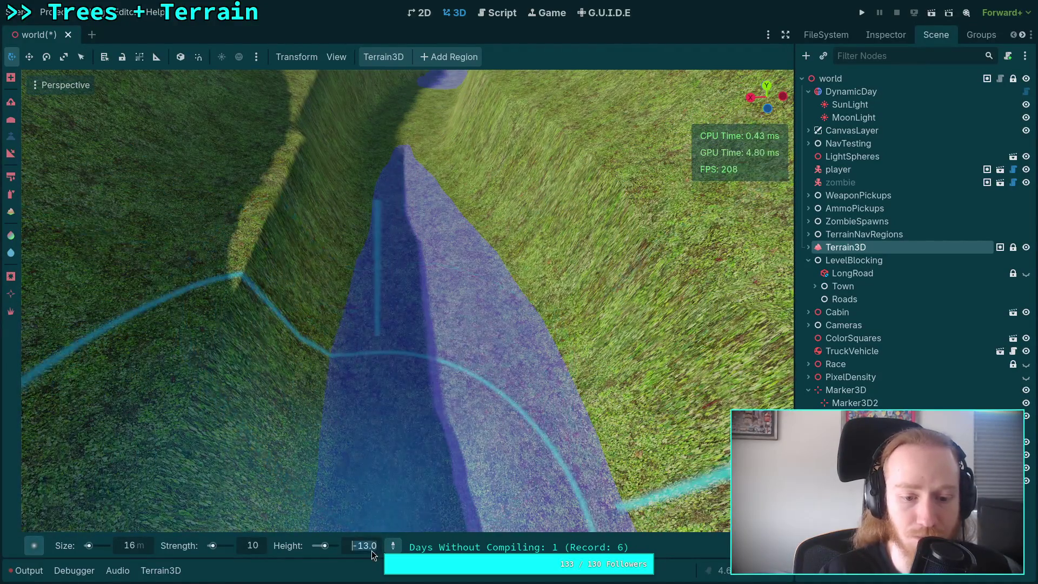
pyautogui.moveTo(372, 551); pyautogui.dragTo(366, 551)
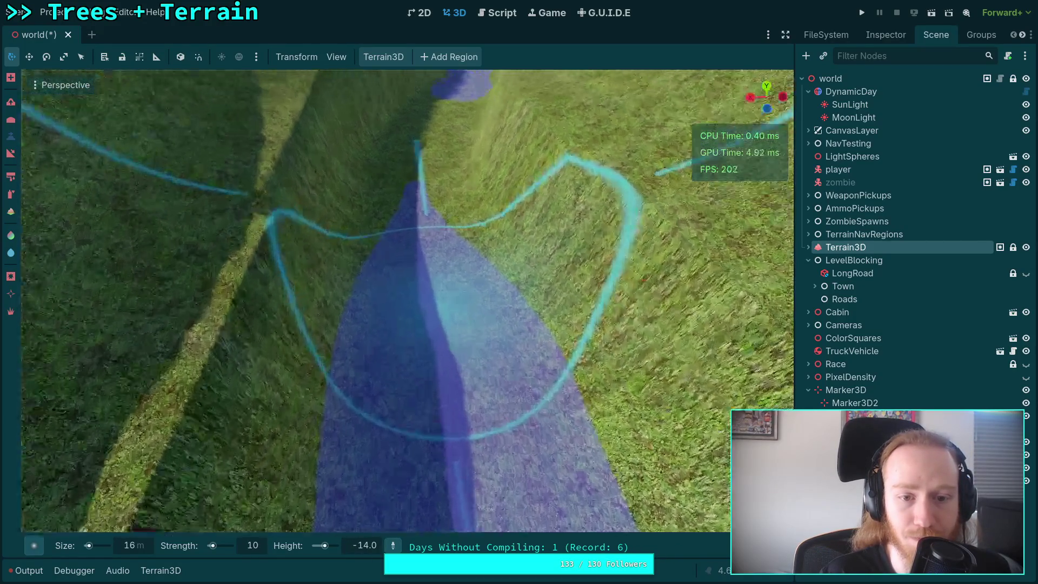
pyautogui.moveTo(429, 346); pyautogui.dragTo(423, 242)
pyautogui.scroll(3, 423, 242)
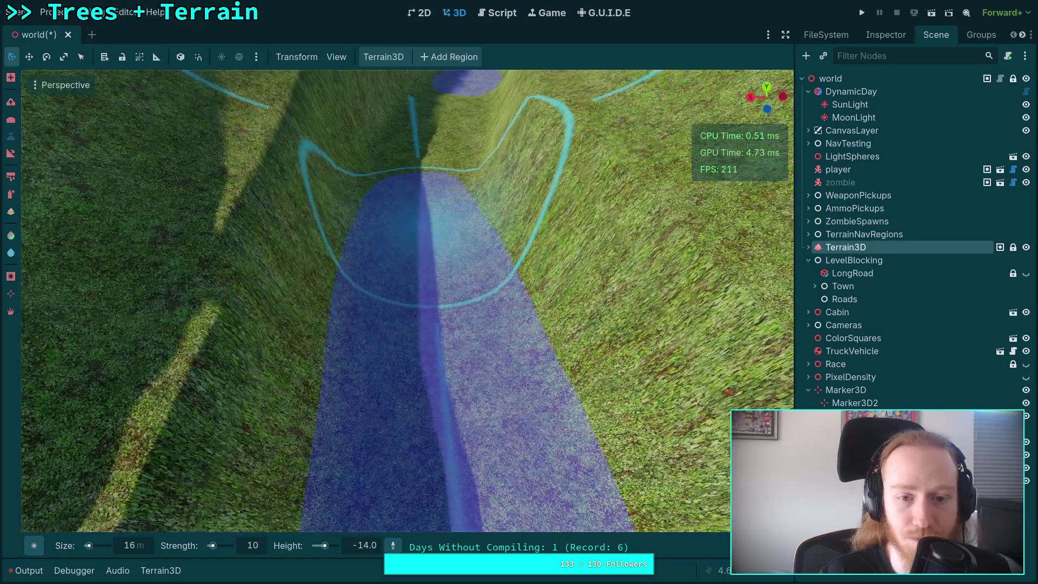
pyautogui.scroll(-2, 422, 352)
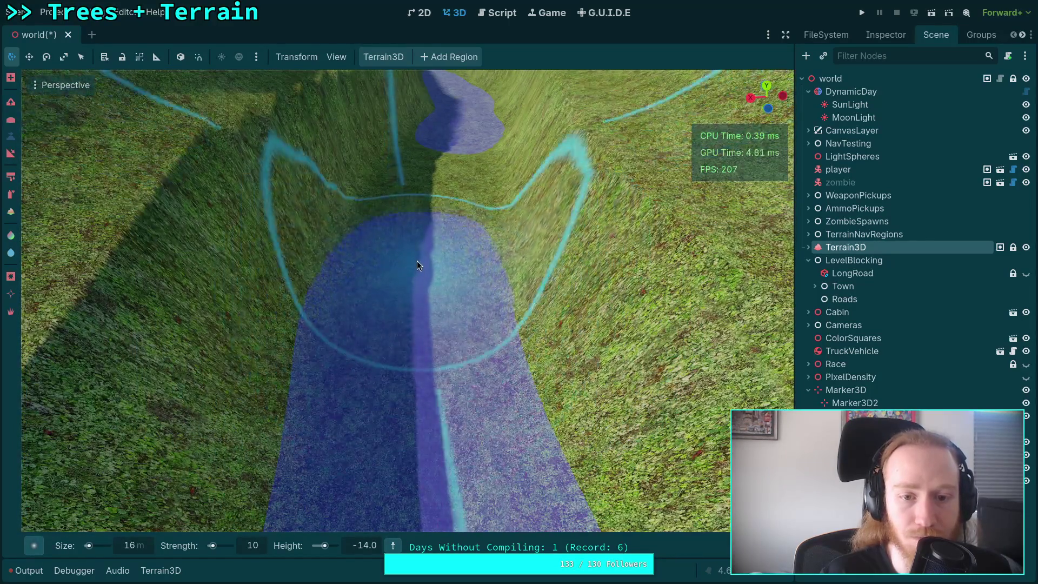
pyautogui.scroll(4, 416, 265)
pyautogui.scroll(-2, 399, 351)
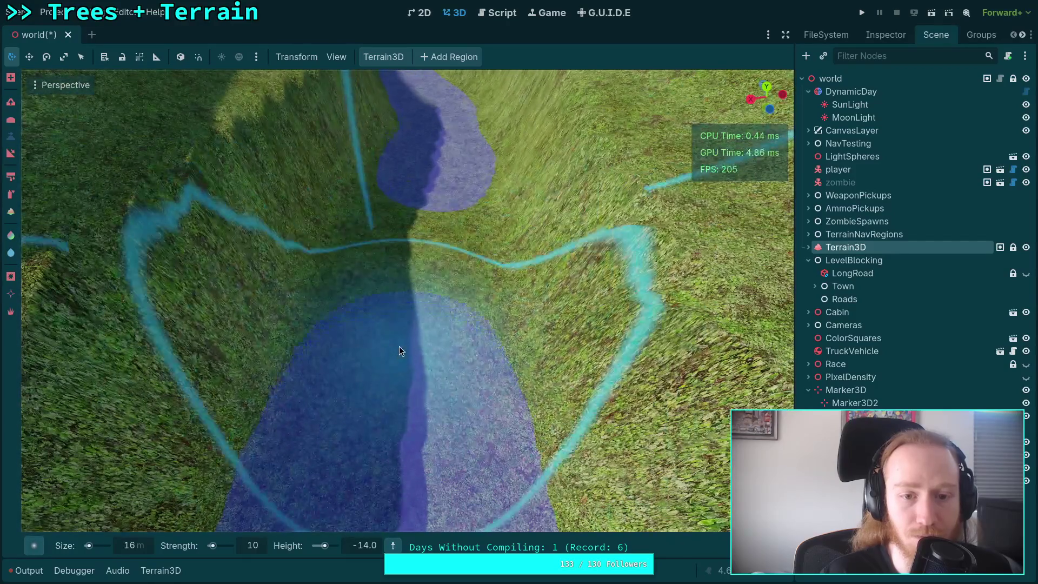
pyautogui.scroll(-3, 399, 346)
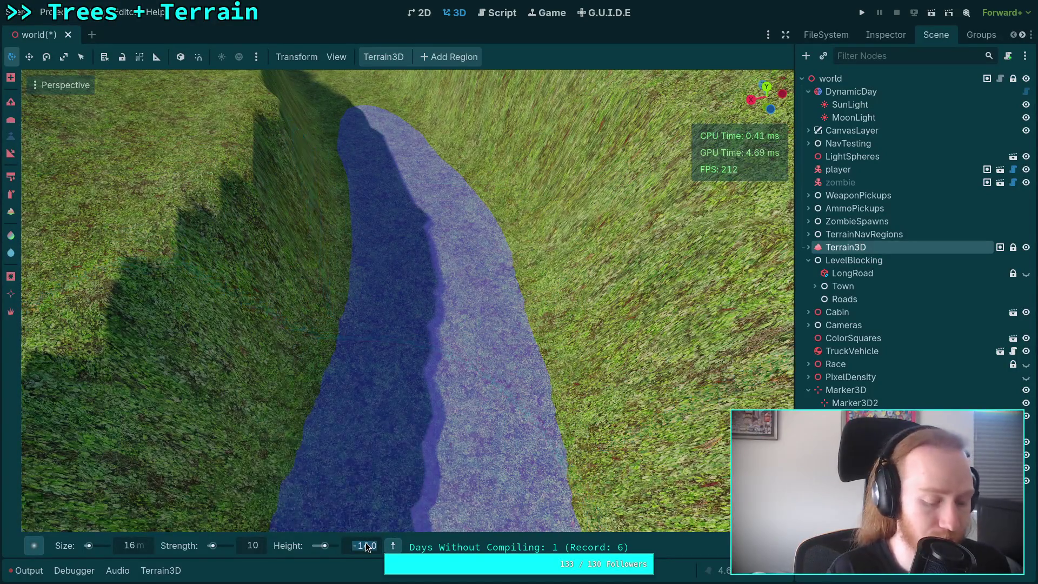
# Step: Lower the brush target height to -15 and then -16
pyautogui.write('-15')
pyautogui.press('Return')
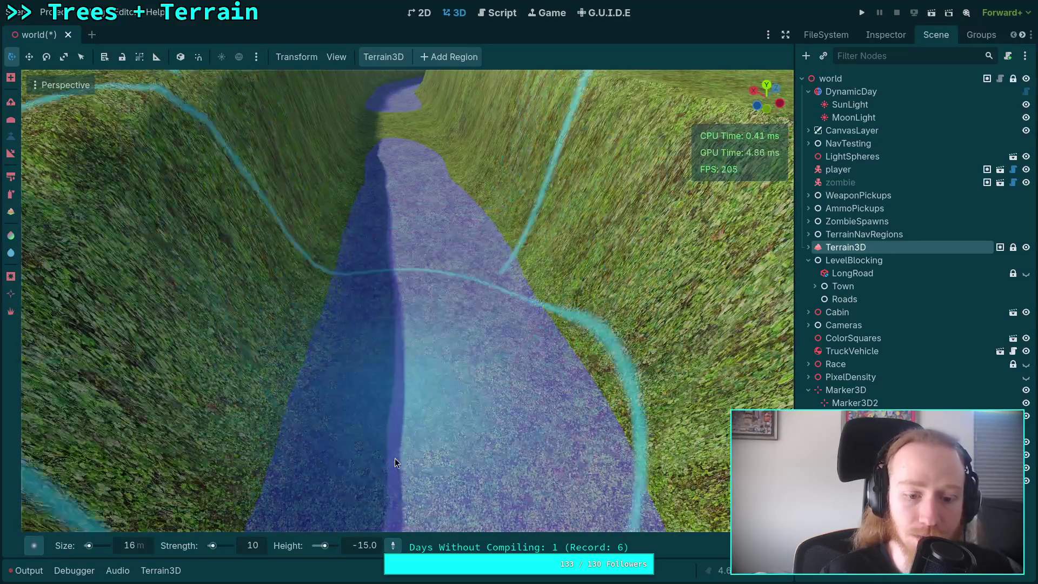
pyautogui.doubleClick(371, 540)
pyautogui.write('-16')
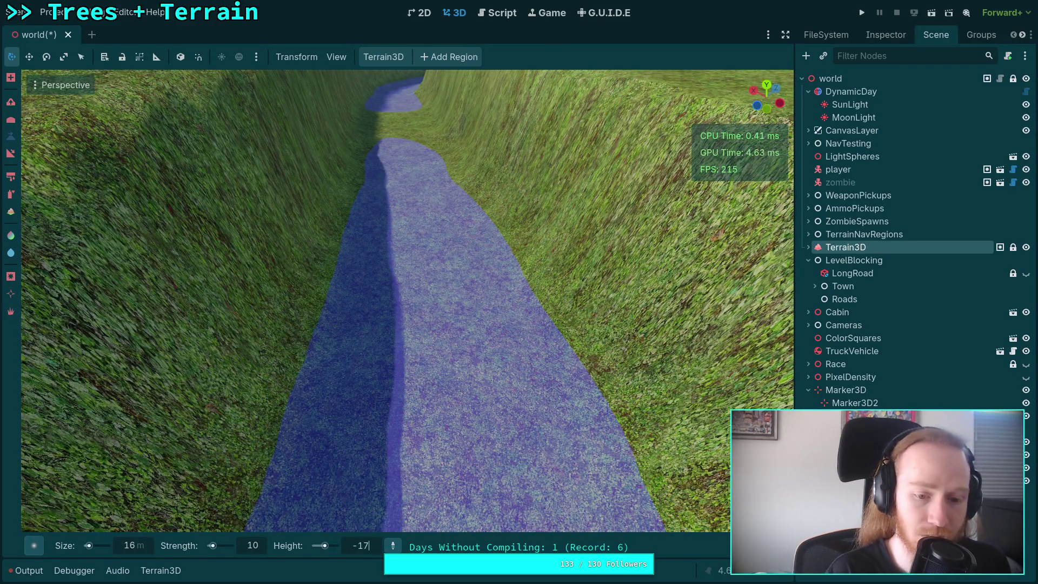
pyautogui.press('Return')
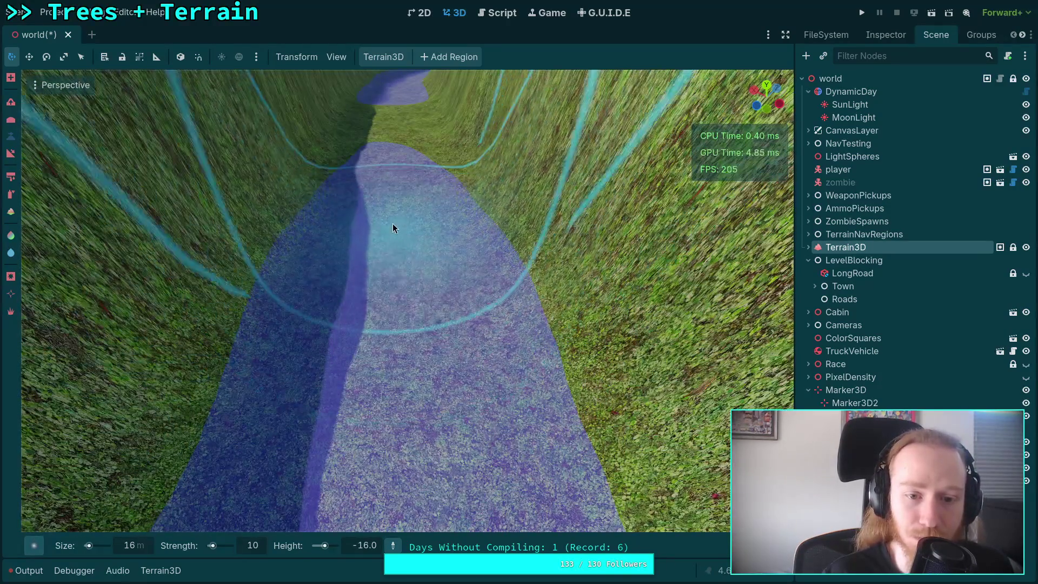
# Step: Zoom around the trench and set the brush height to -17
pyautogui.scroll(3, 411, 227)
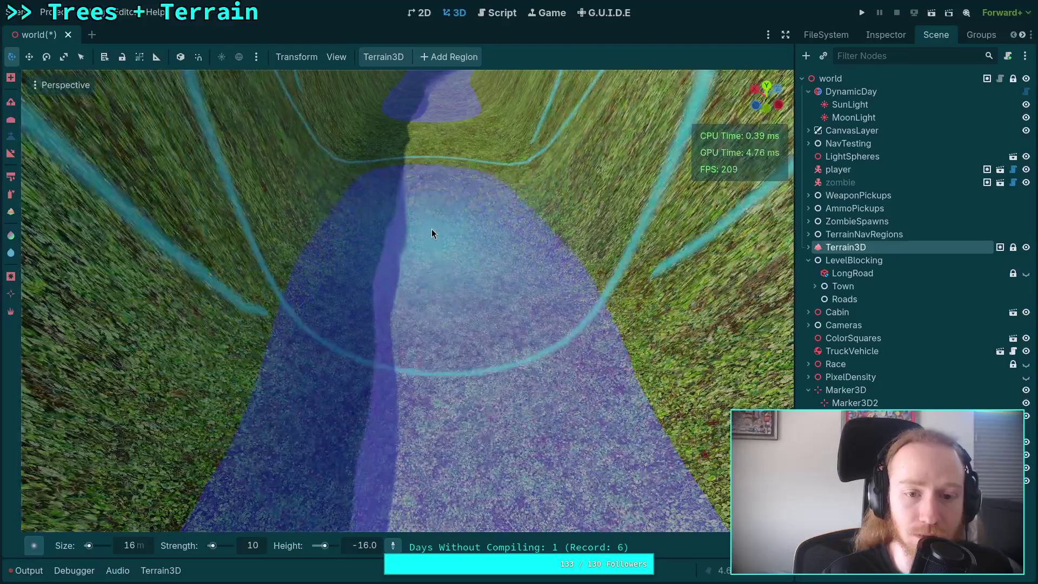
pyautogui.scroll(-3, 433, 292)
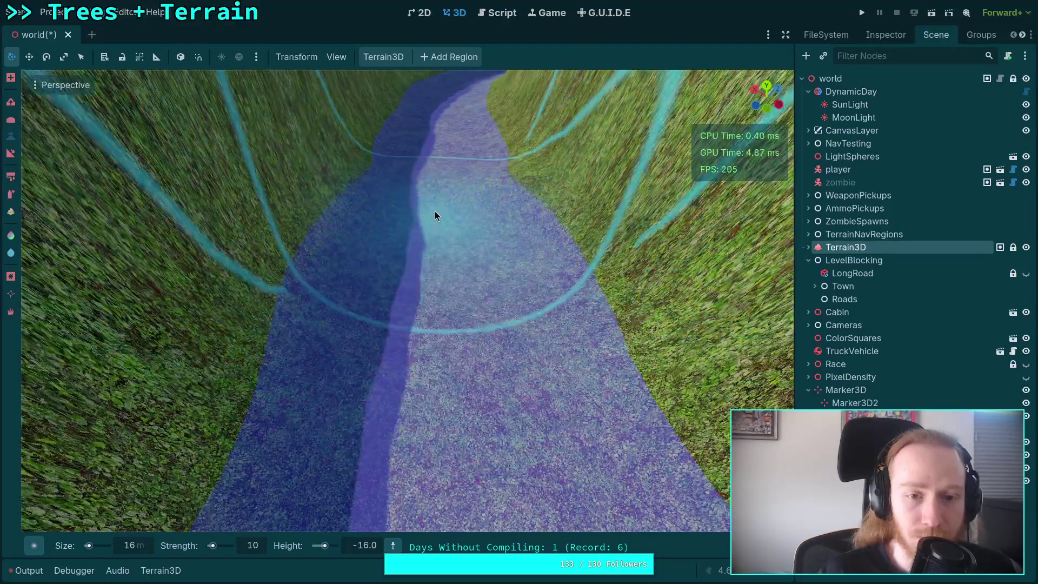
pyautogui.scroll(4, 421, 327)
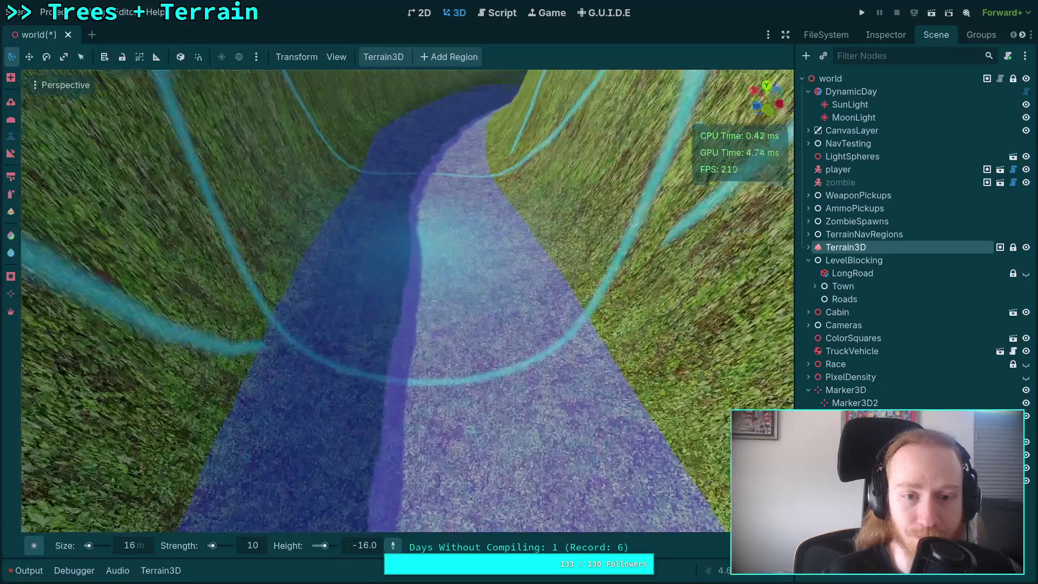
pyautogui.scroll(-3, 453, 270)
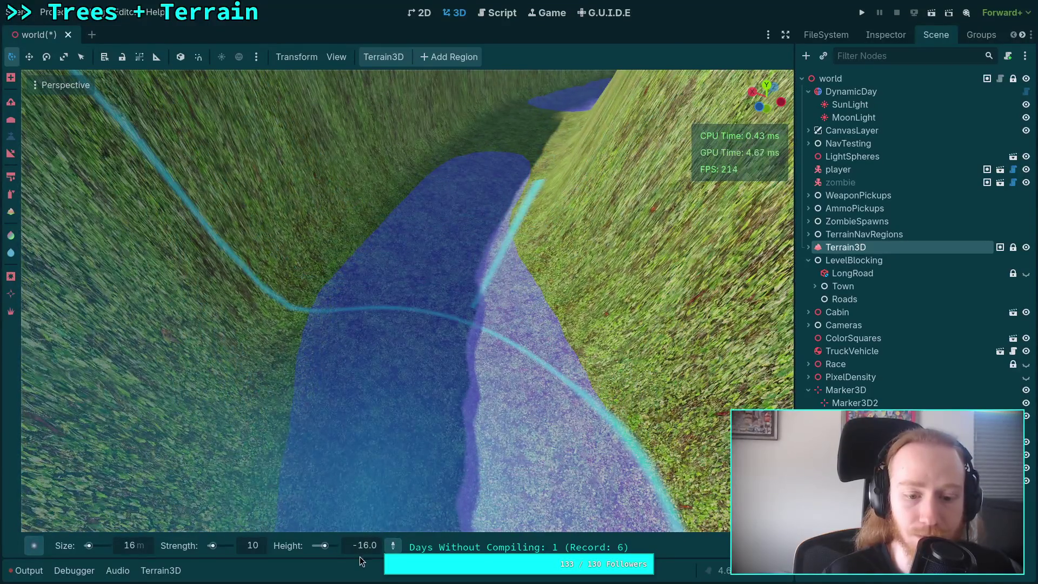
pyautogui.doubleClick(359, 547)
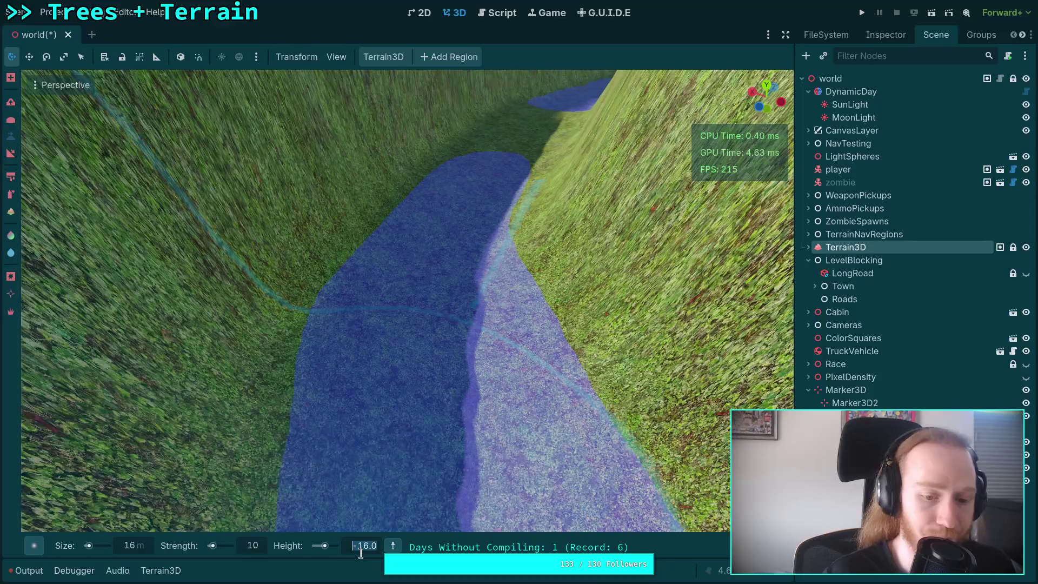
pyautogui.write('-17')
pyautogui.press('Return')
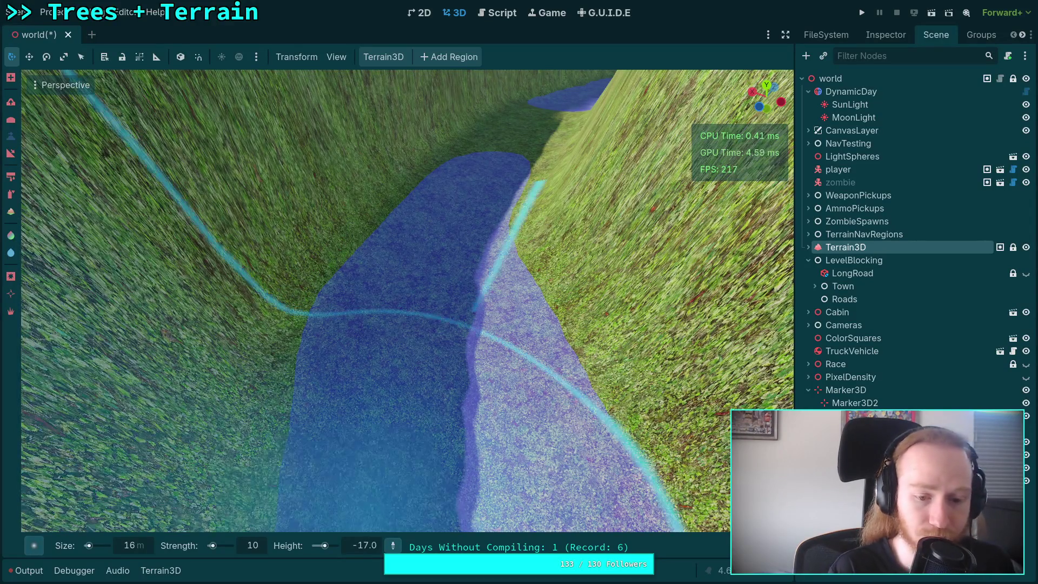
# Step: Set the brush height to -18 and zoom around the deepened canyon floor
pyautogui.scroll(3, 428, 274)
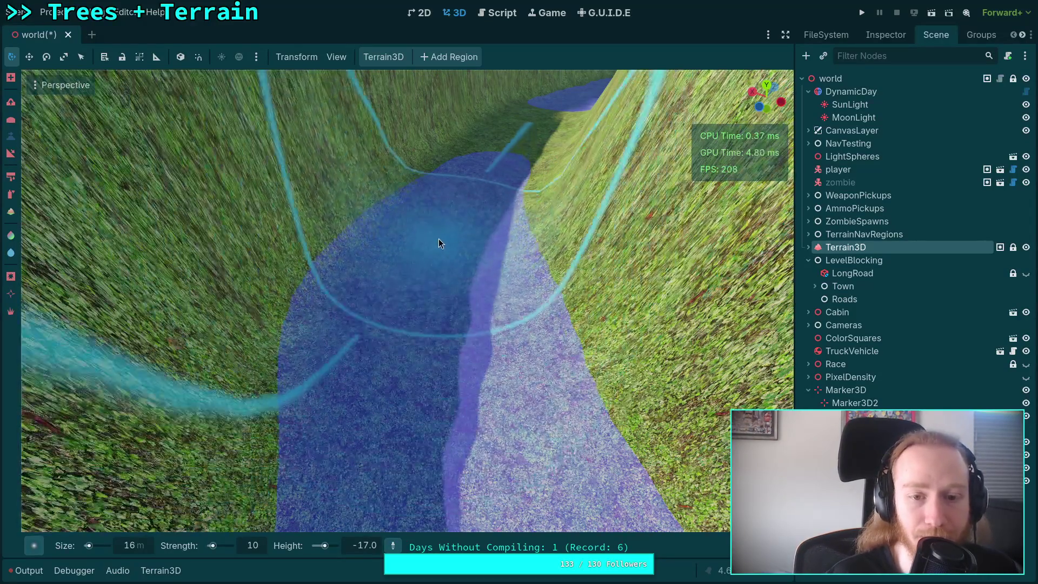
pyautogui.scroll(5, 418, 296)
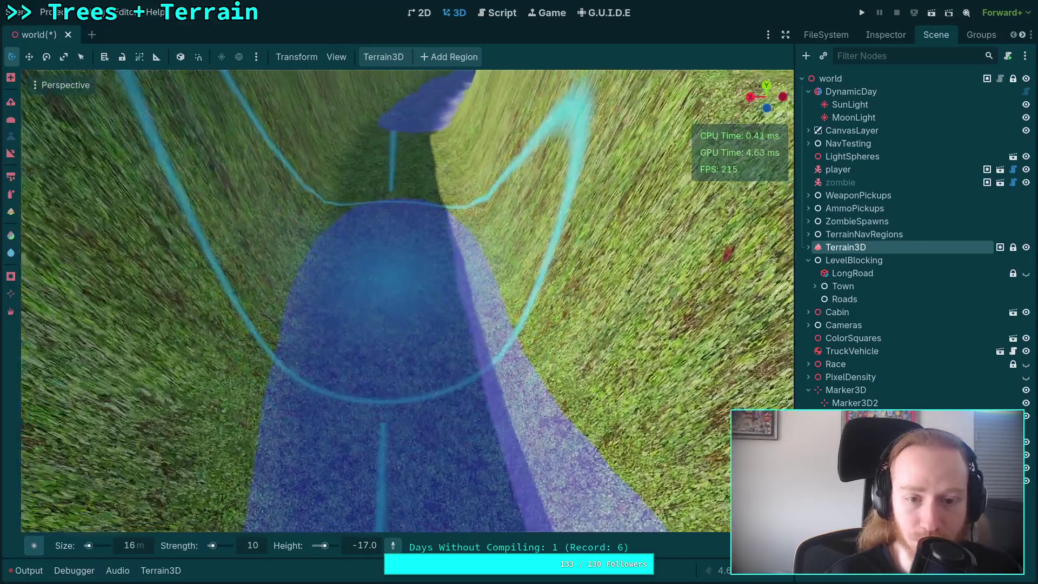
pyautogui.scroll(5, 401, 318)
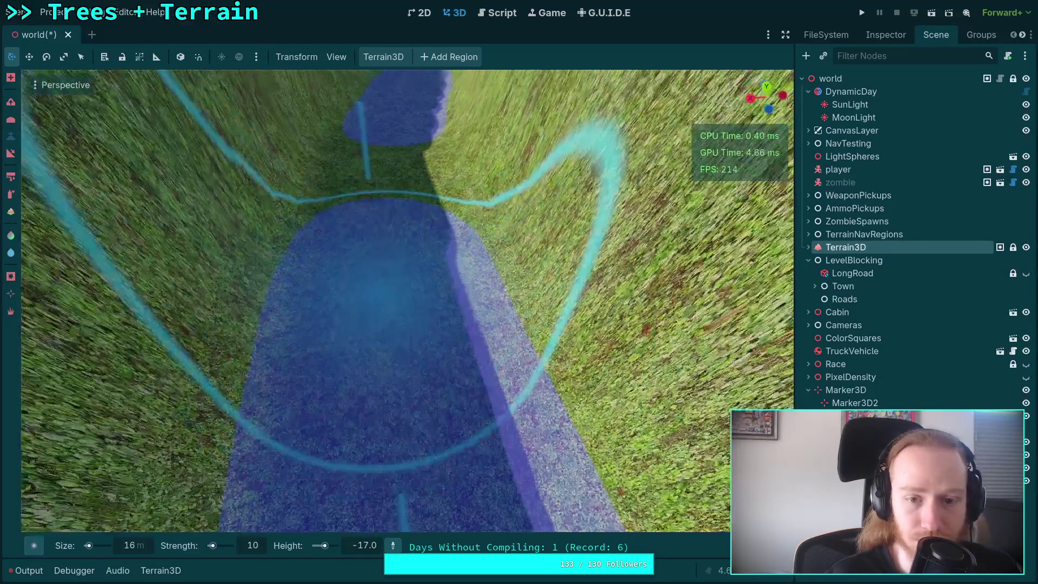
pyautogui.scroll(-5, 401, 313)
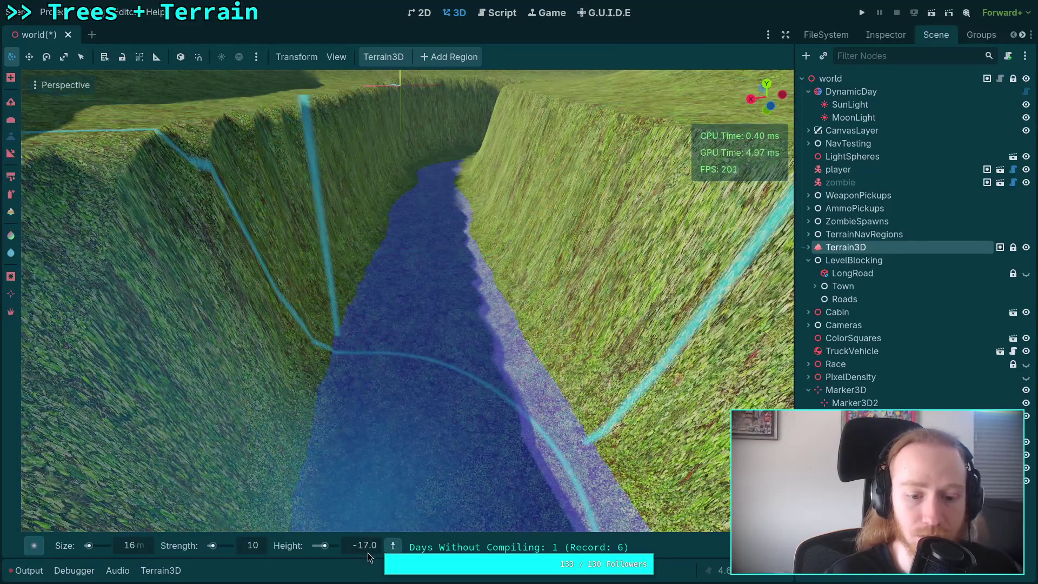
pyautogui.click(368, 548)
pyautogui.write('-18')
pyautogui.press('Return')
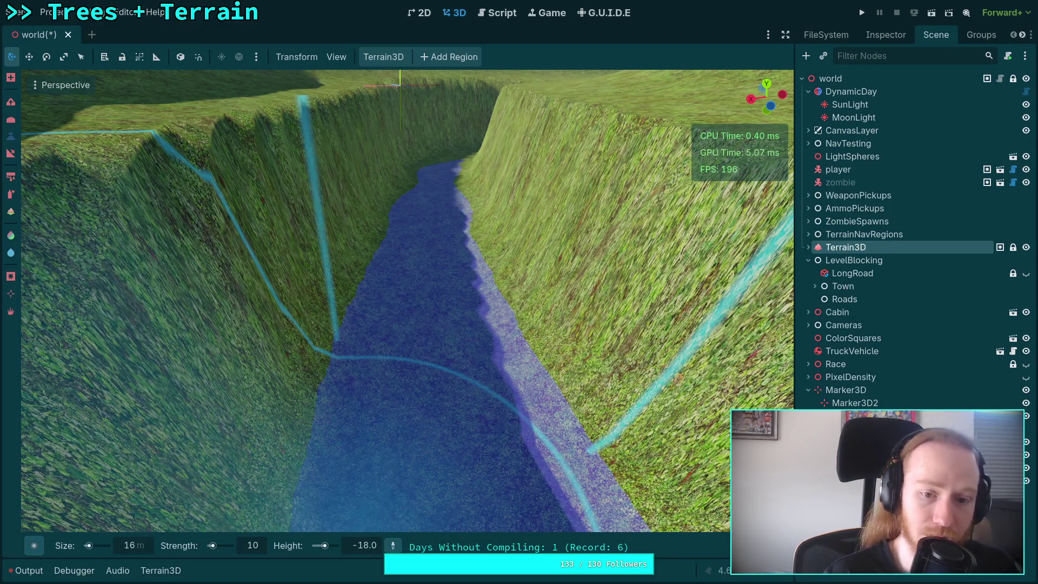
pyautogui.scroll(3, 429, 268)
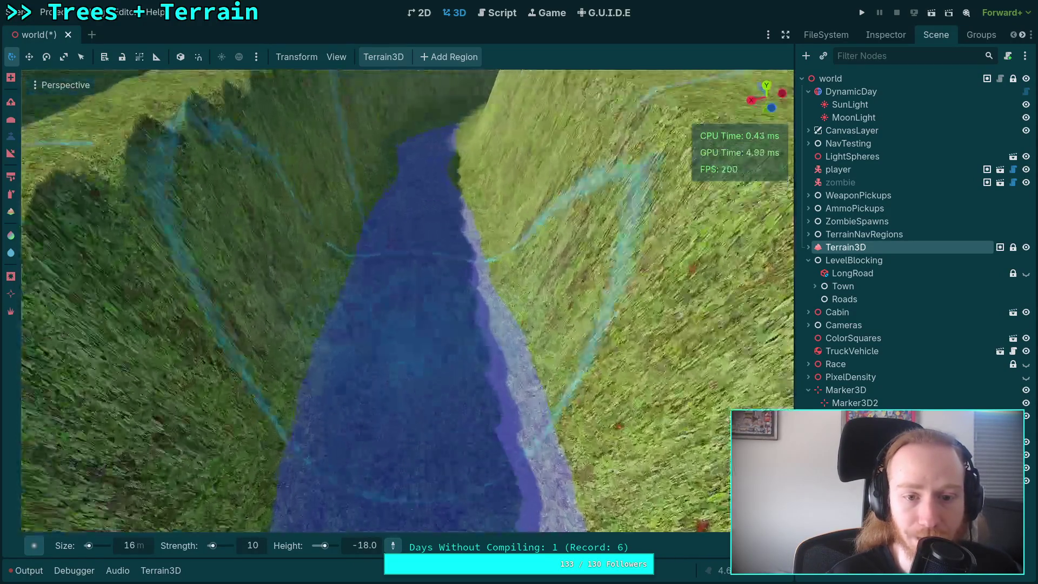
pyautogui.scroll(5, 424, 309)
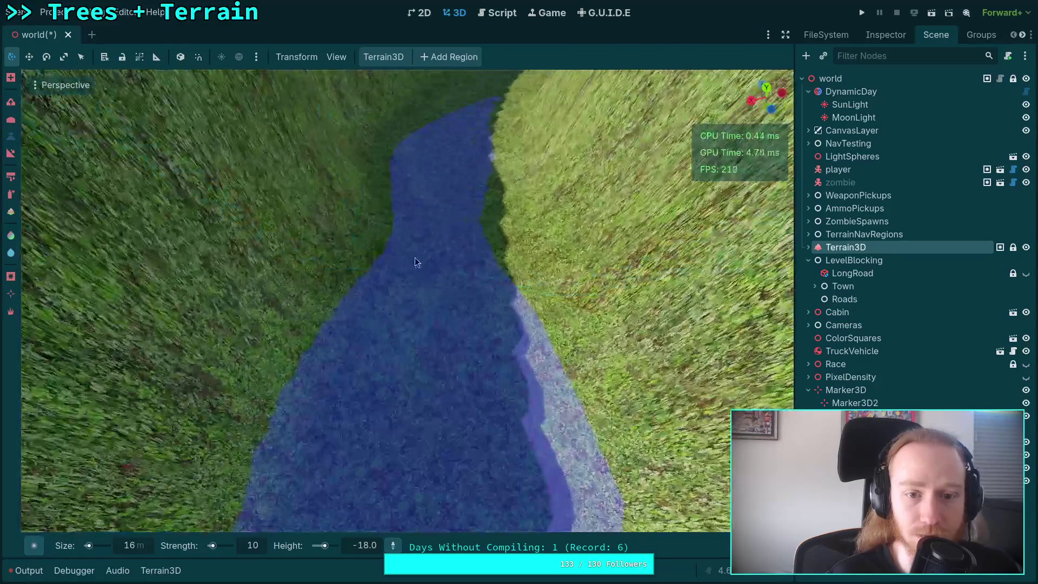
pyautogui.scroll(5, 419, 254)
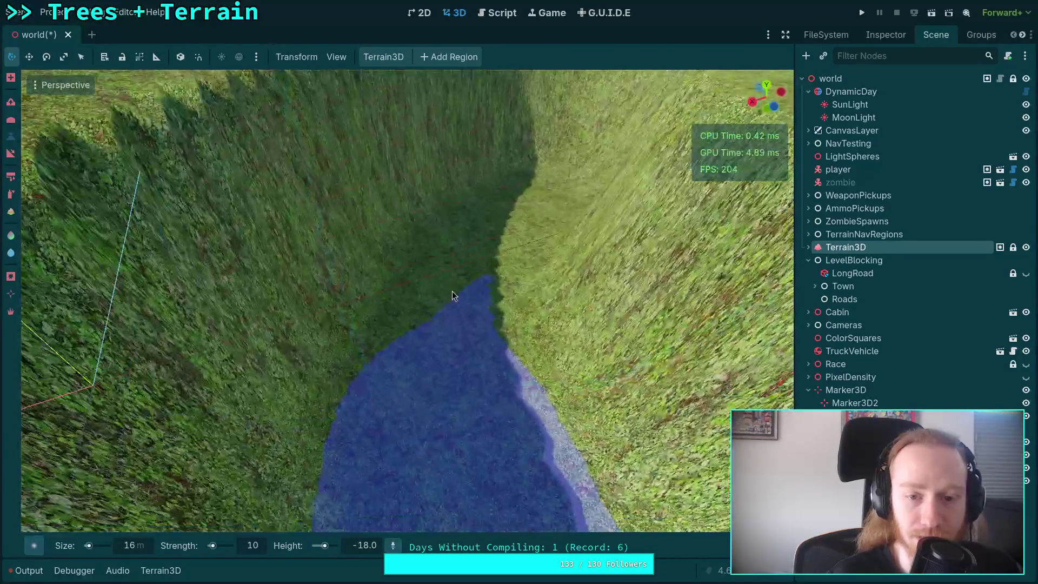
pyautogui.scroll(-3, 449, 281)
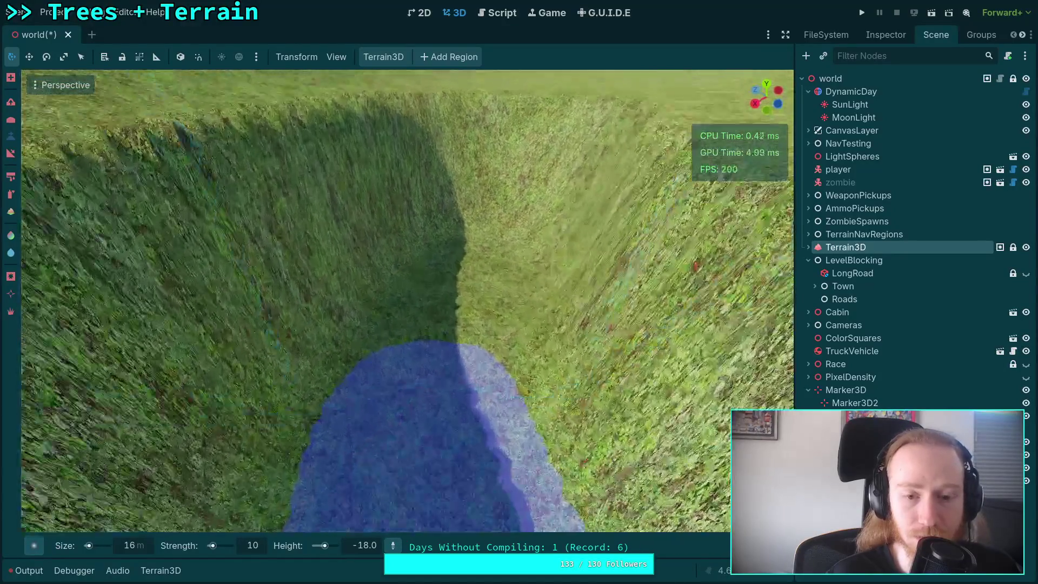
pyautogui.scroll(-5, 437, 394)
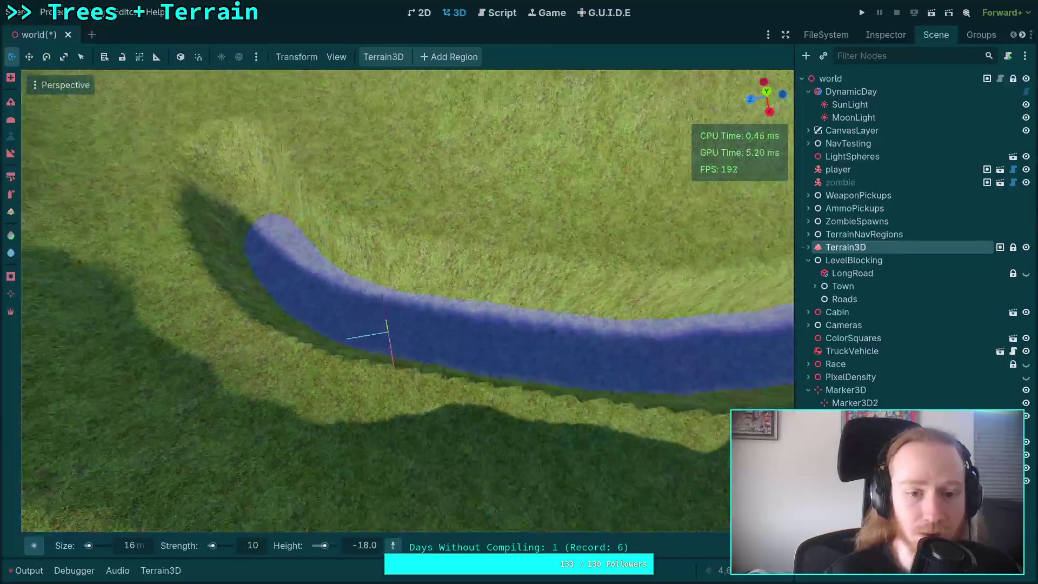
# Step: Switch to the top orthogonal view, select the Rapids plane, and expand its 350 × 980 mesh settings
pyautogui.scroll(-5, 406, 303)
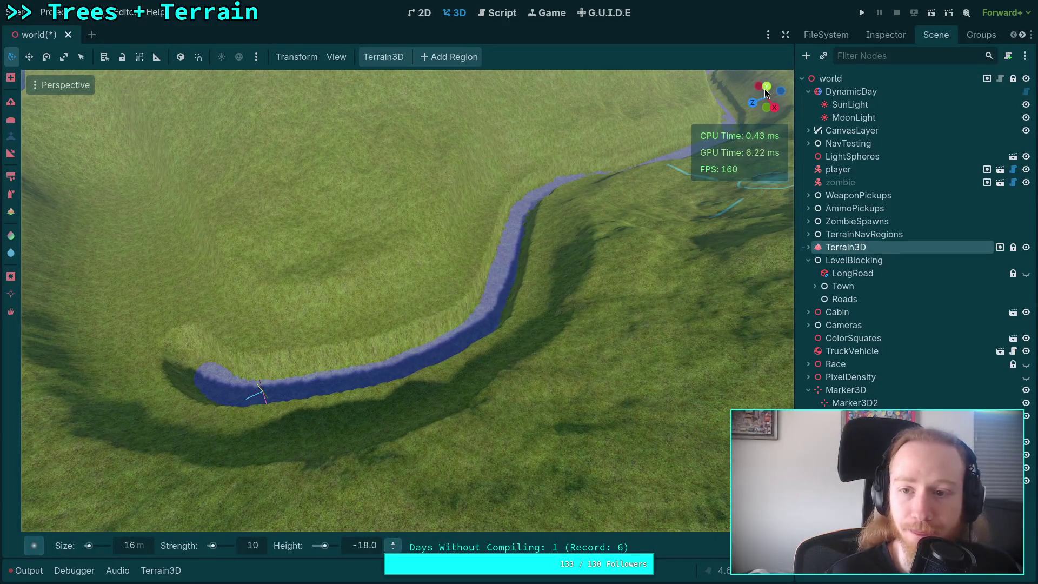
pyautogui.click(767, 88)
pyautogui.scroll(5, 450, 305)
pyautogui.scroll(-2, 538, 351)
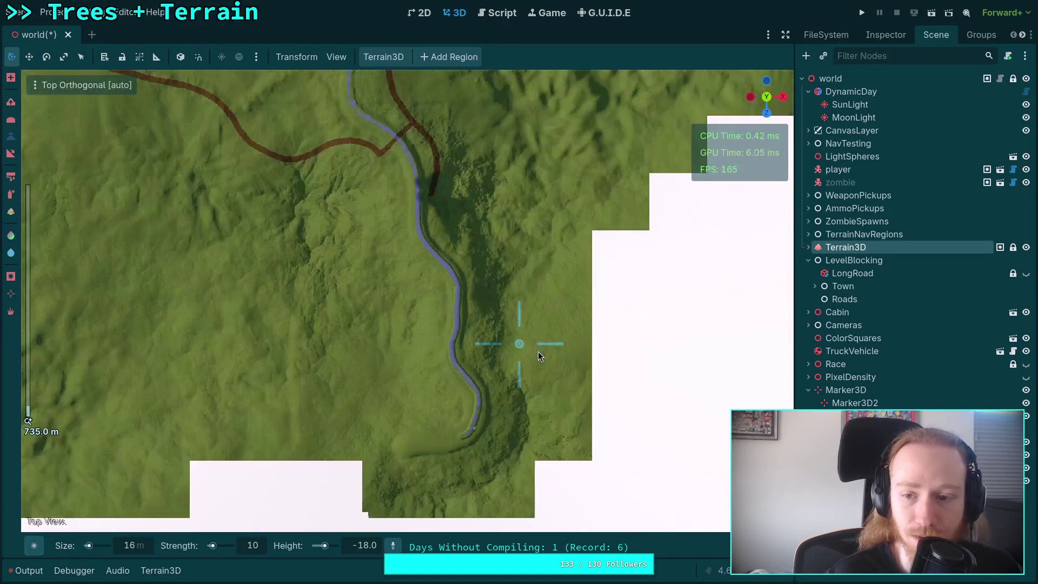
pyautogui.click(514, 308)
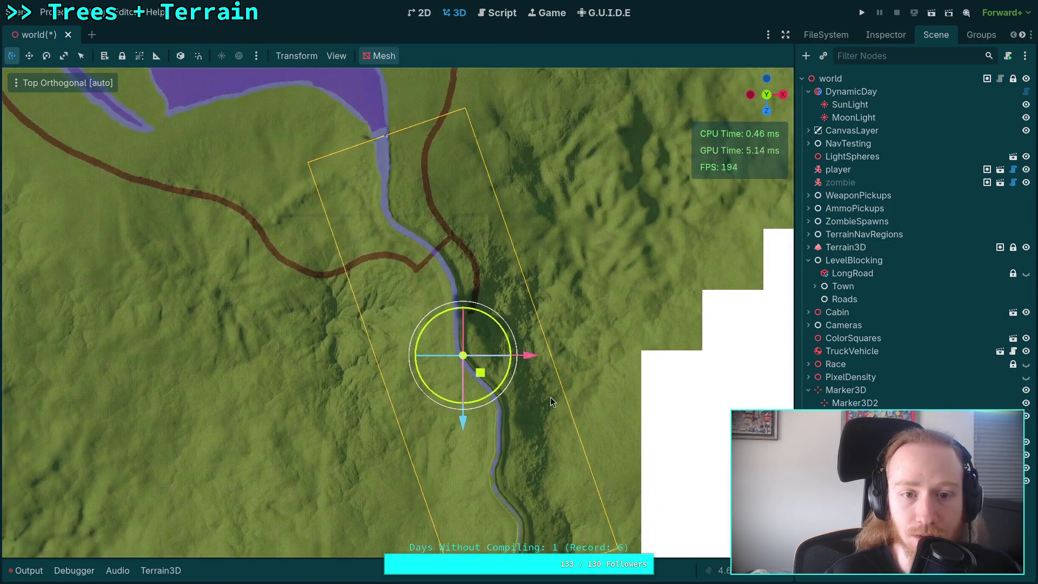
pyautogui.moveTo(550, 397); pyautogui.dragTo(540, 358)
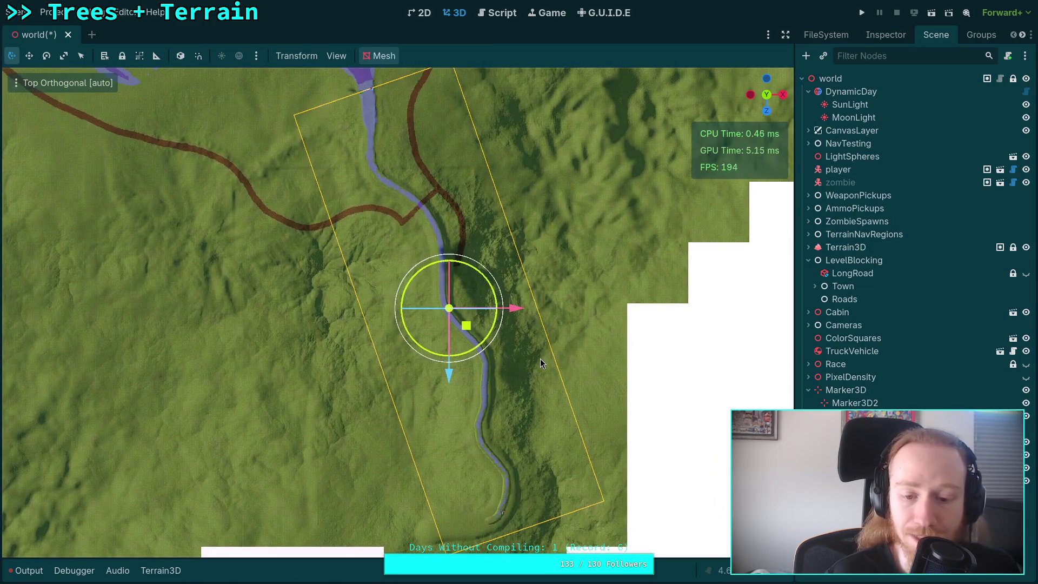
pyautogui.click(877, 36)
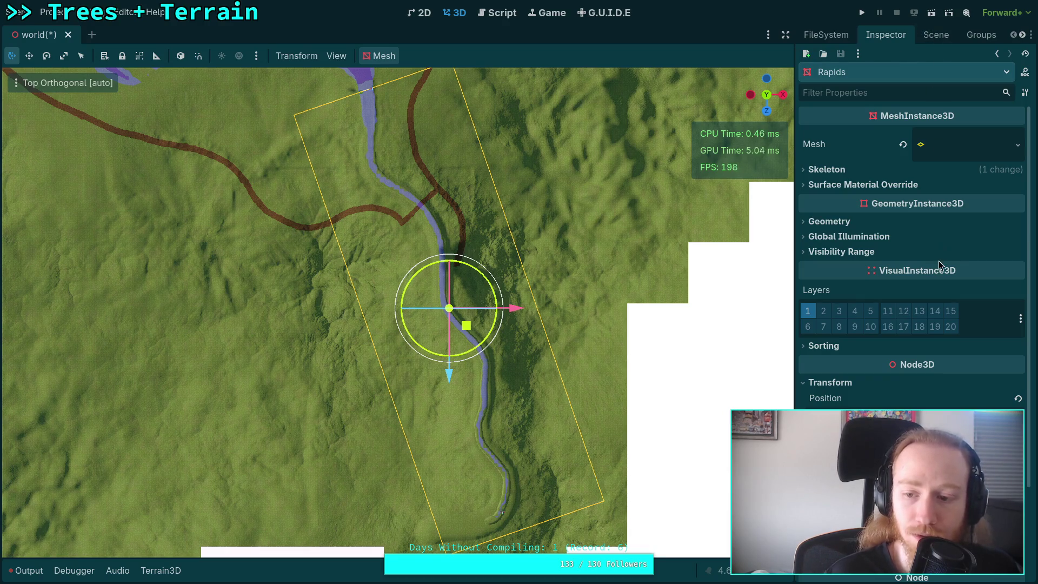
pyautogui.click(968, 139)
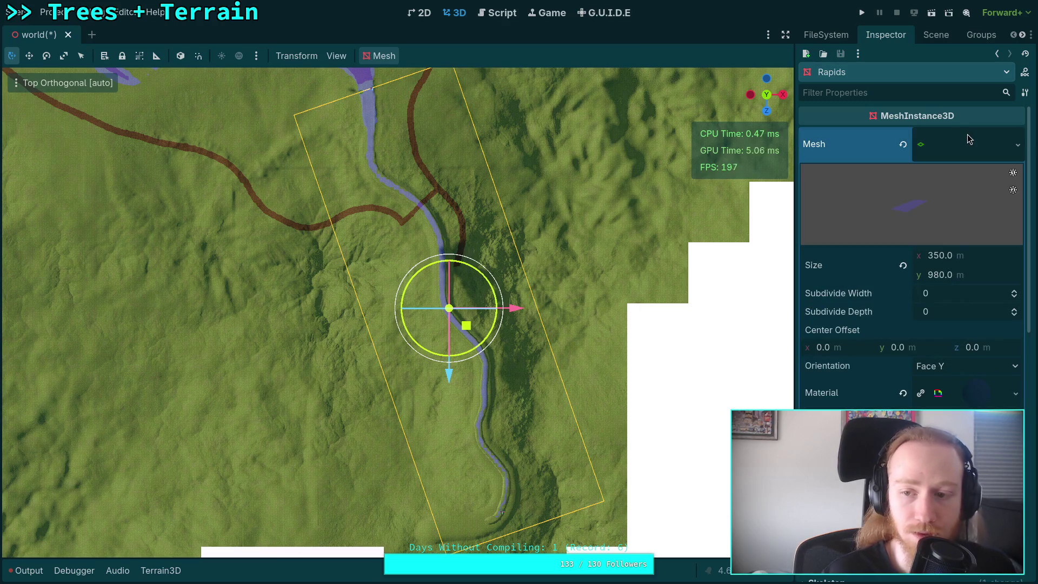
# Step: Change the Rapids plane mesh Size y from 980 to 932 m, then select Marker3D
pyautogui.press('super+4')
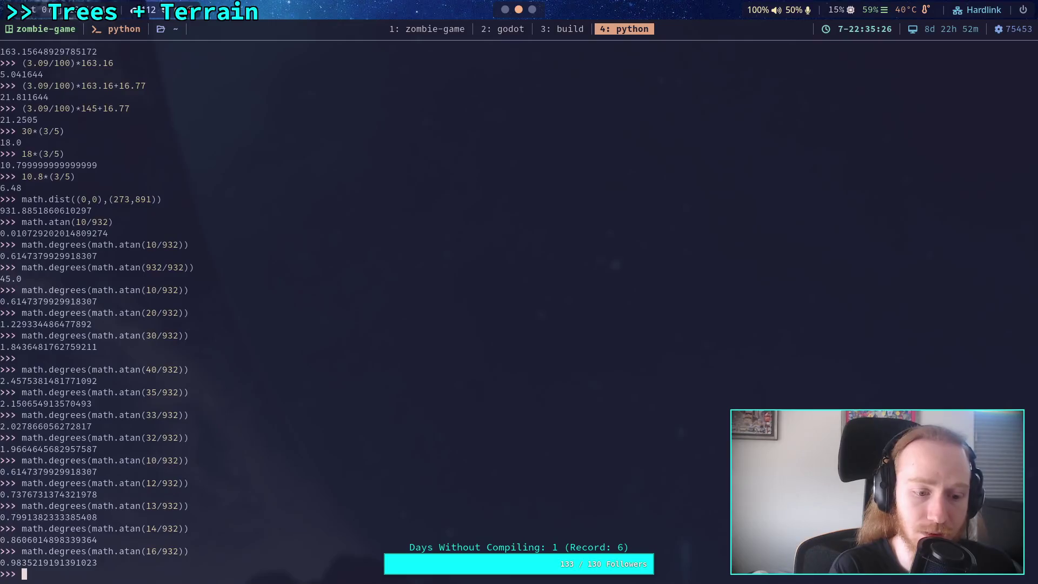
pyautogui.press('super+2')
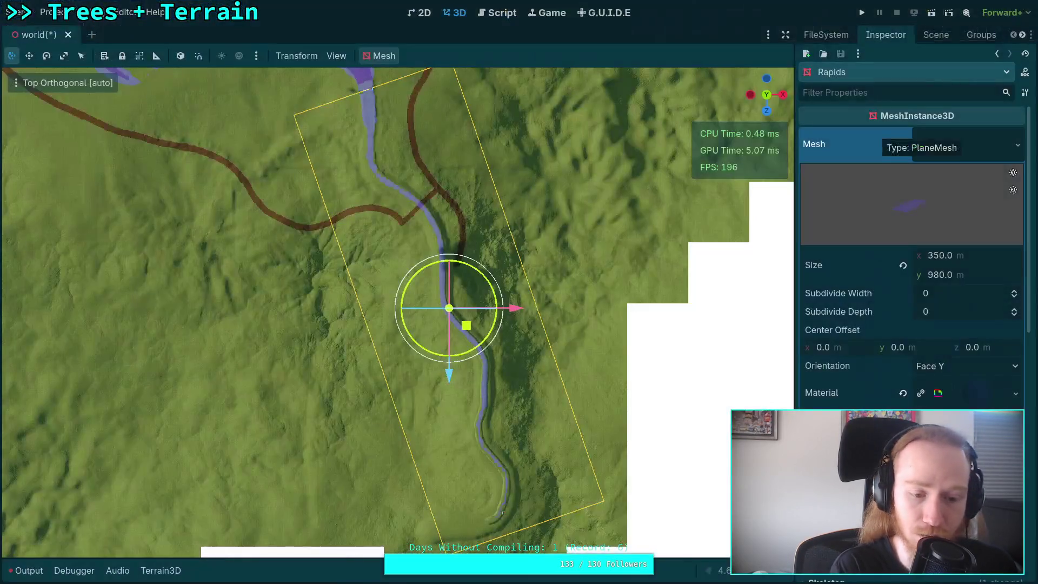
pyautogui.click(944, 276)
pyautogui.write('32')
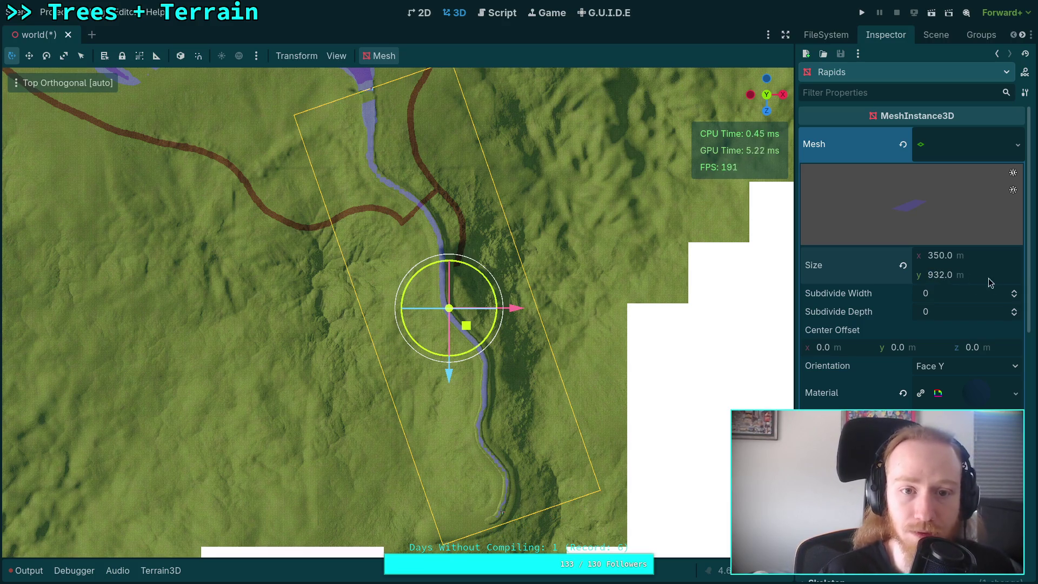
pyautogui.click(928, 35)
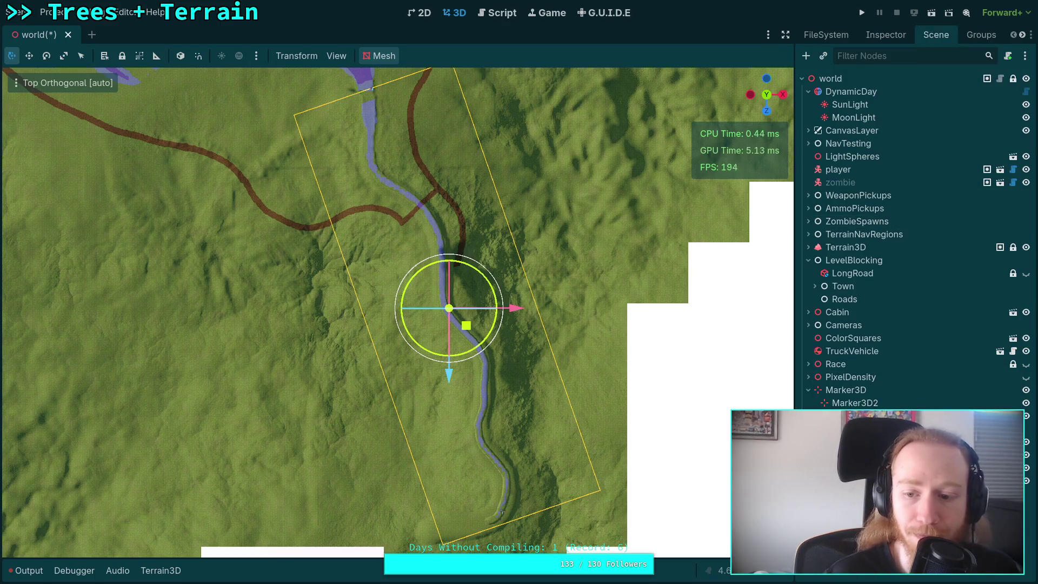
pyautogui.click(889, 35)
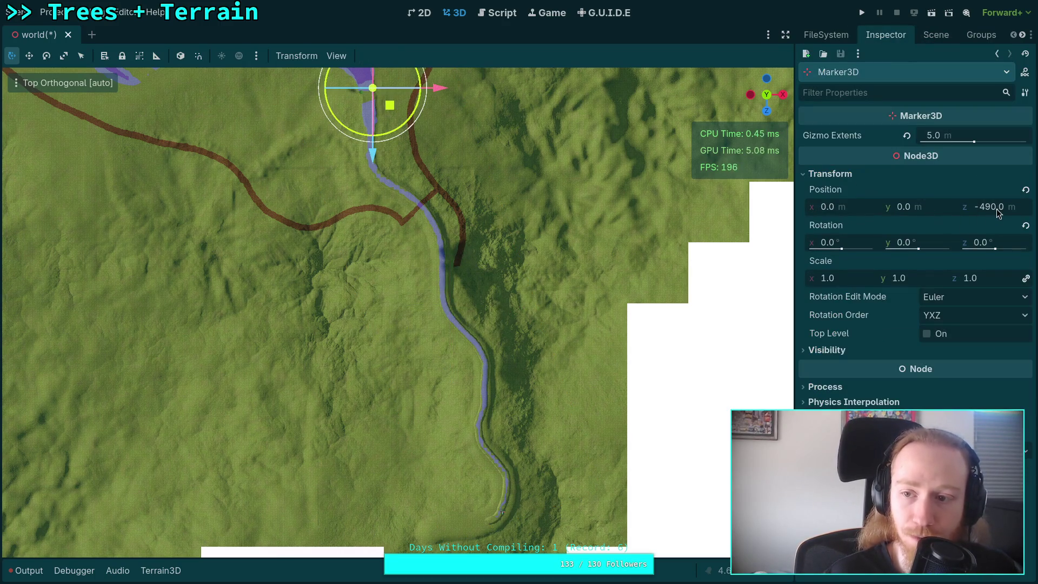
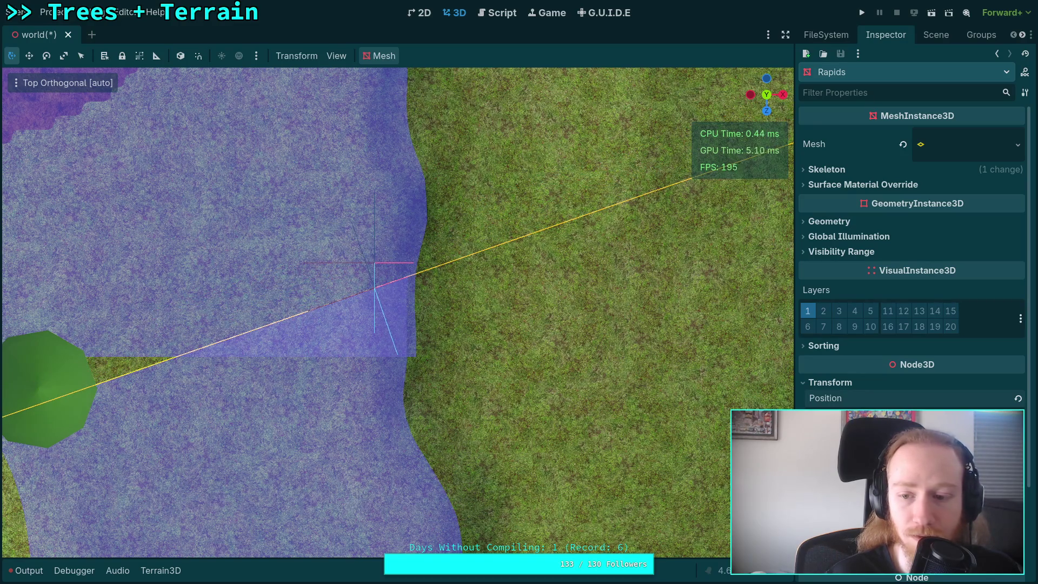
# Step: Orbit around the river while checking the Marker3D, LevelBlocking and Rapids mesh properties
pyautogui.moveTo(727, 383); pyautogui.dragTo(475, 271)
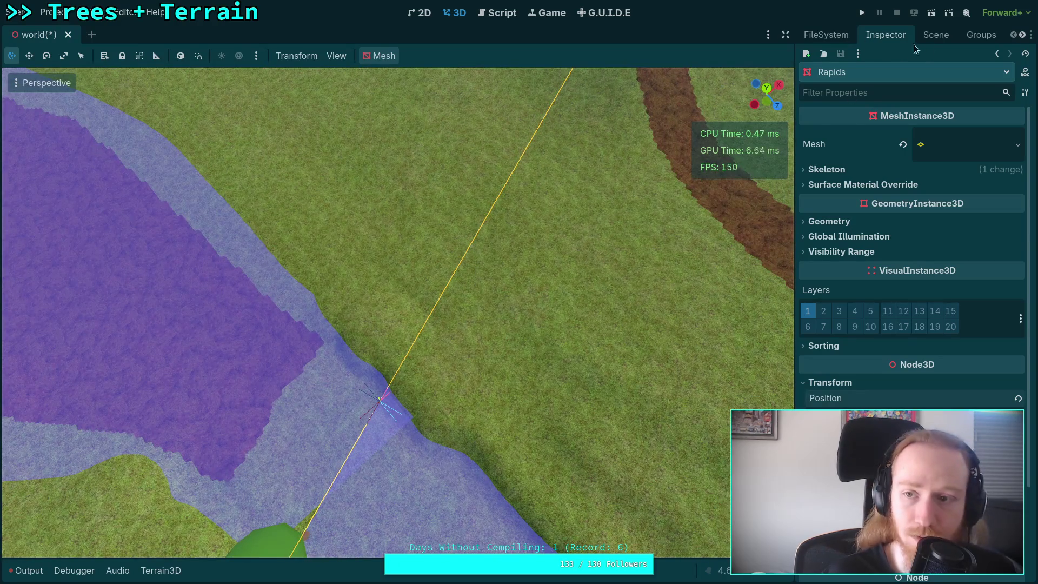
pyautogui.click(937, 35)
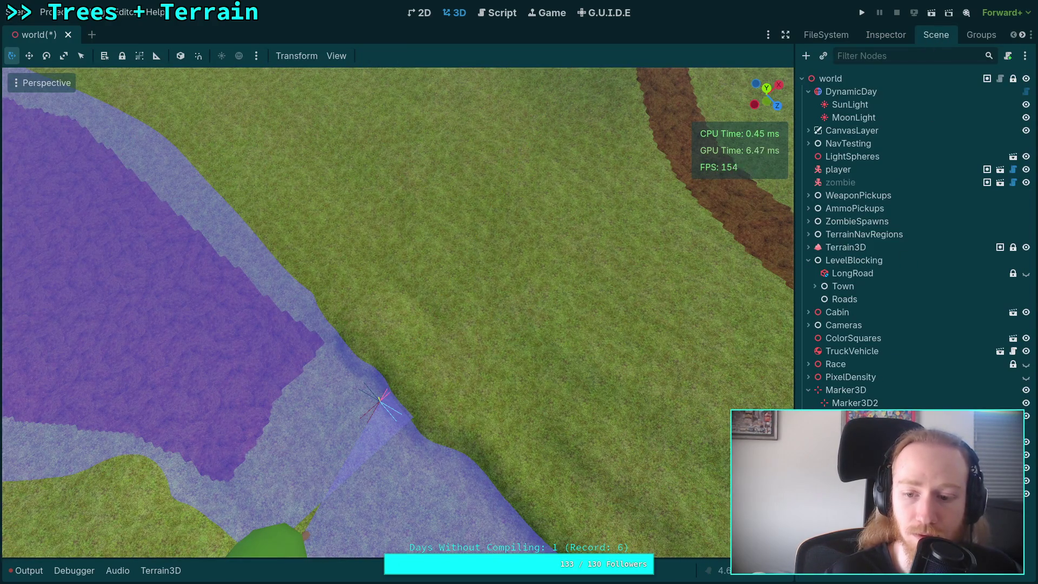
pyautogui.moveTo(496, 415)
pyautogui.mouseDown()
pyautogui.moveTo(404, 386)
pyautogui.moveTo(448, 274)
pyautogui.mouseUp()
pyautogui.scroll(10, 448, 273)
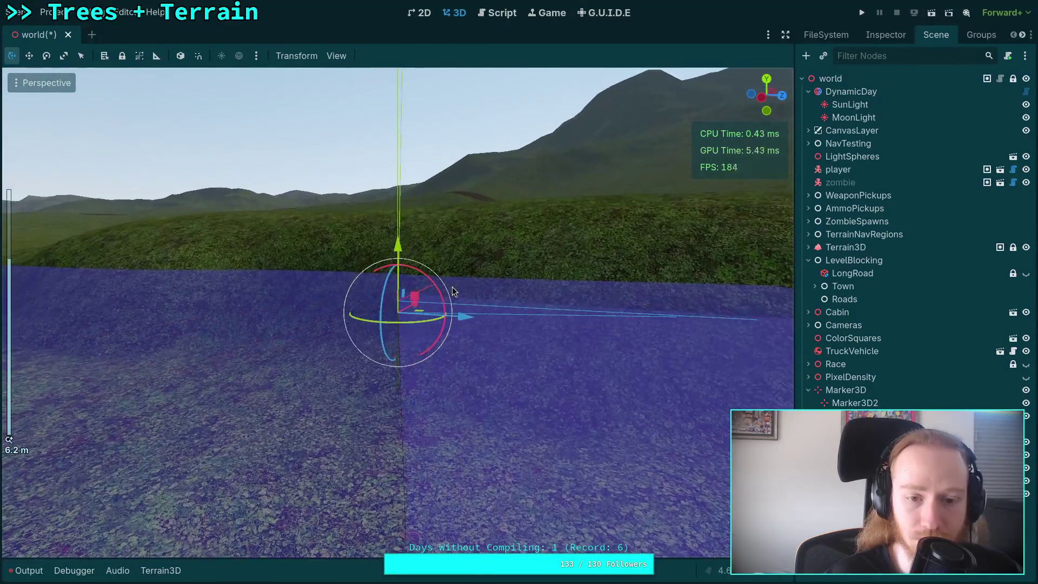
pyautogui.click(890, 34)
pyautogui.click(936, 35)
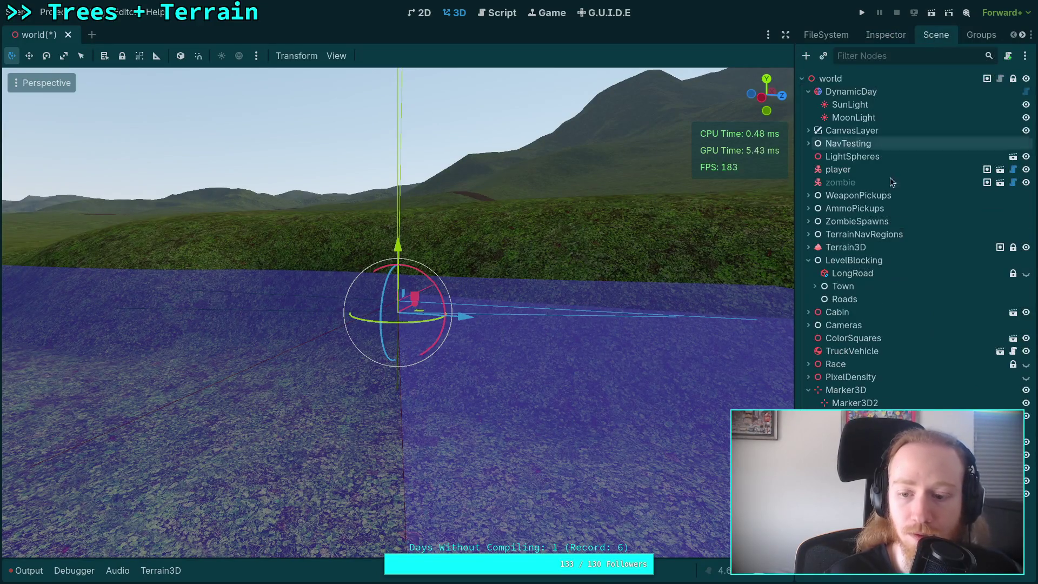
pyautogui.click(852, 260)
pyautogui.click(883, 39)
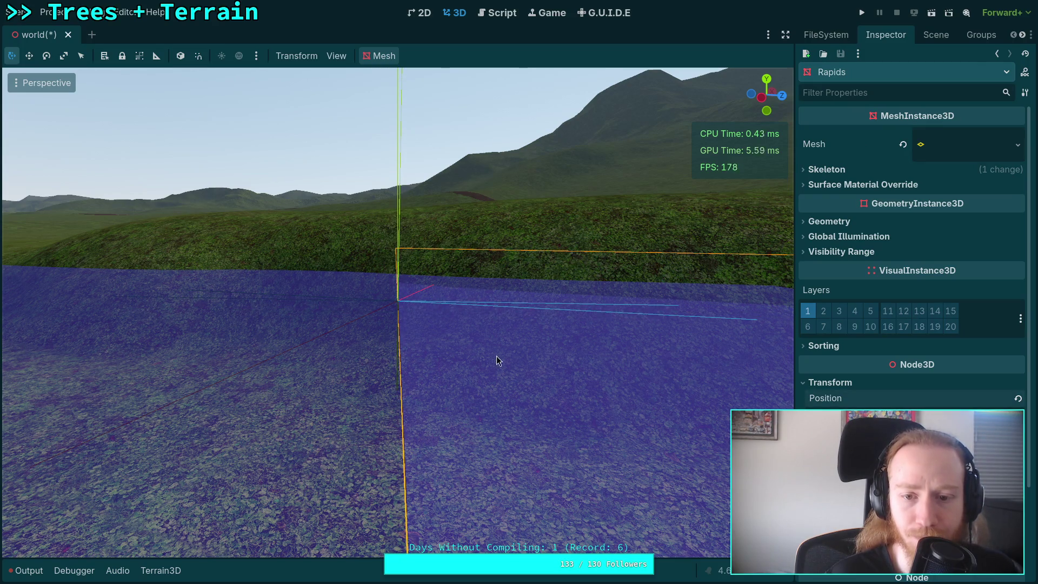
pyautogui.scroll(3, 523, 364)
# Step: Fly the freelook camera down the river valley, briefly checking the Python terminal
pyautogui.press('w')
pyautogui.press('w')
pyautogui.press('w')
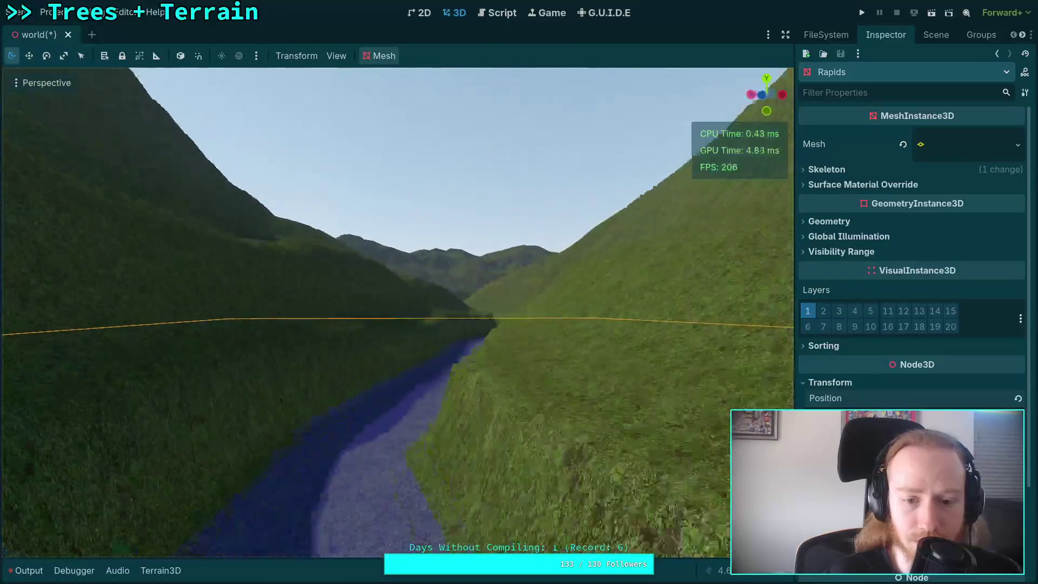
pyautogui.press('w')
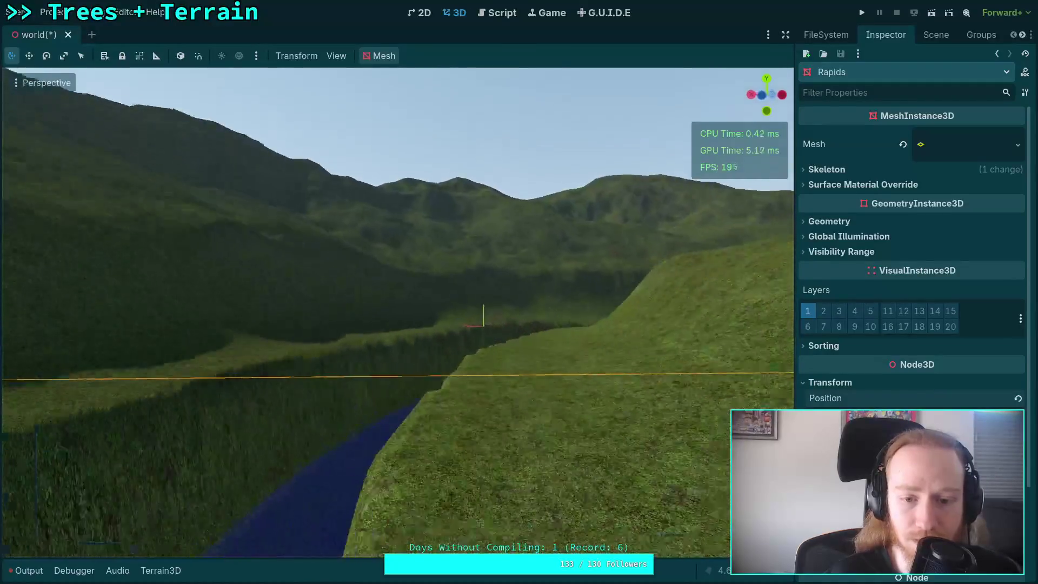
pyautogui.press('w')
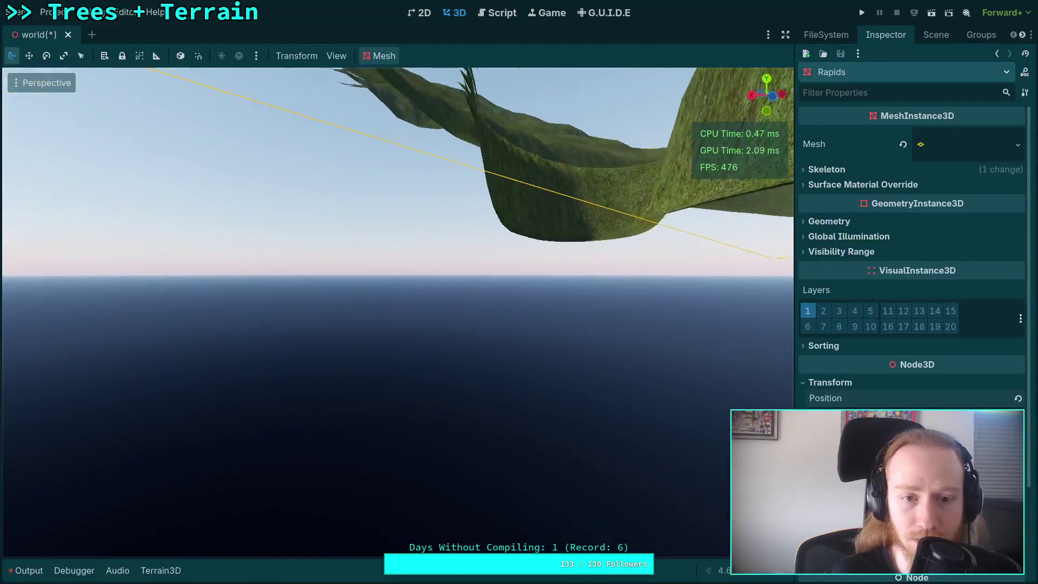
pyautogui.press('w')
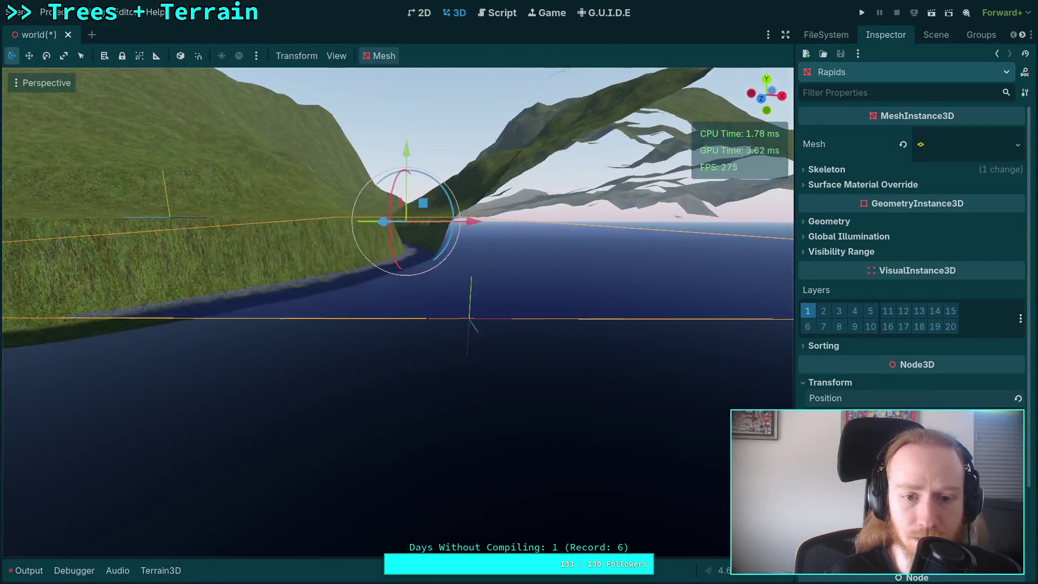
pyautogui.press('w')
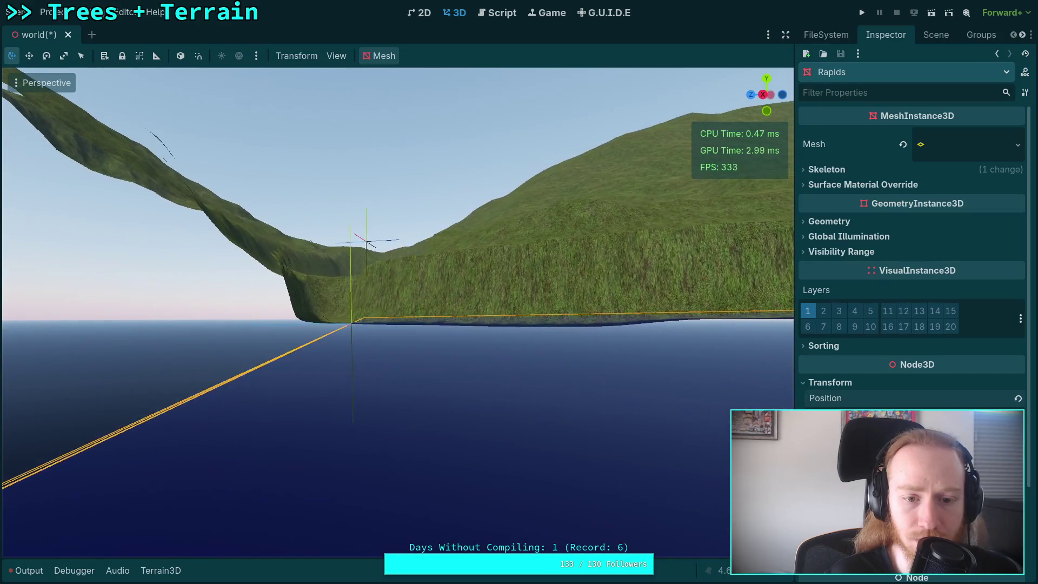
pyautogui.press('w')
pyautogui.press('w')
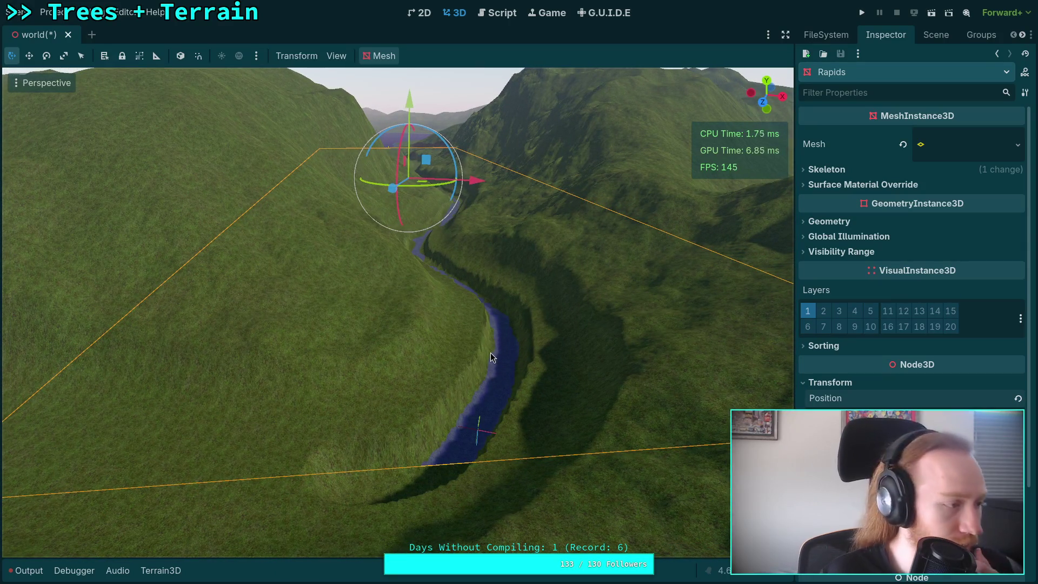
pyautogui.press('super+4')
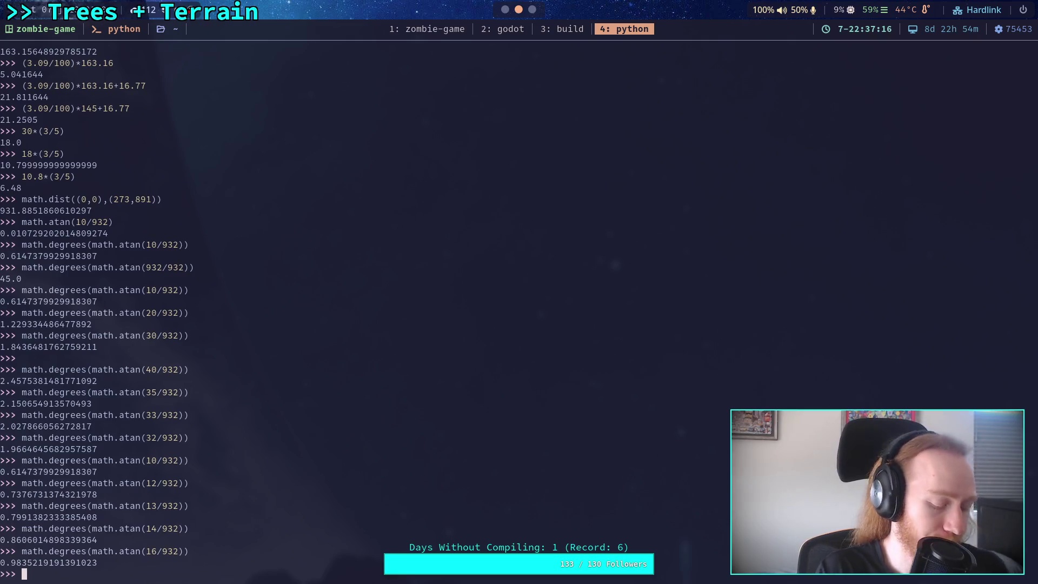
pyautogui.press('super+2')
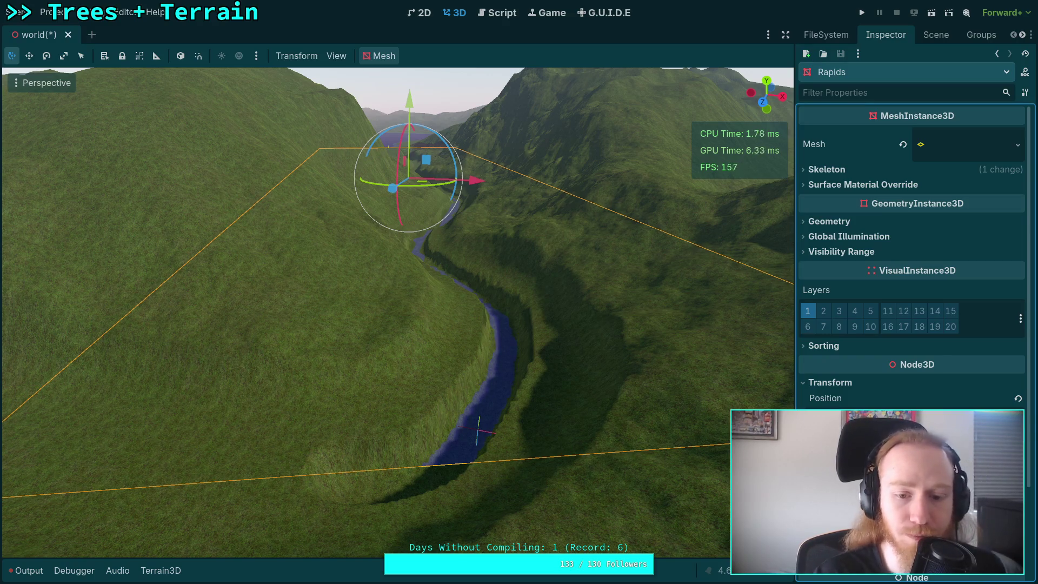
# Step: Fly over the water through the valley to frame the river marker up close
pyautogui.press('w')
pyautogui.press('w')
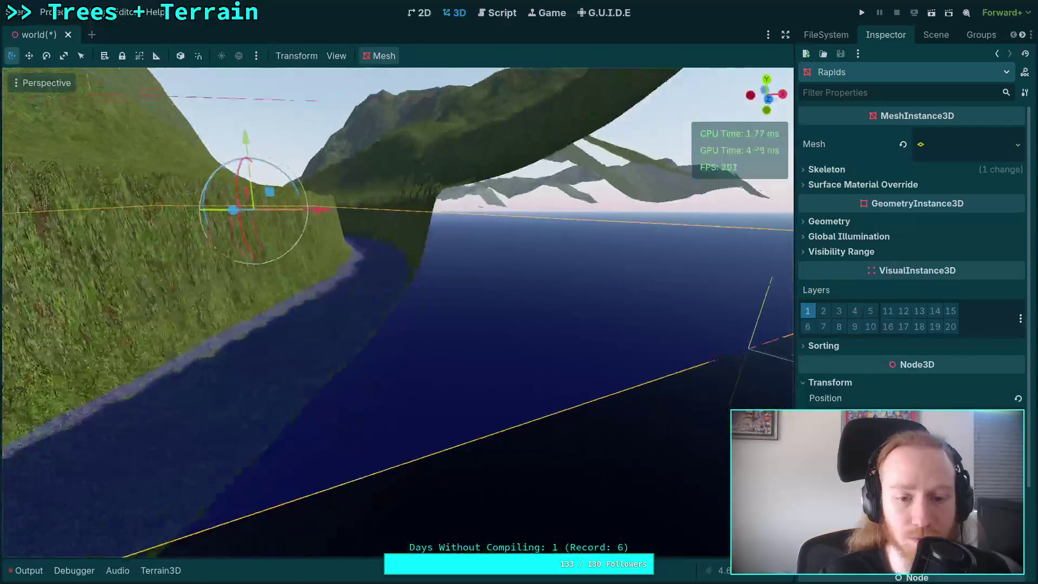
pyautogui.press('w')
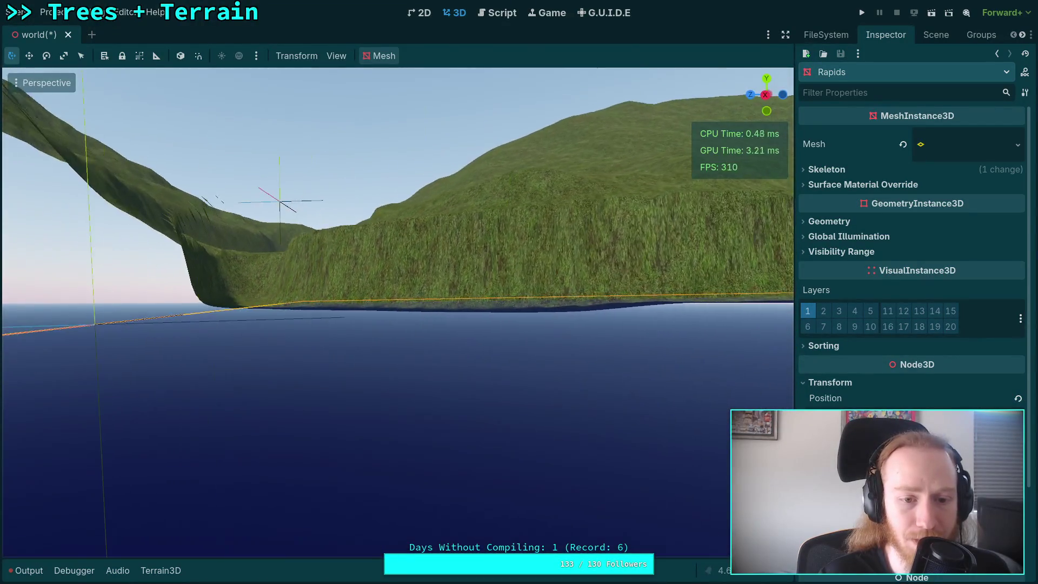
pyautogui.press('w')
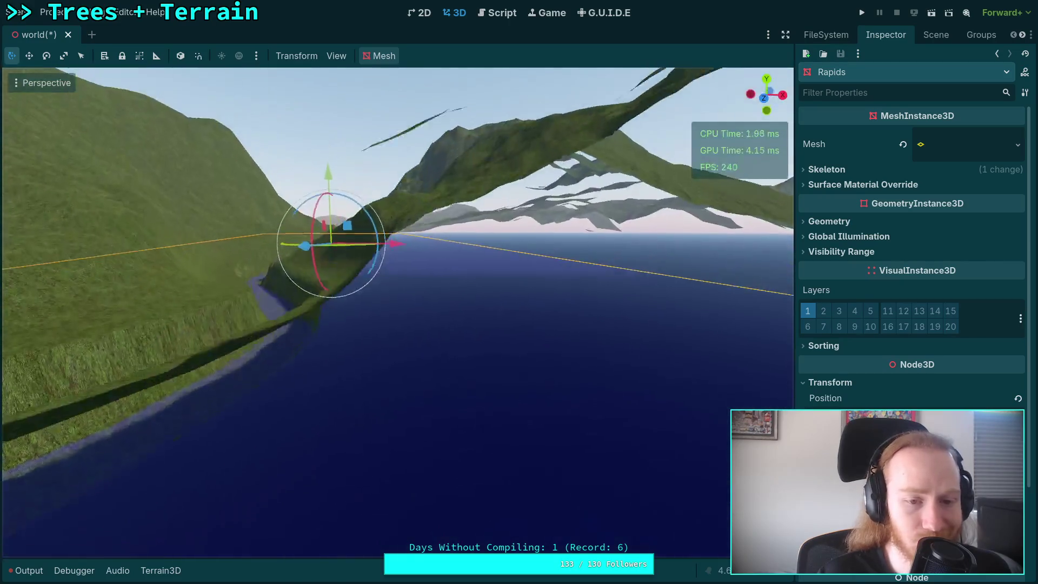
pyautogui.scroll(2, 398, 311)
pyautogui.press('w')
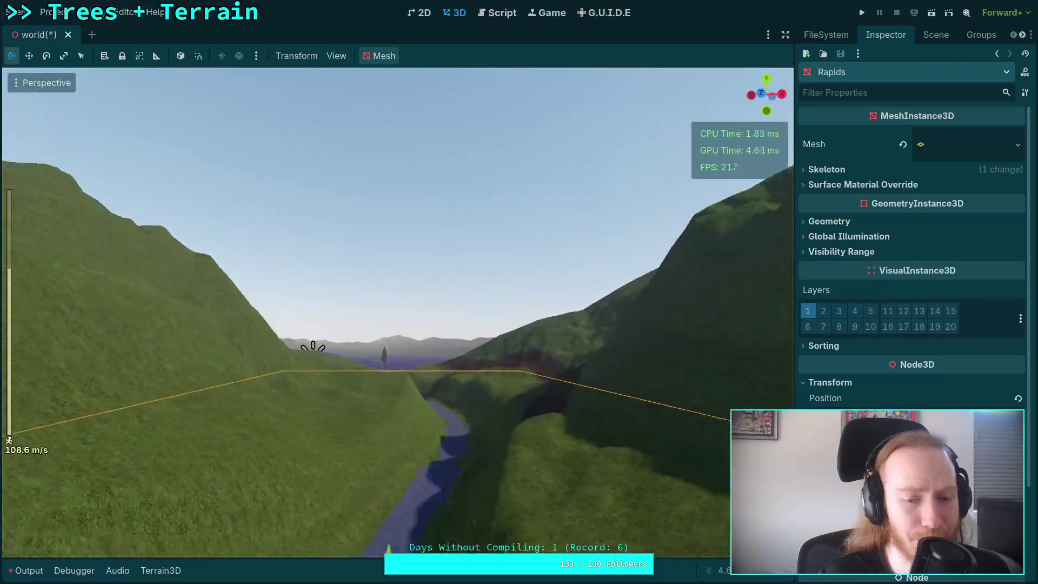
pyautogui.press('w')
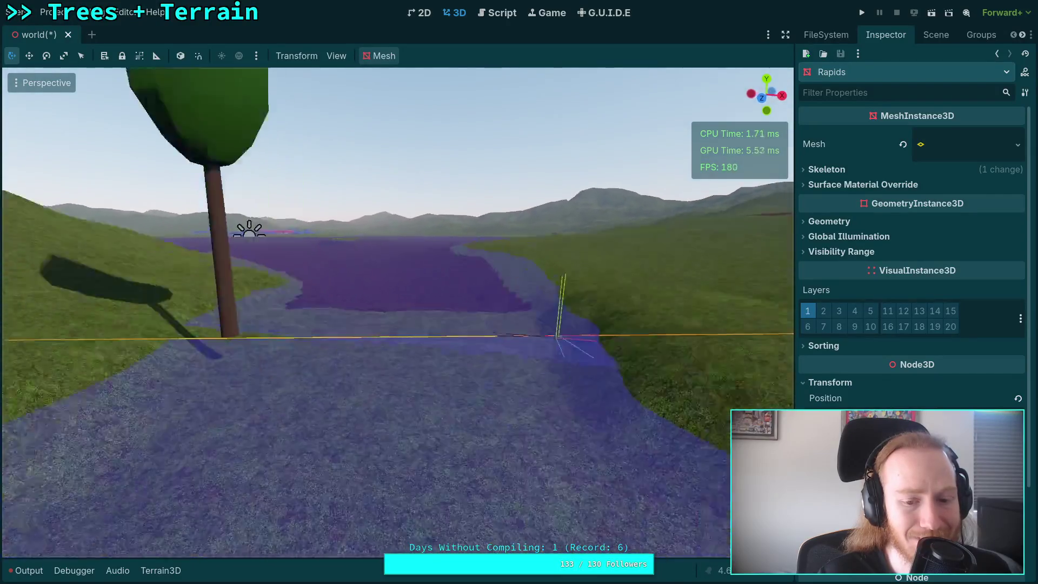
pyautogui.press('s')
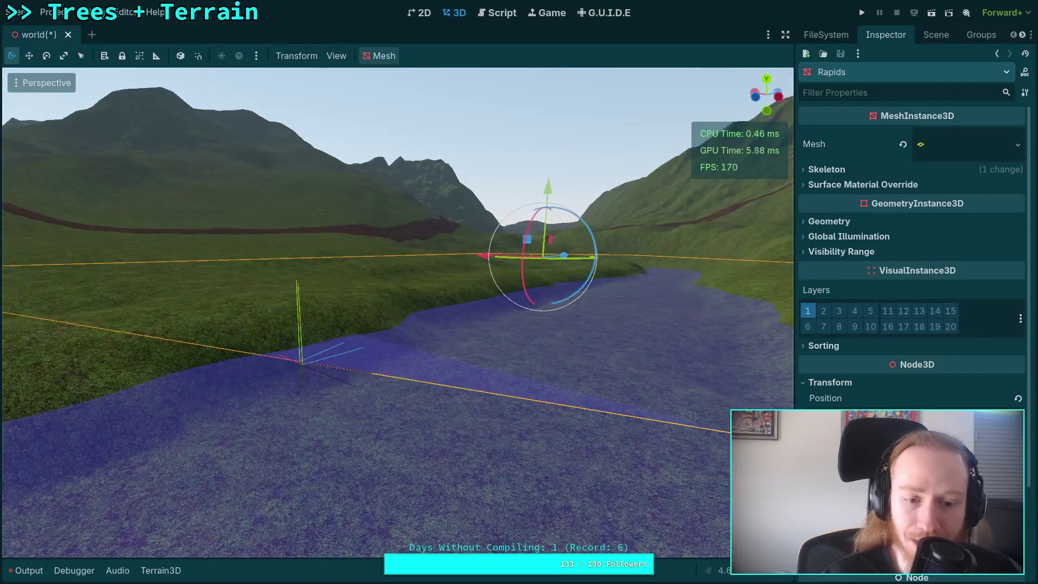
pyautogui.scroll(2, 398, 312)
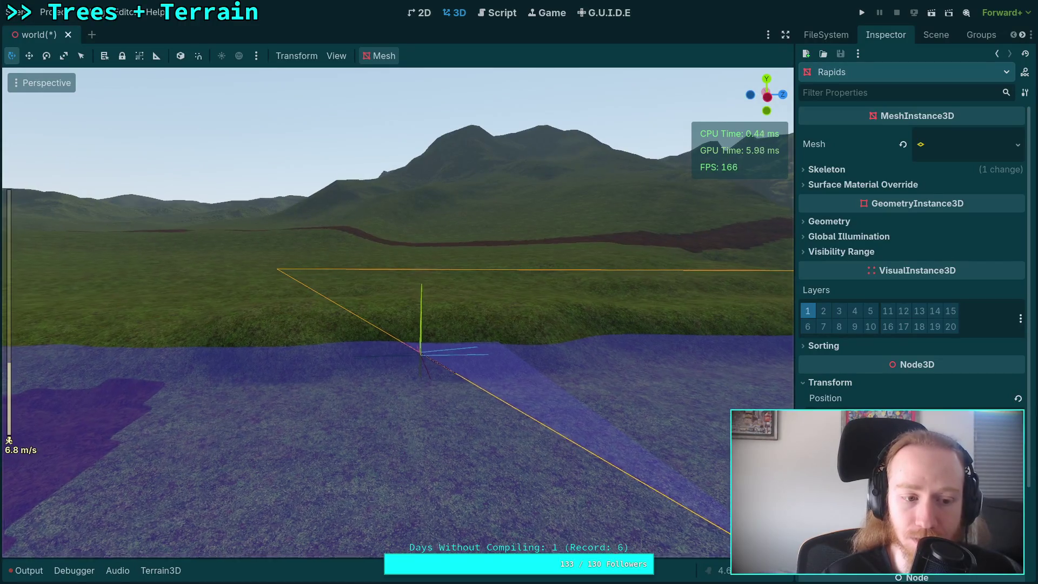
pyautogui.press('w')
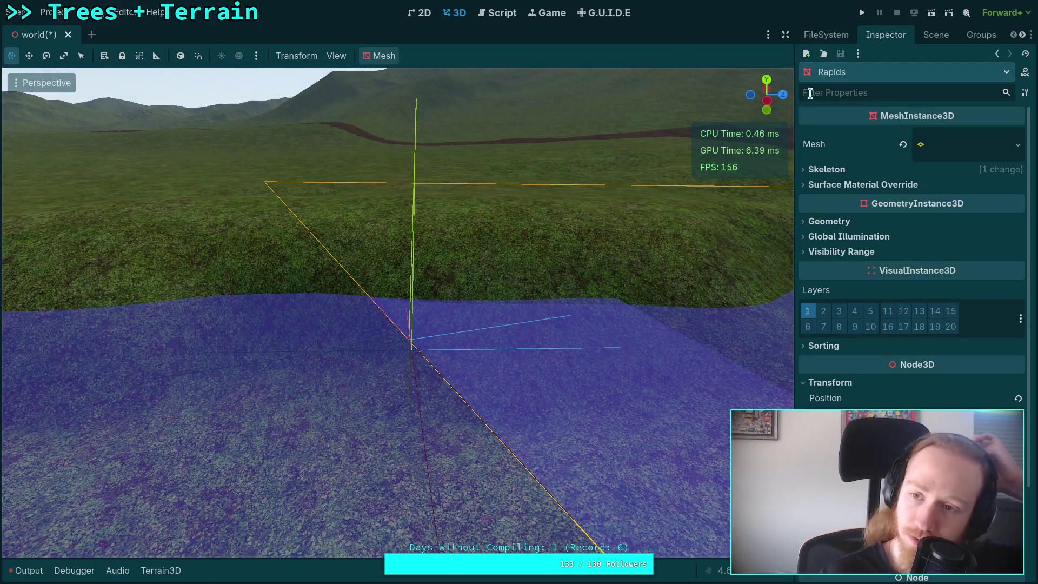
# Step: Show the scene's node tree and look upstream along the river channel from the marker
pyautogui.click(933, 35)
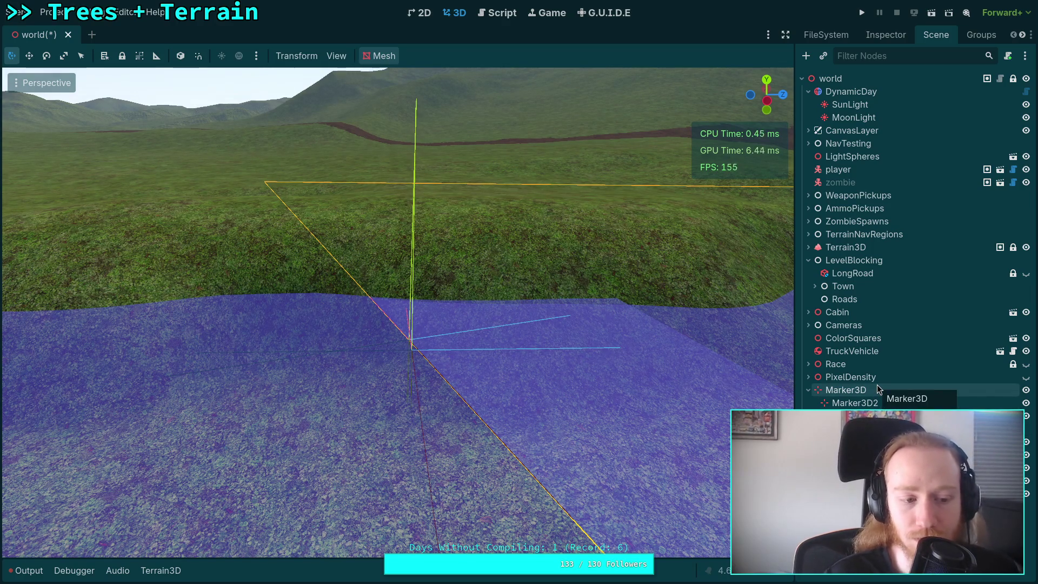
pyautogui.moveTo(479, 357)
pyautogui.mouseDown()
pyautogui.moveTo(595, 394)
pyautogui.moveTo(437, 361)
pyautogui.mouseUp()
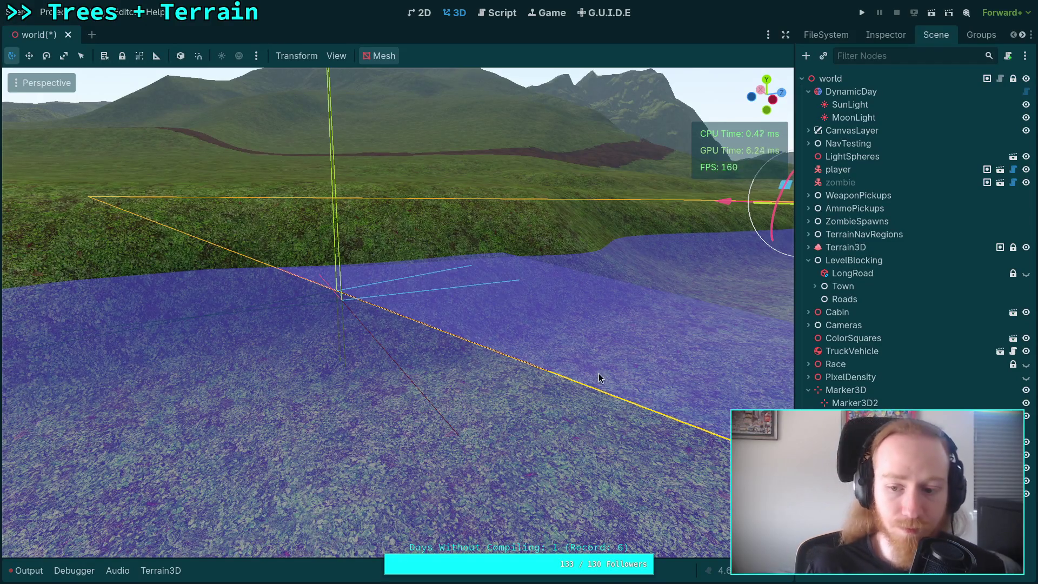
pyautogui.moveTo(600, 375)
pyautogui.mouseDown()
pyautogui.moveTo(639, 368)
pyautogui.moveTo(502, 356)
pyautogui.mouseUp()
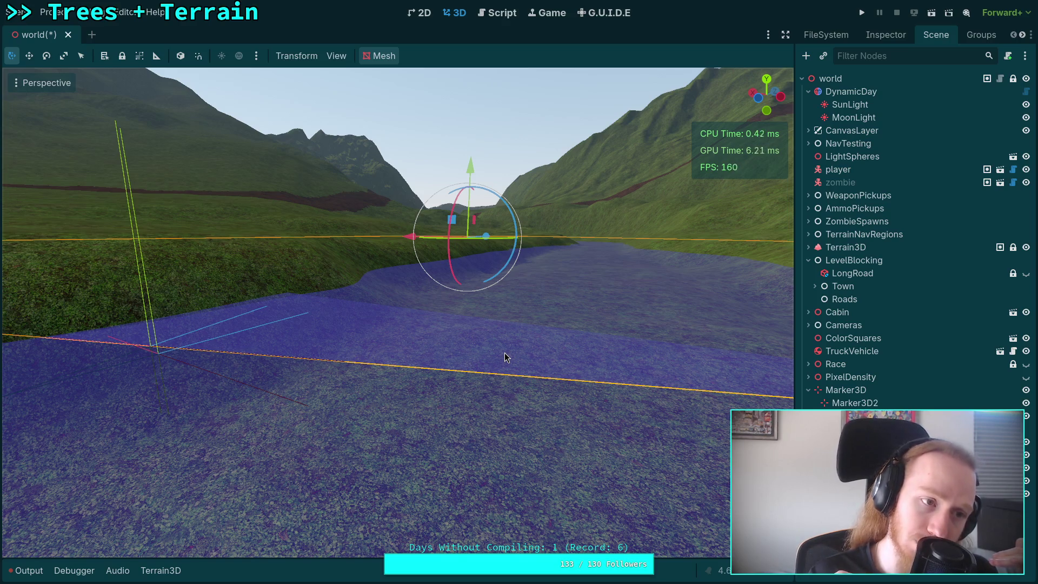
pyautogui.press('super+4')
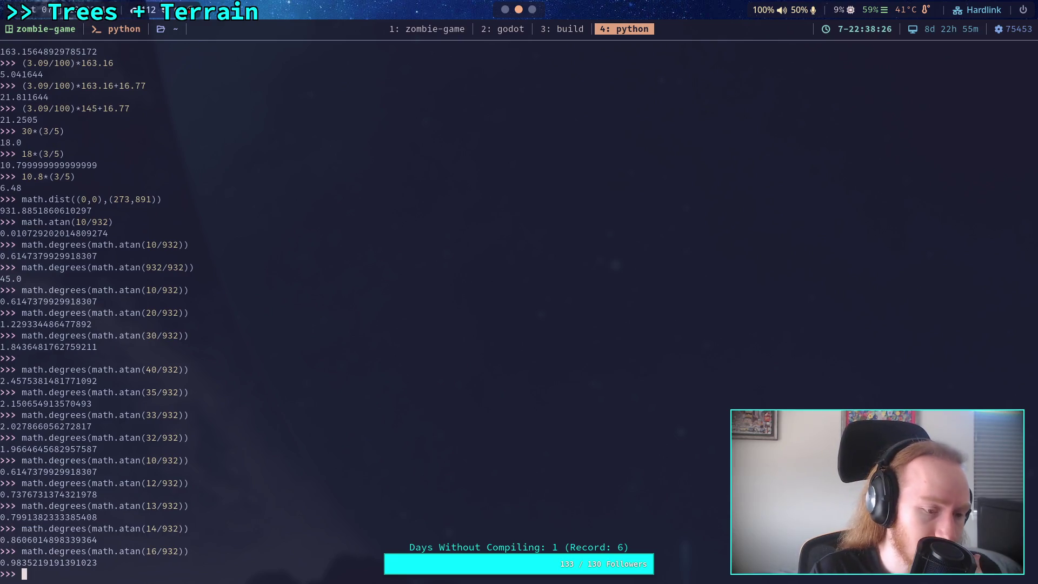
# Step: Recall math.degrees(math.atan(16/932)) at the Python prompt, then go back to Godot
pyautogui.press('Up')
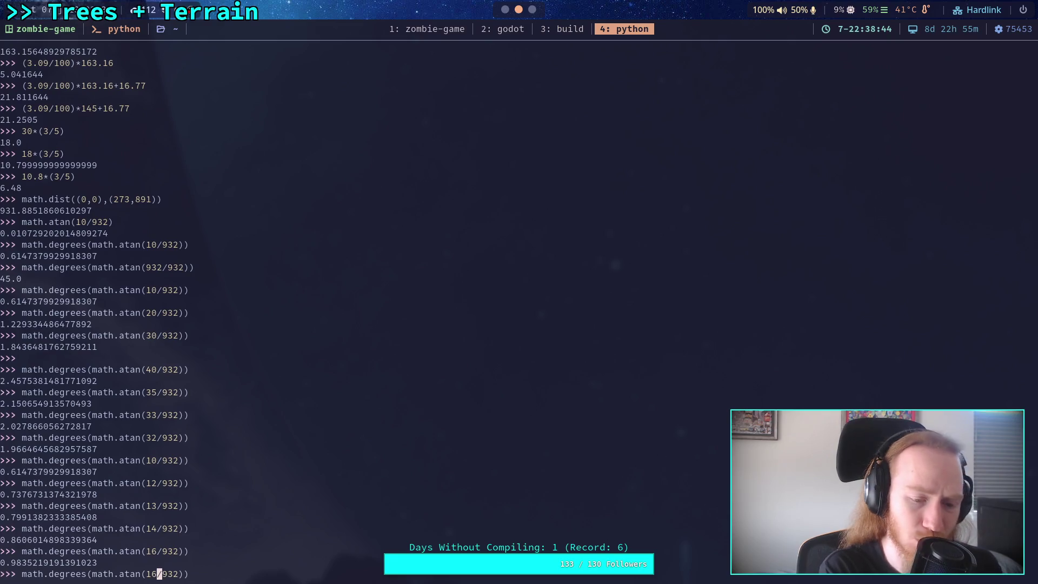
pyautogui.press('super+2')
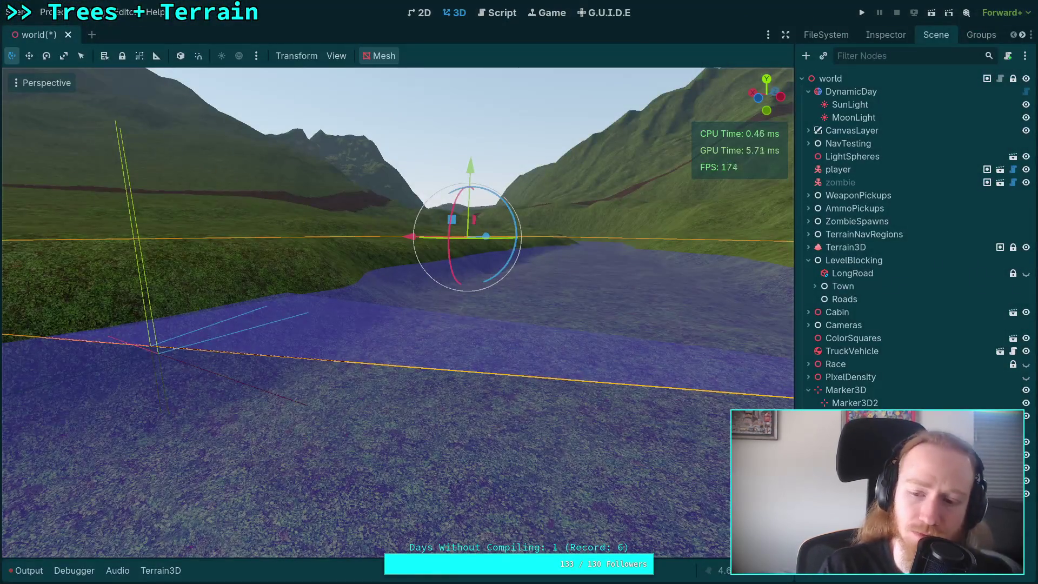
# Step: Compare the position values of the lower-left Marker3D and the central Marker3D2
pyautogui.click(154, 347)
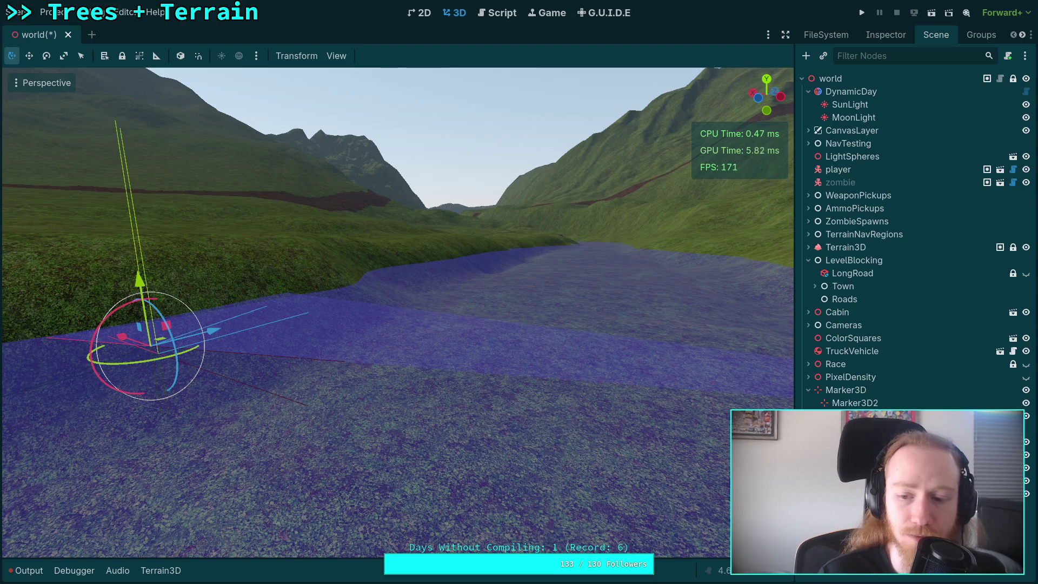
pyautogui.click(471, 236)
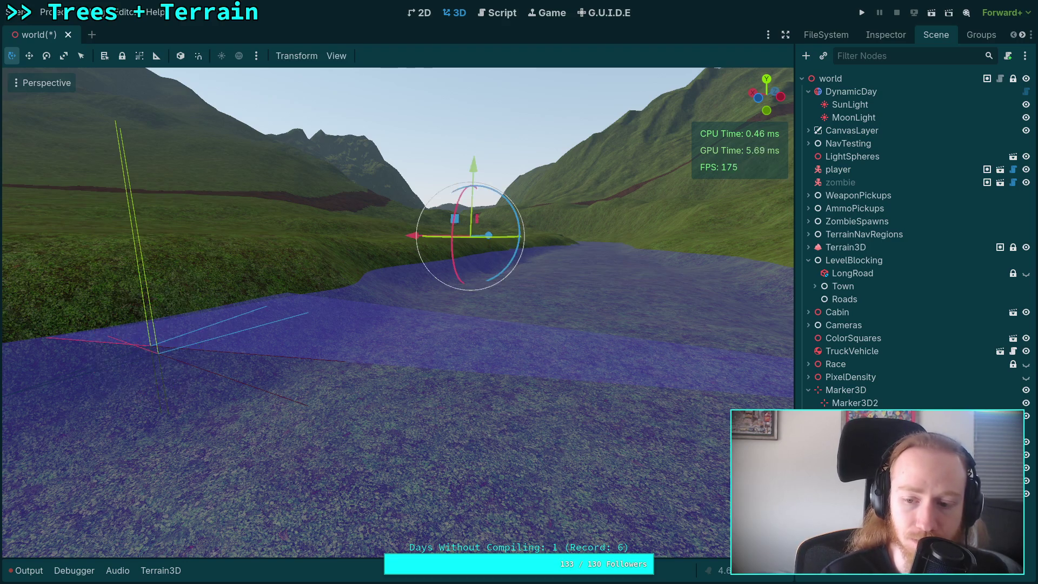
pyautogui.click(154, 346)
pyautogui.click(885, 35)
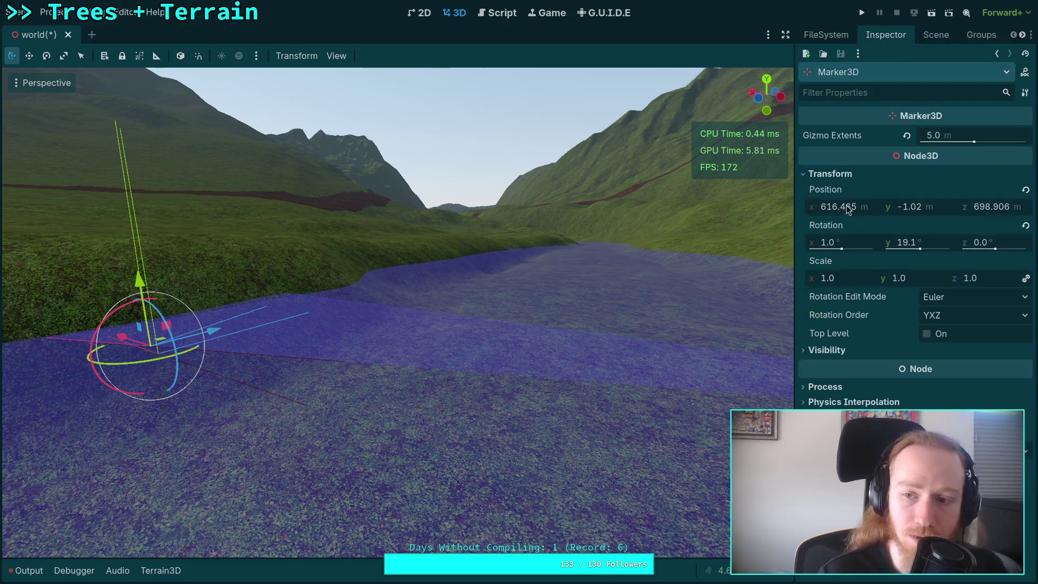
pyautogui.click(936, 35)
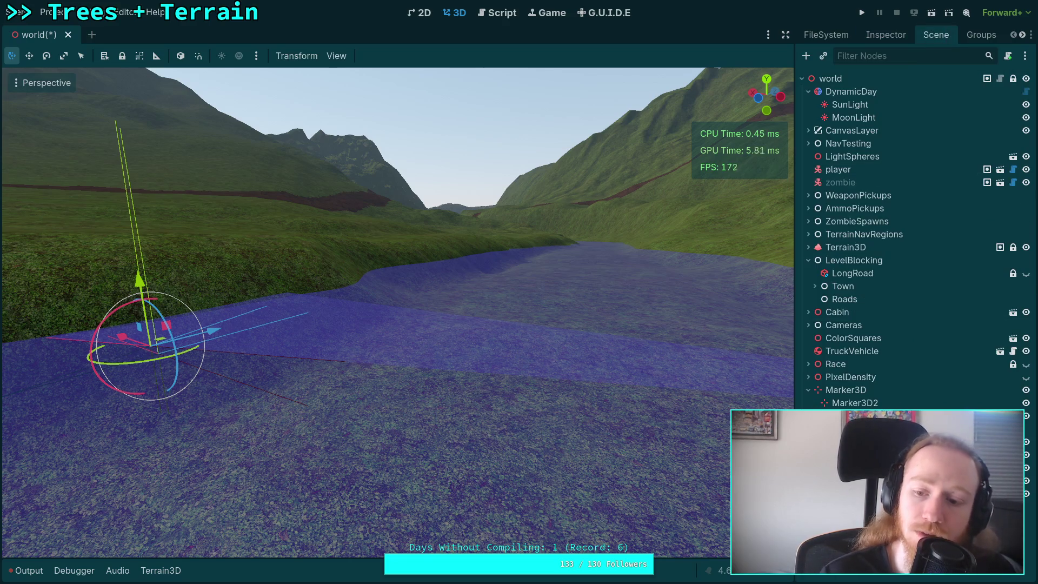
pyautogui.click(470, 236)
pyautogui.click(886, 36)
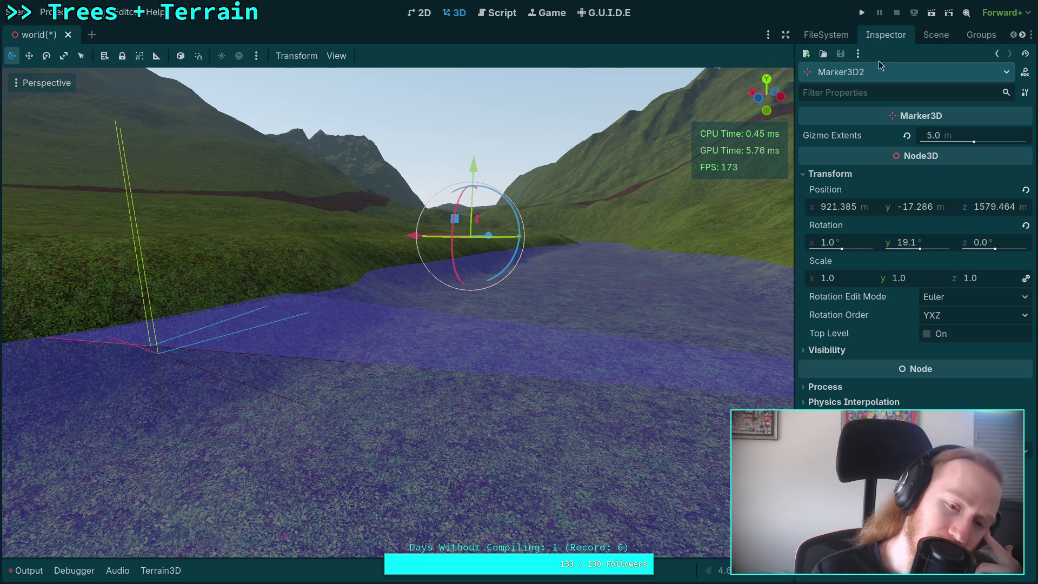
# Step: Delete Marker3D2 from the Scene tree, leaving the remaining Marker3D selected
pyautogui.click(936, 35)
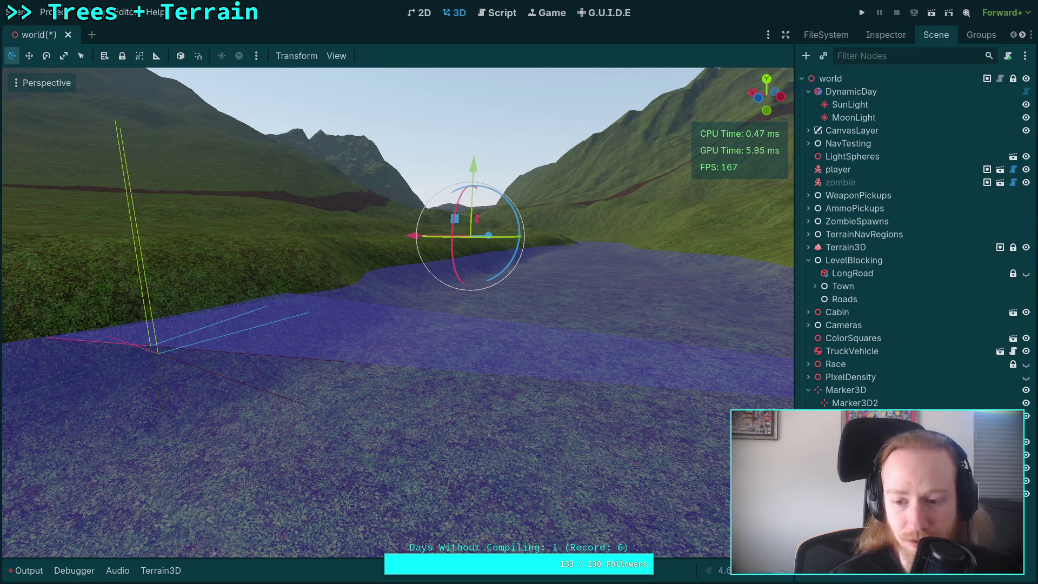
pyautogui.click(846, 389)
pyautogui.press('Delete')
pyautogui.press('Escape')
pyautogui.press('Down')
pyautogui.press('Delete')
pyautogui.press('Return')
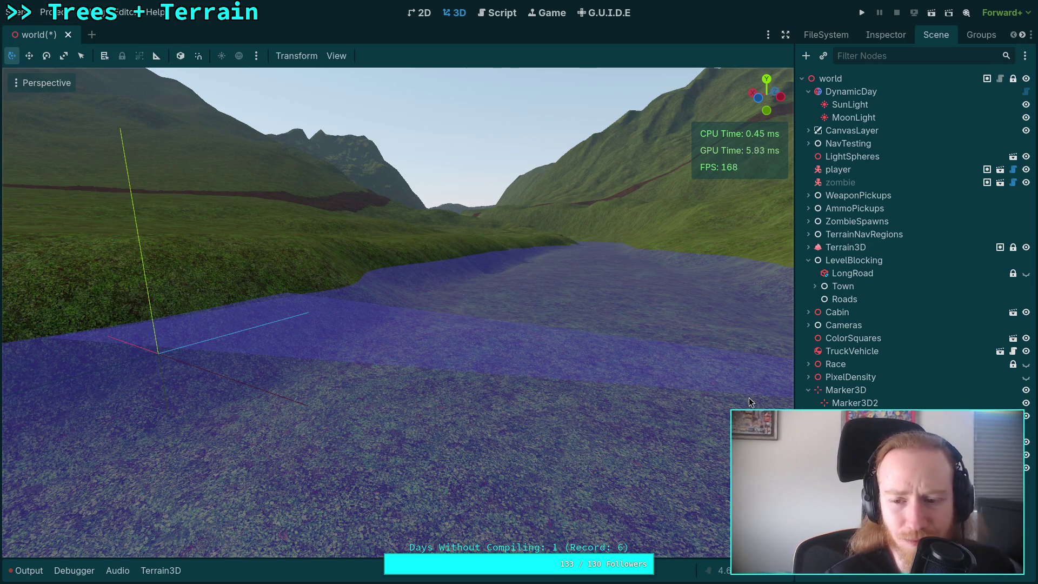
pyautogui.click(880, 389)
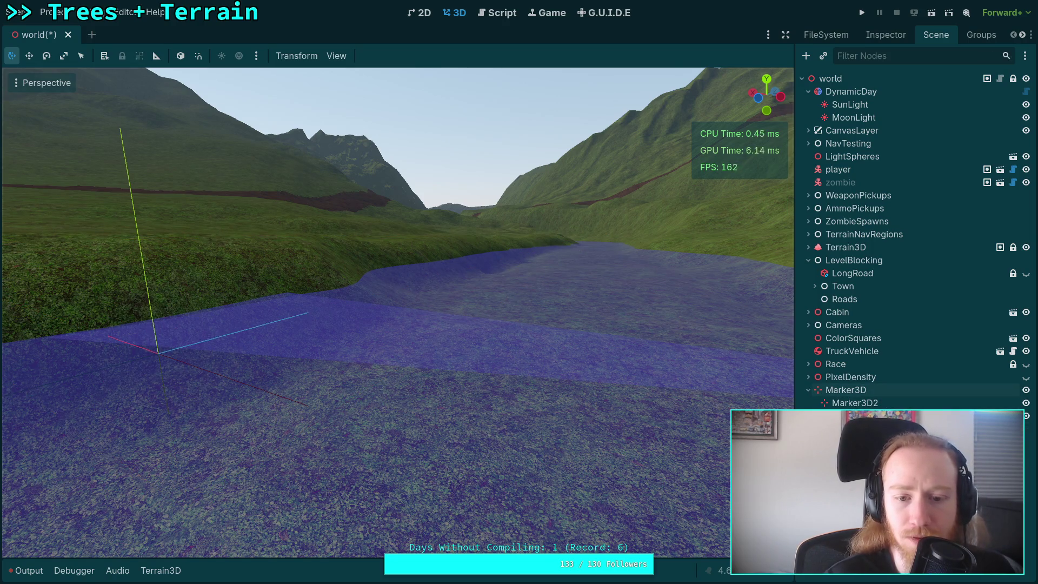
# Step: Move in toward the river by the lone tree and select the Terrain3D node
pyautogui.scroll(3, 398, 312)
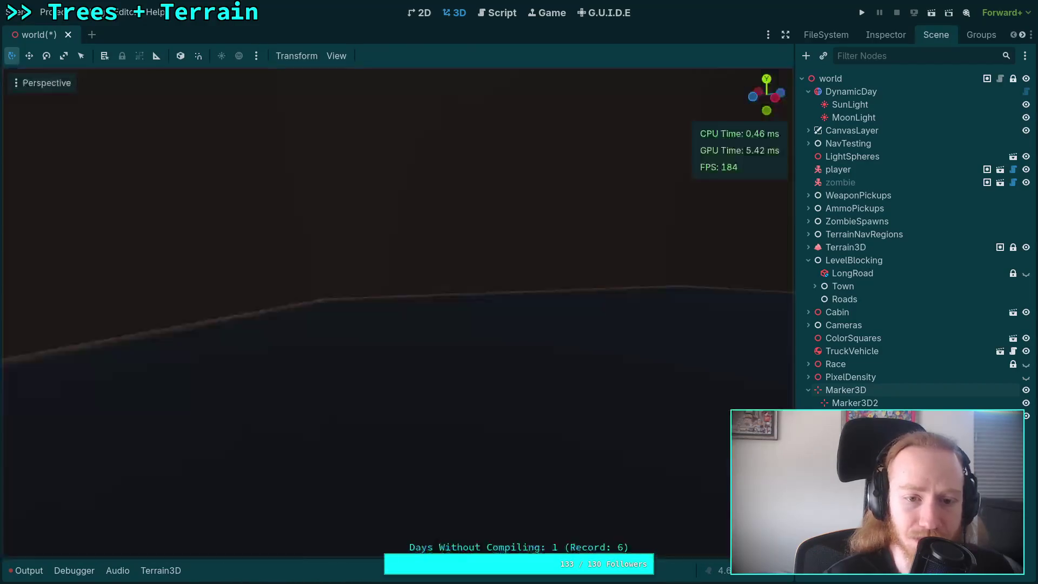
pyautogui.scroll(5, 398, 313)
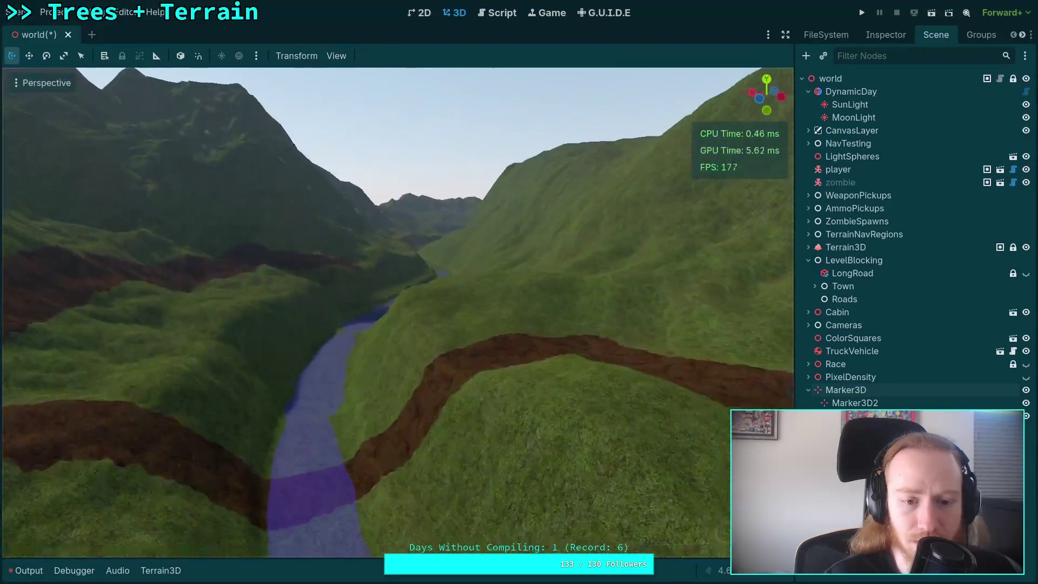
pyautogui.scroll(5, 397, 312)
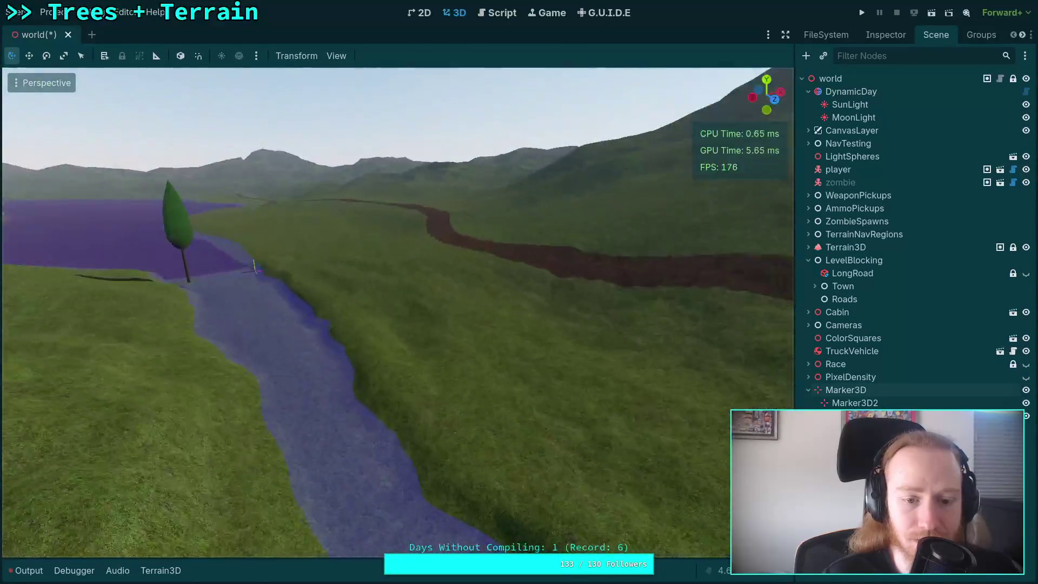
pyautogui.click(847, 247)
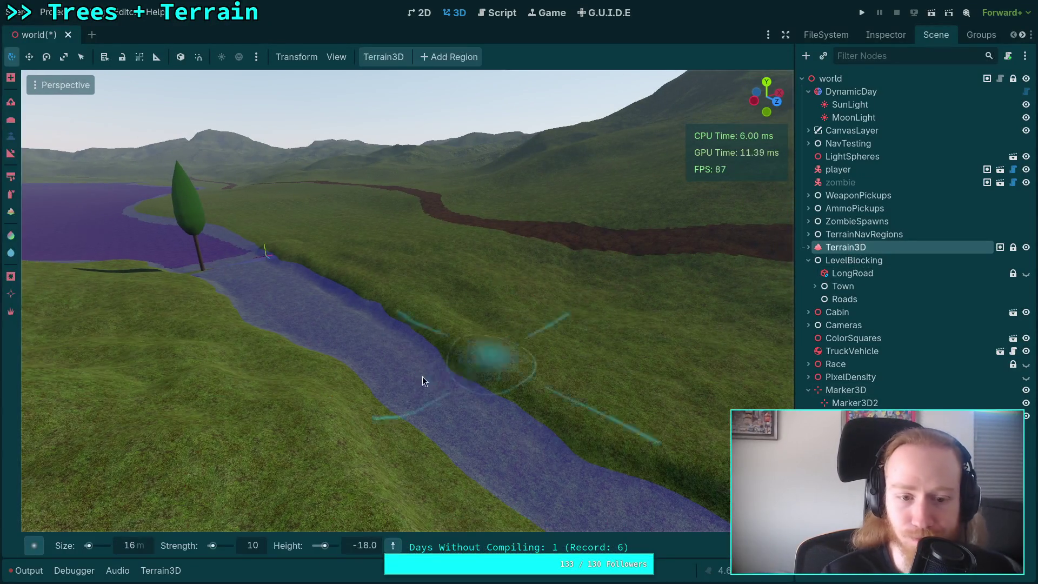
# Step: Centre the tree over the river and set the brush target height to -3
pyautogui.scroll(-6, 407, 301)
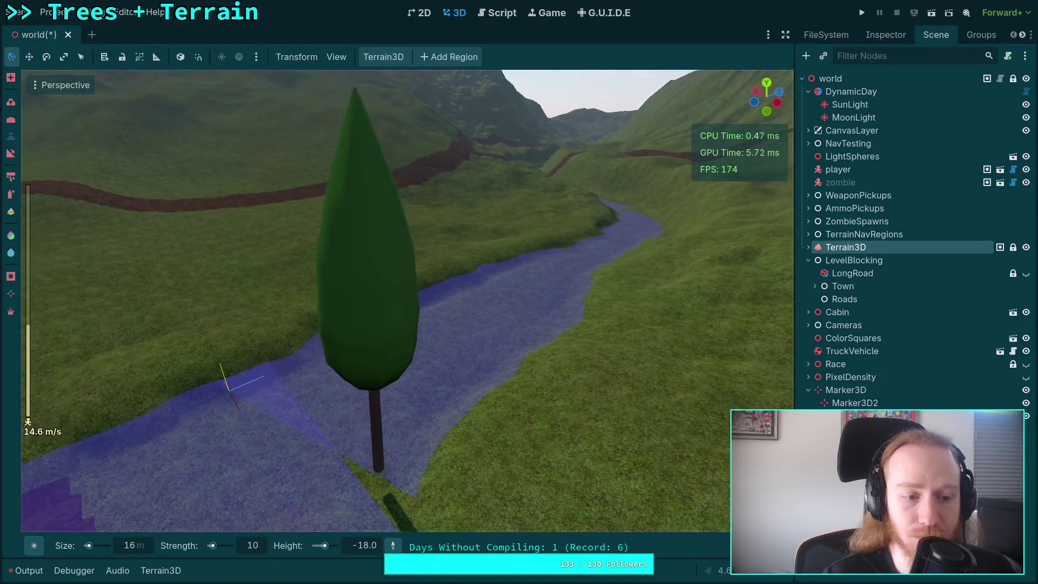
pyautogui.scroll(10, 407, 301)
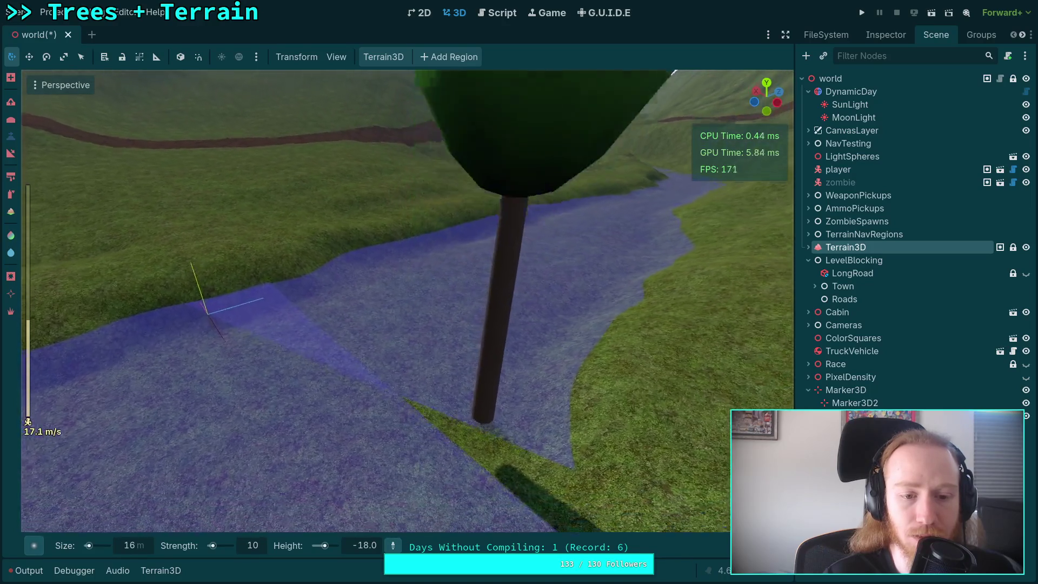
pyautogui.press('w')
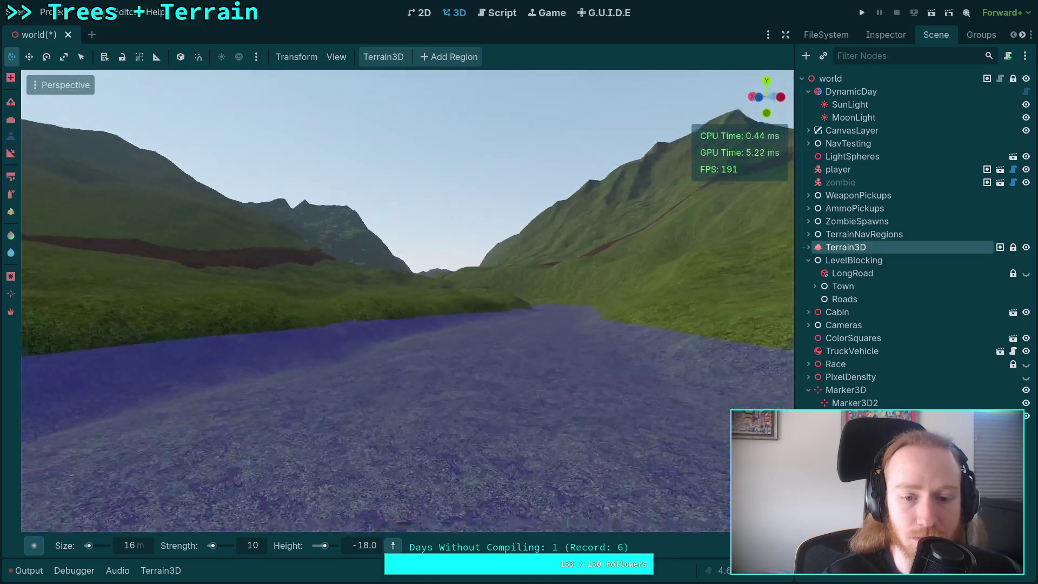
pyautogui.press('s')
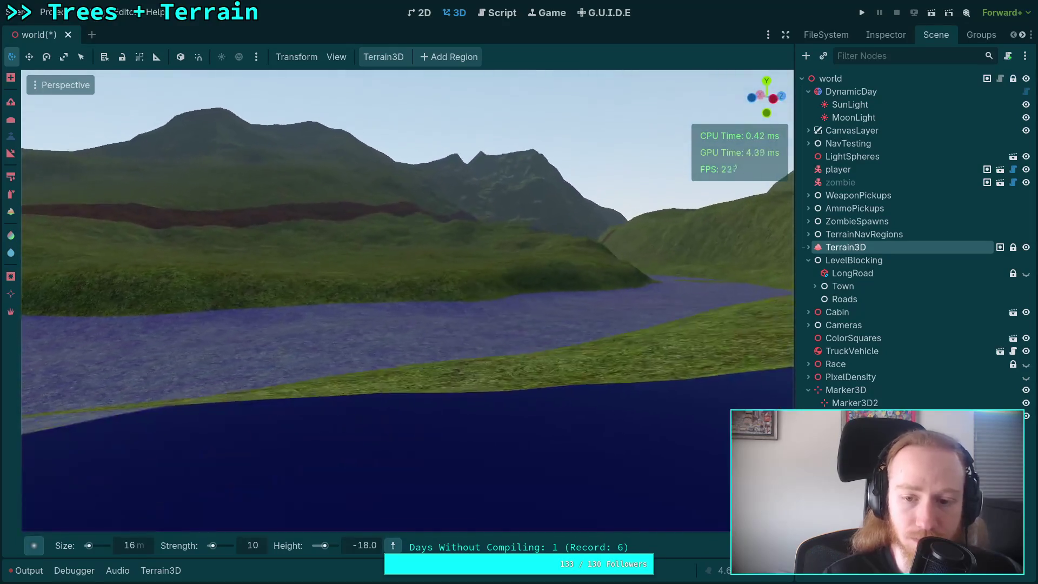
pyautogui.press('a')
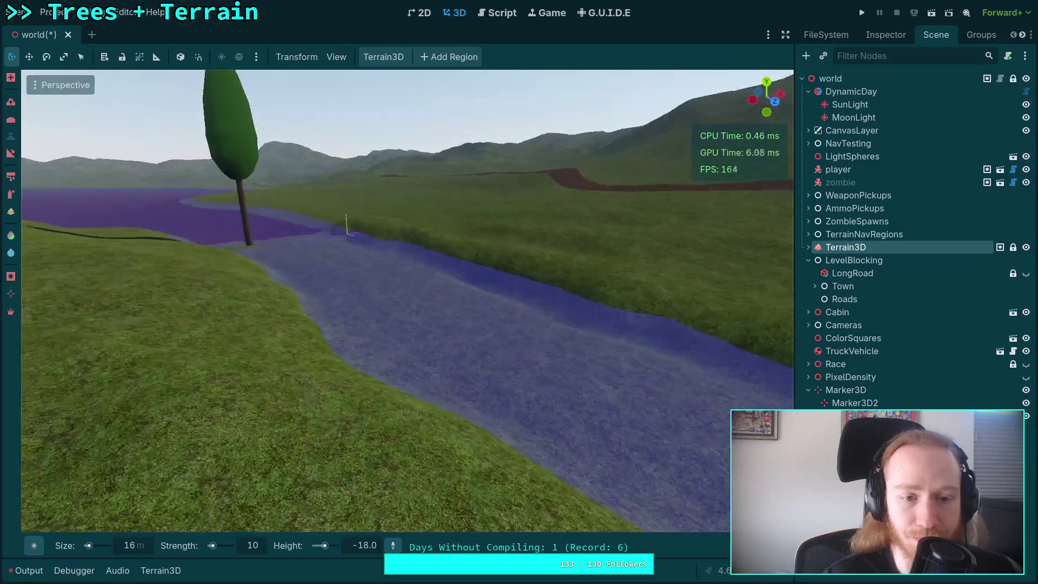
pyautogui.click(372, 545)
pyautogui.write('3')
pyautogui.press('Return')
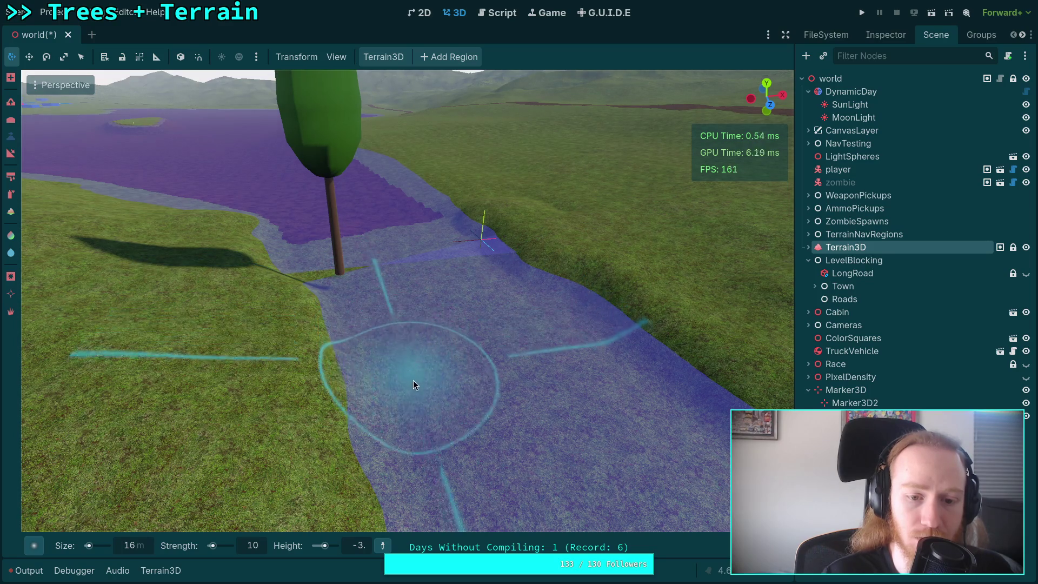
# Step: Switch to a Terrain3D sculpting tool without a height setting
pyautogui.press('w')
pyautogui.press('w')
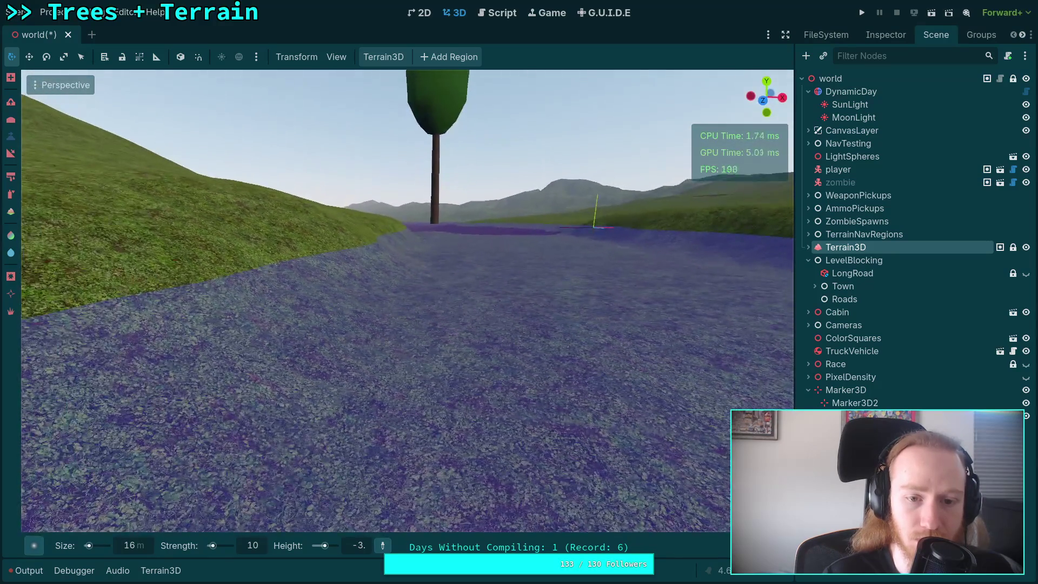
pyautogui.click(12, 103)
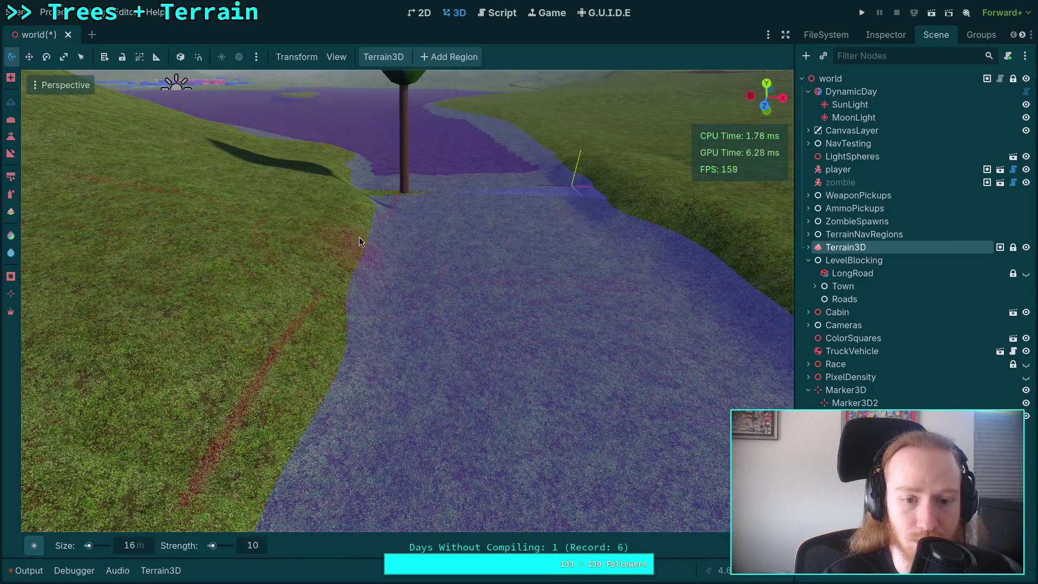
pyautogui.press('w')
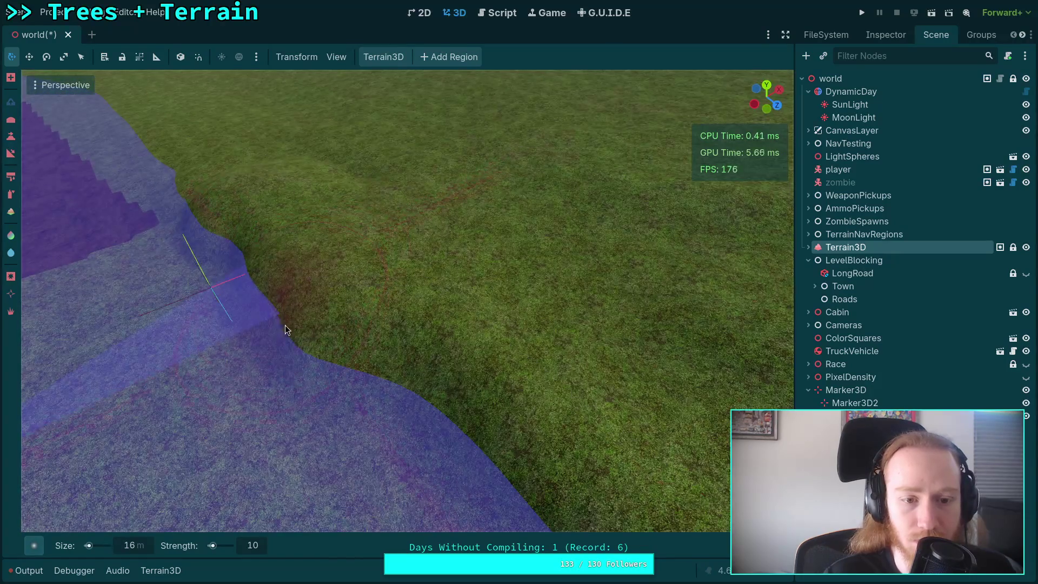
# Step: Return to the height-targeting tool and sample the river bed height with the picker
pyautogui.press('w')
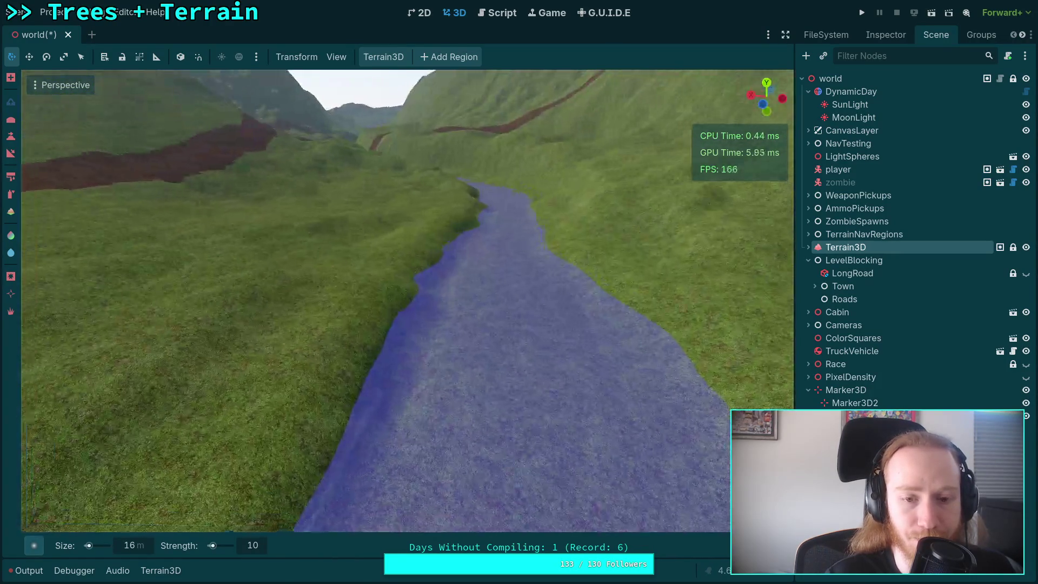
pyautogui.press('w')
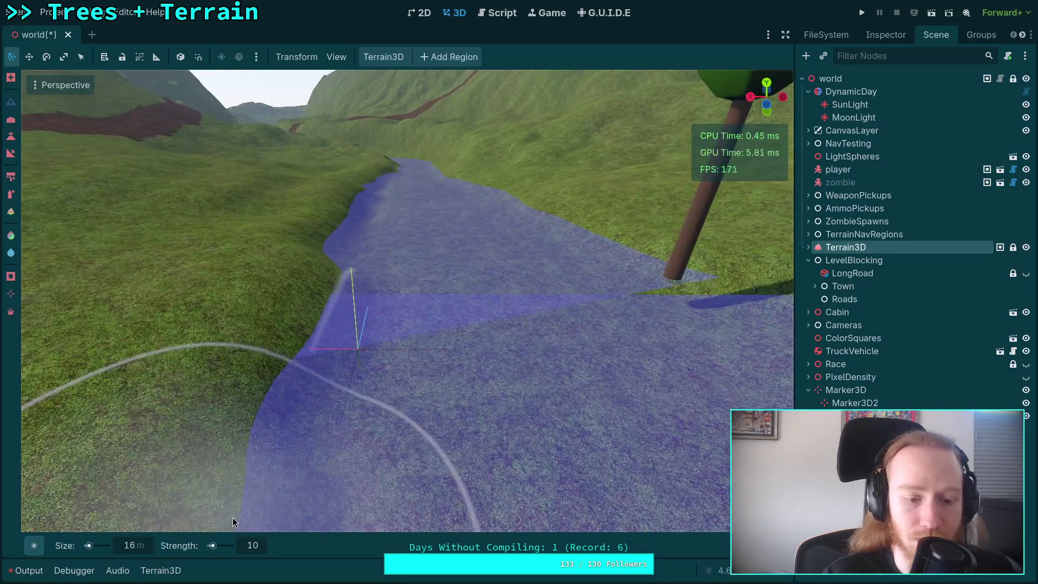
pyautogui.press('w')
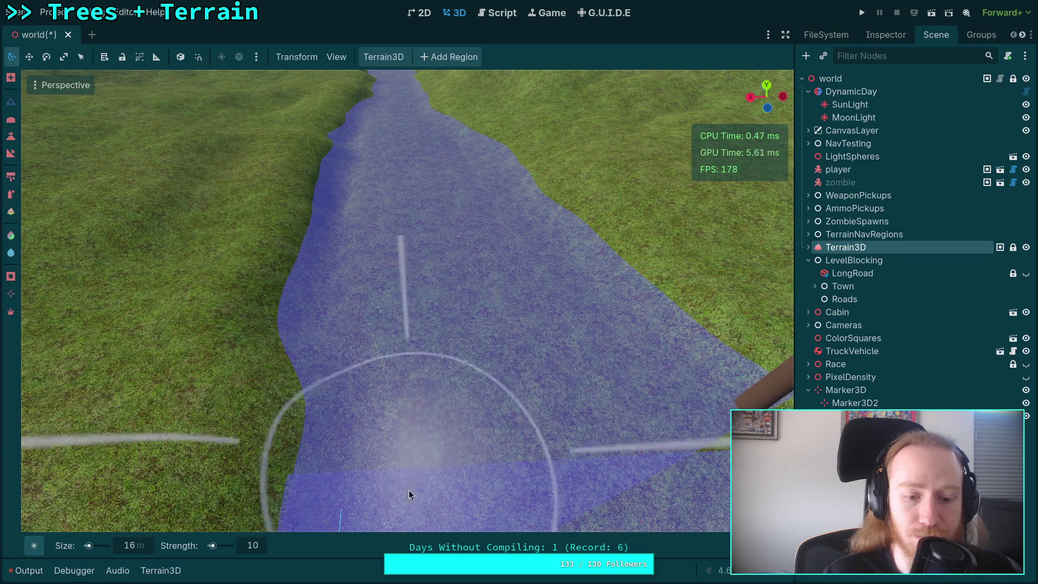
pyautogui.click(11, 152)
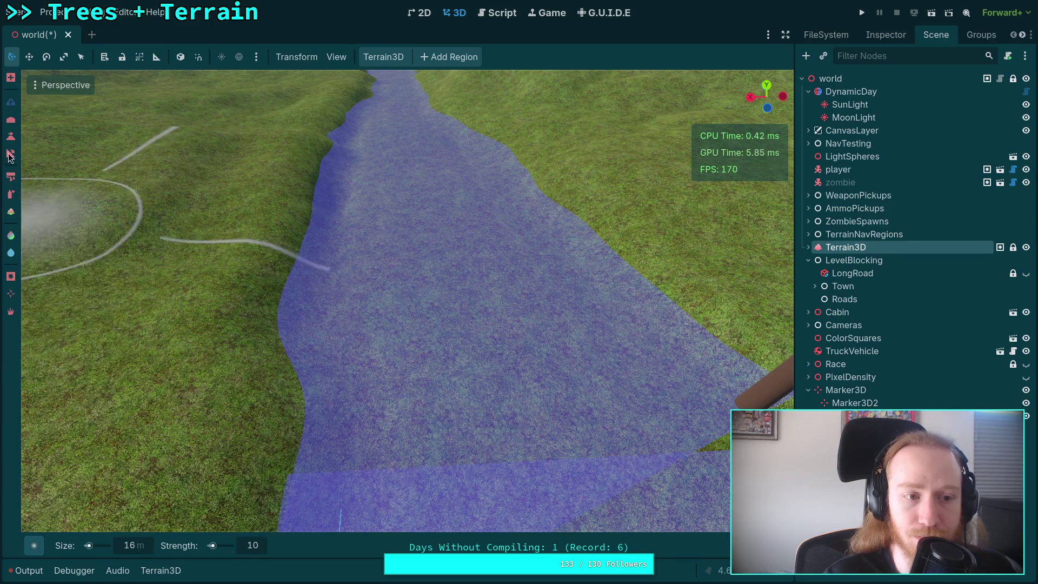
pyautogui.click(382, 545)
pyautogui.click(473, 379)
# Step: Set the brush target height to 4 and orbit the view toward the horizon
pyautogui.click(365, 544)
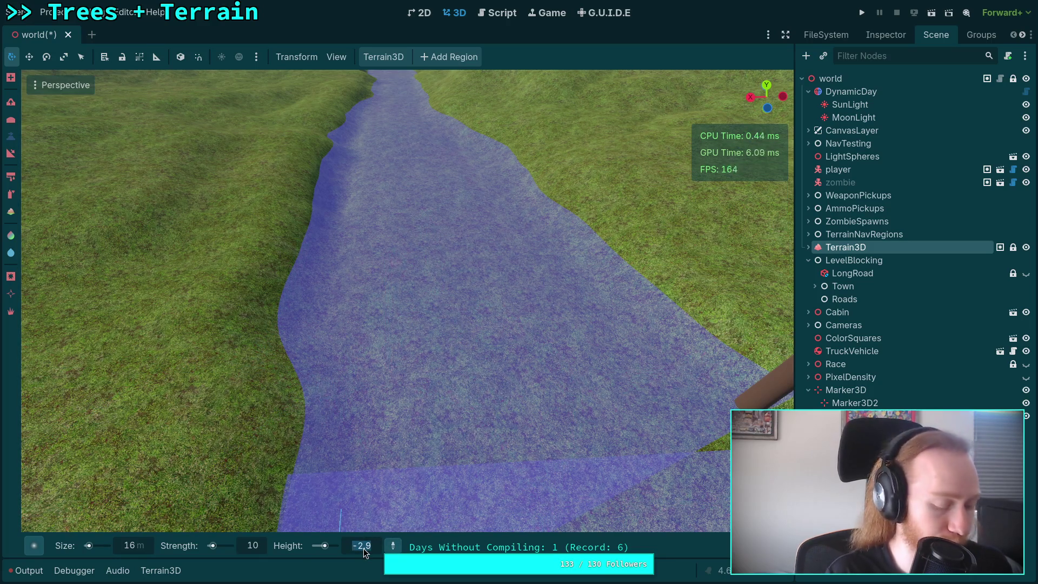
pyautogui.write('4')
pyautogui.press('Return')
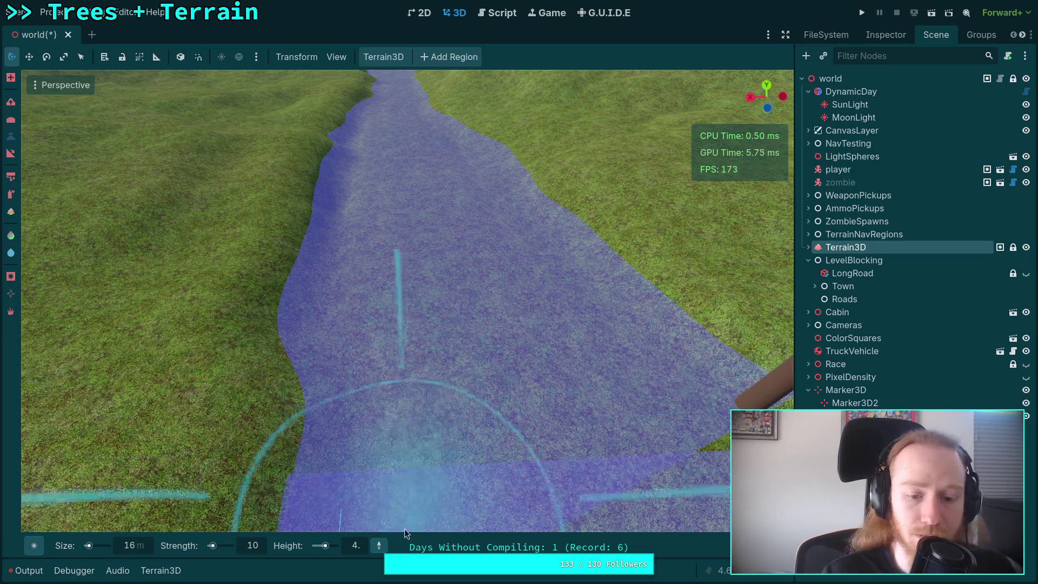
pyautogui.scroll(-10, 383, 441)
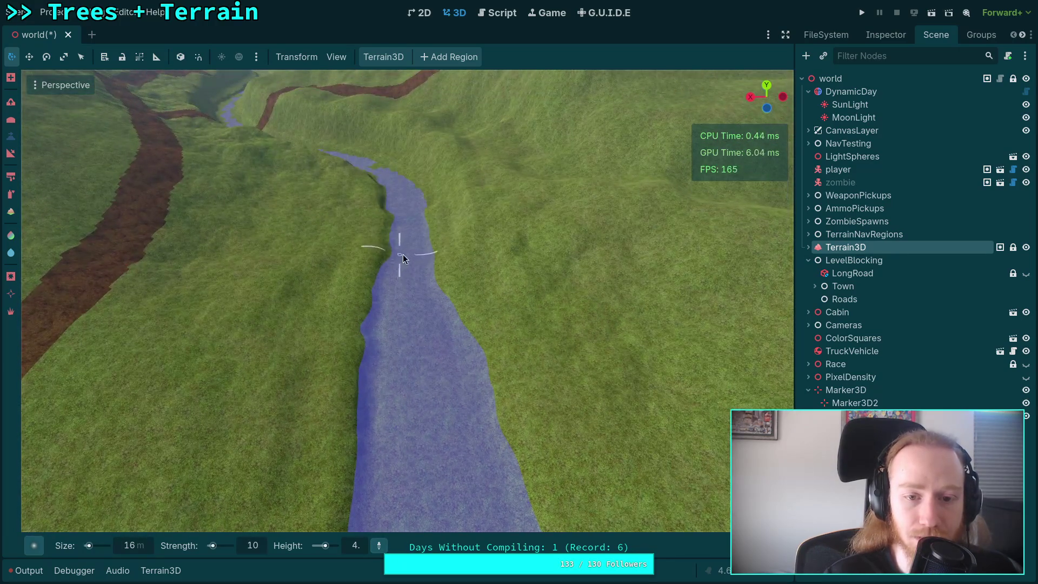
pyautogui.moveTo(401, 258)
pyautogui.mouseDown()
pyautogui.moveTo(402, 200)
pyautogui.moveTo(536, 202)
pyautogui.mouseUp()
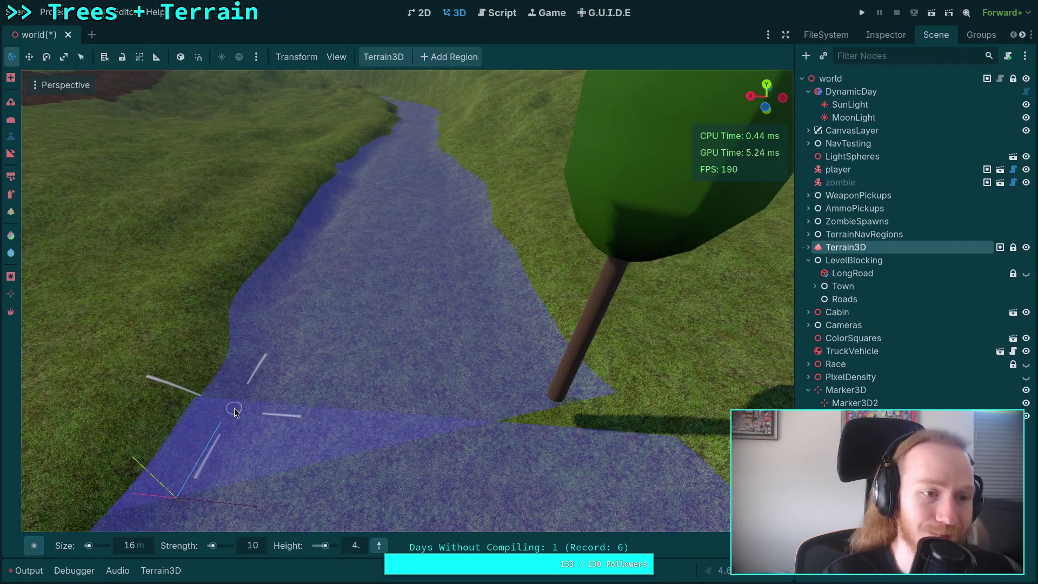
# Step: Pick the river bed height as the target and make the height value negative
pyautogui.click(371, 442)
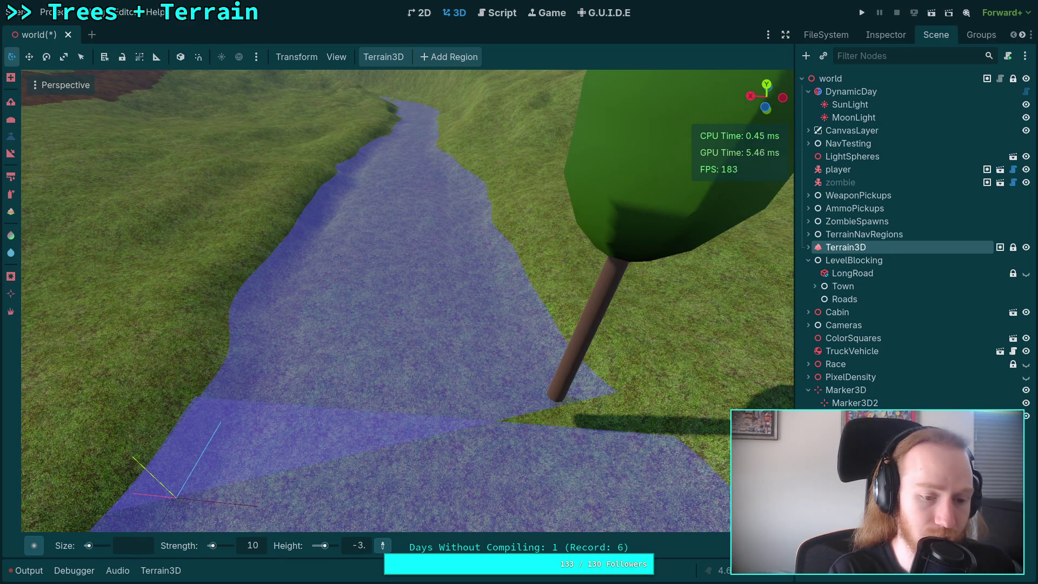
pyautogui.write('7')
pyautogui.click(345, 549)
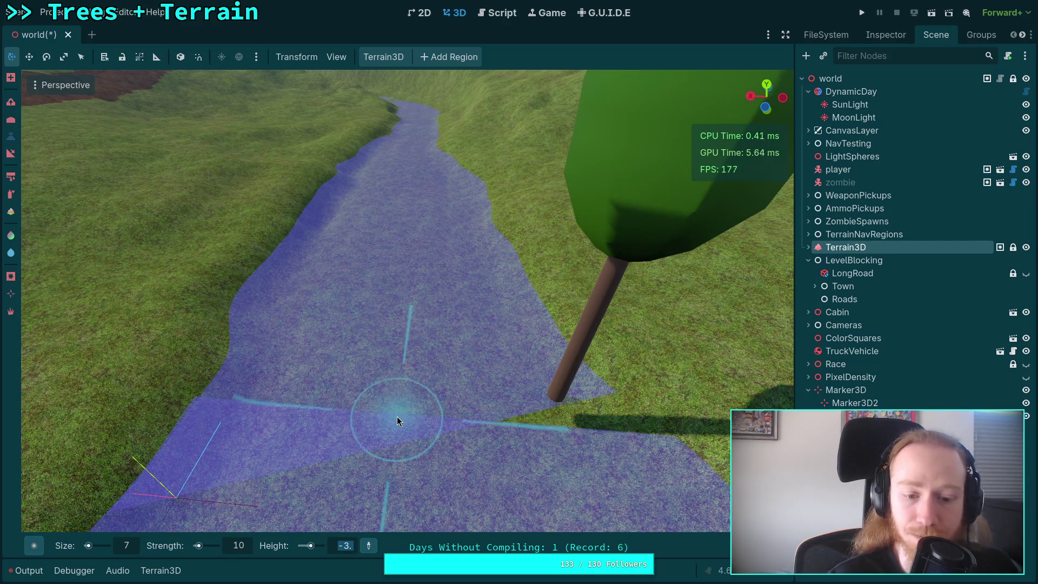
pyautogui.write('-')
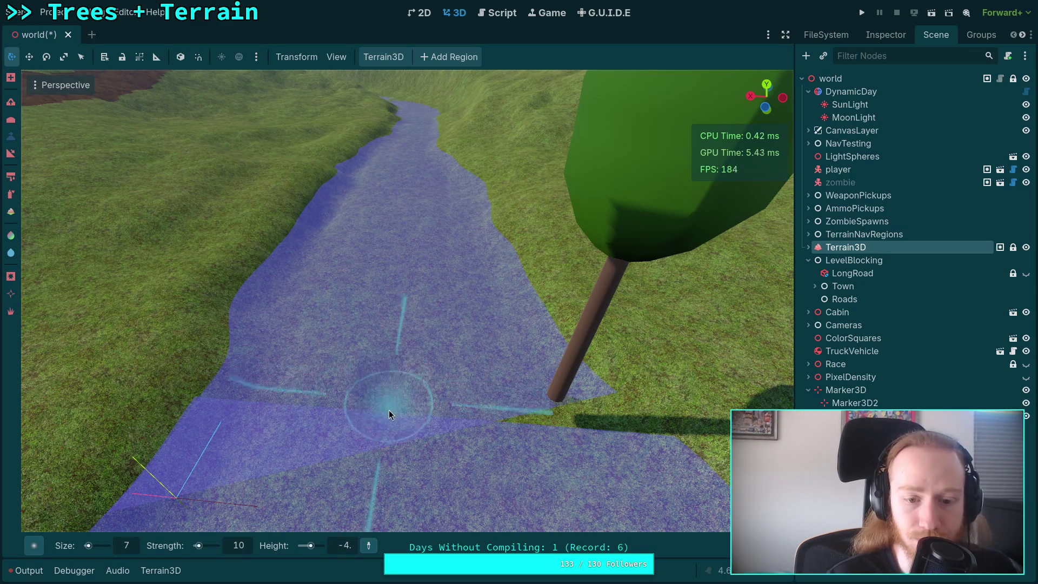
# Step: Zoom in and out over the purple river channel, then drag the height from -4 to -5
pyautogui.scroll(-3, 387, 371)
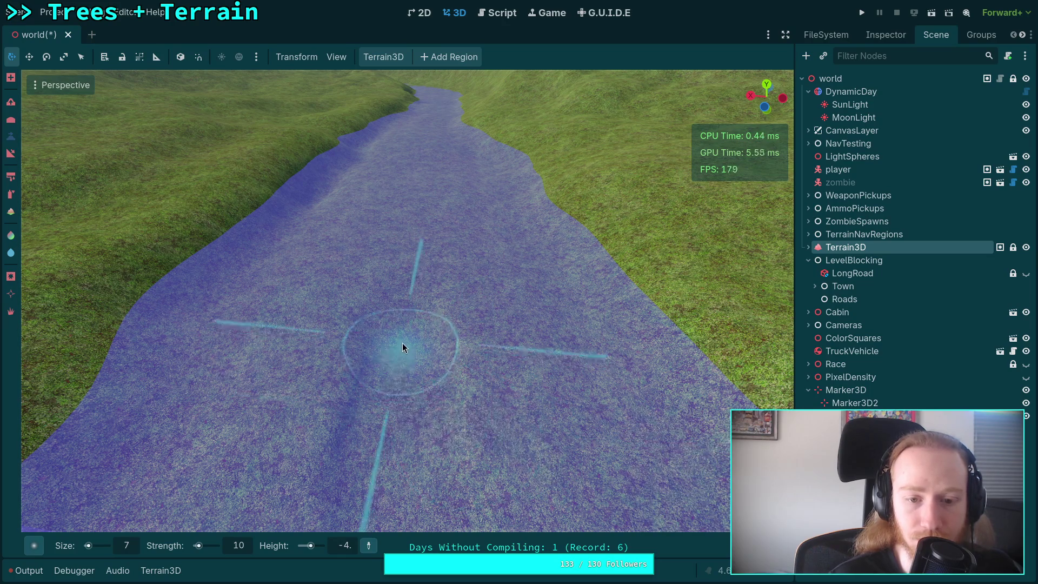
pyautogui.scroll(5, 406, 311)
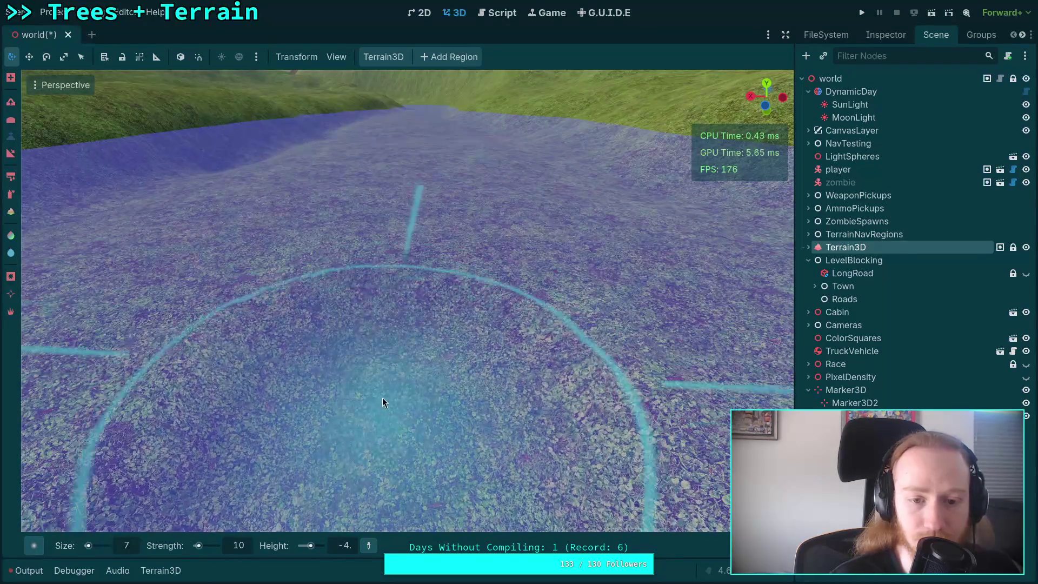
pyautogui.scroll(-3, 397, 237)
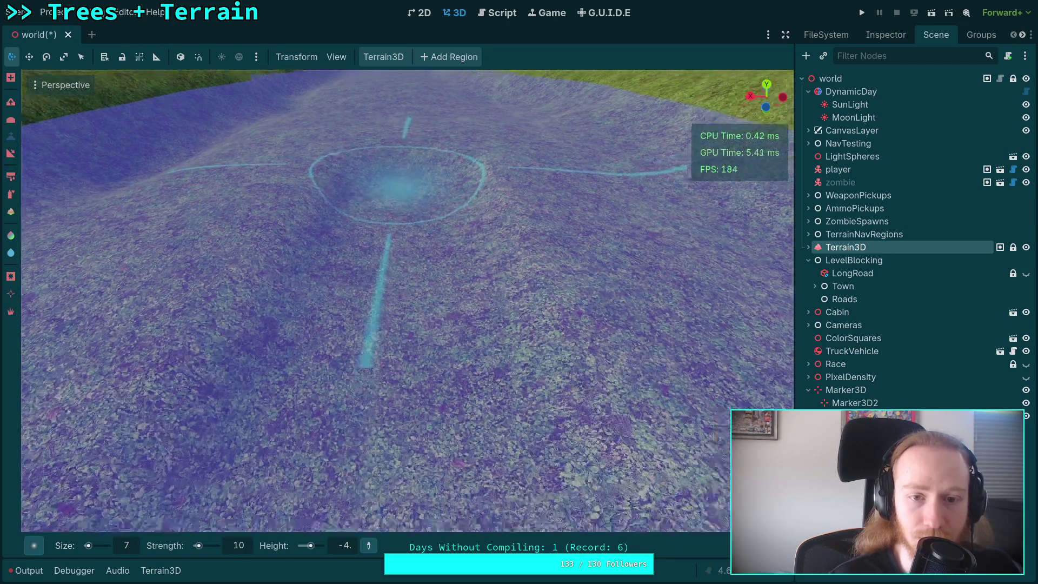
pyautogui.scroll(4, 395, 227)
pyautogui.scroll(-4, 379, 227)
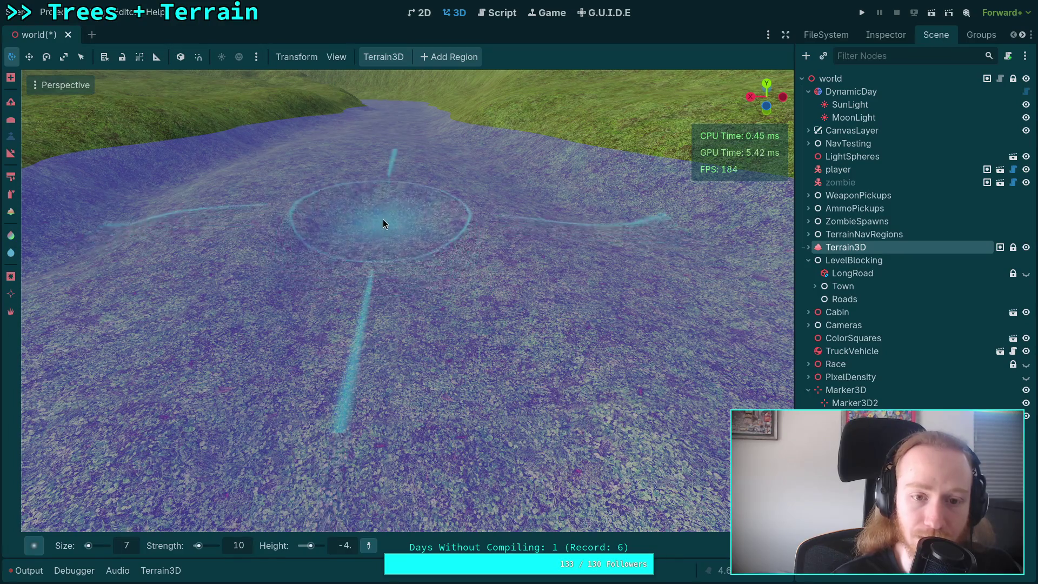
pyautogui.scroll(4, 382, 219)
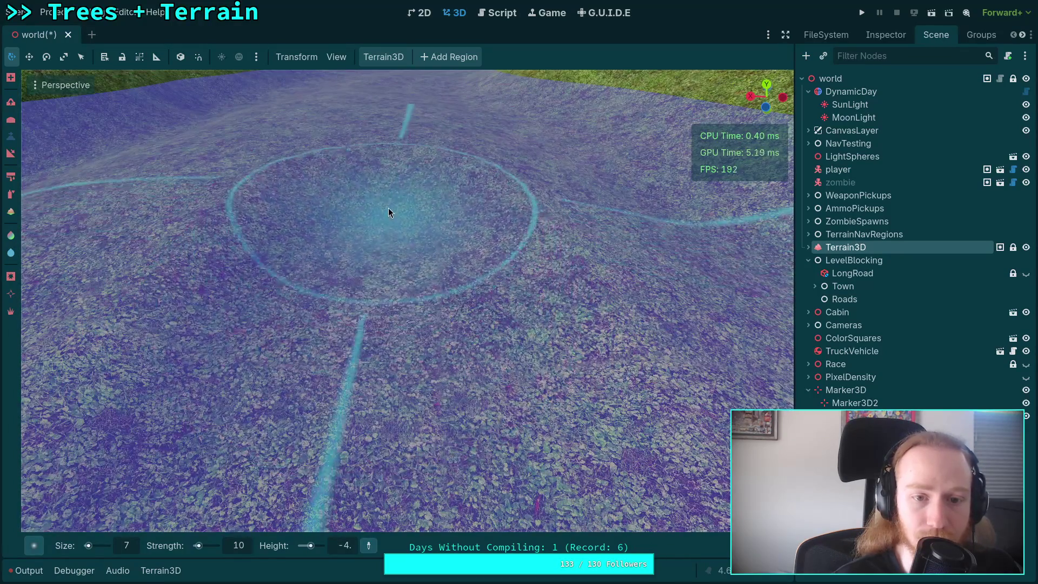
pyautogui.scroll(-4, 388, 209)
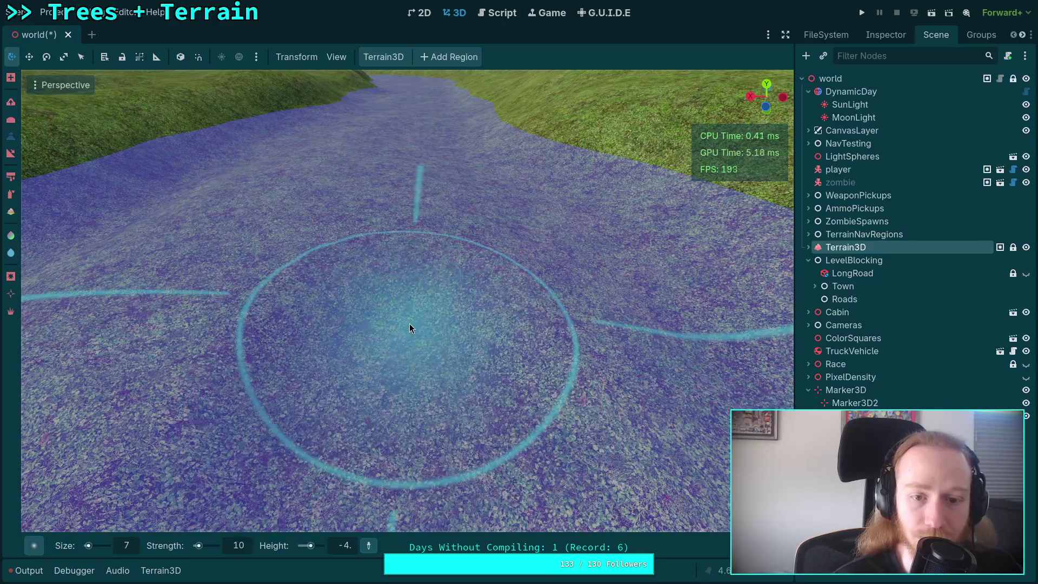
pyautogui.scroll(2, 404, 226)
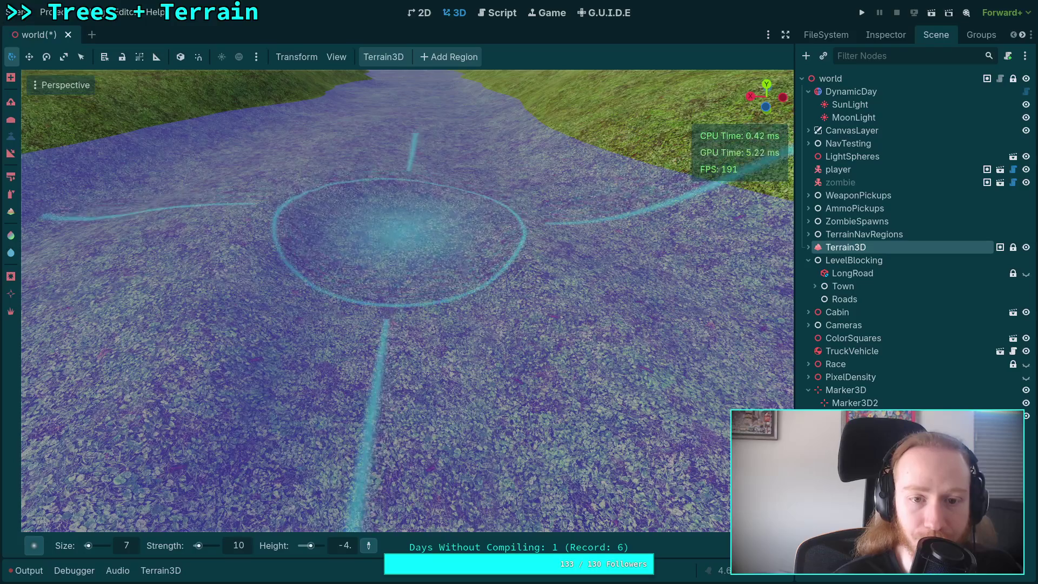
pyautogui.scroll(1, 400, 248)
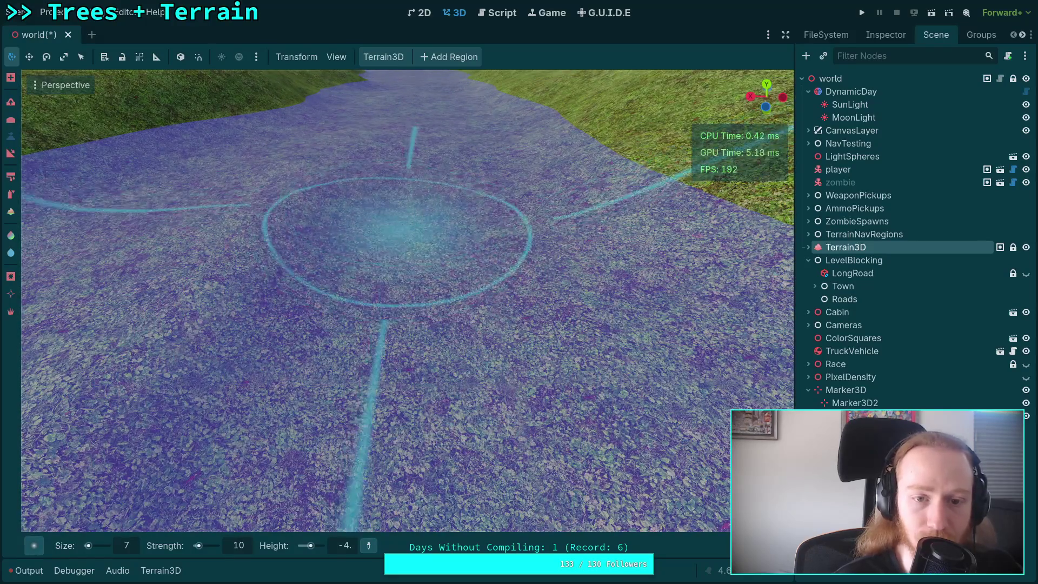
pyautogui.scroll(2, 398, 324)
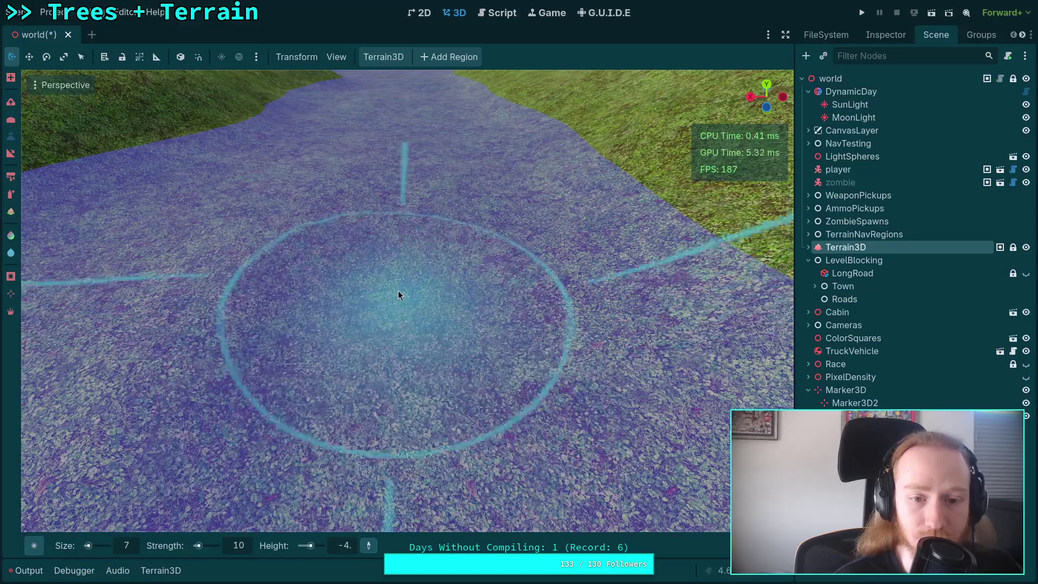
pyautogui.scroll(-3, 398, 222)
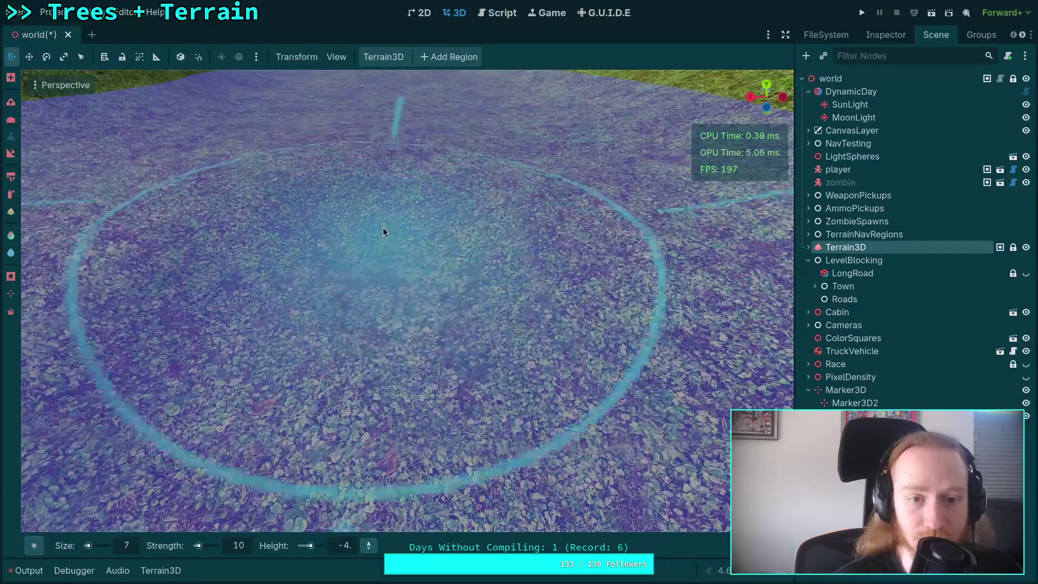
pyautogui.scroll(-3, 390, 229)
pyautogui.scroll(2, 403, 289)
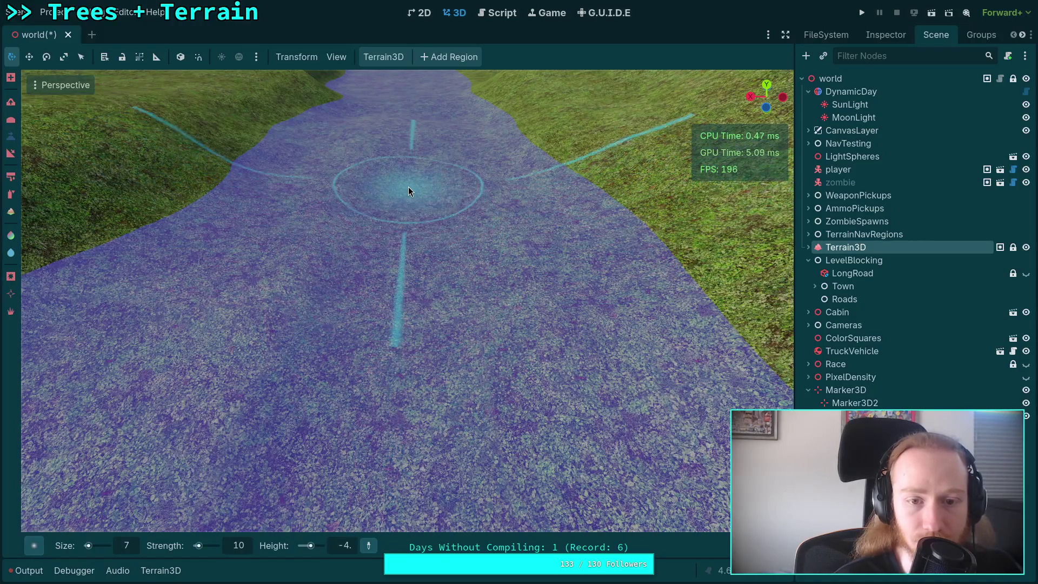
pyautogui.scroll(2, 408, 190)
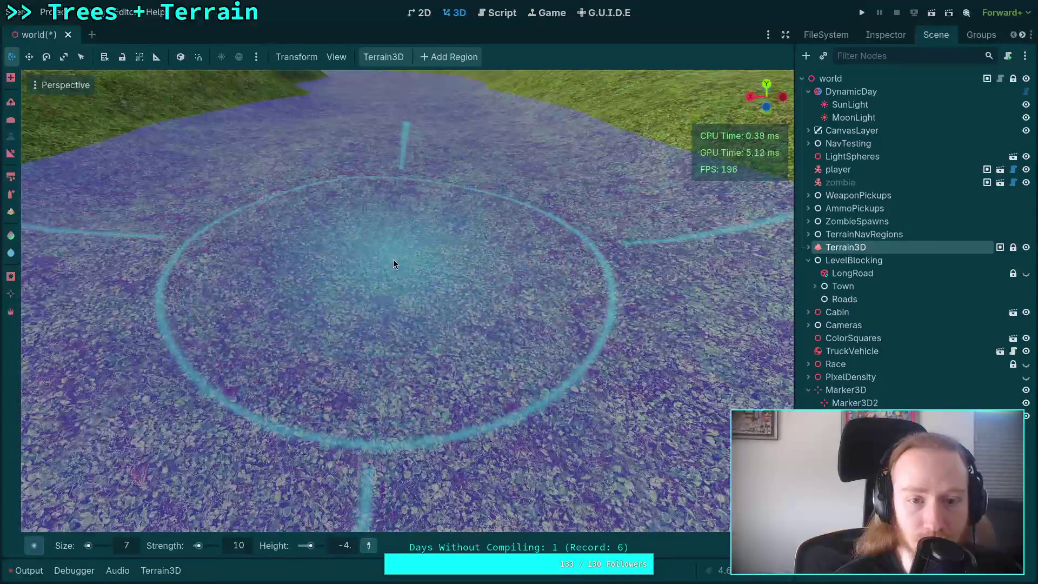
pyautogui.scroll(-2, 395, 219)
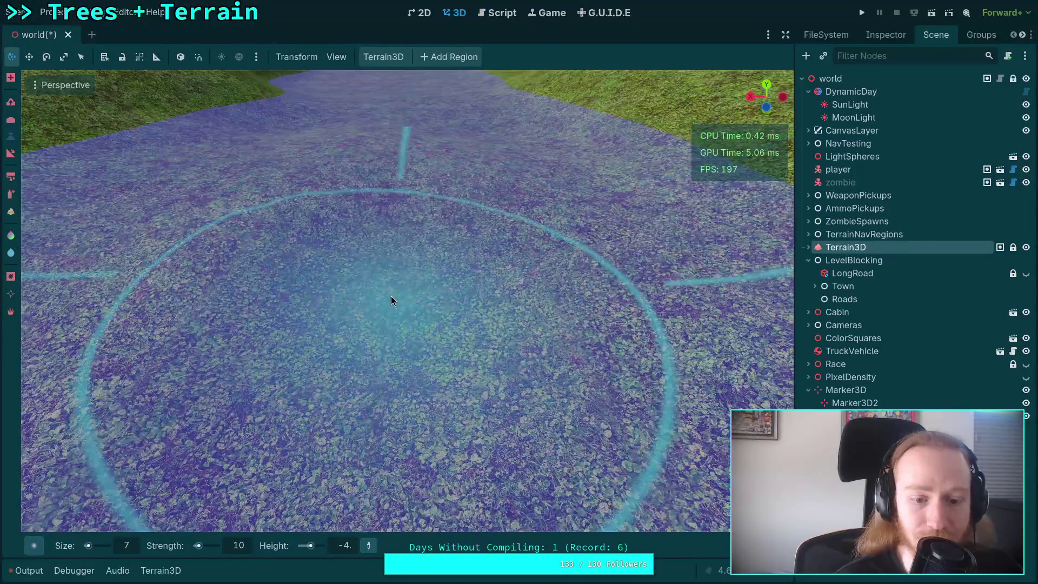
pyautogui.scroll(2, 369, 245)
pyautogui.scroll(-1, 377, 226)
pyautogui.scroll(2, 382, 172)
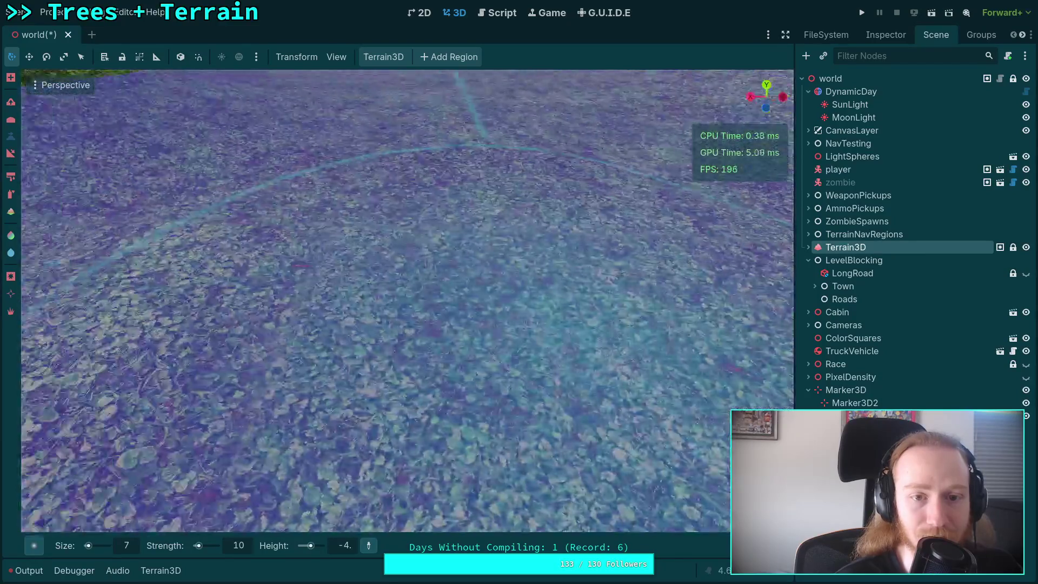
pyautogui.scroll(-3, 385, 172)
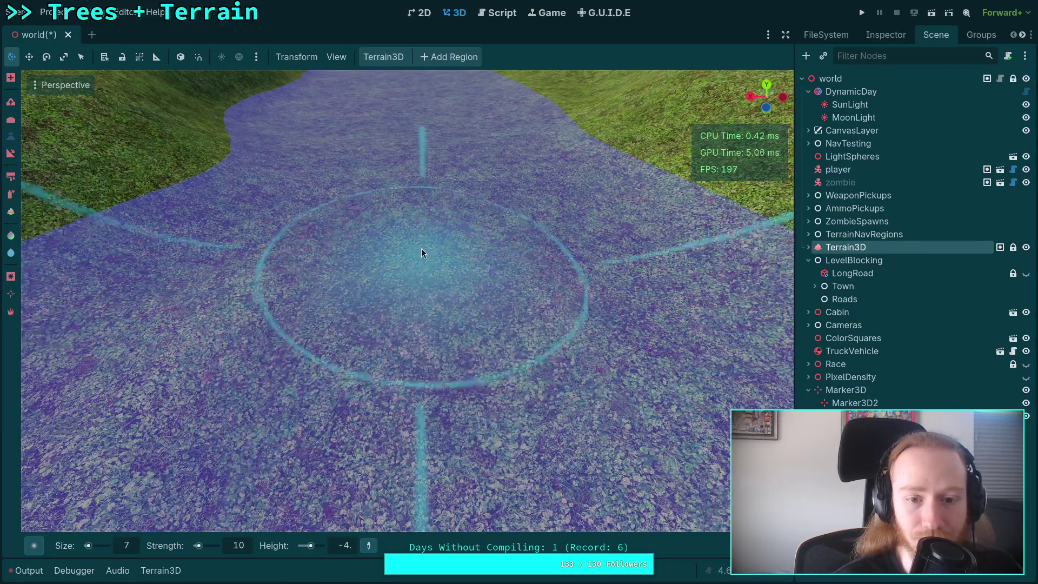
pyautogui.scroll(3, 411, 157)
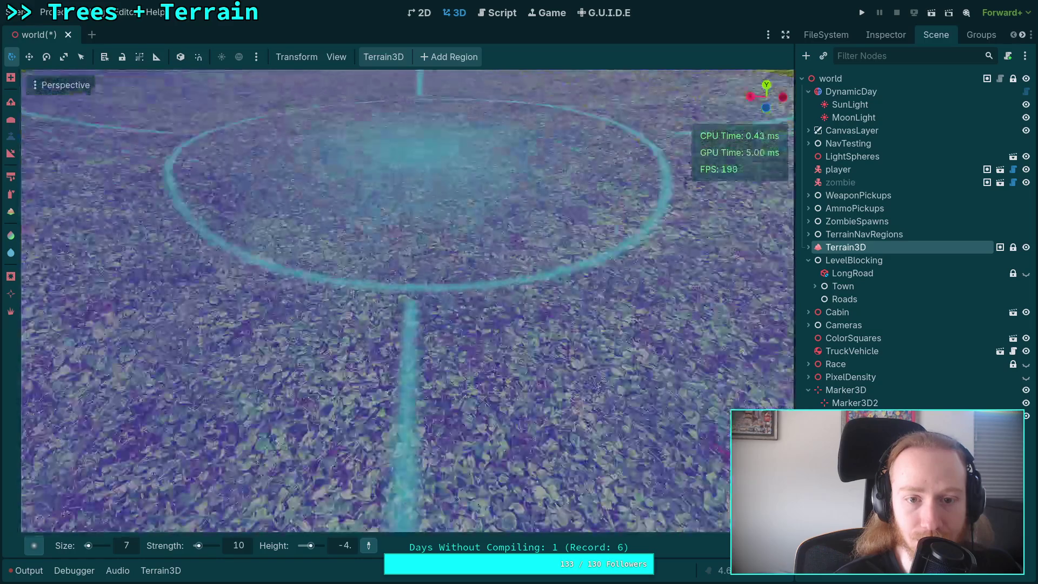
pyautogui.scroll(-2, 409, 218)
pyautogui.scroll(-2, 412, 177)
pyautogui.scroll(3, 409, 216)
pyautogui.scroll(-2, 408, 264)
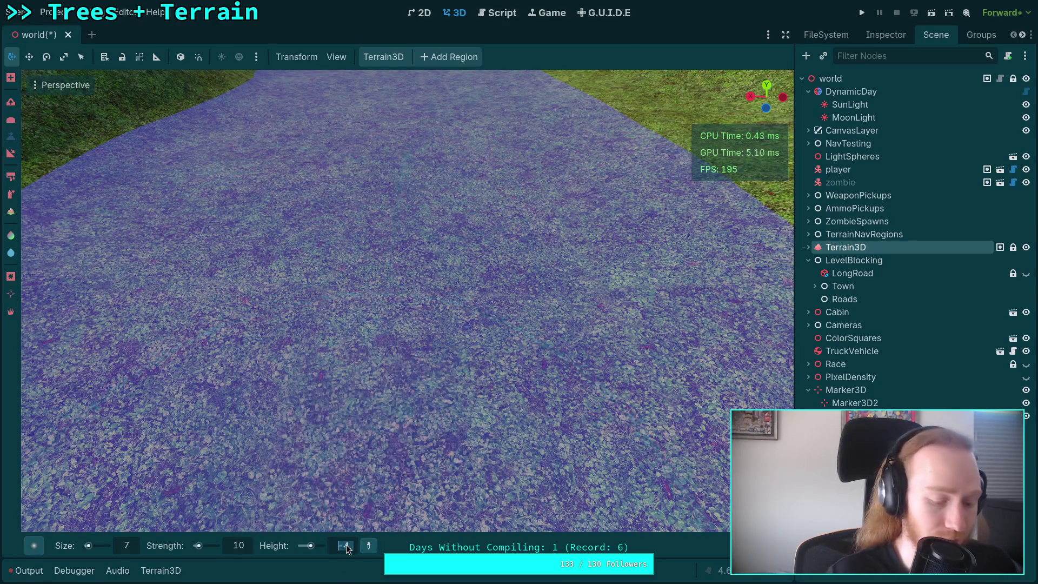
pyautogui.moveTo(346, 544); pyautogui.dragTo(339, 543)
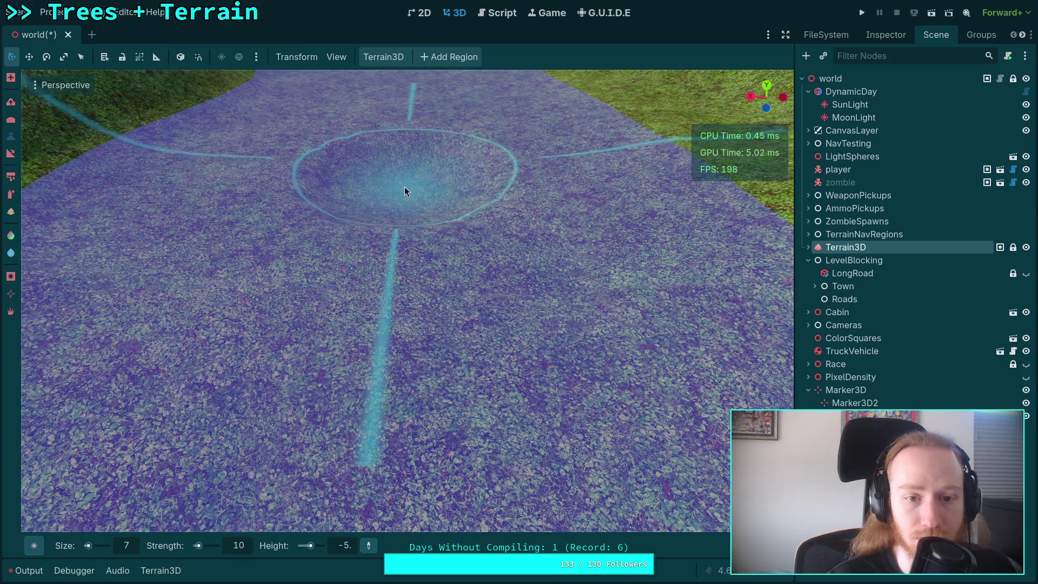
# Step: Lower a patch of the river bed with the brush at strength 20
pyautogui.scroll(-3, 405, 187)
pyautogui.scroll(5, 411, 217)
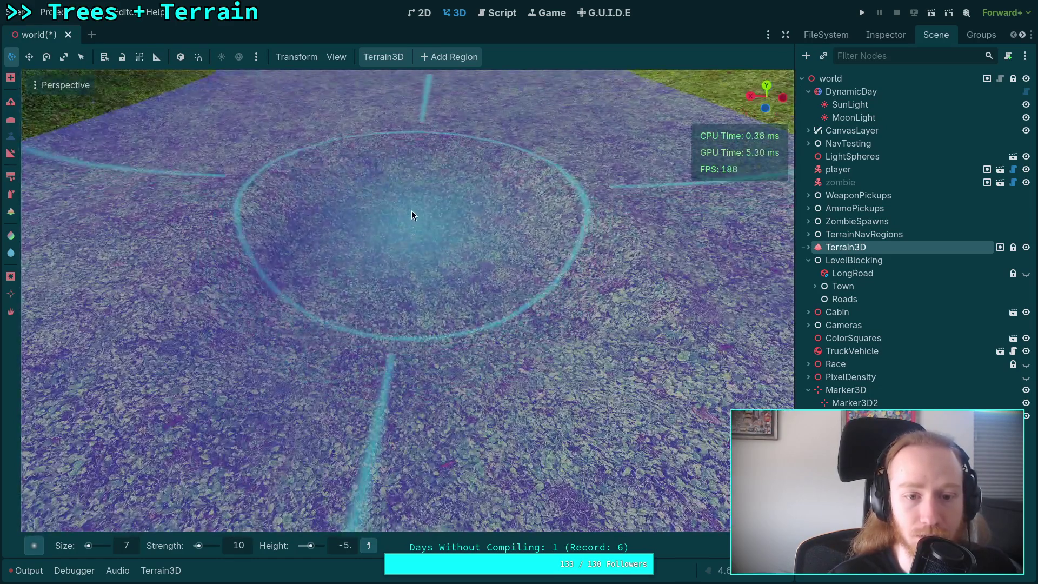
pyautogui.scroll(-5, 412, 215)
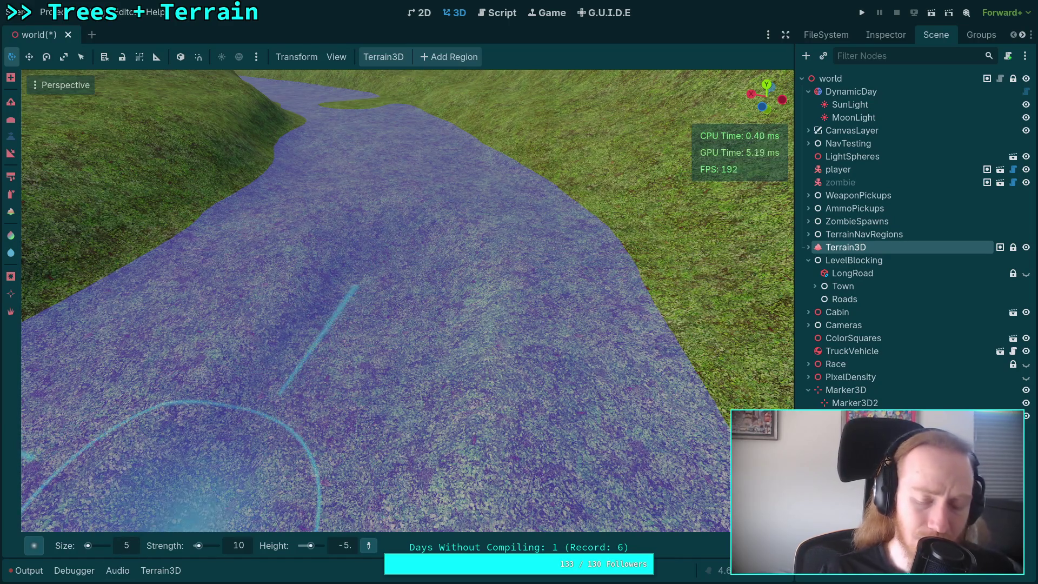
pyautogui.moveTo(380, 269)
pyautogui.mouseDown()
pyautogui.moveTo(398, 260)
pyautogui.moveTo(397, 226)
pyautogui.mouseUp()
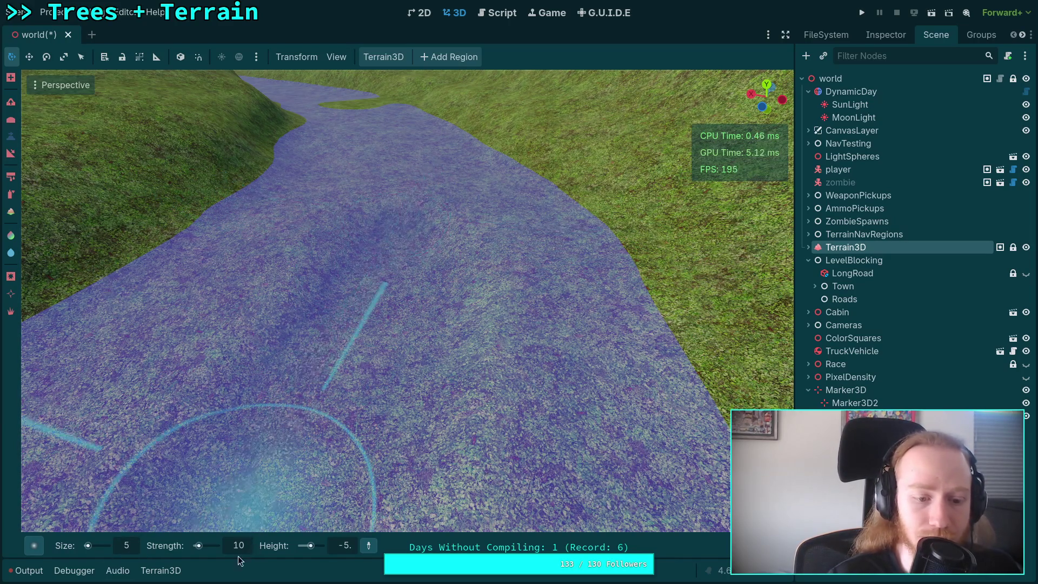
pyautogui.write('20')
pyautogui.press('Return')
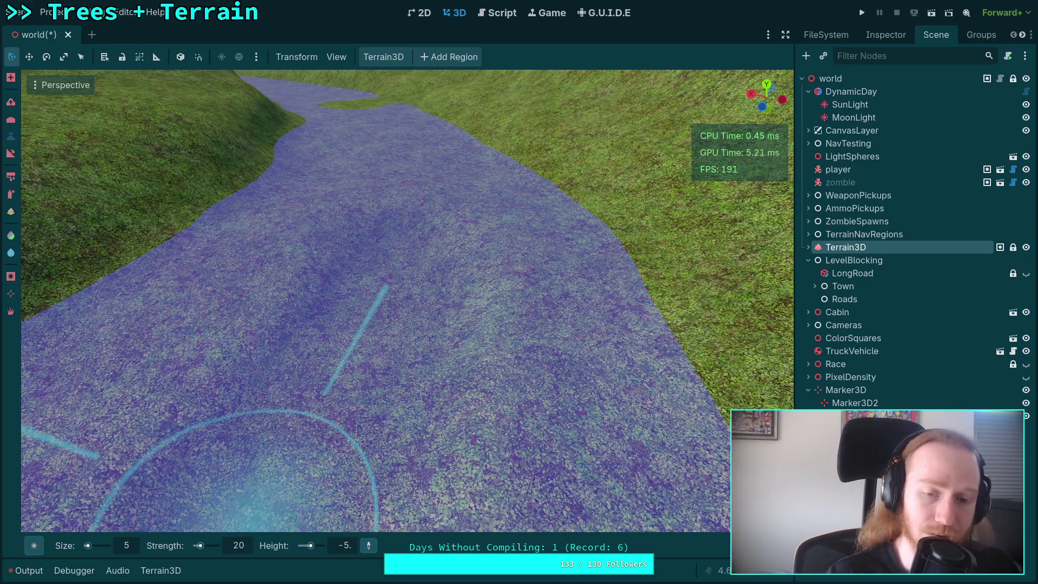
# Step: Fly the camera forward along the river down onto the ravine floor
pyautogui.press('w')
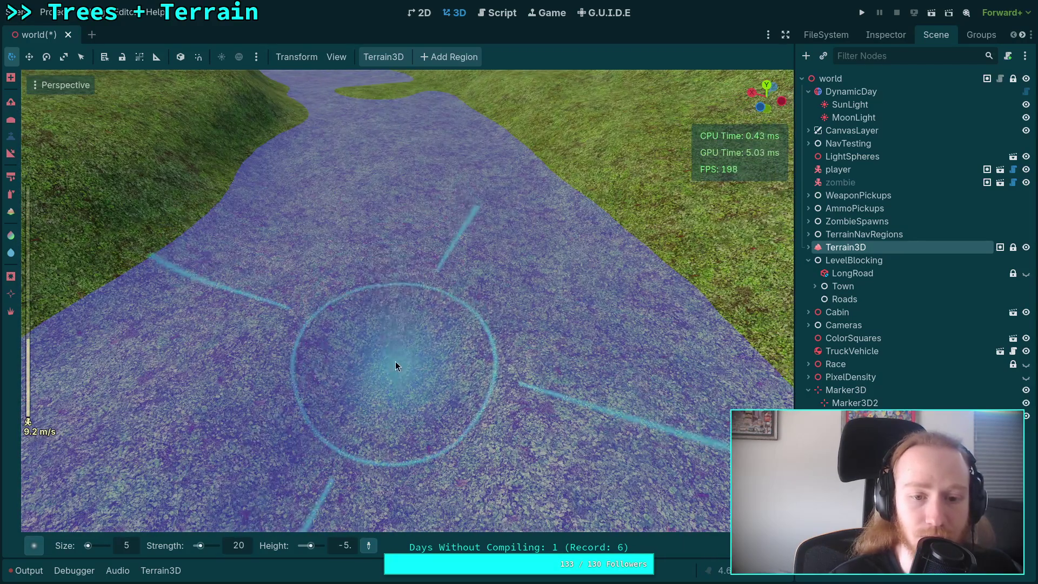
pyautogui.press('w')
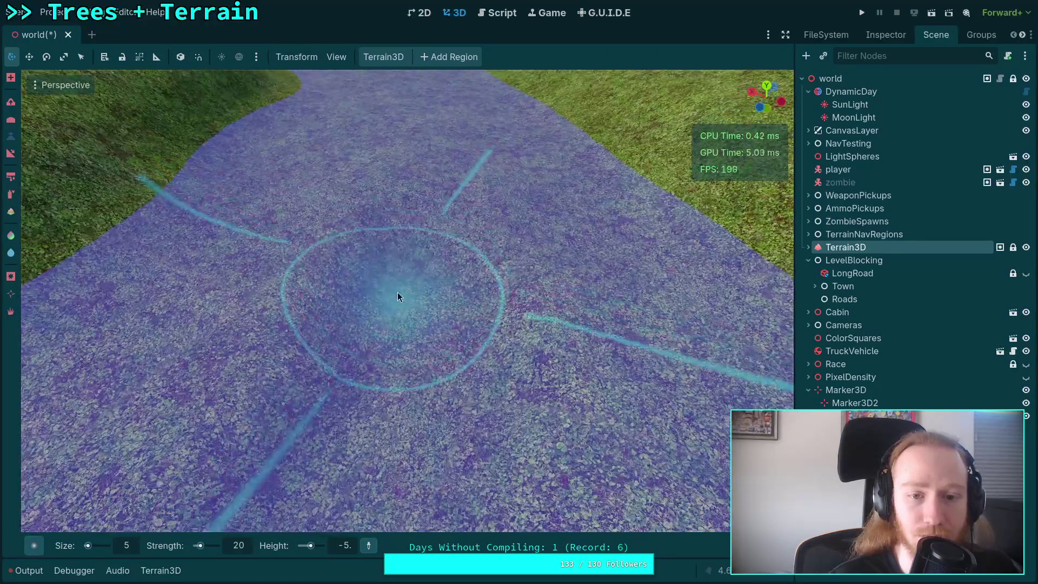
pyautogui.press('w')
pyautogui.press('w')
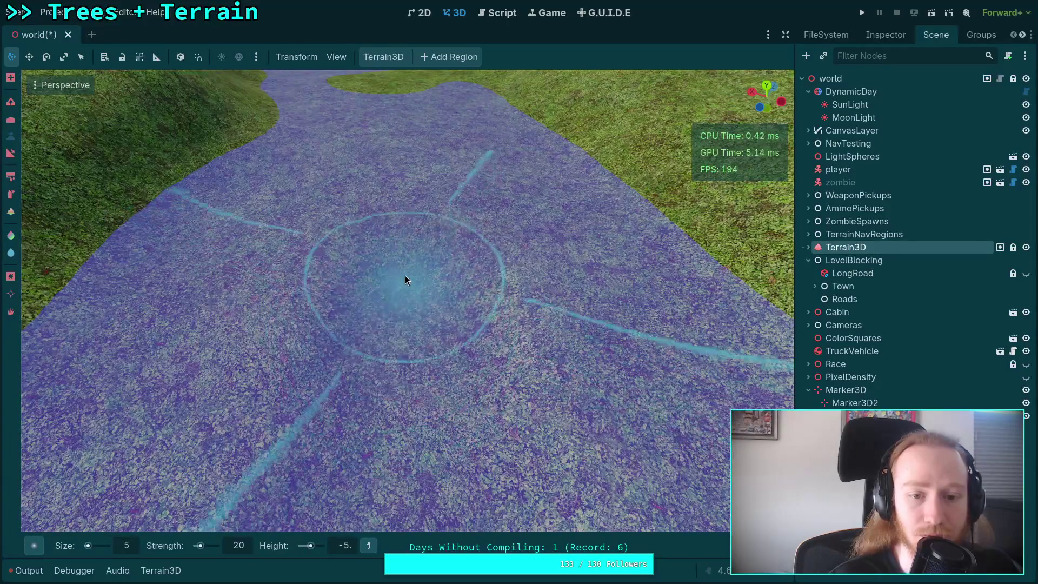
pyautogui.press('w')
pyautogui.press('w')
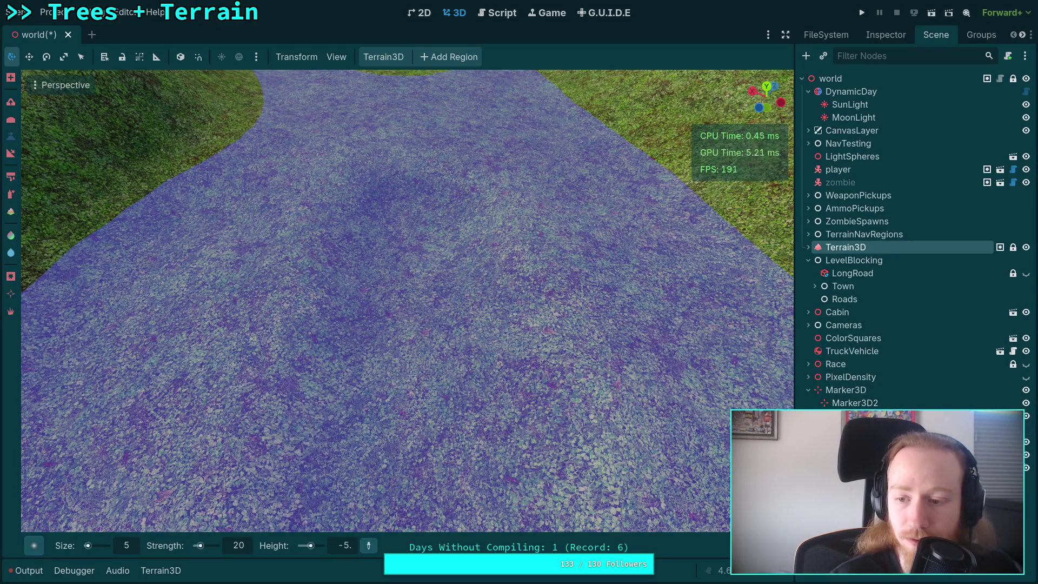
pyautogui.press('w')
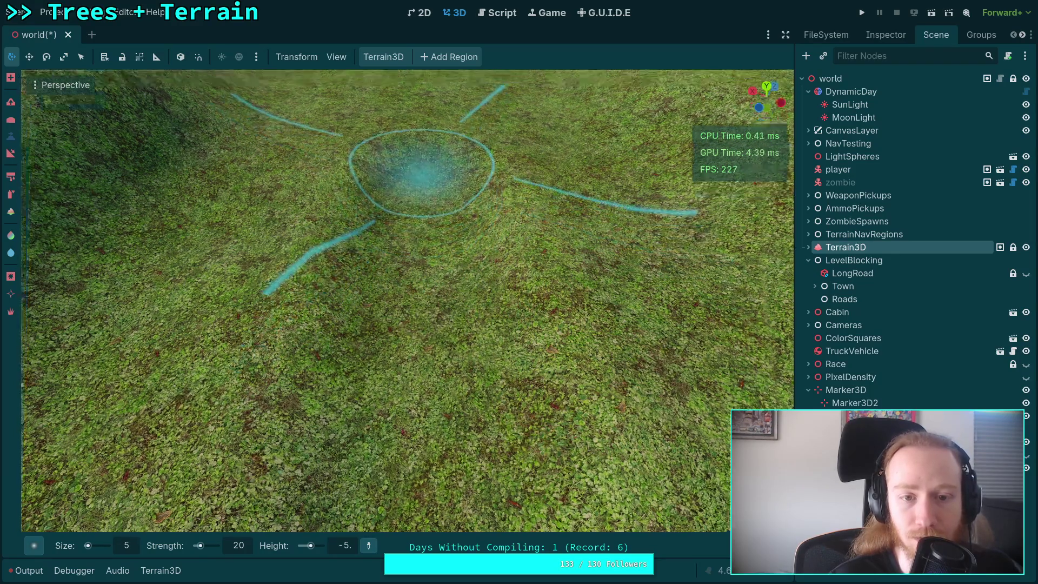
pyautogui.press('w')
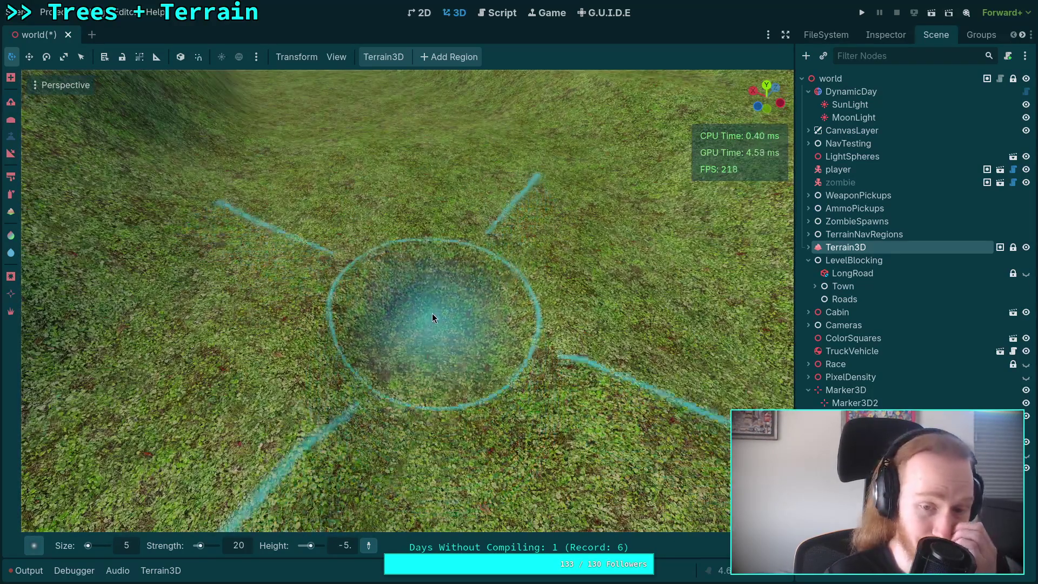
pyautogui.press('w')
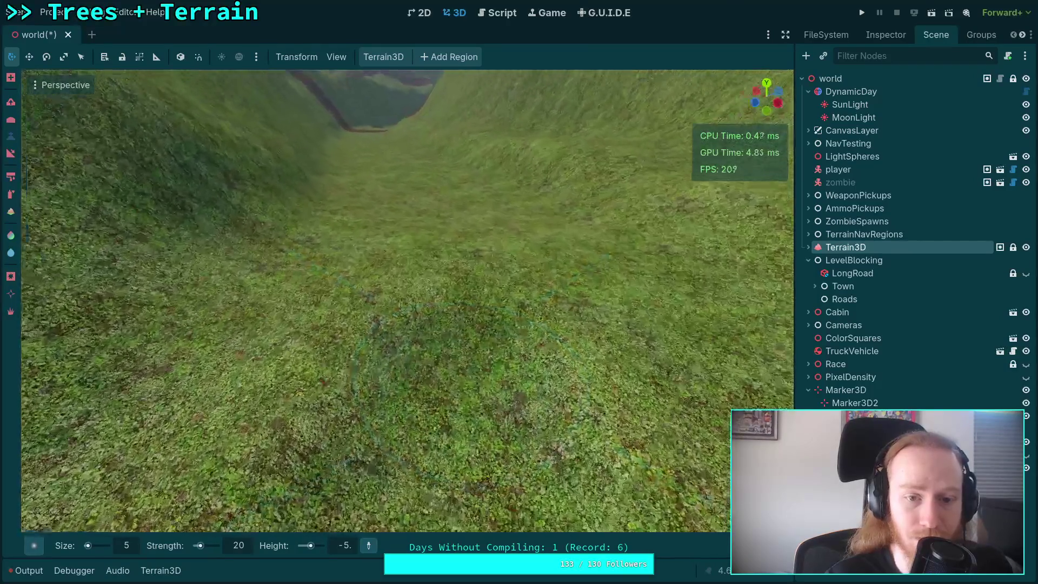
pyautogui.press('s')
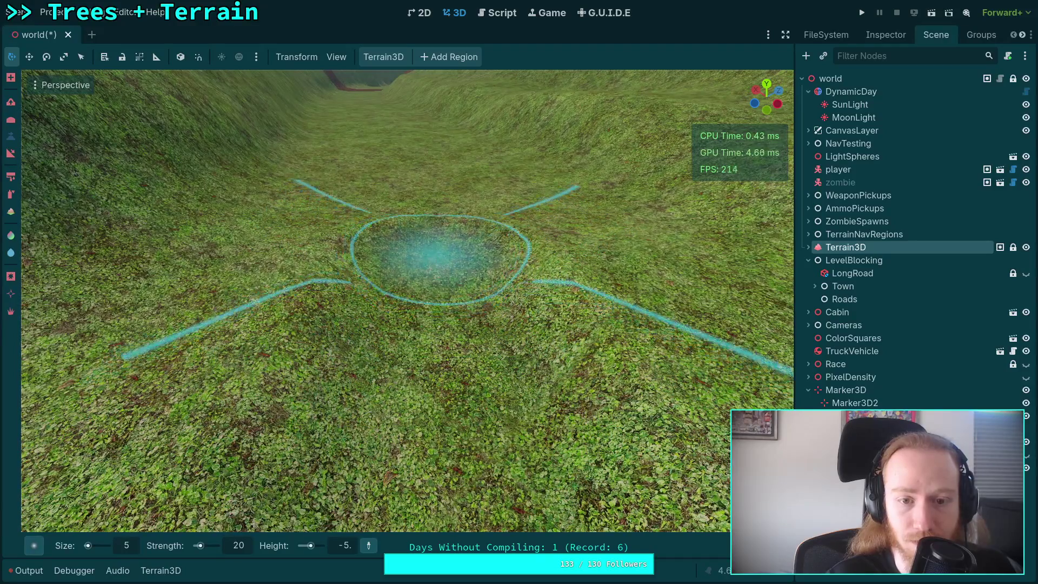
pyautogui.press('w')
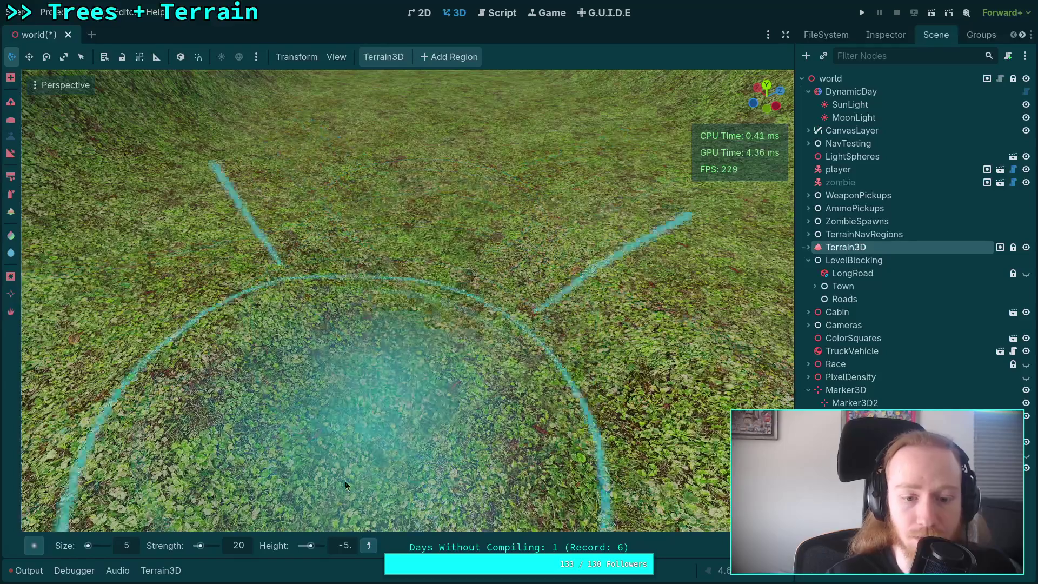
# Step: Set the brush target height to -6 and carve a crater into the ravine floor
pyautogui.click(346, 546)
pyautogui.write('-6.')
pyautogui.press('Return')
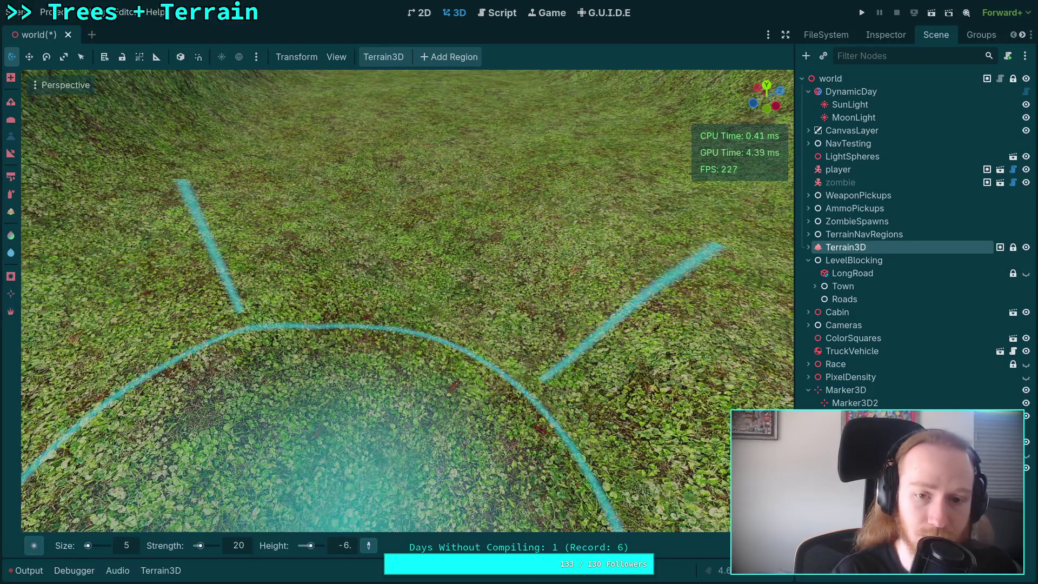
pyautogui.moveTo(447, 215)
pyautogui.mouseDown()
pyautogui.moveTo(455, 293)
pyautogui.moveTo(452, 217)
pyautogui.mouseUp()
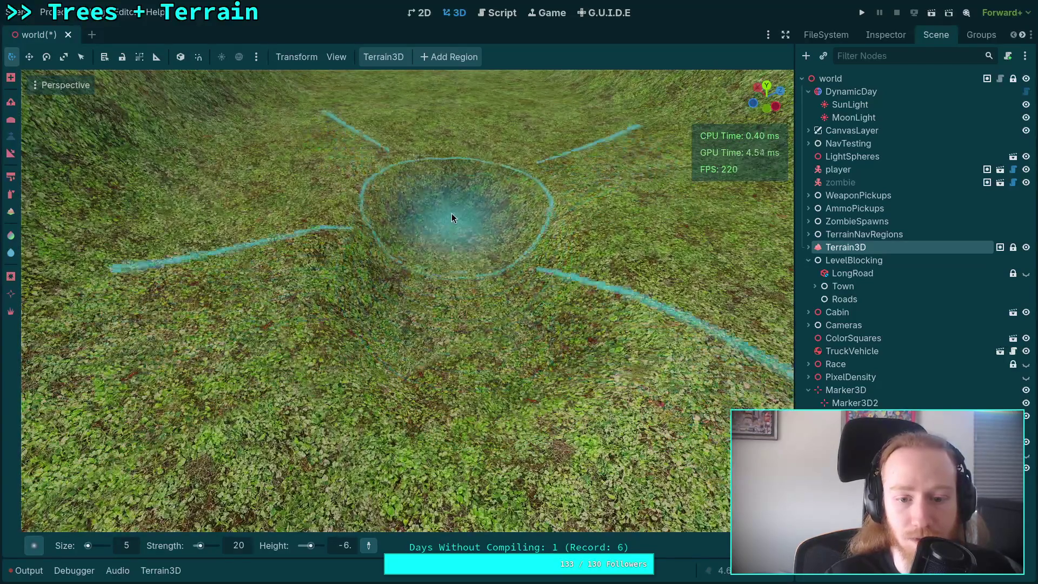
pyautogui.scroll(3, 452, 217)
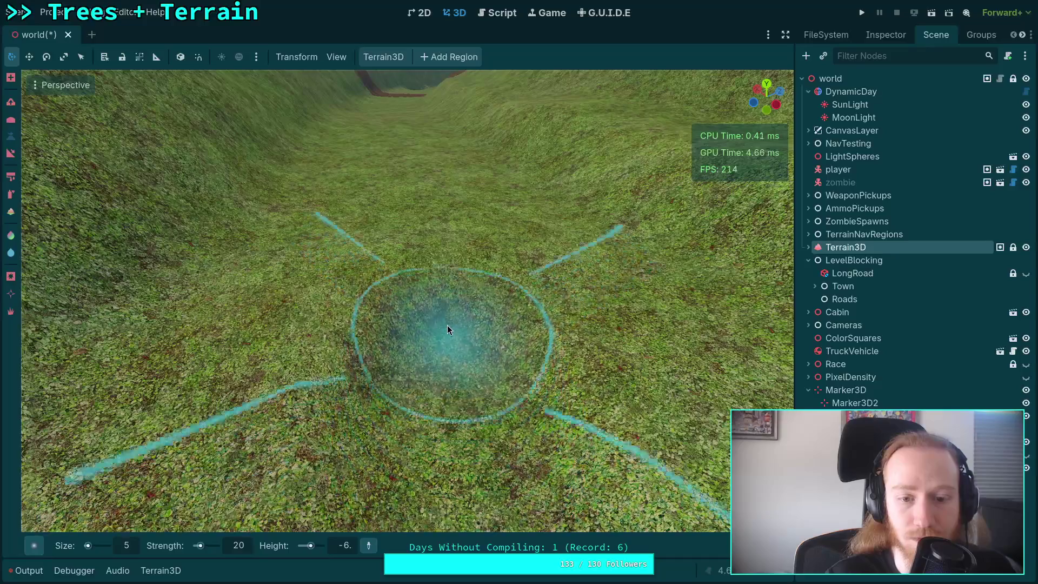
pyautogui.scroll(-3, 444, 266)
pyautogui.scroll(3, 415, 390)
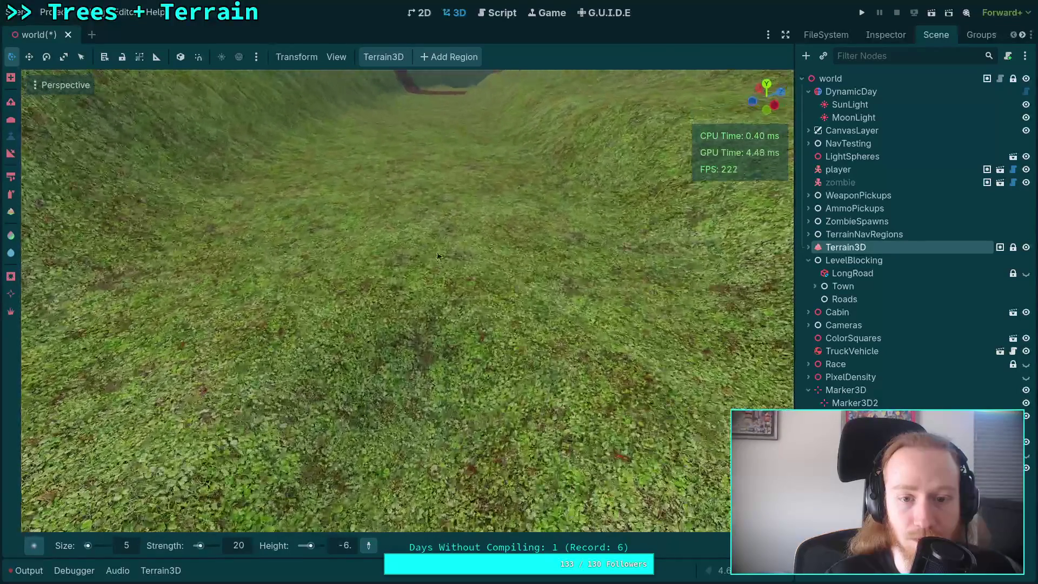
pyautogui.scroll(2, 422, 243)
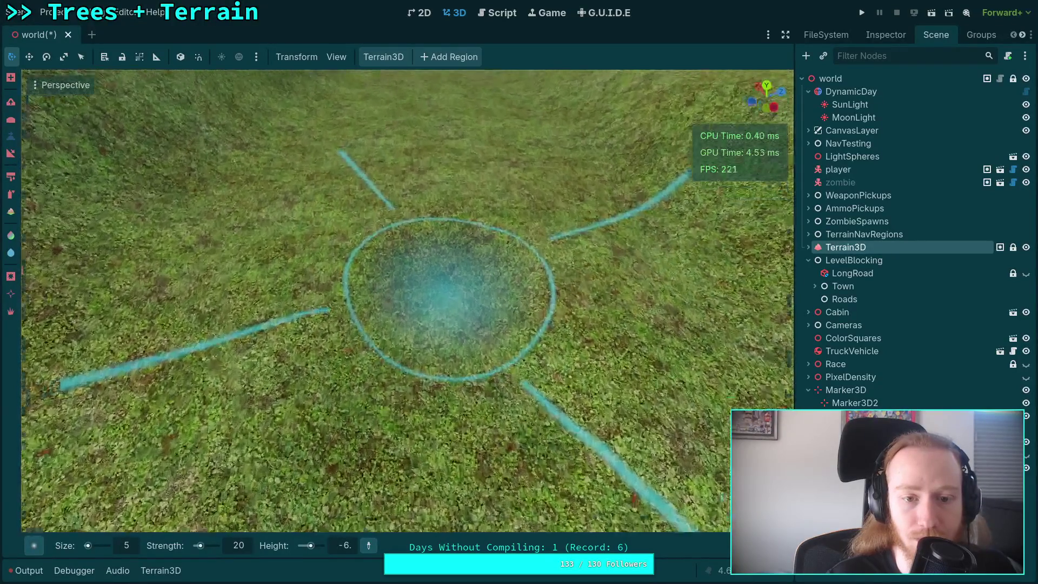
pyautogui.scroll(-2, 432, 195)
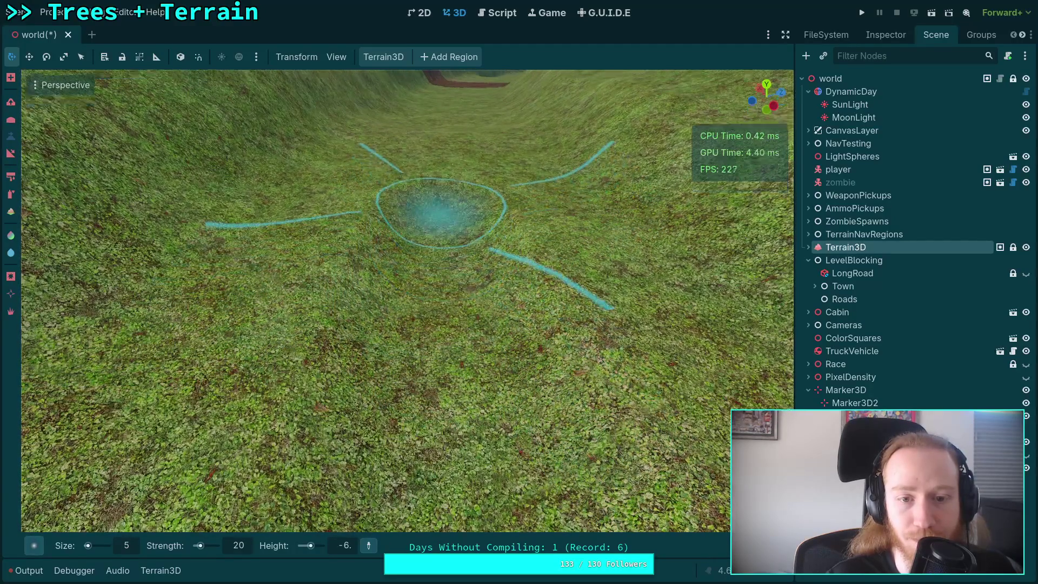
pyautogui.scroll(2, 440, 213)
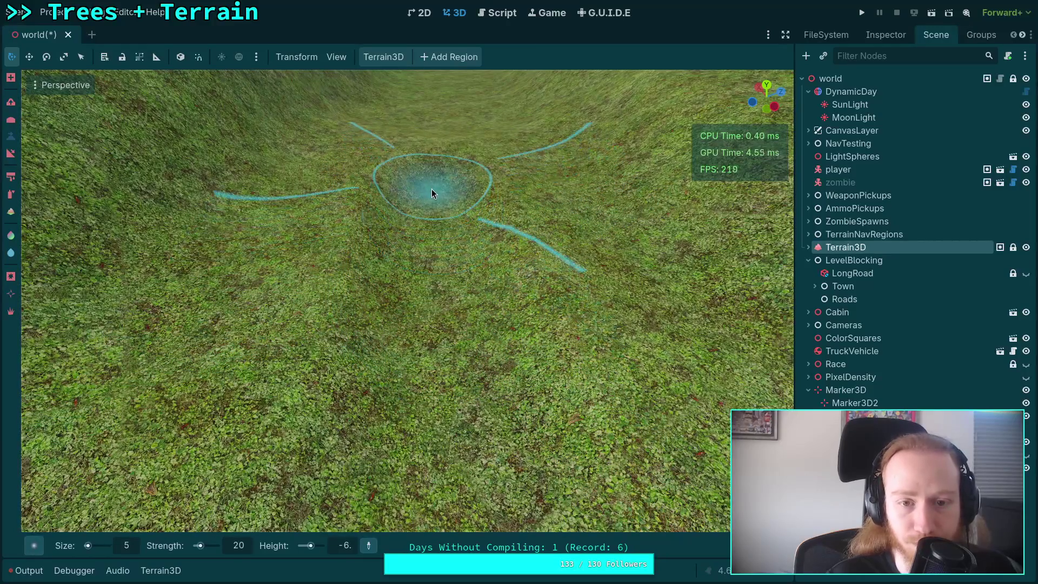
pyautogui.scroll(-2, 431, 188)
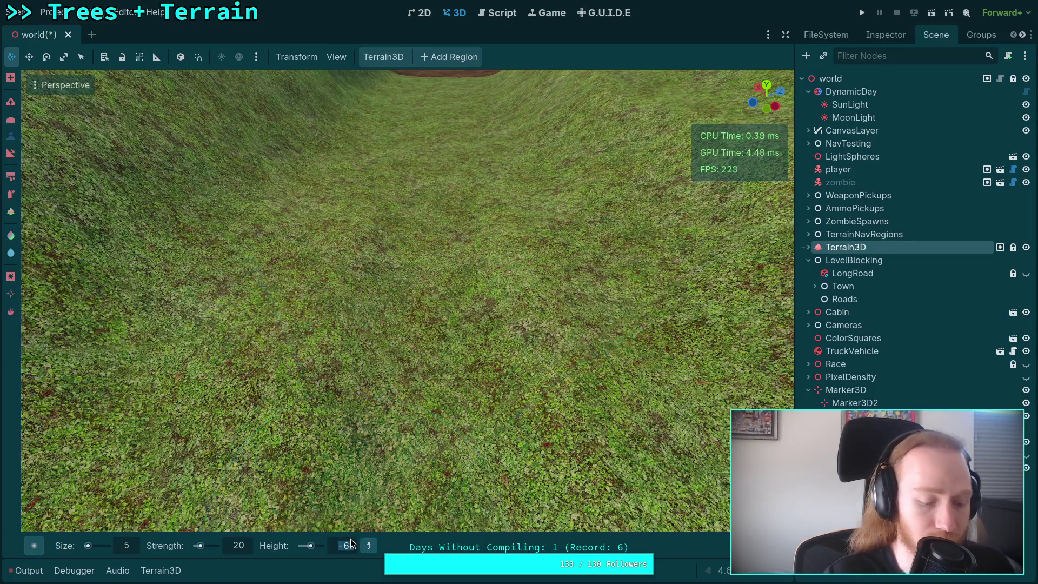
# Step: Sculpt a trough along the channel floor with the Height brush at -7
pyautogui.scroll(-3, 399, 355)
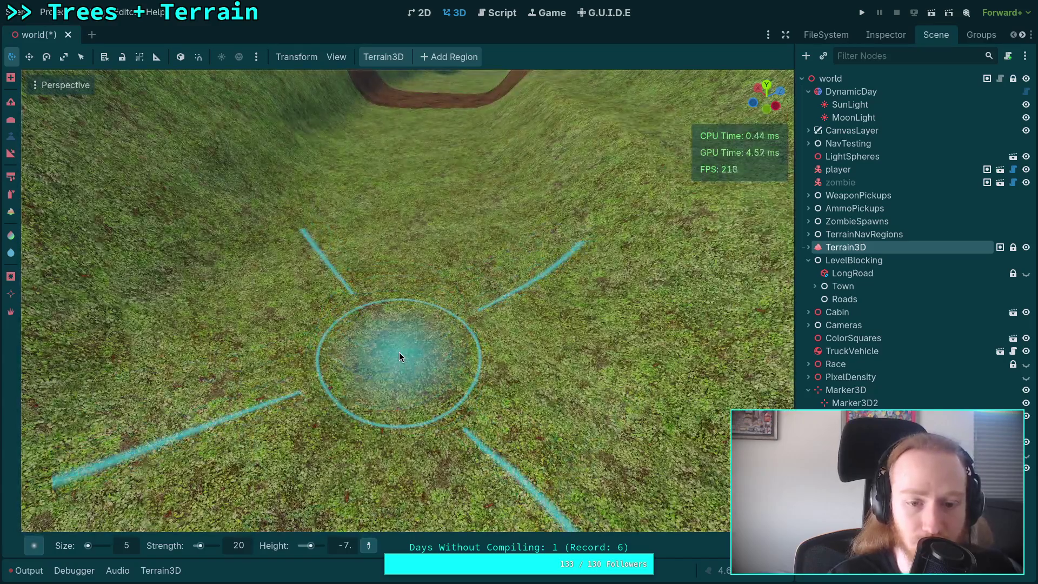
pyautogui.moveTo(400, 352)
pyautogui.mouseDown()
pyautogui.moveTo(404, 370)
pyautogui.moveTo(411, 255)
pyautogui.mouseUp()
pyautogui.scroll(2, 412, 254)
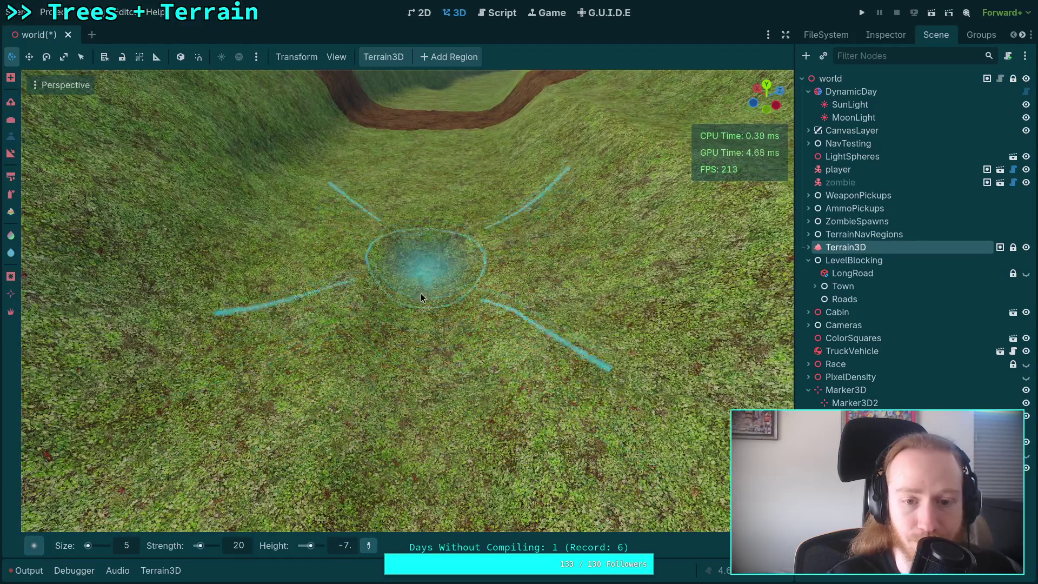
pyautogui.scroll(2, 423, 286)
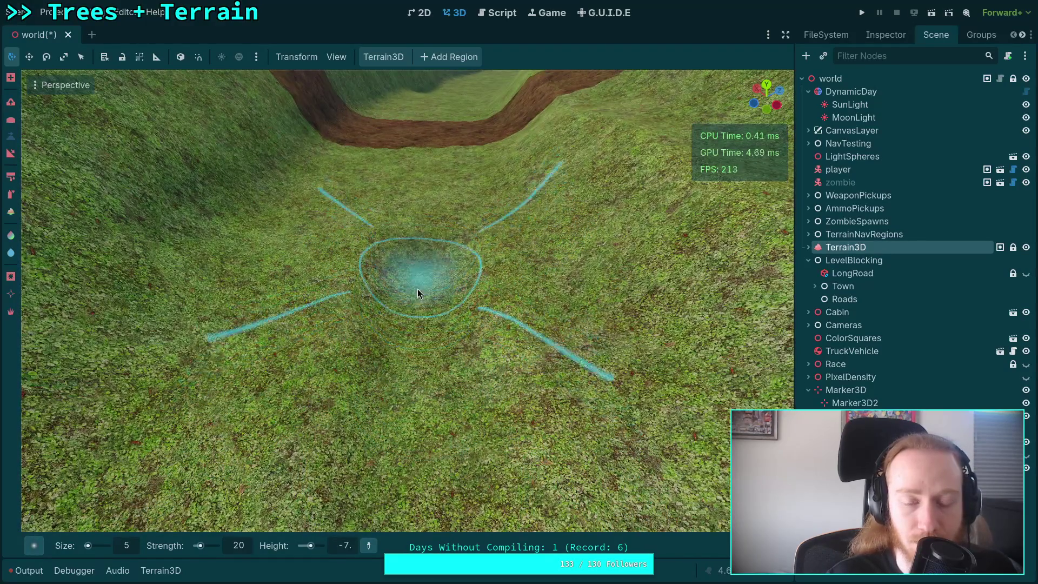
pyautogui.scroll(2, 419, 286)
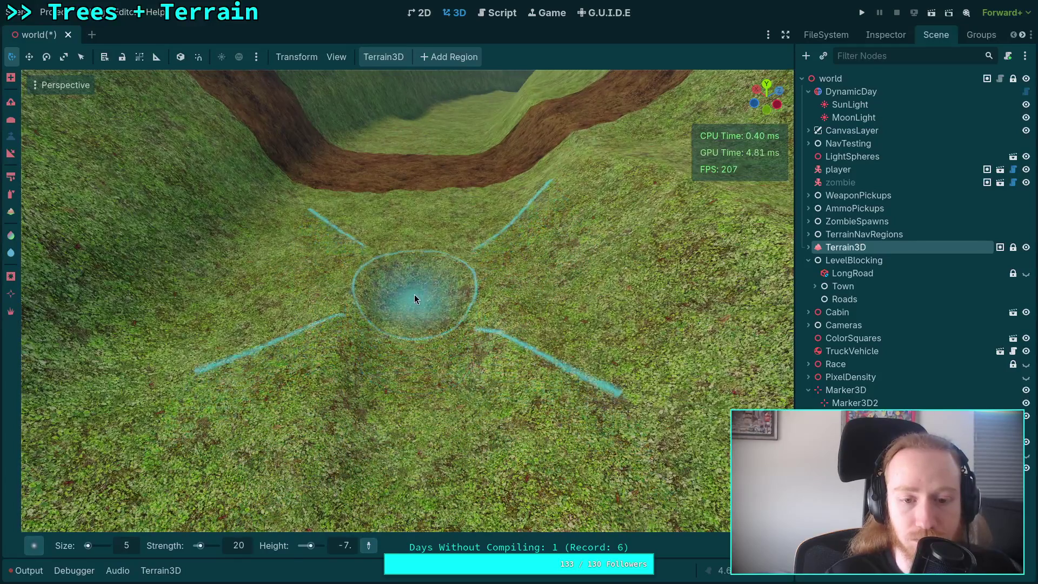
pyautogui.scroll(2, 409, 292)
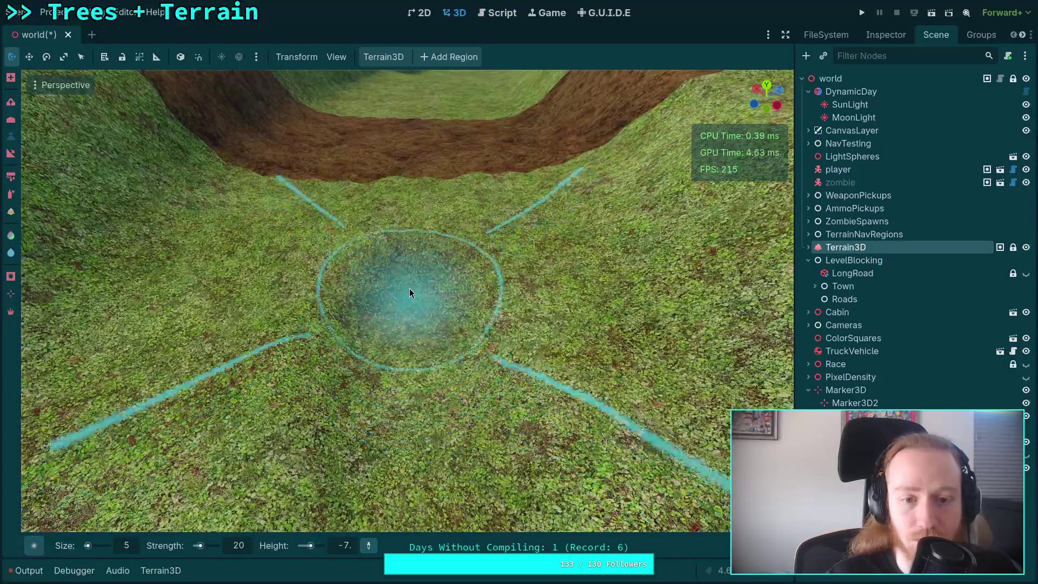
pyautogui.scroll(3, 411, 222)
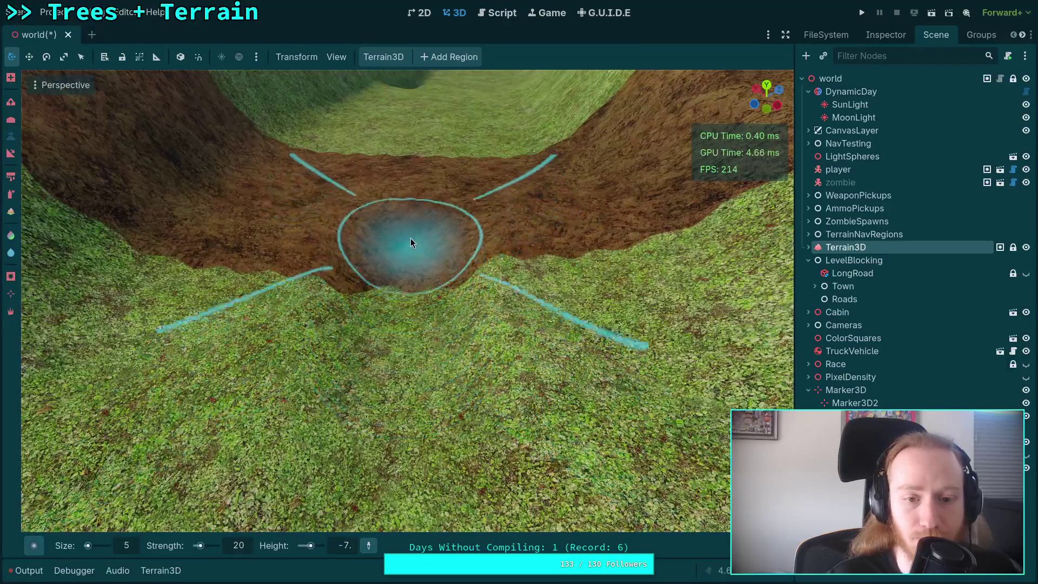
pyautogui.scroll(3, 388, 276)
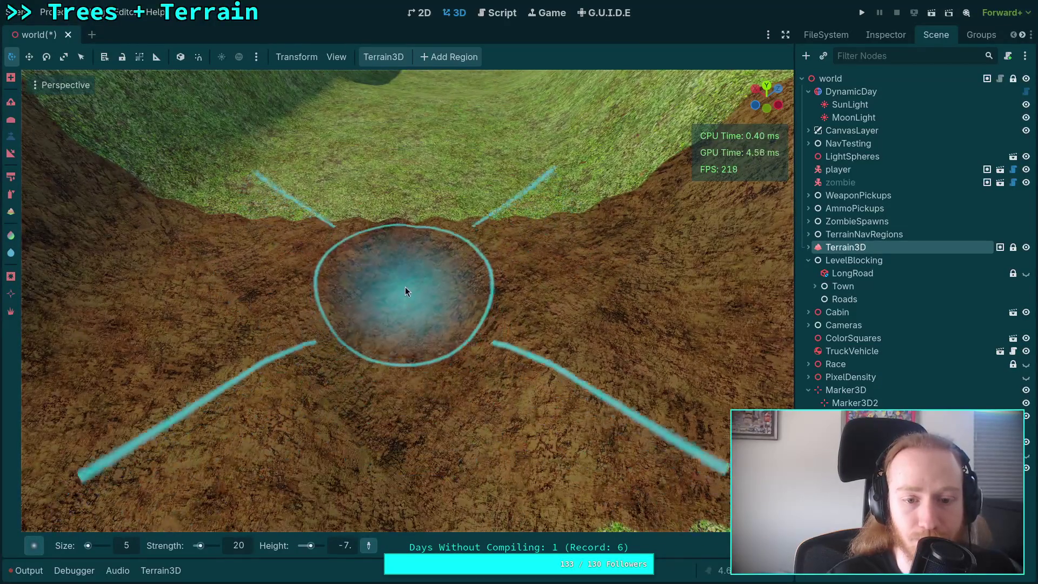
pyautogui.scroll(3, 408, 224)
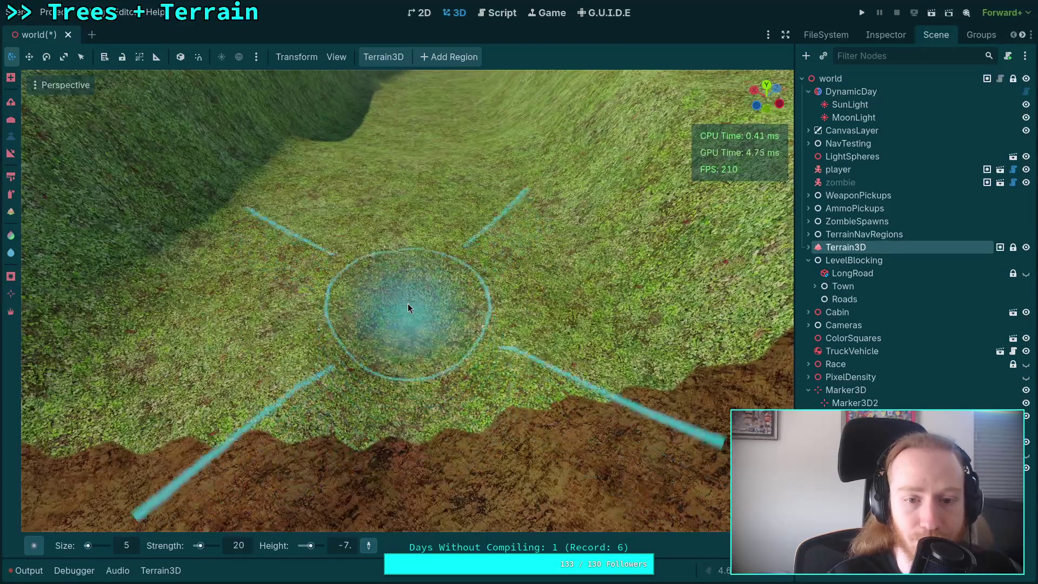
pyautogui.scroll(3, 407, 268)
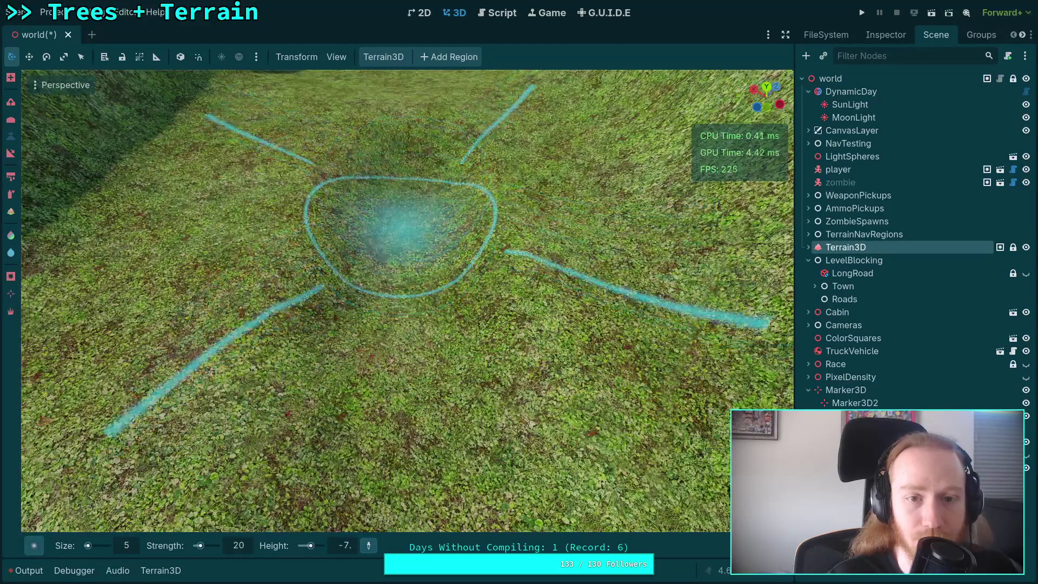
pyautogui.scroll(3, 400, 233)
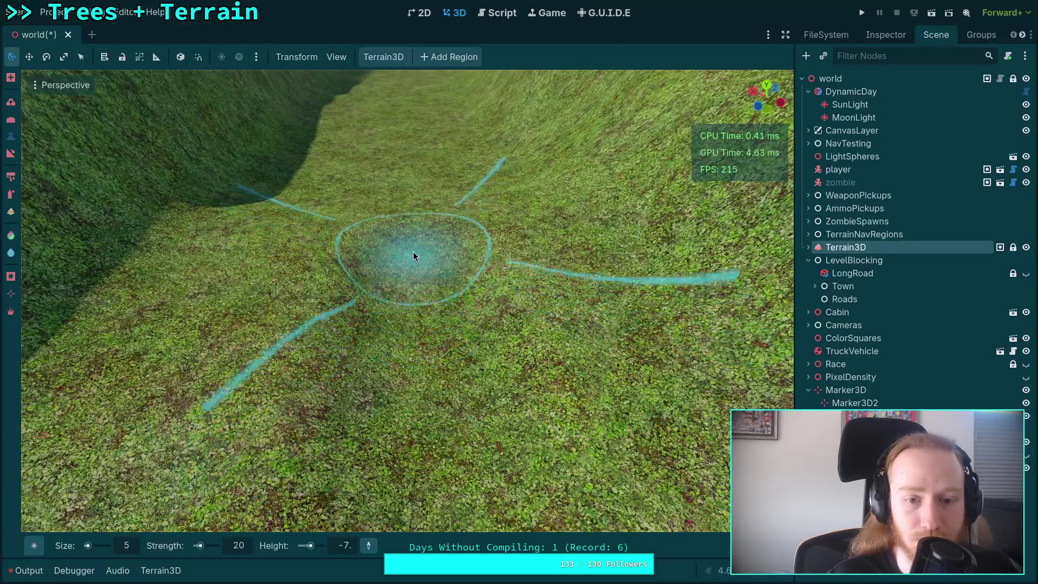
# Step: Set the brush target height to -8 and sculpt the channel floor down to it
pyautogui.click(346, 546)
pyautogui.write('-8')
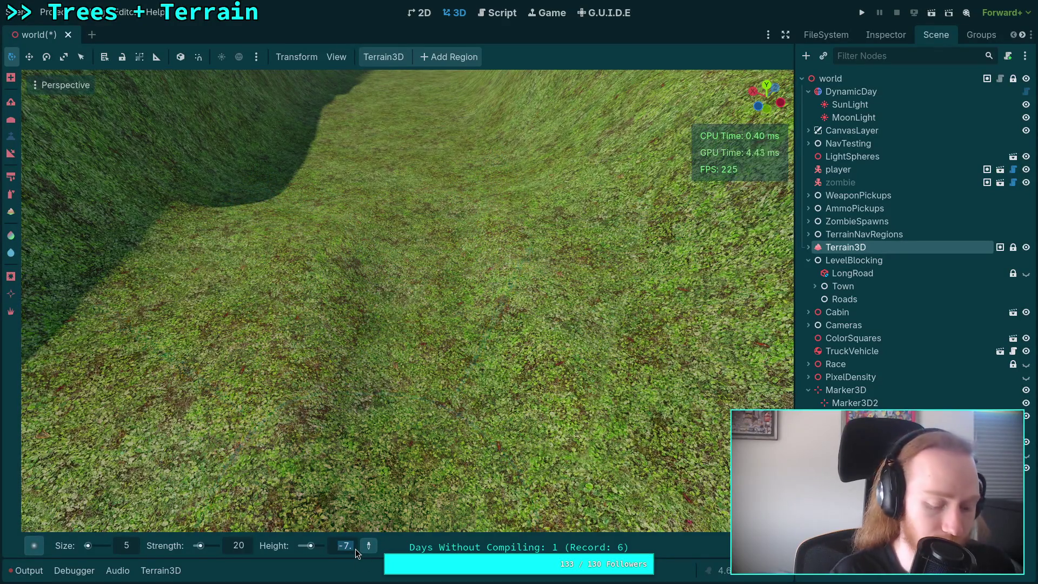
pyautogui.press('Return')
pyautogui.scroll(-3, 387, 357)
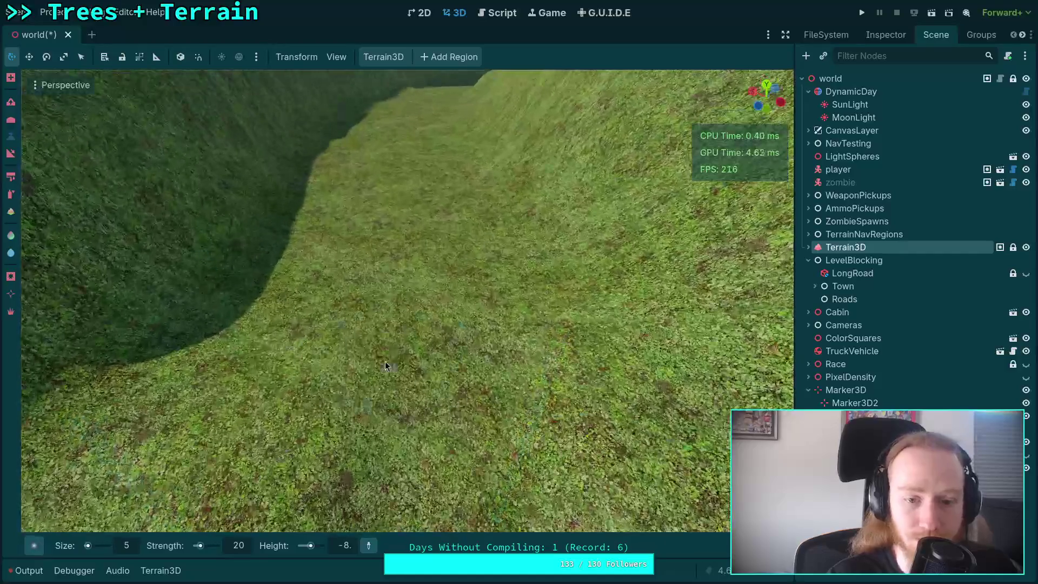
pyautogui.moveTo(417, 363); pyautogui.dragTo(406, 341)
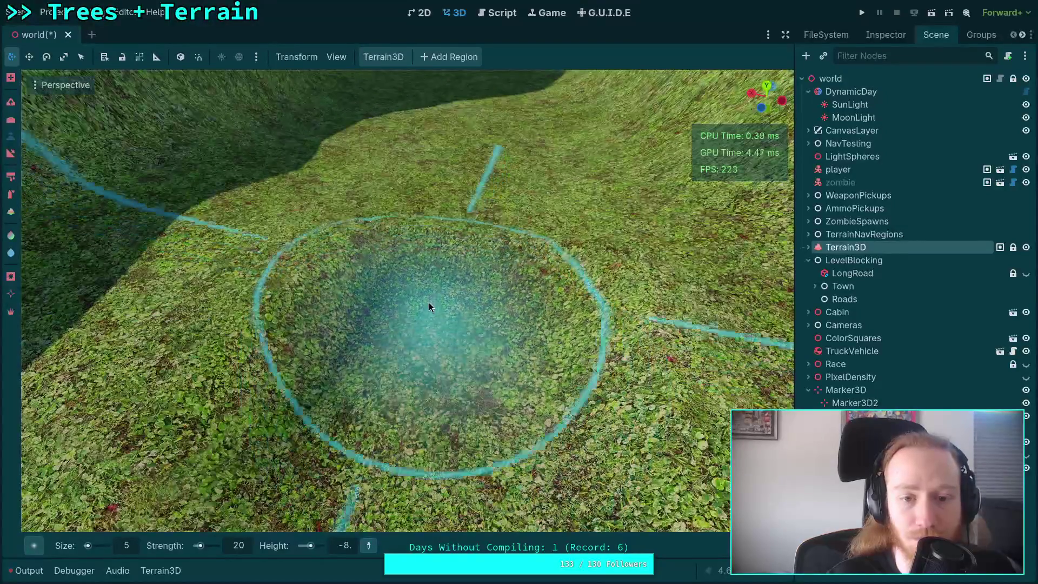
# Step: Set the brush target height to -9 and paint it along the channel
pyautogui.click(340, 551)
pyautogui.write('-9')
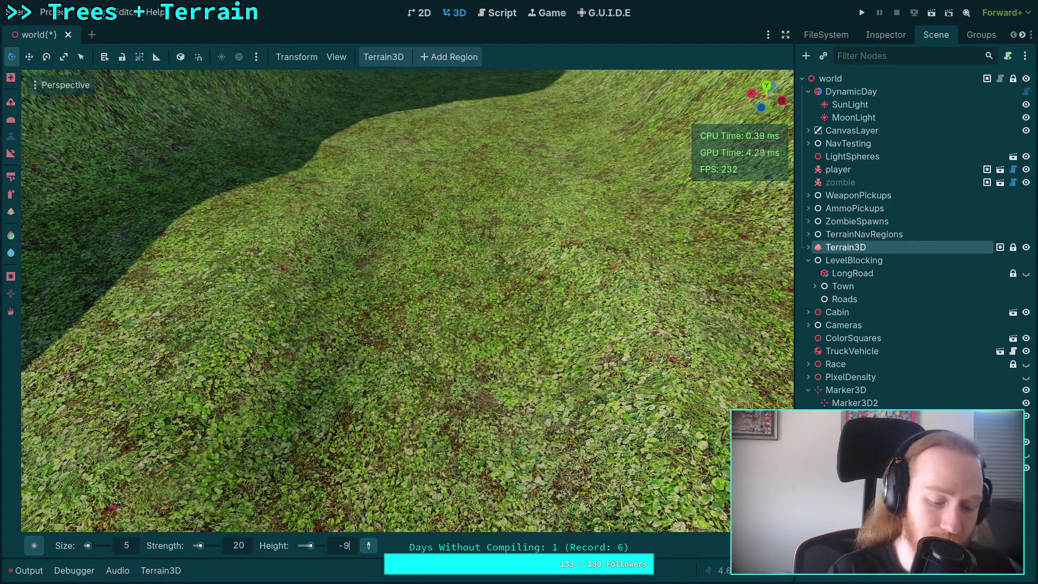
pyautogui.press('Return')
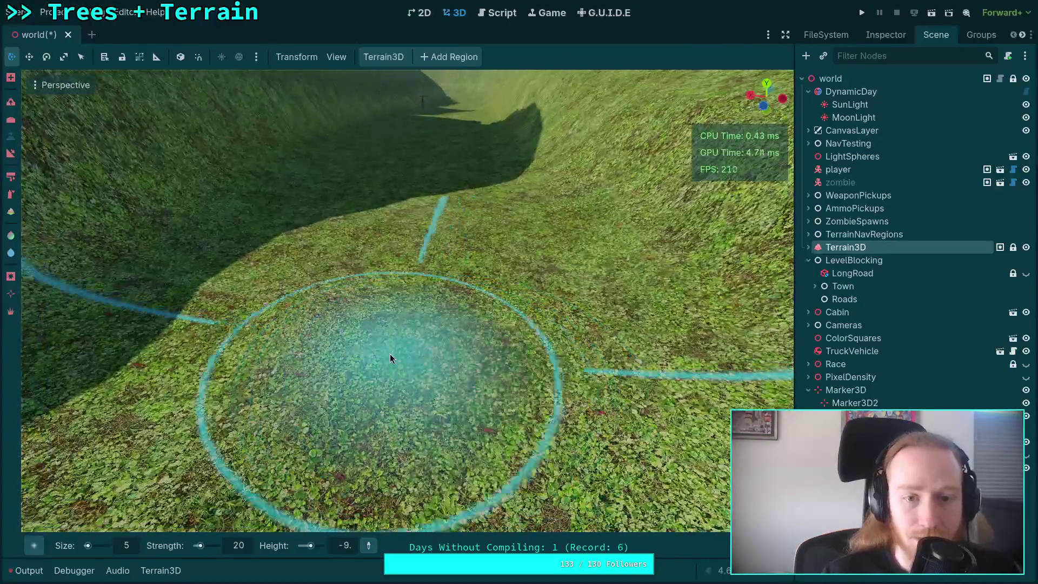
pyautogui.moveTo(391, 357)
pyautogui.mouseDown()
pyautogui.moveTo(410, 160)
pyautogui.moveTo(438, 498)
pyautogui.moveTo(407, 264)
pyautogui.moveTo(355, 347)
pyautogui.moveTo(426, 340)
pyautogui.moveTo(413, 254)
pyautogui.moveTo(406, 452)
pyautogui.moveTo(416, 202)
pyautogui.moveTo(412, 389)
pyautogui.moveTo(400, 361)
pyautogui.moveTo(409, 234)
pyautogui.moveTo(357, 346)
pyautogui.moveTo(431, 363)
pyautogui.moveTo(423, 299)
pyautogui.moveTo(387, 273)
pyautogui.moveTo(421, 352)
pyautogui.moveTo(409, 288)
pyautogui.moveTo(370, 233)
pyautogui.moveTo(414, 332)
pyautogui.moveTo(404, 189)
pyautogui.moveTo(422, 503)
pyautogui.moveTo(436, 411)
pyautogui.moveTo(428, 306)
pyautogui.moveTo(387, 374)
pyautogui.moveTo(436, 338)
pyautogui.moveTo(426, 238)
pyautogui.moveTo(444, 379)
pyautogui.moveTo(460, 404)
pyautogui.moveTo(424, 234)
pyautogui.moveTo(394, 403)
pyautogui.mouseUp()
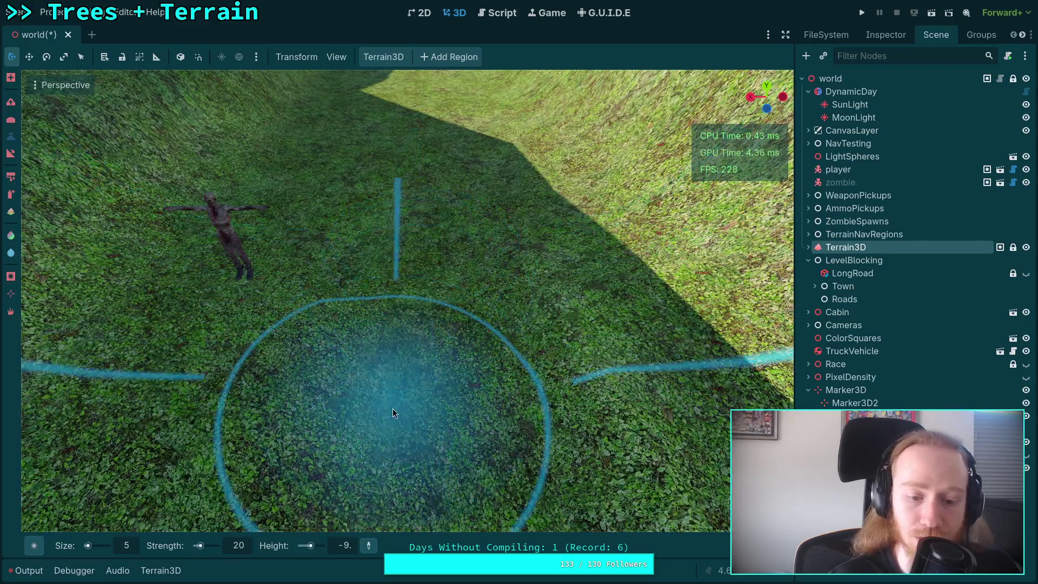
# Step: Change the target height to -10 and dig a deeper pit in the channel floor
pyautogui.press('Home')
pyautogui.write('-')
pyautogui.press('Return')
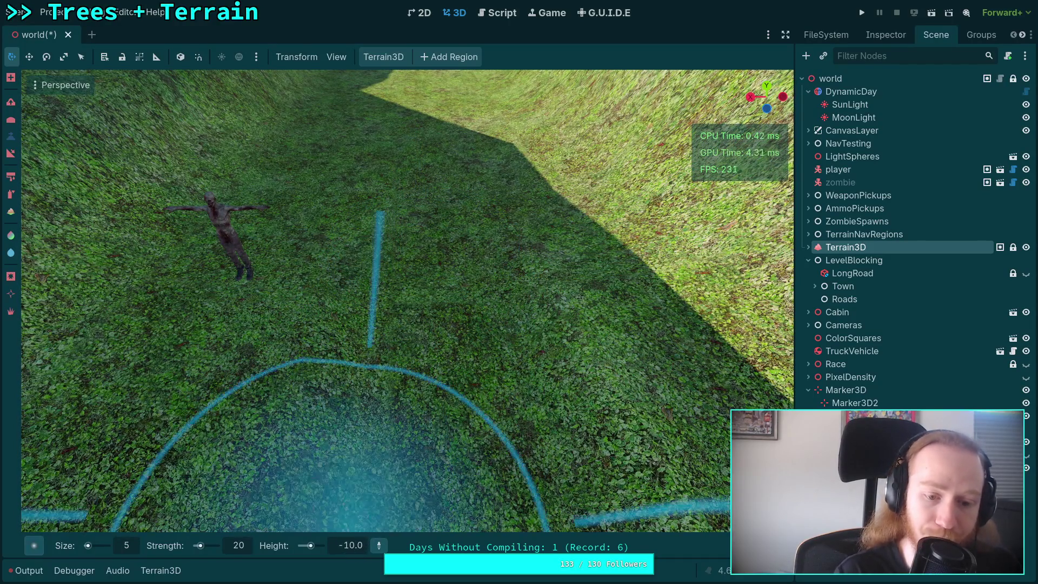
pyautogui.scroll(5, 416, 236)
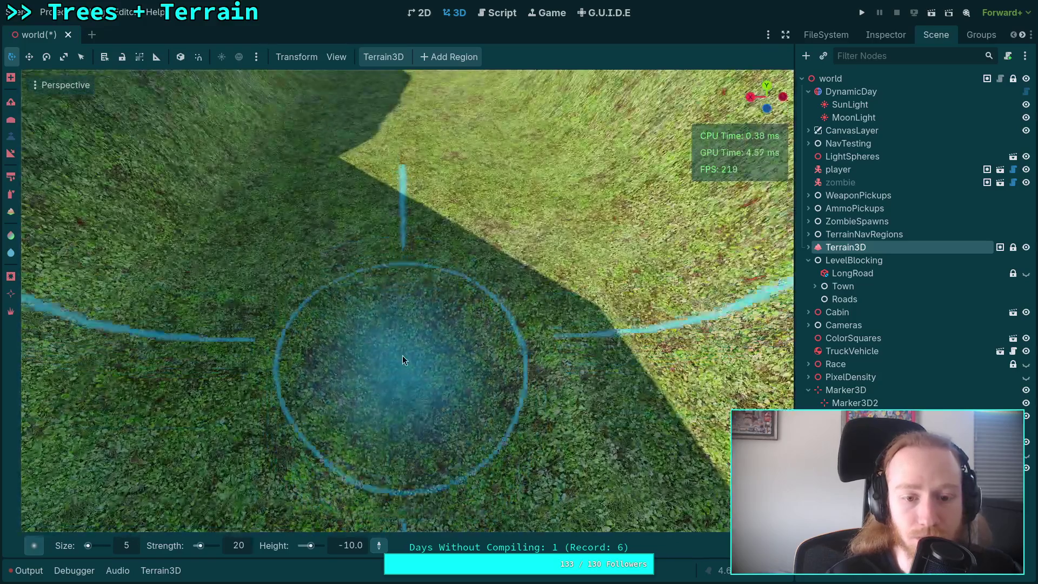
pyautogui.moveTo(402, 359)
pyautogui.mouseDown()
pyautogui.moveTo(406, 253)
pyautogui.moveTo(427, 383)
pyautogui.moveTo(401, 232)
pyautogui.moveTo(406, 437)
pyautogui.moveTo(402, 361)
pyautogui.moveTo(379, 373)
pyautogui.moveTo(385, 385)
pyautogui.moveTo(394, 298)
pyautogui.moveTo(422, 351)
pyautogui.moveTo(407, 307)
pyautogui.moveTo(436, 354)
pyautogui.moveTo(439, 286)
pyautogui.moveTo(464, 419)
pyautogui.moveTo(405, 371)
pyautogui.moveTo(406, 295)
pyautogui.moveTo(364, 251)
pyautogui.moveTo(406, 283)
pyautogui.moveTo(398, 301)
pyautogui.moveTo(406, 255)
pyautogui.moveTo(376, 232)
pyautogui.moveTo(425, 286)
pyautogui.moveTo(412, 306)
pyautogui.moveTo(420, 322)
pyautogui.moveTo(425, 247)
pyautogui.moveTo(415, 322)
pyautogui.moveTo(416, 247)
pyautogui.moveTo(421, 317)
pyautogui.moveTo(418, 252)
pyautogui.moveTo(395, 388)
pyautogui.mouseUp()
# Step: Set the brush target height to -11 and sculpt the channel floor deeper
pyautogui.click(354, 549)
pyautogui.write('-11')
pyautogui.press('Return')
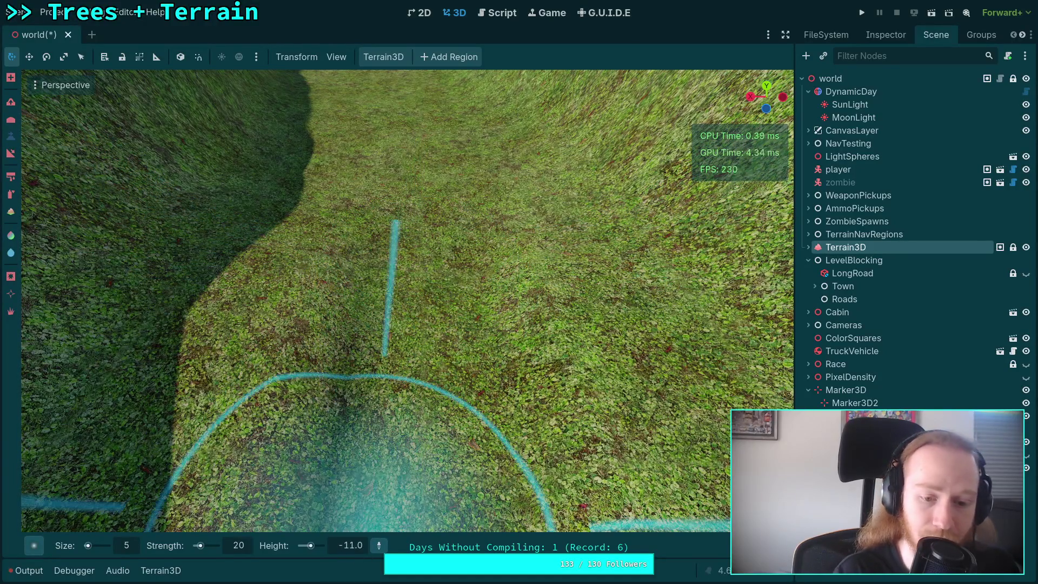
pyautogui.moveTo(431, 239); pyautogui.dragTo(421, 192)
pyautogui.scroll(5, 422, 192)
pyautogui.scroll(-5, 393, 382)
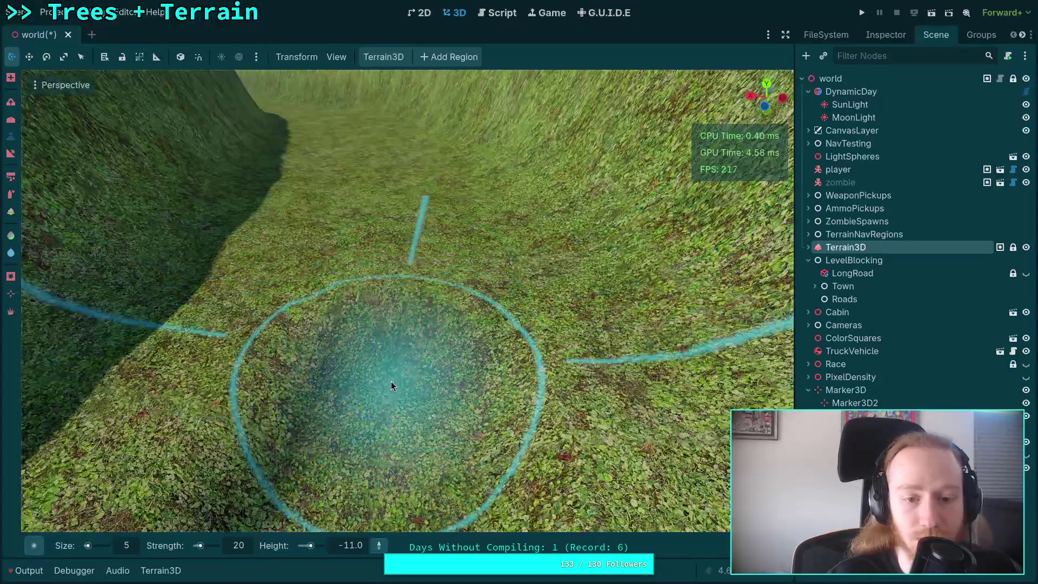
pyautogui.scroll(3, 387, 267)
pyautogui.scroll(-4, 424, 398)
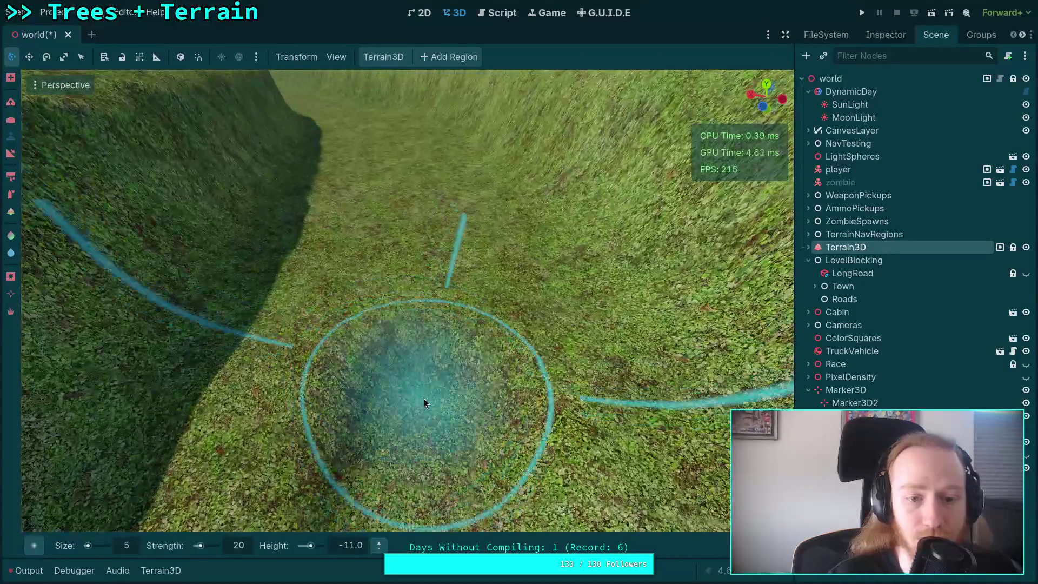
pyautogui.scroll(4, 412, 256)
pyautogui.scroll(-4, 417, 312)
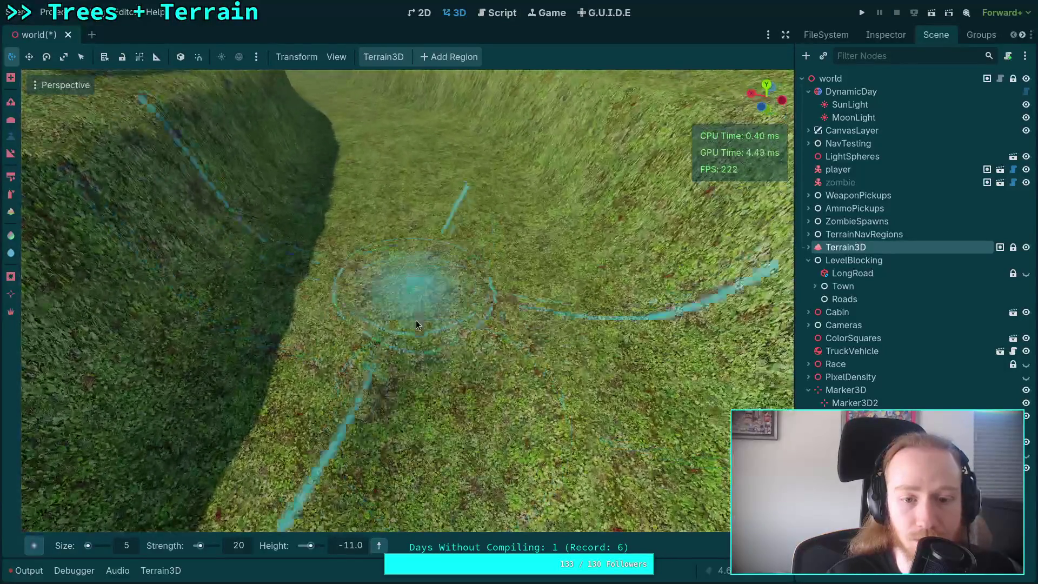
pyautogui.scroll(4, 423, 282)
pyautogui.scroll(-4, 427, 319)
pyautogui.scroll(4, 397, 402)
pyautogui.scroll(-4, 408, 254)
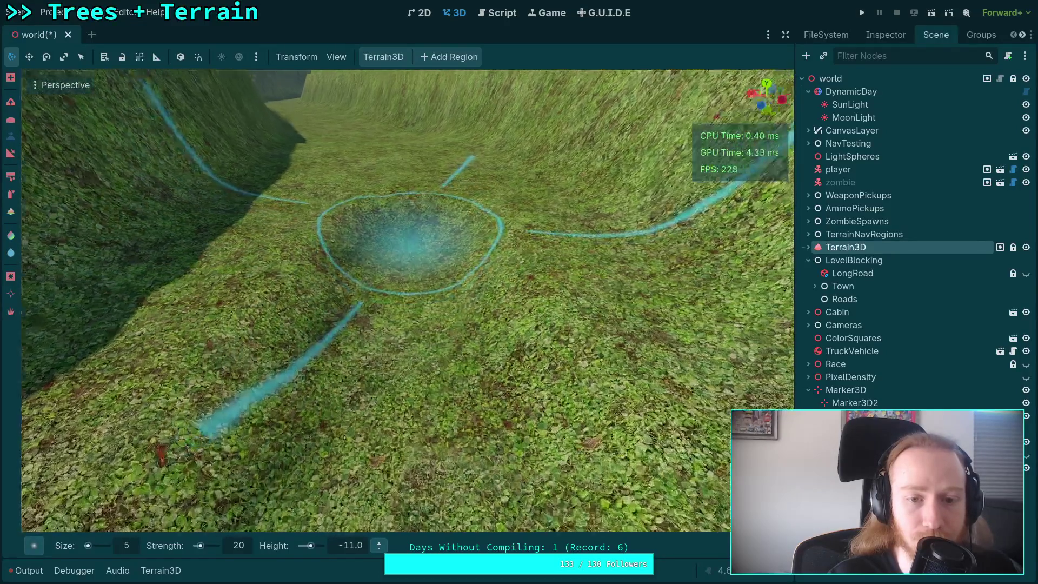
pyautogui.scroll(5, 408, 254)
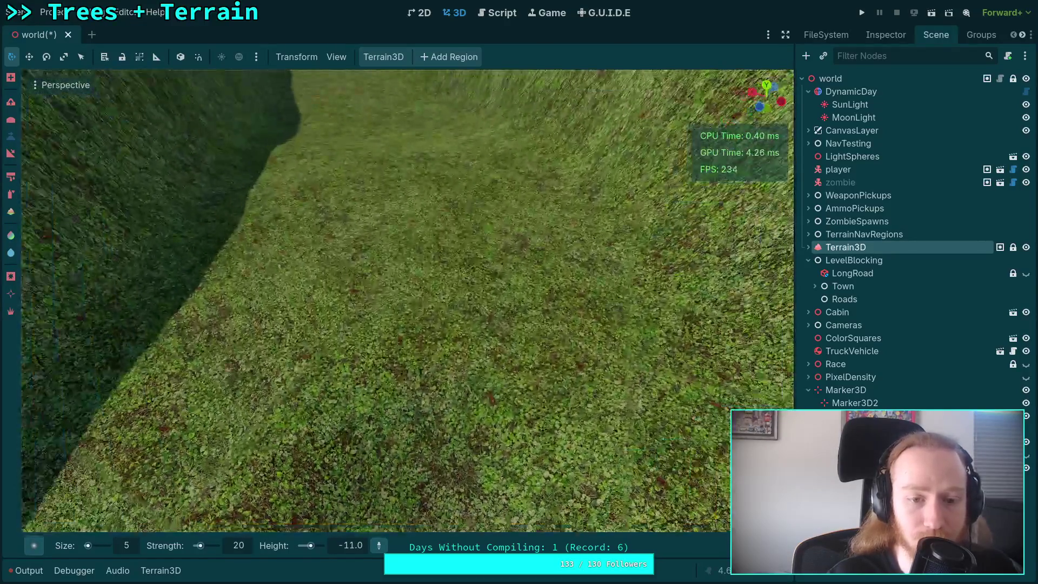
pyautogui.scroll(-4, 416, 324)
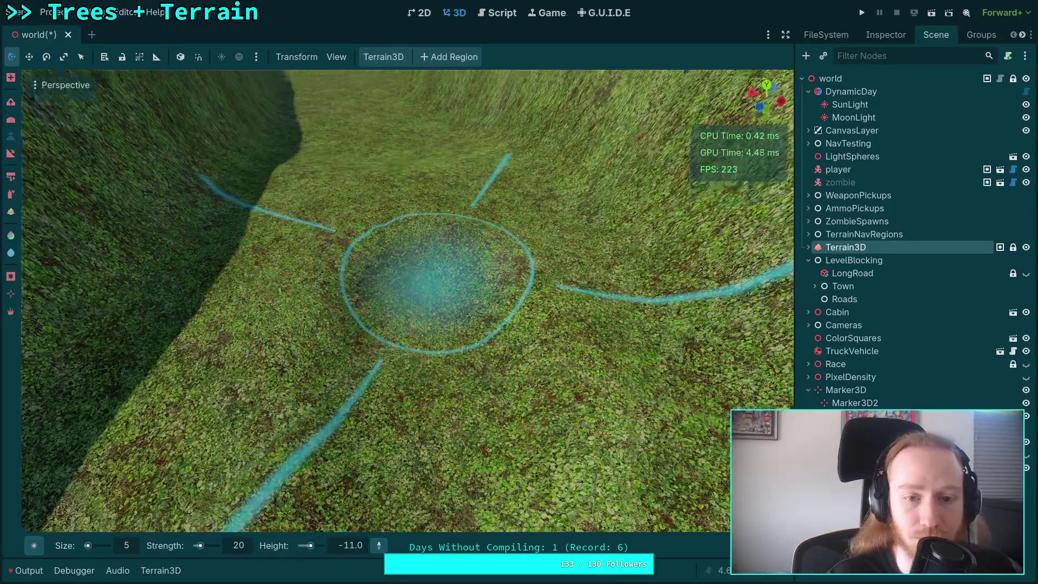
pyautogui.scroll(-3, 427, 303)
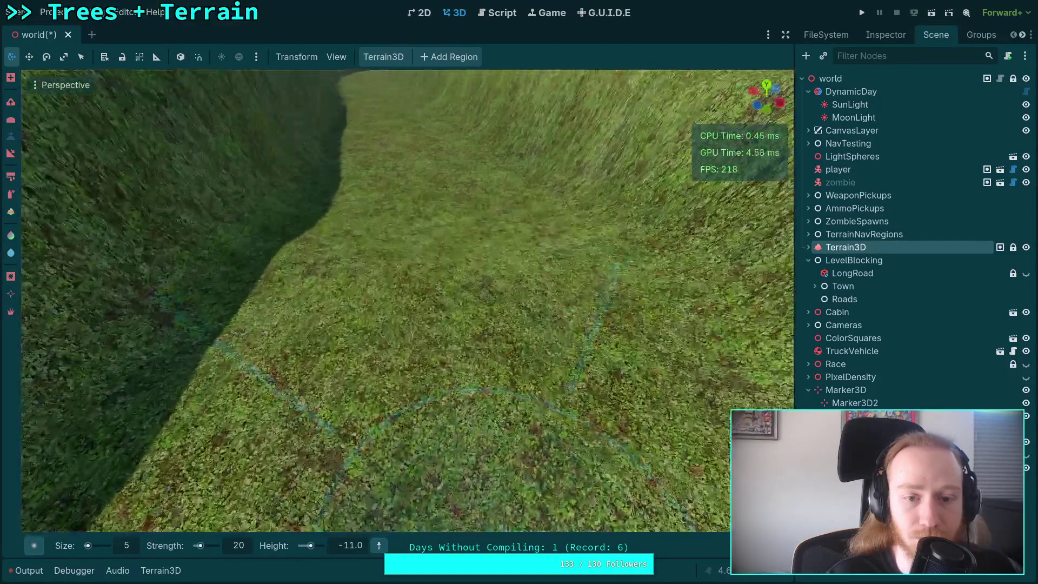
pyautogui.scroll(4, 422, 405)
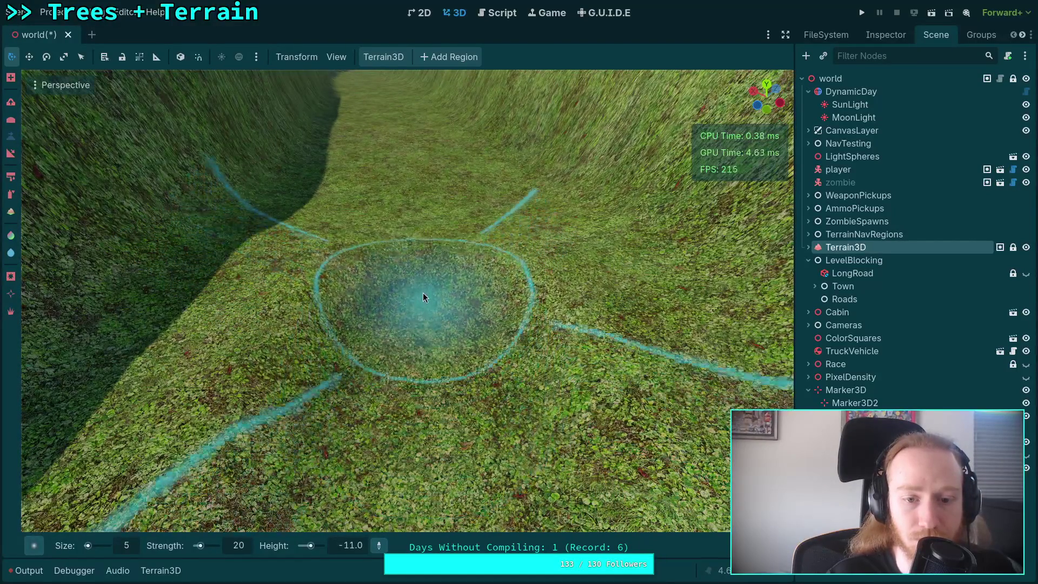
# Step: Set the target height to -12, dig a crater, then undo it
pyautogui.click(354, 551)
pyautogui.write('-12')
pyautogui.press('Return')
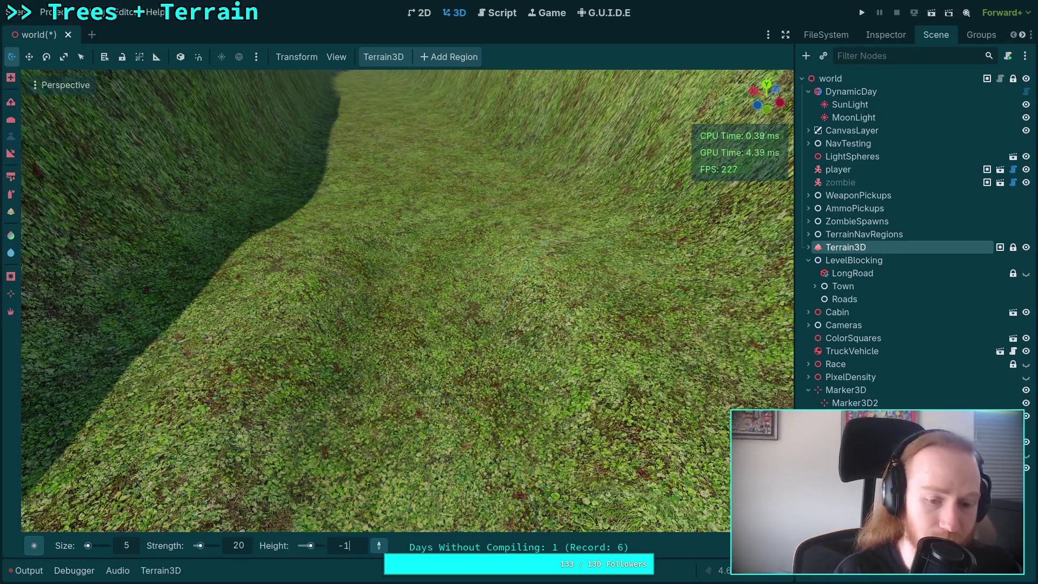
pyautogui.scroll(2, 515, 343)
pyautogui.scroll(-3, 438, 292)
pyautogui.moveTo(438, 292)
pyautogui.mouseDown()
pyautogui.moveTo(424, 297)
pyautogui.moveTo(429, 310)
pyautogui.moveTo(427, 296)
pyautogui.mouseUp()
pyautogui.hotkey('ctrl', 'z')
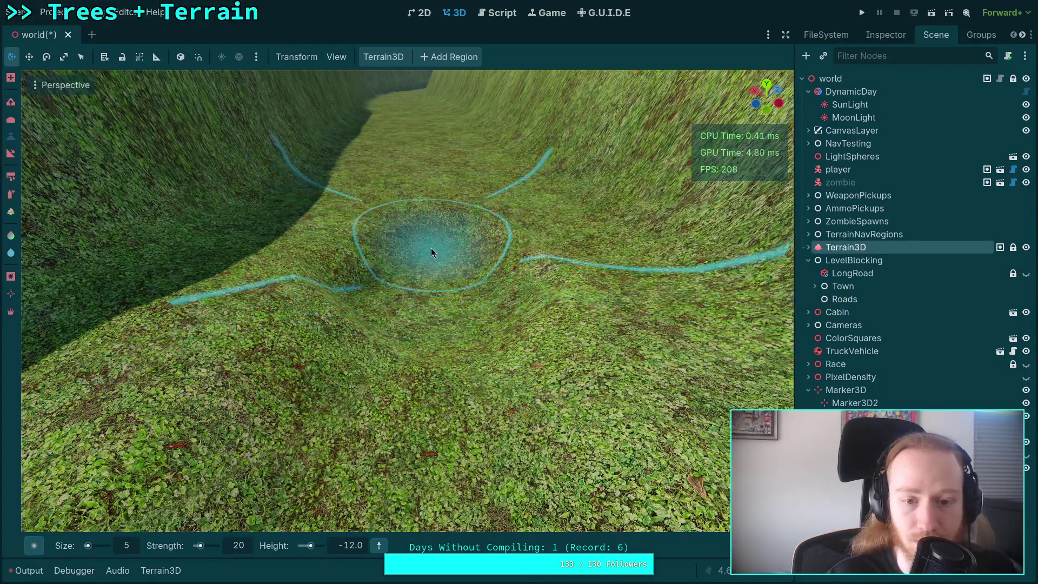
# Step: Tilt the view down to the canyon floor and set the target height to -13
pyautogui.scroll(2, 431, 247)
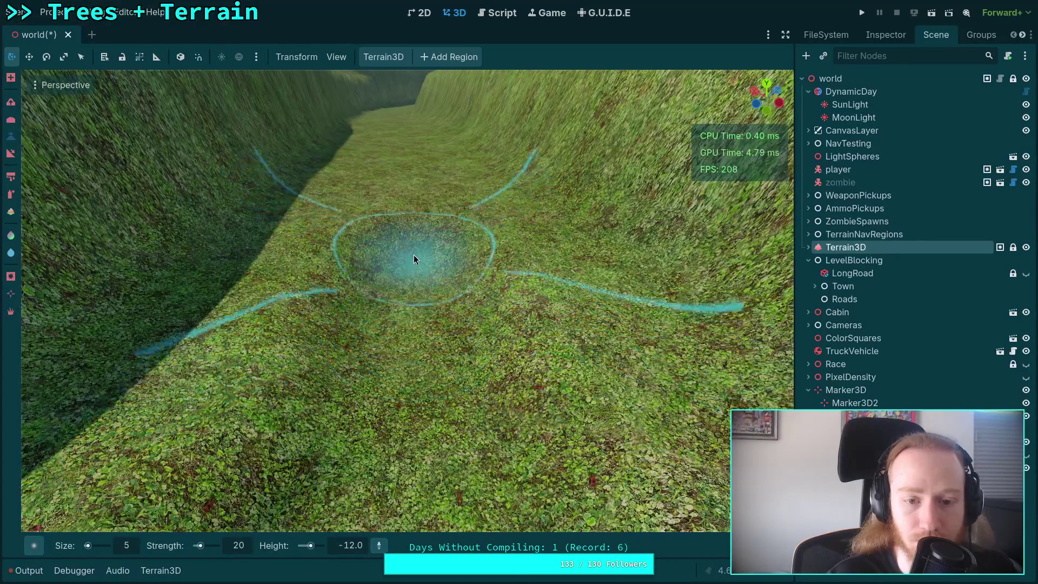
pyautogui.scroll(-2, 413, 256)
pyautogui.scroll(-3, 423, 298)
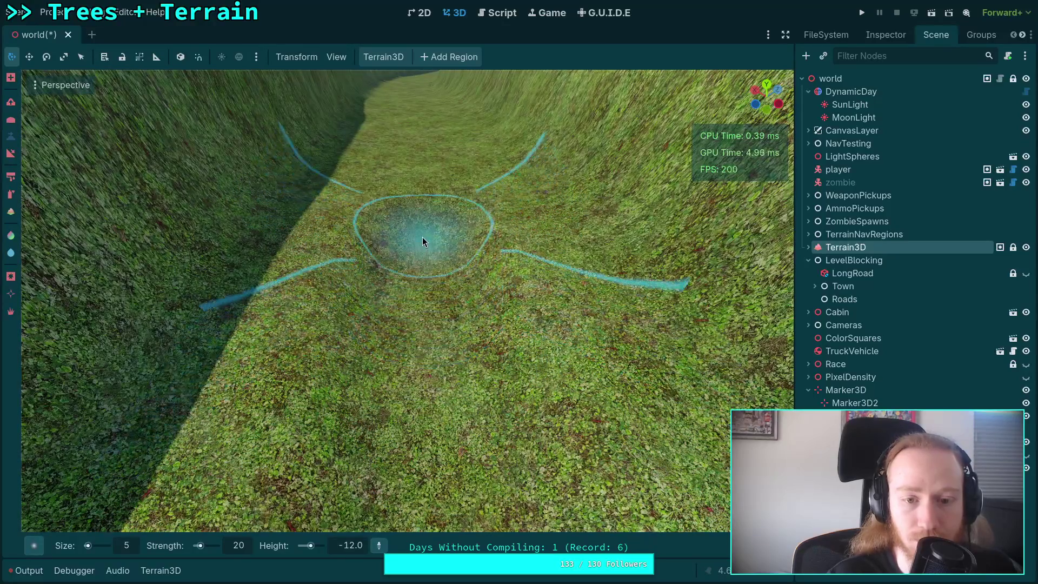
pyautogui.scroll(2, 422, 237)
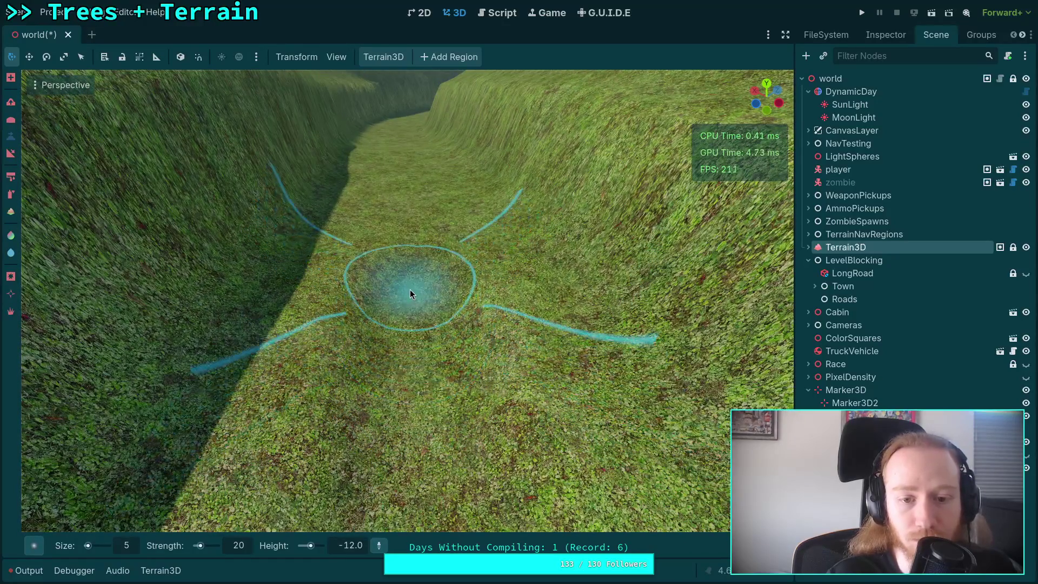
pyautogui.scroll(3, 410, 292)
pyautogui.moveTo(403, 256); pyautogui.dragTo(418, 418)
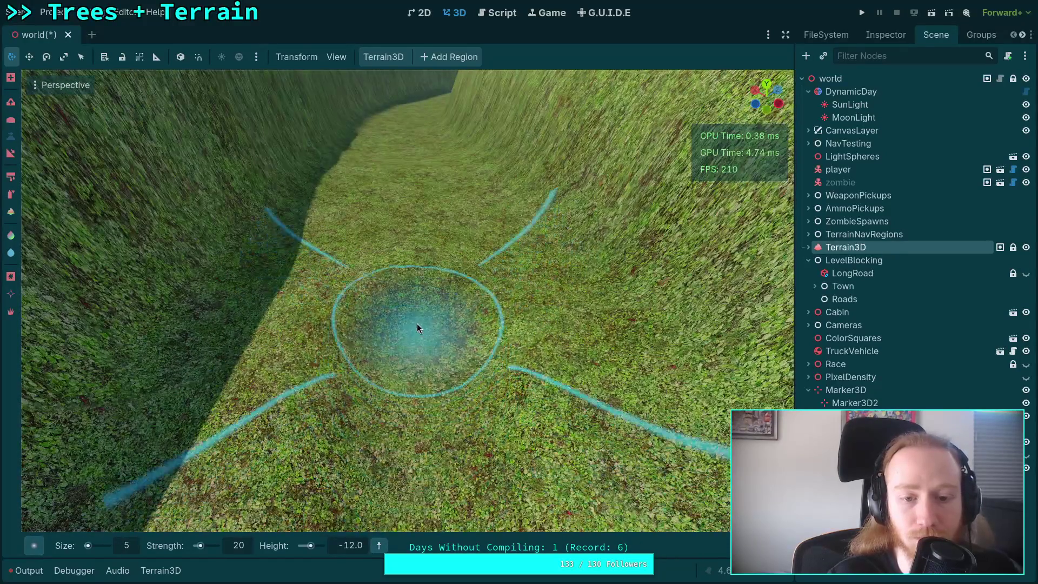
pyautogui.moveTo(417, 261); pyautogui.dragTo(418, 303)
pyautogui.scroll(3, 413, 282)
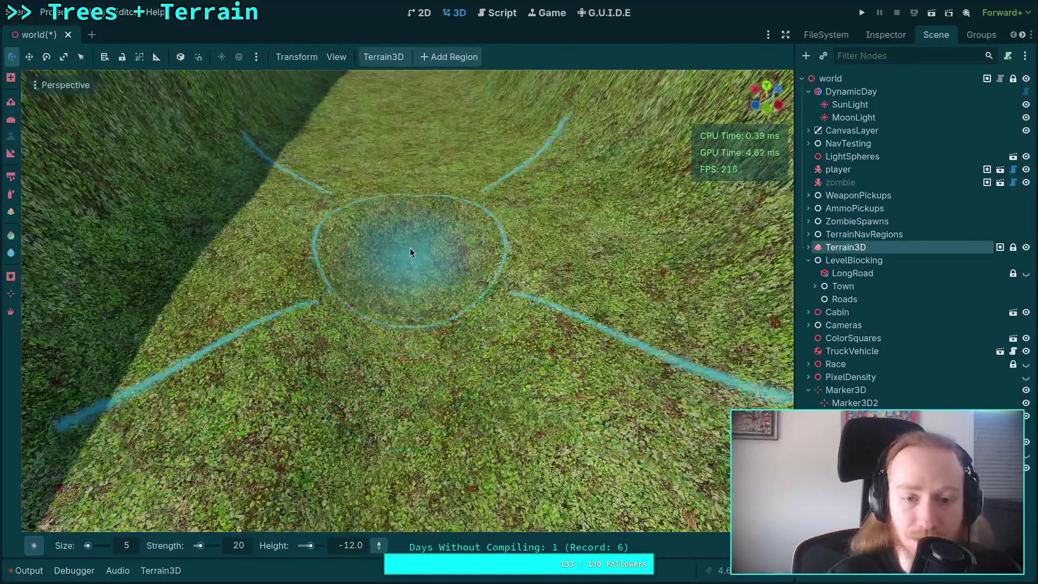
pyautogui.moveTo(409, 248); pyautogui.dragTo(402, 235)
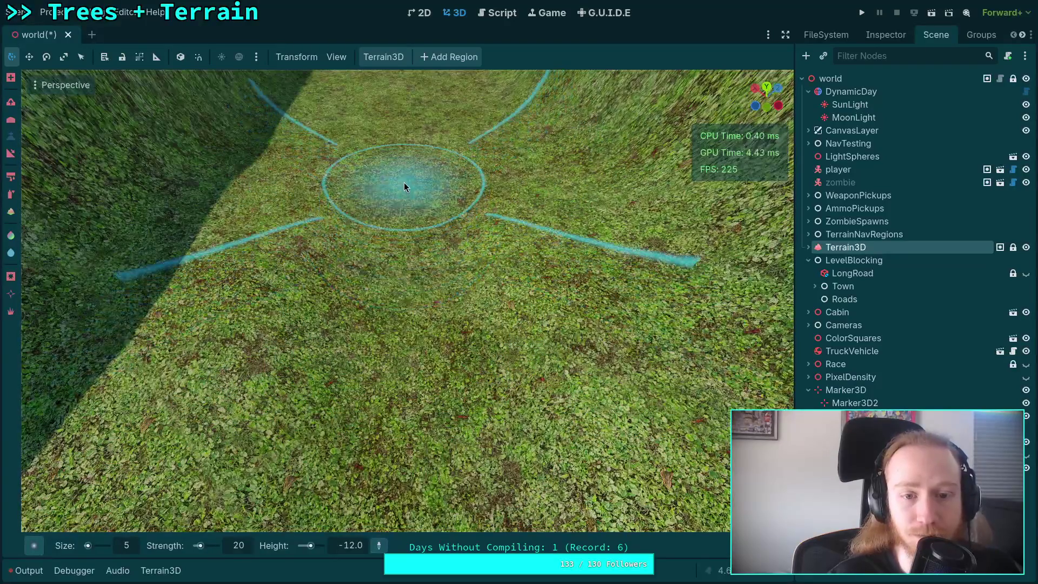
pyautogui.click(350, 545)
pyautogui.write('-13')
pyautogui.press('Return')
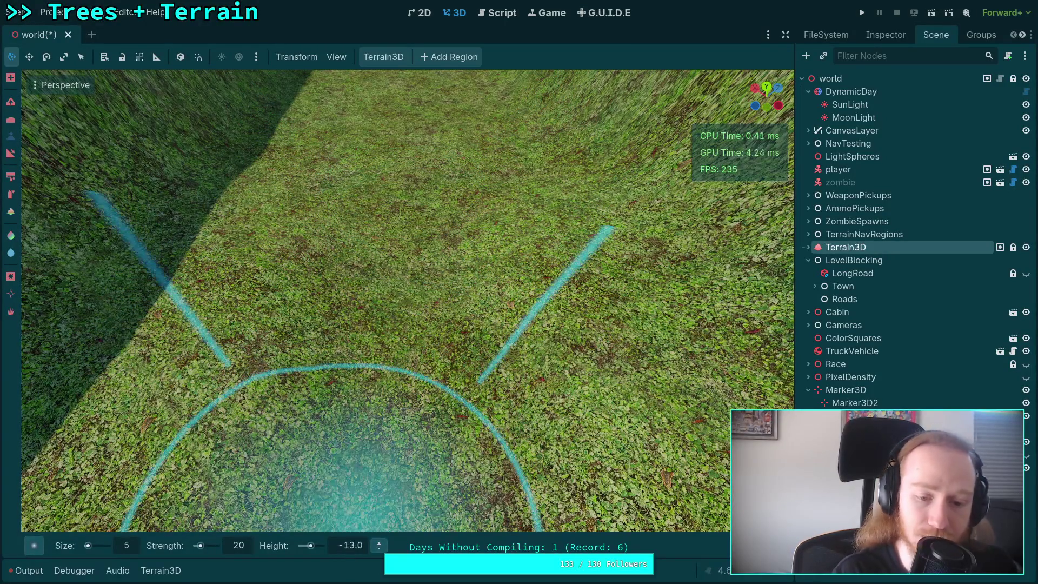
# Step: Dig a stretch of the canyon floor down to height -13
pyautogui.scroll(3, 401, 288)
pyautogui.moveTo(402, 288)
pyautogui.mouseDown()
pyautogui.moveTo(398, 302)
pyautogui.moveTo(406, 233)
pyautogui.mouseUp()
pyautogui.scroll(-3, 401, 377)
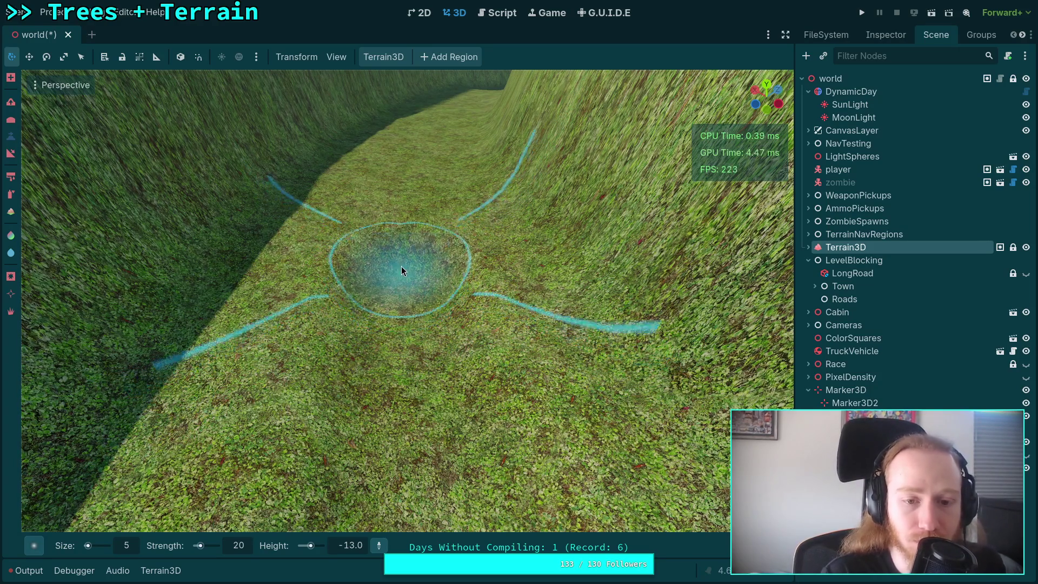
pyautogui.scroll(3, 400, 246)
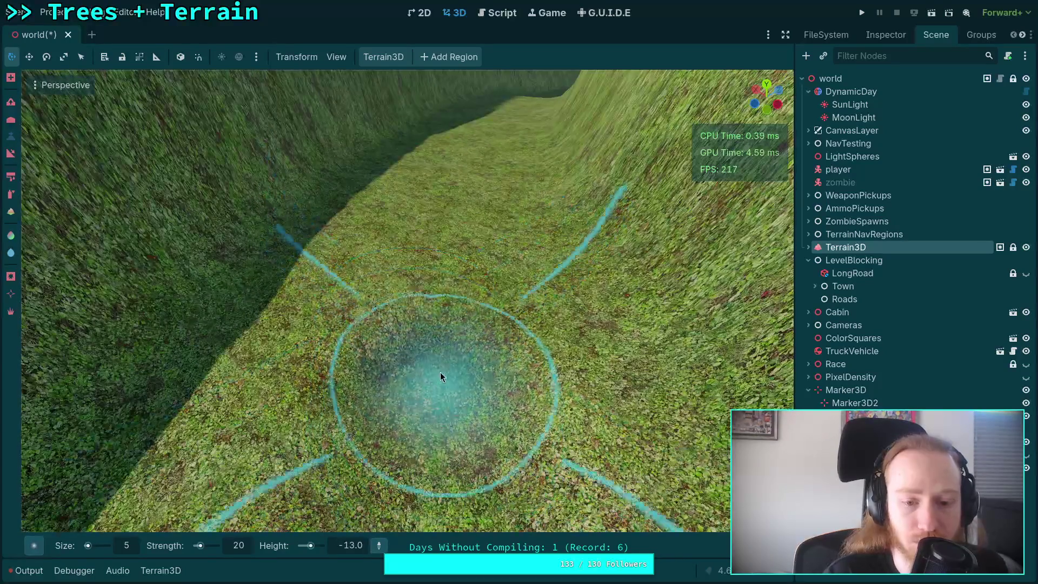
pyautogui.scroll(-2, 441, 299)
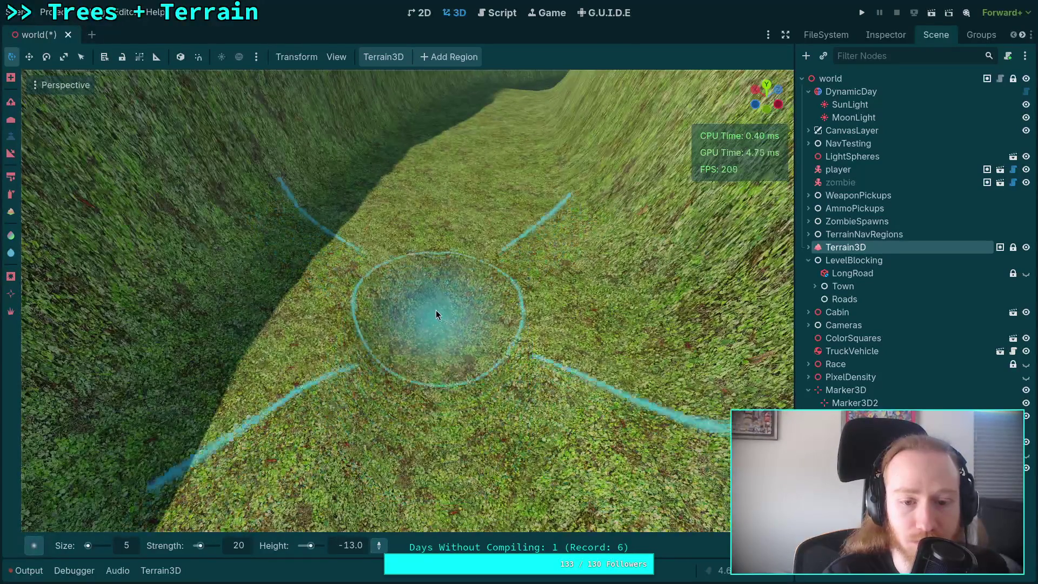
pyautogui.scroll(2, 434, 276)
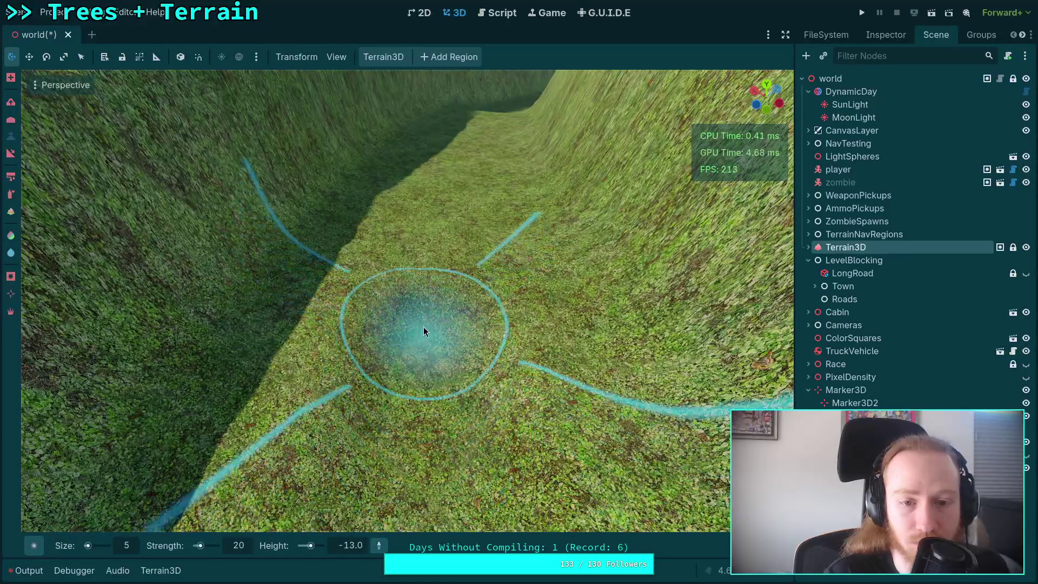
pyautogui.scroll(3, 411, 324)
pyautogui.scroll(-4, 406, 379)
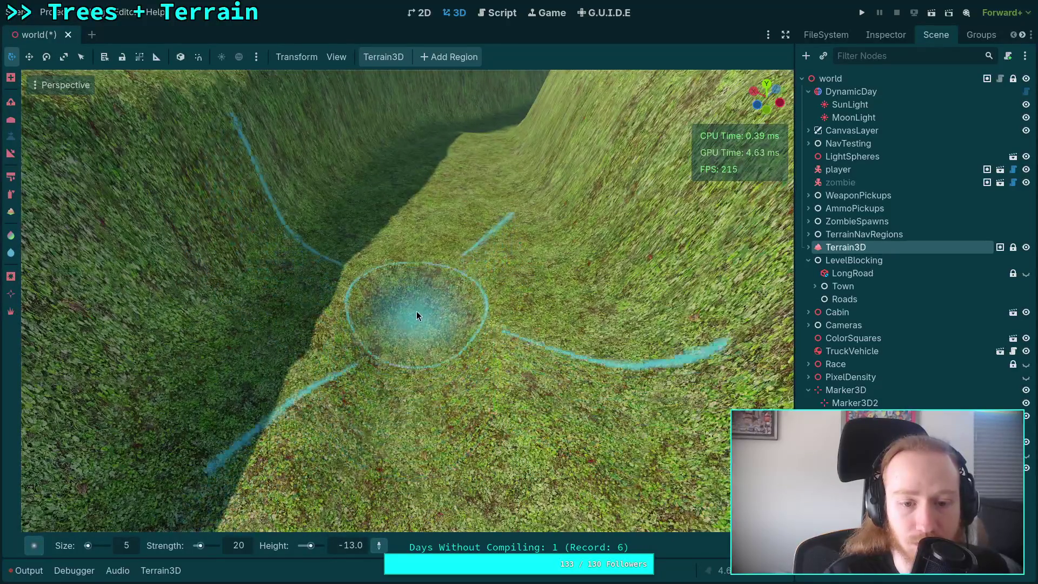
pyautogui.scroll(-2, 416, 316)
pyautogui.scroll(3, 400, 338)
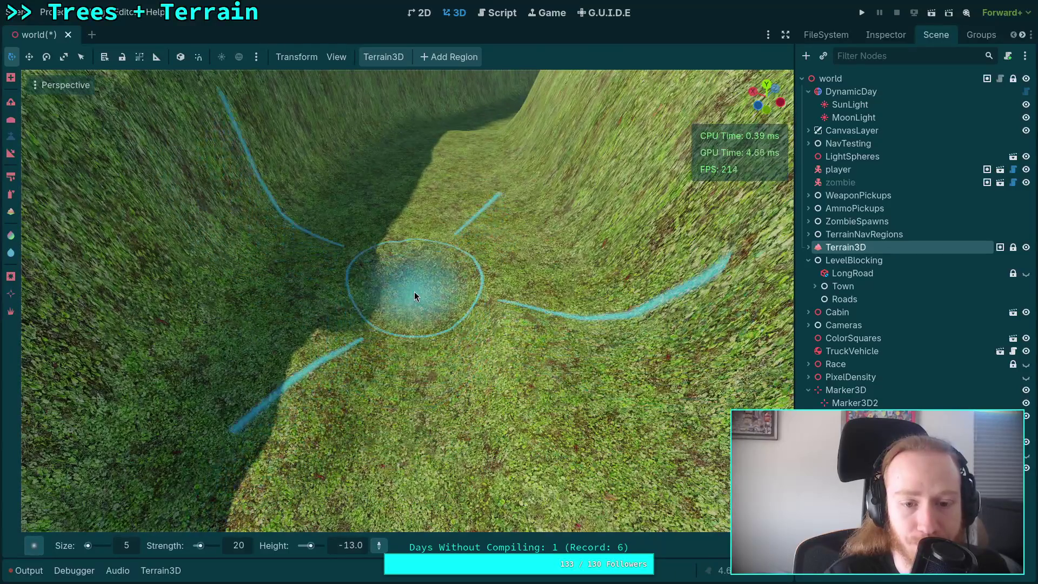
# Step: Fly forward through the canyon to check it, then set the target height to -14
pyautogui.rightClick(415, 292)
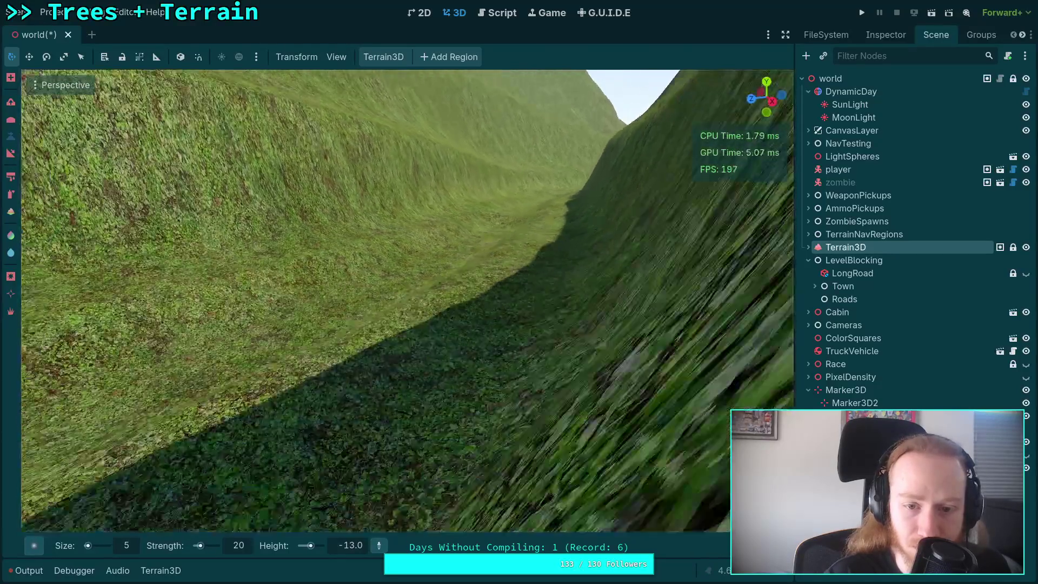
pyautogui.press('w')
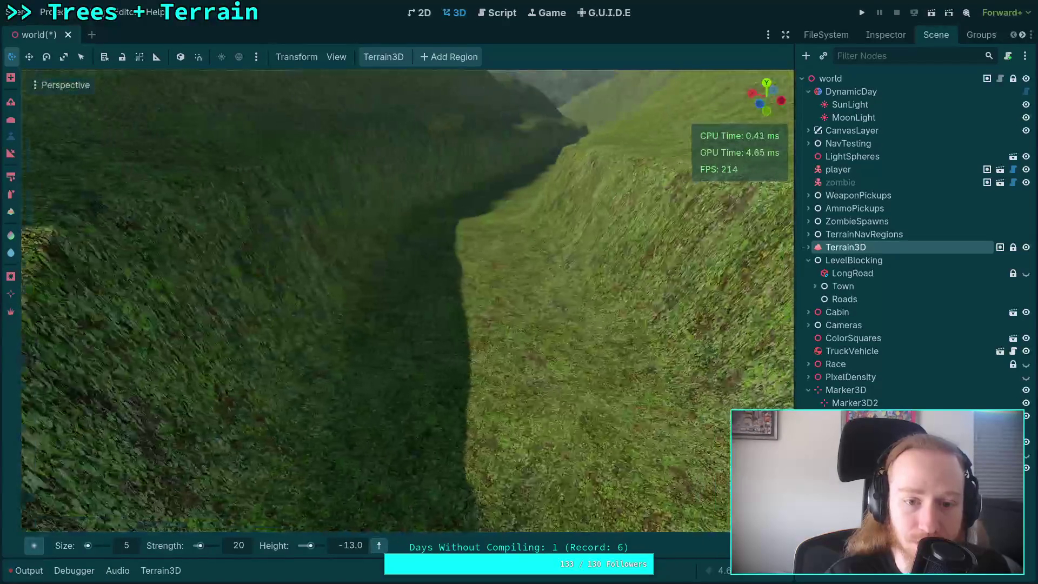
pyautogui.press('w')
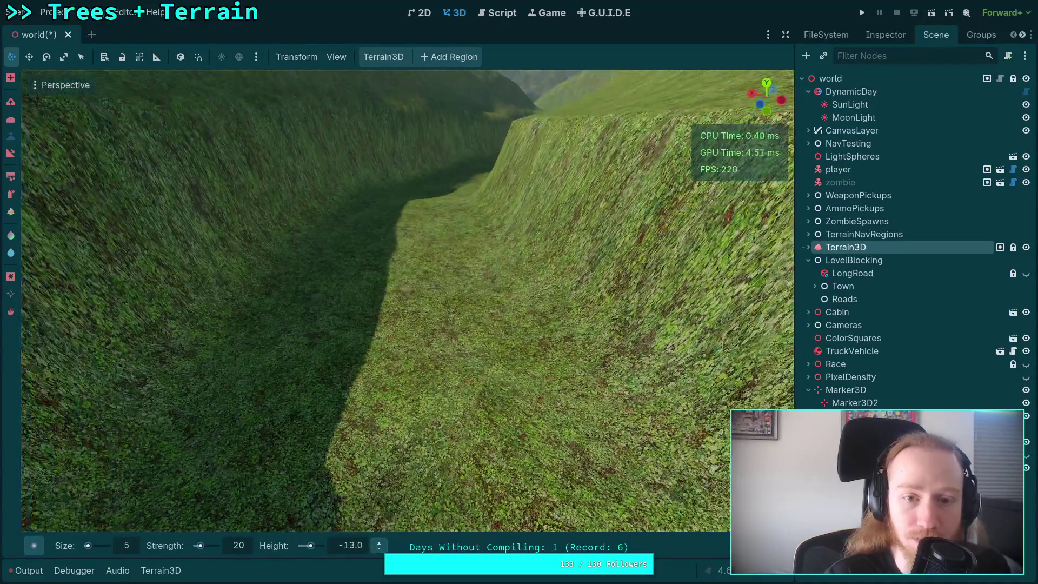
pyautogui.press('w')
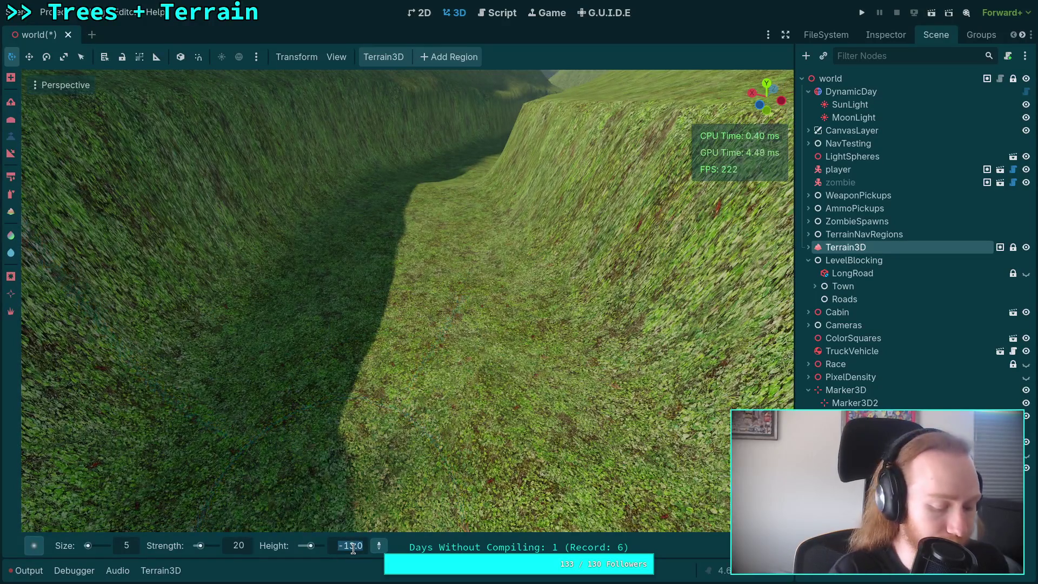
pyautogui.write('-14')
pyautogui.press('Return')
# Step: Move back over the canyon and lower its floor toward height -14
pyautogui.press('s')
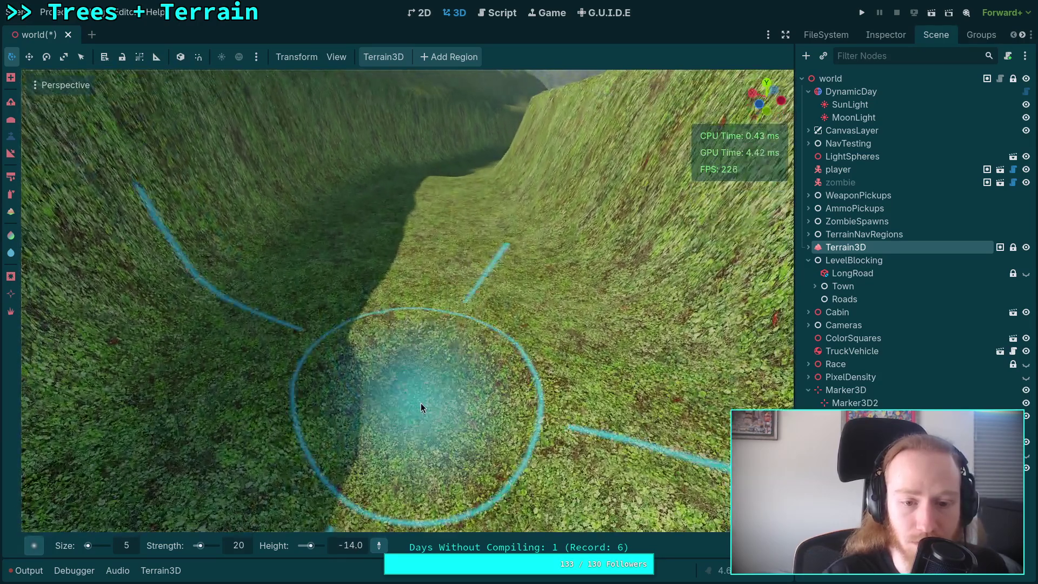
pyautogui.moveTo(421, 404)
pyautogui.mouseDown()
pyautogui.moveTo(414, 348)
pyautogui.moveTo(406, 387)
pyautogui.moveTo(415, 310)
pyautogui.mouseUp()
pyautogui.scroll(2, 453, 427)
pyautogui.scroll(-3, 453, 427)
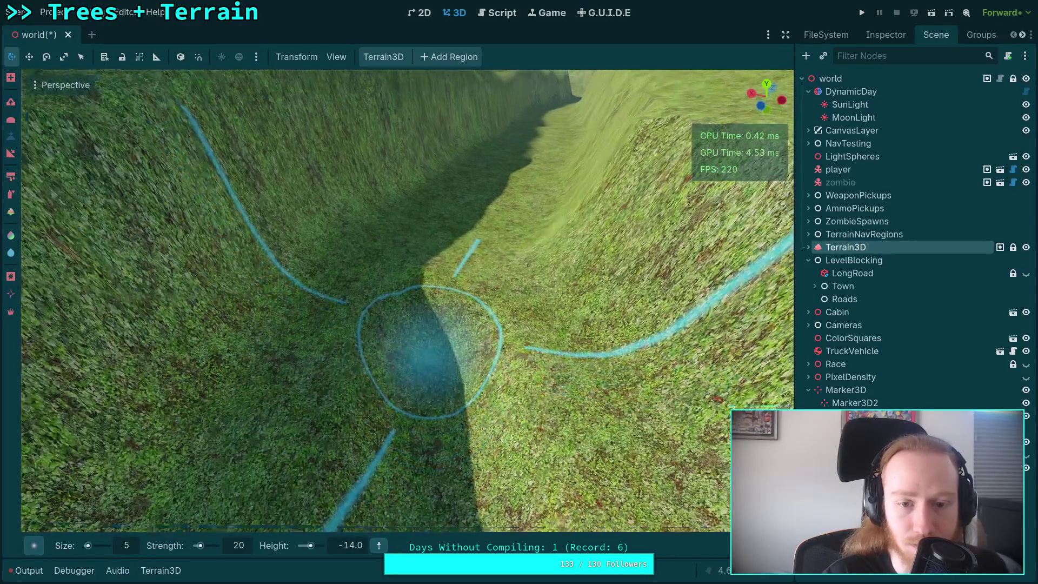
pyautogui.scroll(3, 430, 343)
pyautogui.scroll(-3, 424, 385)
pyautogui.scroll(2, 428, 306)
pyautogui.scroll(-2, 449, 319)
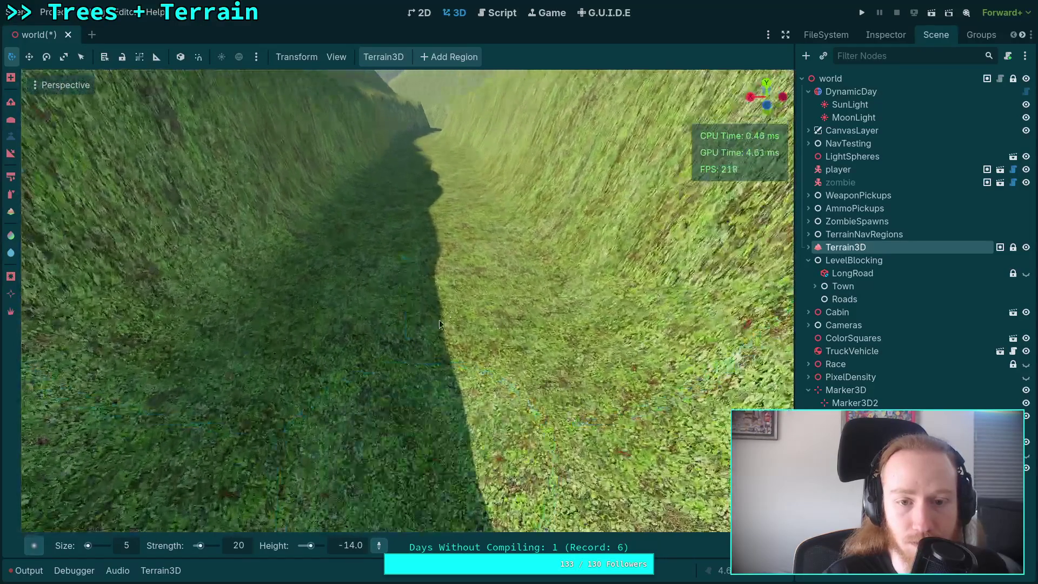
pyautogui.scroll(2, 416, 310)
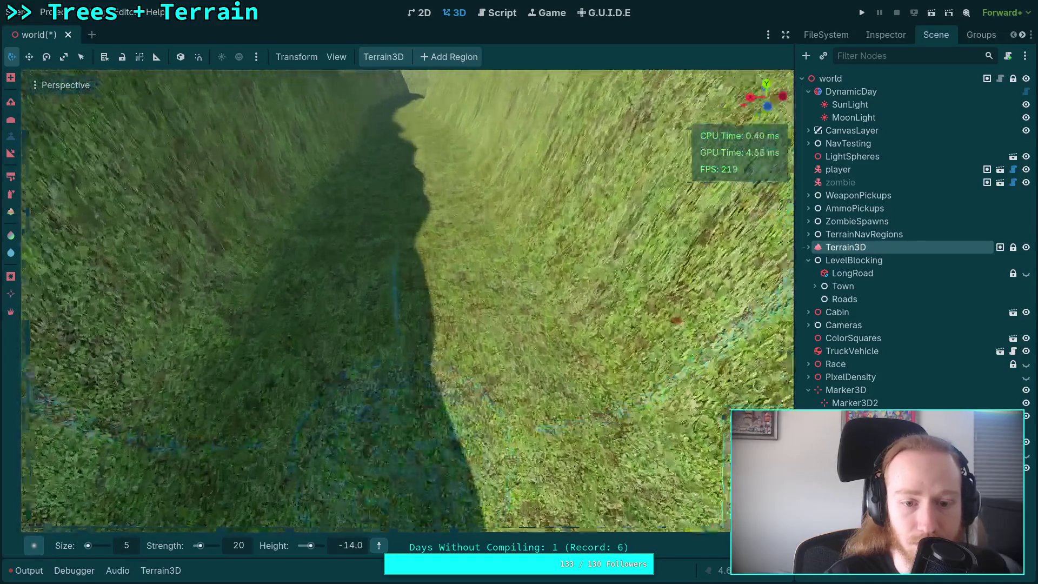
pyautogui.scroll(-2, 438, 457)
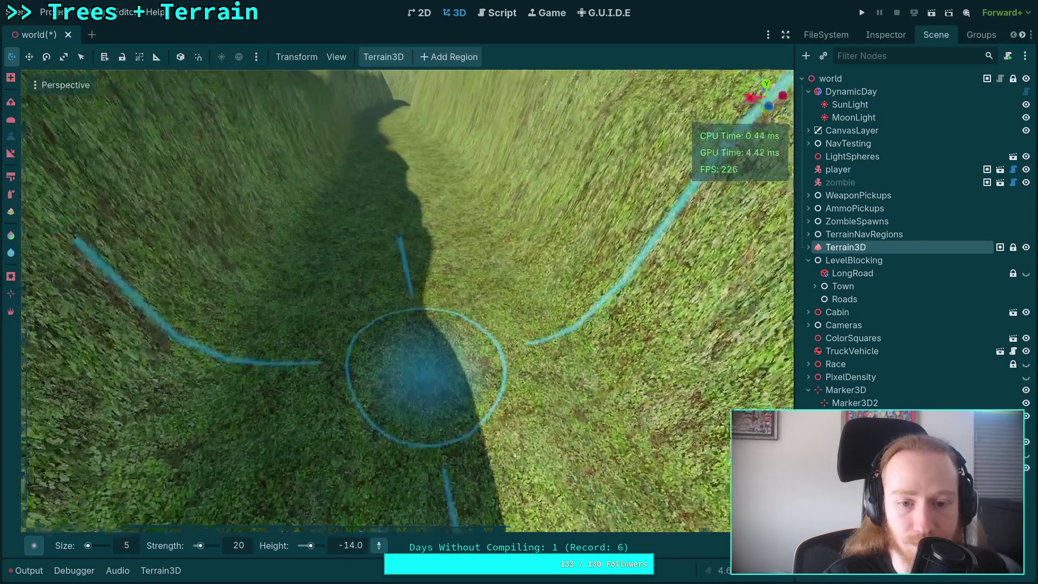
pyautogui.scroll(2, 427, 352)
pyautogui.scroll(-2, 416, 399)
pyautogui.scroll(2, 407, 335)
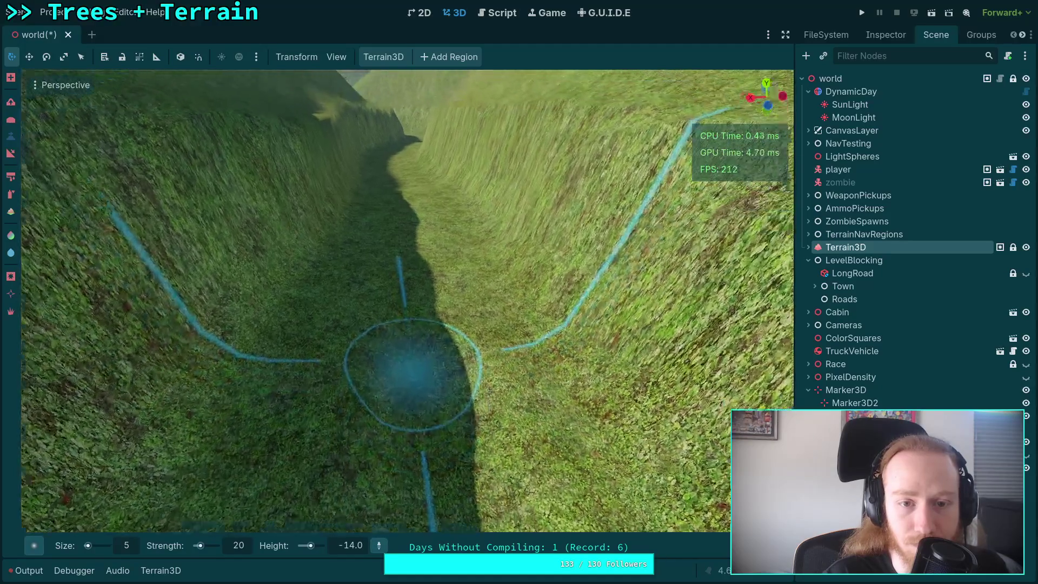
pyautogui.scroll(-2, 418, 448)
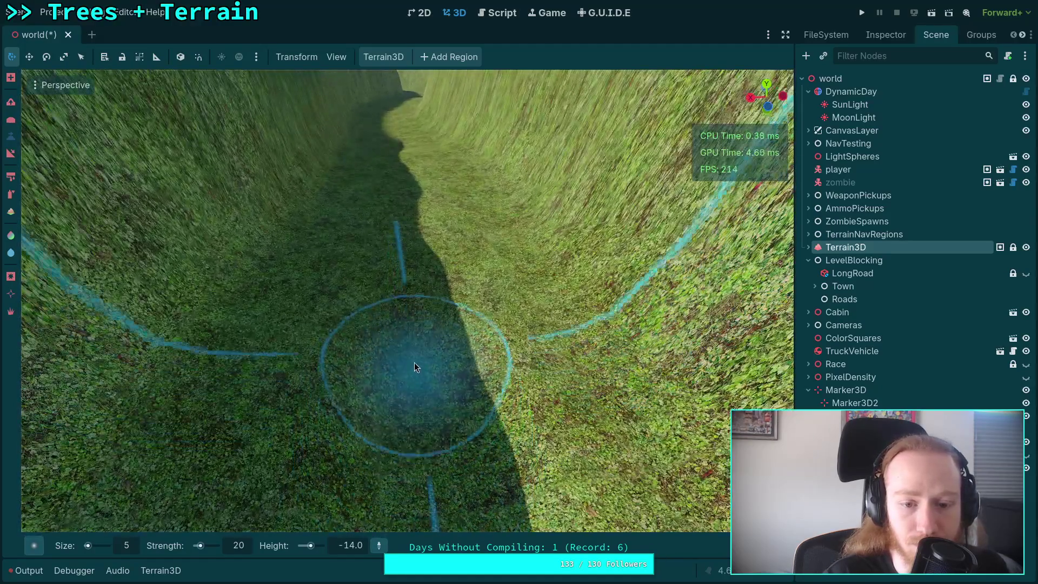
pyautogui.scroll(3, 415, 363)
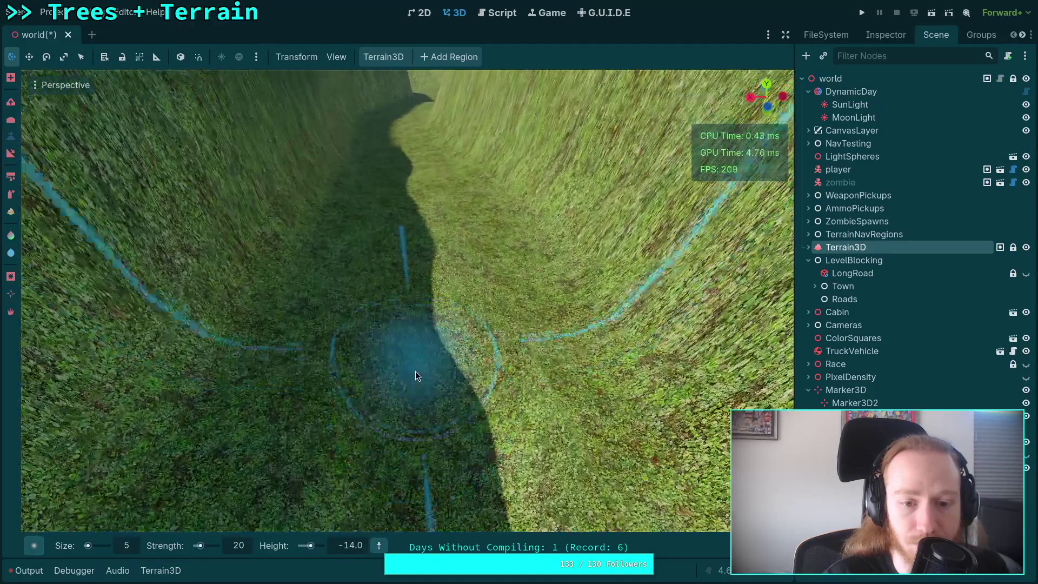
pyautogui.scroll(-2, 415, 371)
pyautogui.scroll(3, 417, 323)
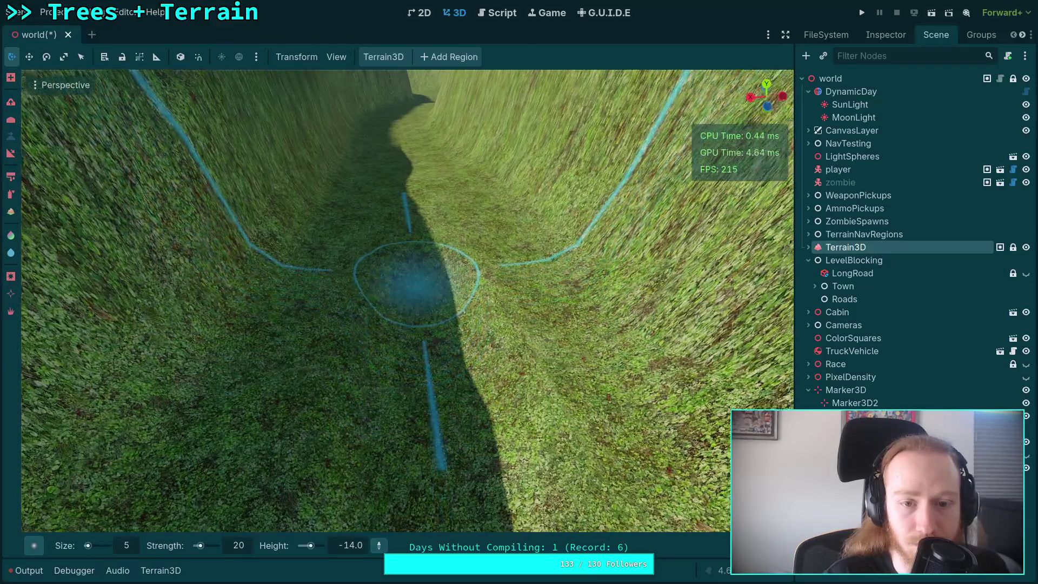
pyautogui.scroll(-3, 487, 389)
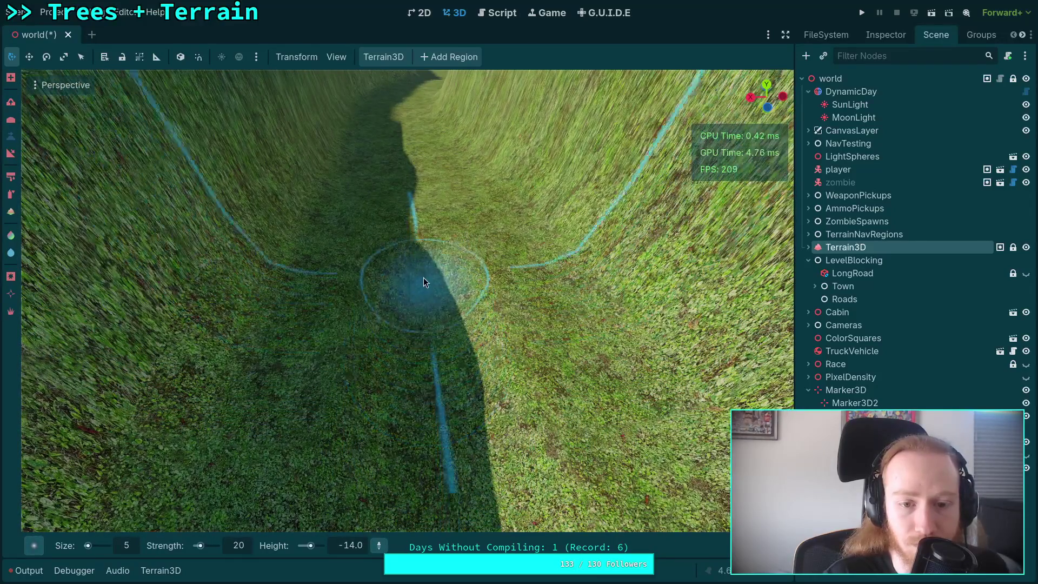
pyautogui.scroll(3, 416, 289)
pyautogui.scroll(-3, 440, 298)
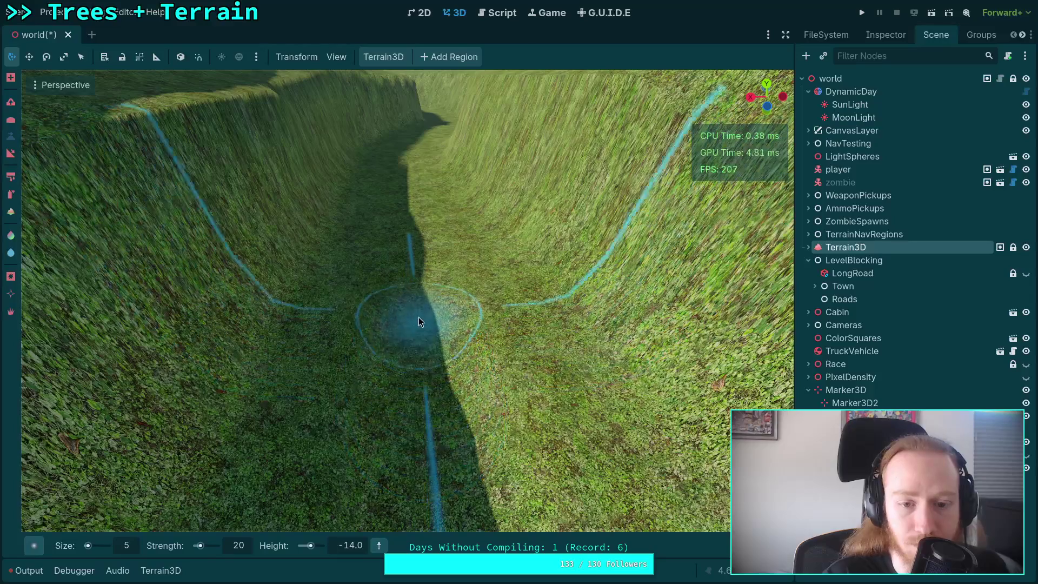
pyautogui.scroll(3, 420, 281)
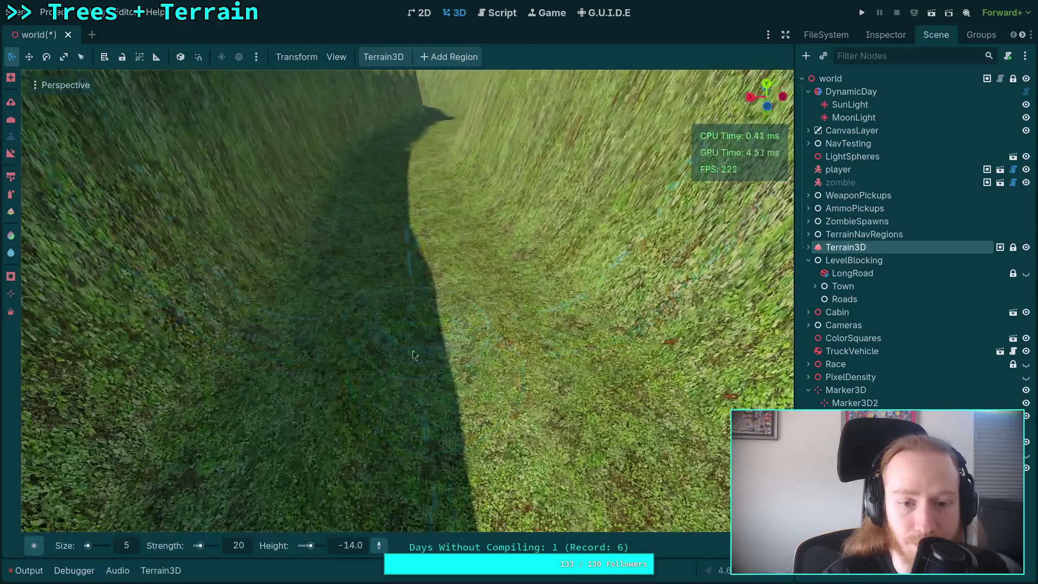
pyautogui.scroll(-3, 413, 354)
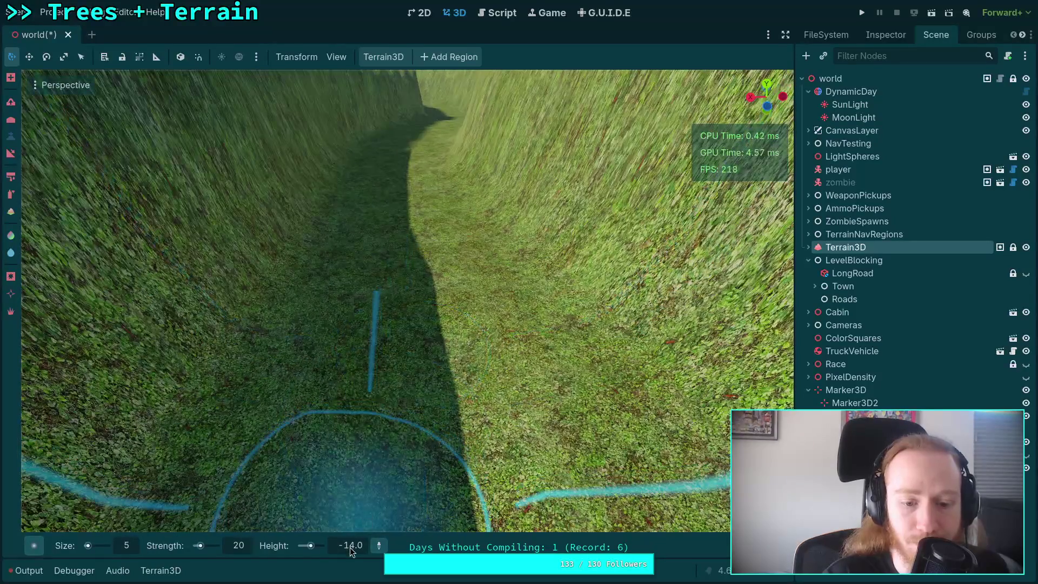
pyautogui.scroll(-1, 349, 546)
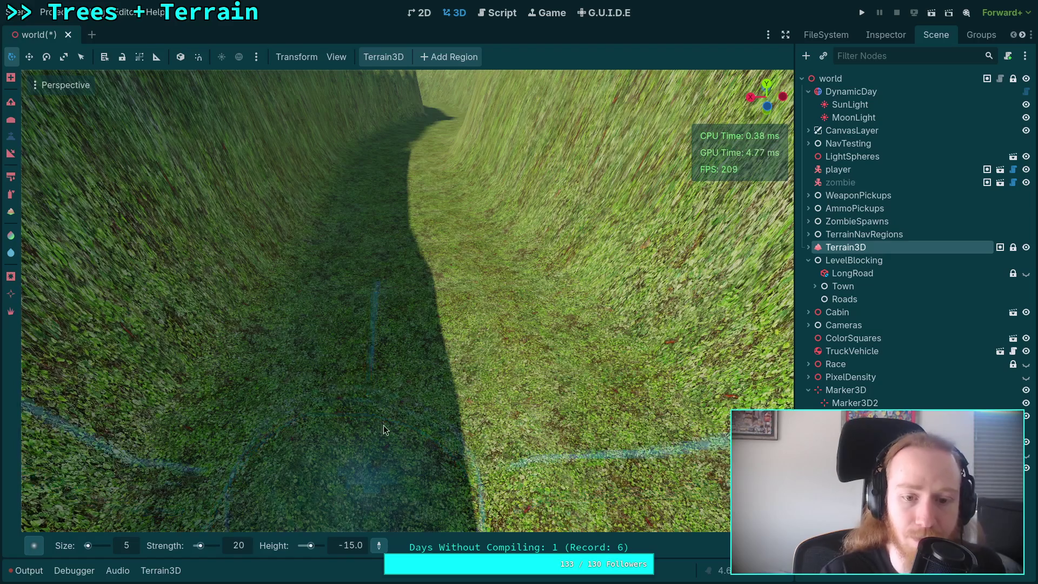
# Step: Inspect the carved canyon floor, then select the -15.0 Height field for a lower value
pyautogui.scroll(-4, 423, 338)
pyautogui.scroll(2, 421, 306)
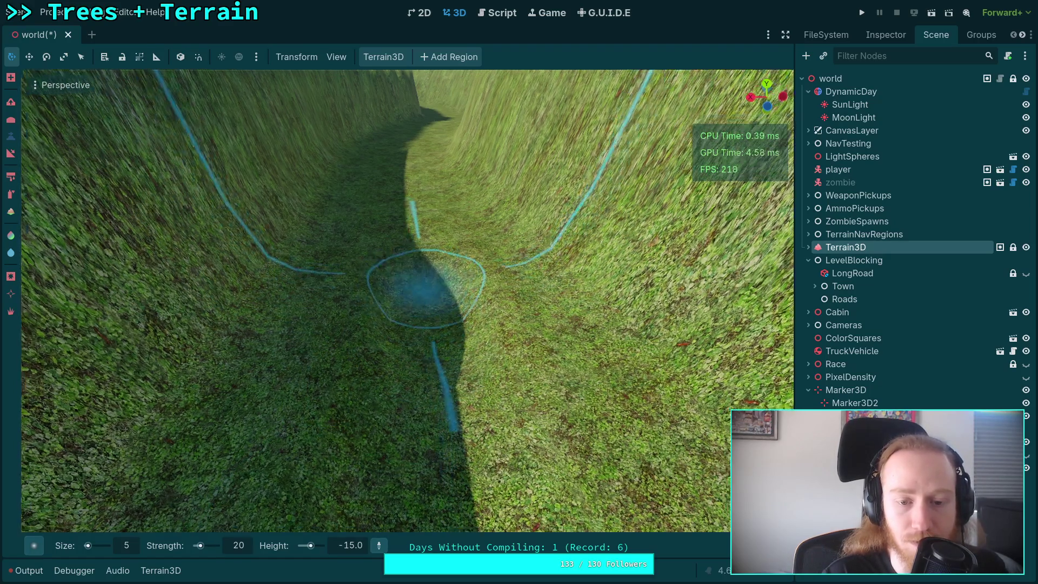
pyautogui.scroll(3, 377, 349)
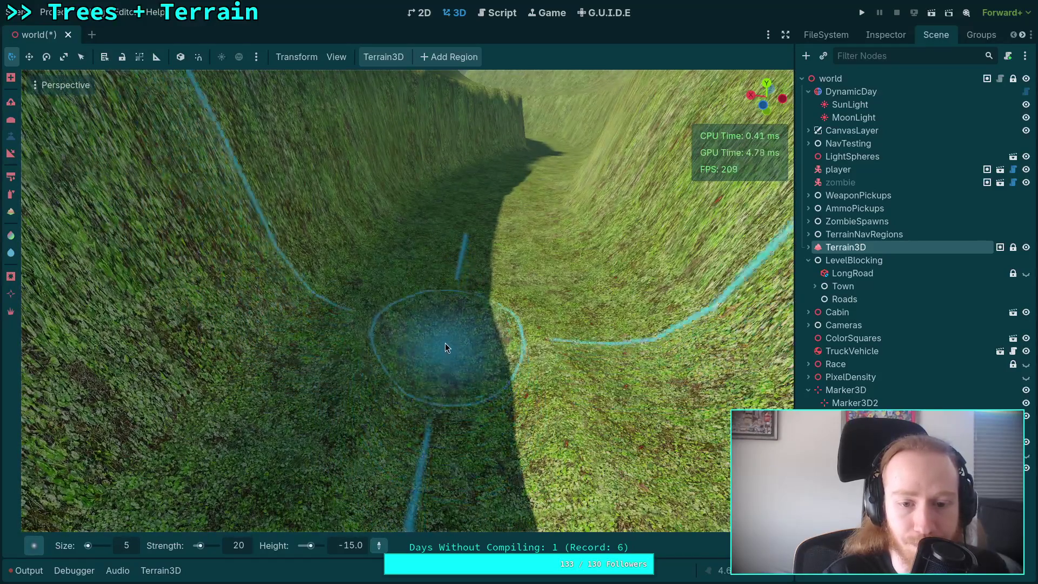
pyautogui.scroll(-2, 446, 344)
pyautogui.scroll(3, 449, 329)
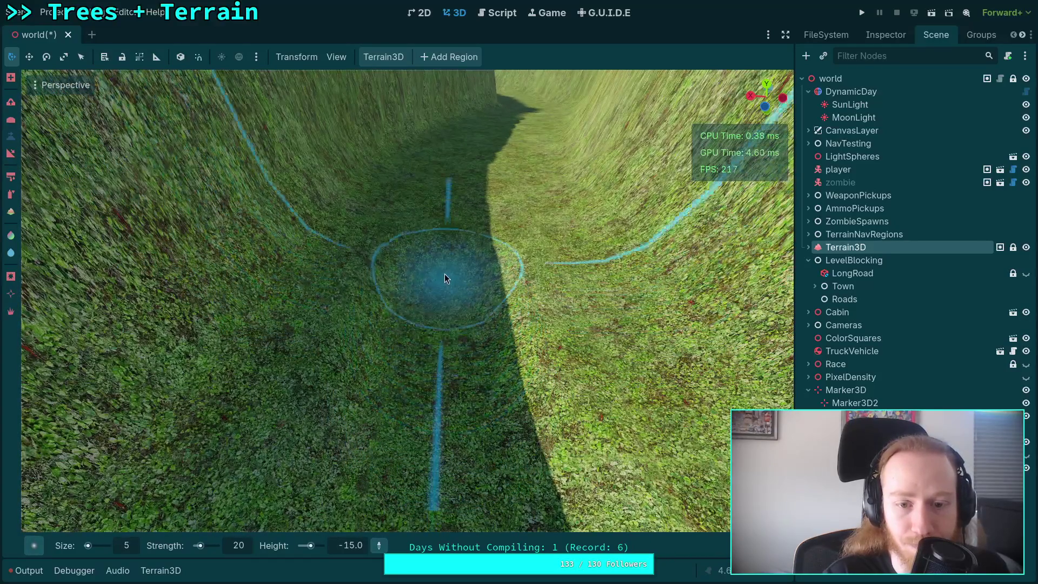
pyautogui.scroll(-3, 445, 277)
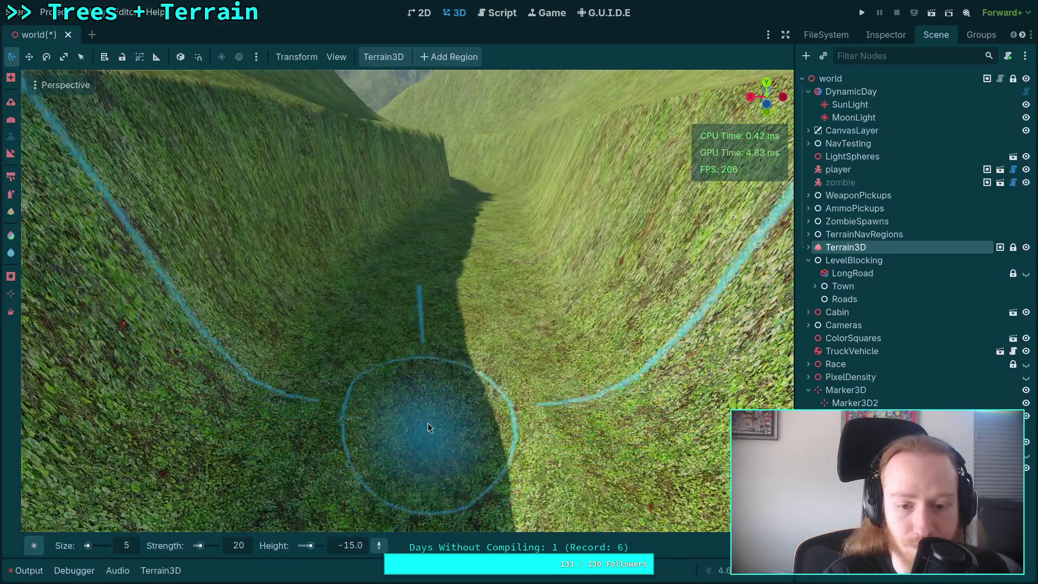
pyautogui.scroll(3, 434, 343)
pyautogui.scroll(-3, 424, 377)
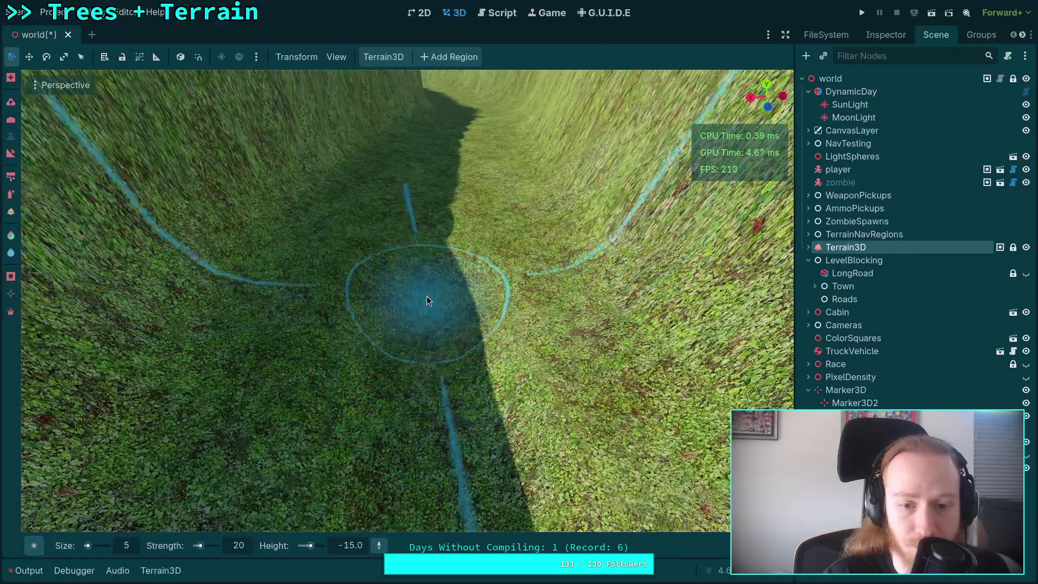
pyautogui.scroll(3, 433, 241)
pyautogui.scroll(3, 395, 358)
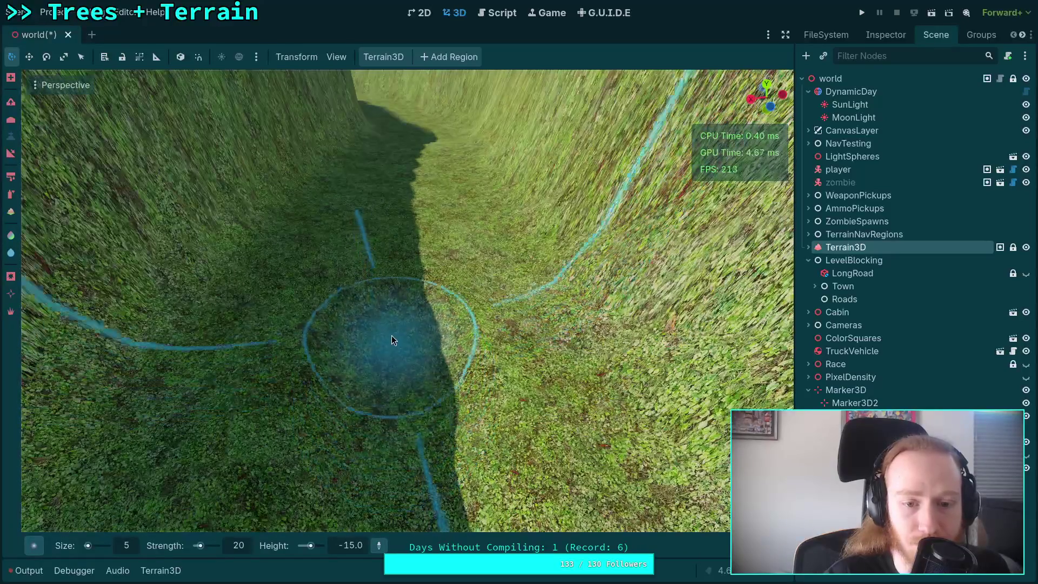
pyautogui.scroll(-3, 400, 324)
pyautogui.scroll(4, 395, 341)
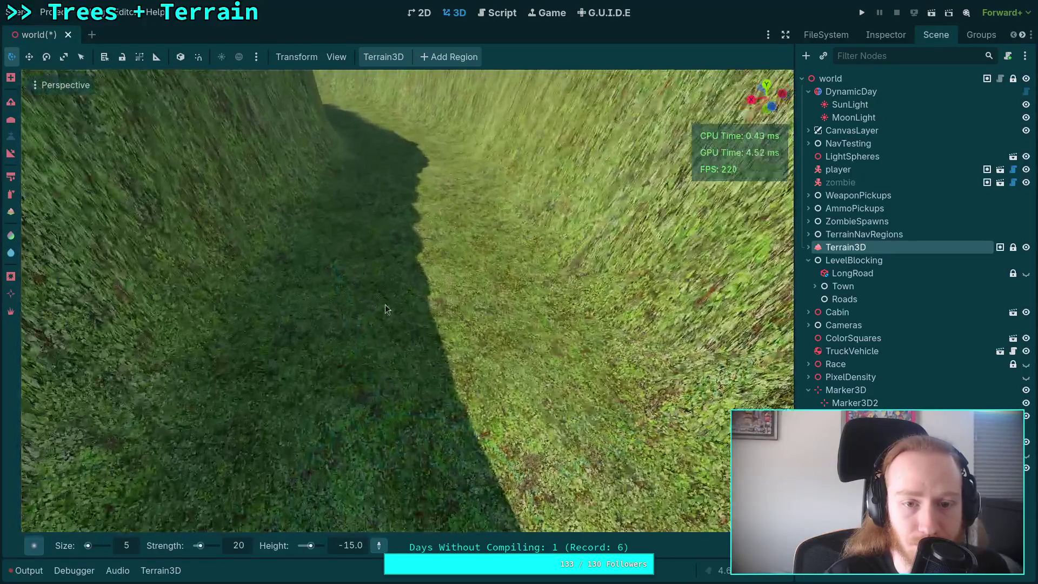
pyautogui.scroll(-3, 400, 367)
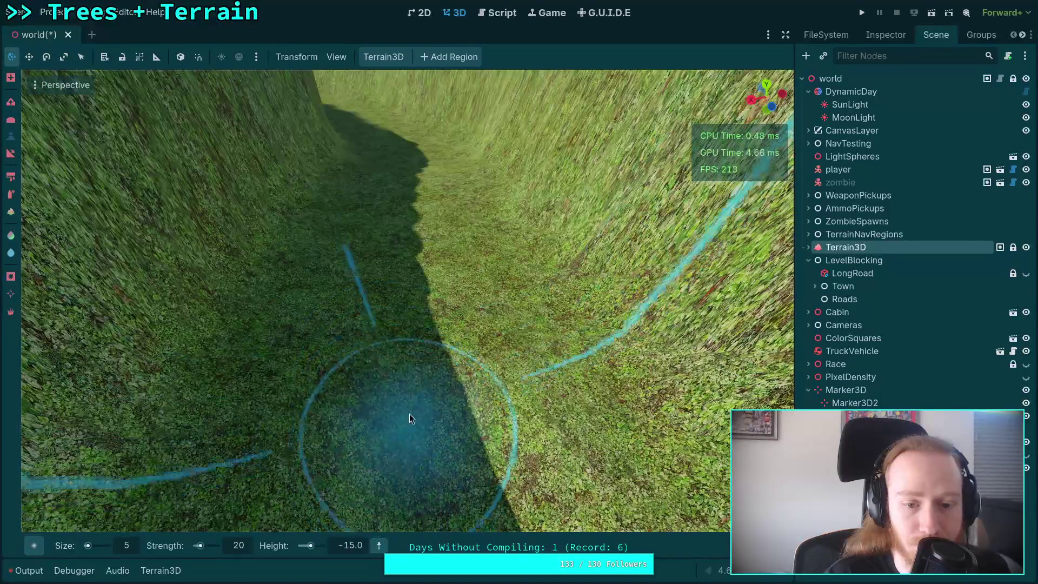
pyautogui.scroll(2, 402, 292)
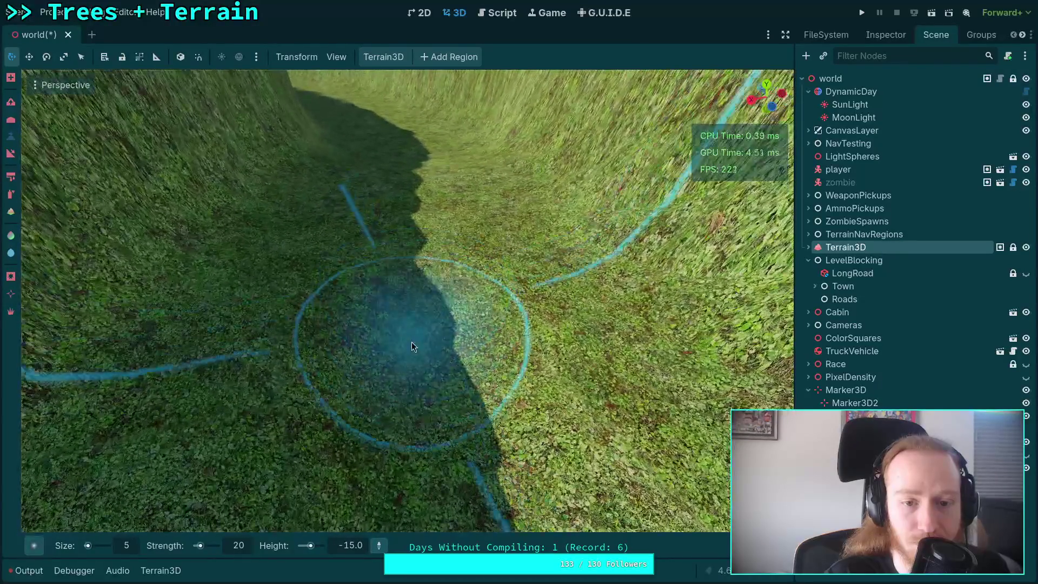
pyautogui.scroll(2, 411, 342)
pyautogui.scroll(-3, 405, 270)
pyautogui.scroll(4, 407, 259)
pyautogui.scroll(-3, 410, 382)
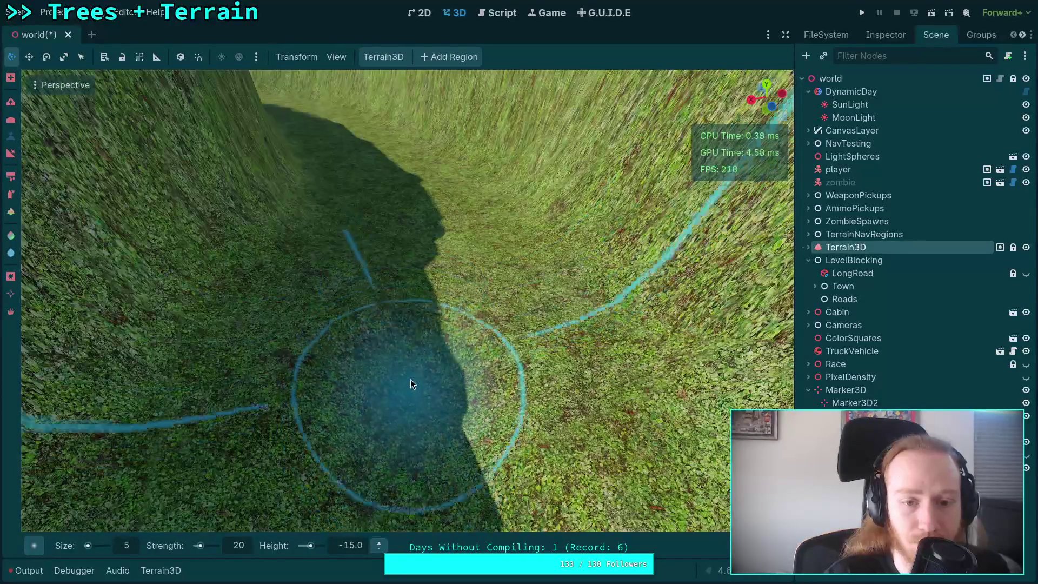
pyautogui.scroll(4, 421, 304)
pyautogui.scroll(-3, 410, 383)
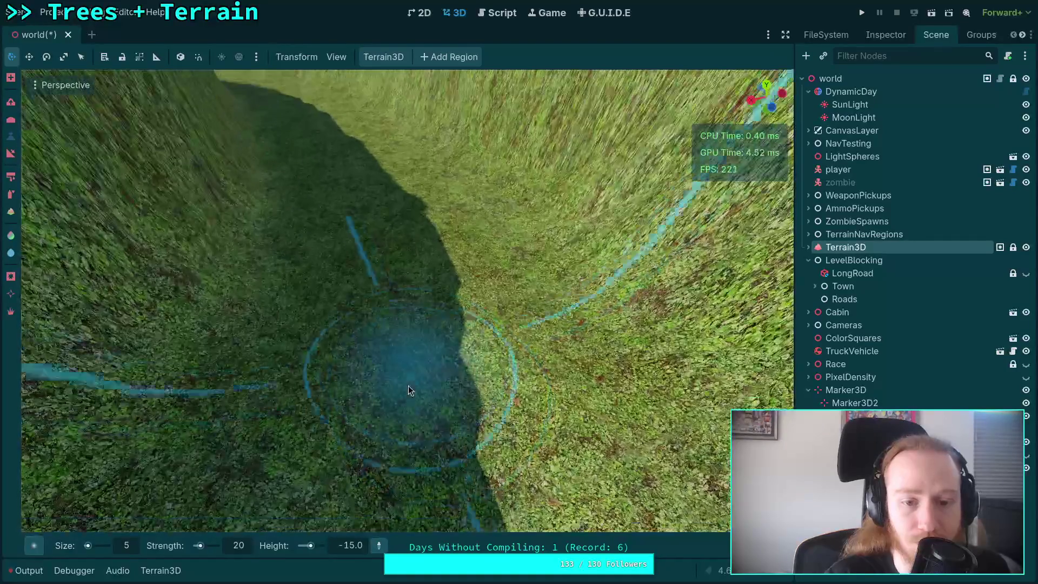
pyautogui.scroll(3, 416, 324)
pyautogui.click(359, 545)
# Step: Set the target height to -16, flatten the canyon floor, and survey the result
pyautogui.write('-16')
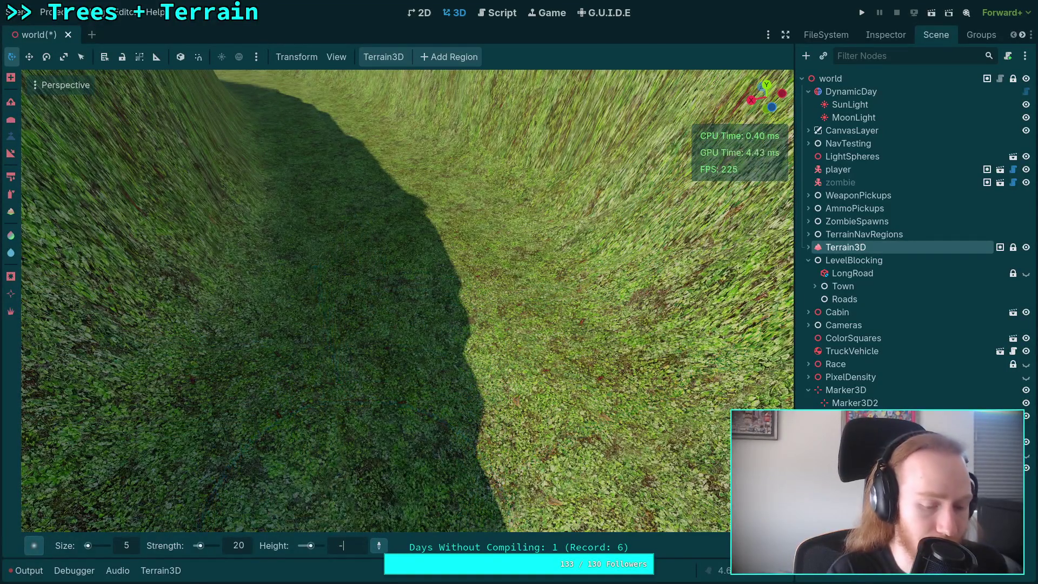
pyautogui.press('Return')
pyautogui.scroll(-3, 428, 277)
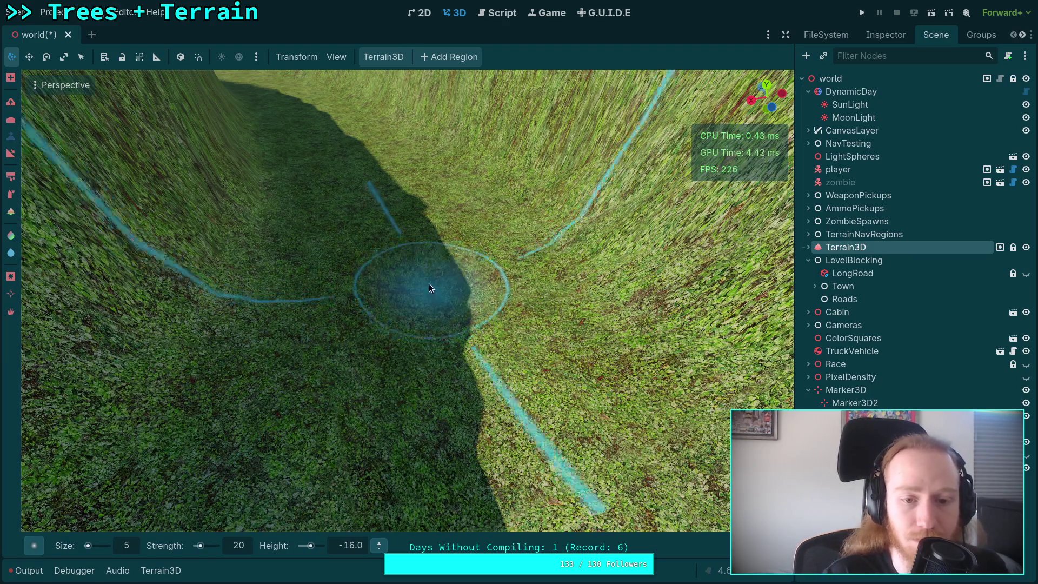
pyautogui.scroll(3, 425, 257)
pyautogui.moveTo(400, 357)
pyautogui.mouseDown()
pyautogui.moveTo(392, 289)
pyautogui.moveTo(409, 430)
pyautogui.moveTo(402, 267)
pyautogui.moveTo(445, 393)
pyautogui.moveTo(438, 255)
pyautogui.moveTo(446, 254)
pyautogui.mouseUp()
pyautogui.rightClick(446, 254)
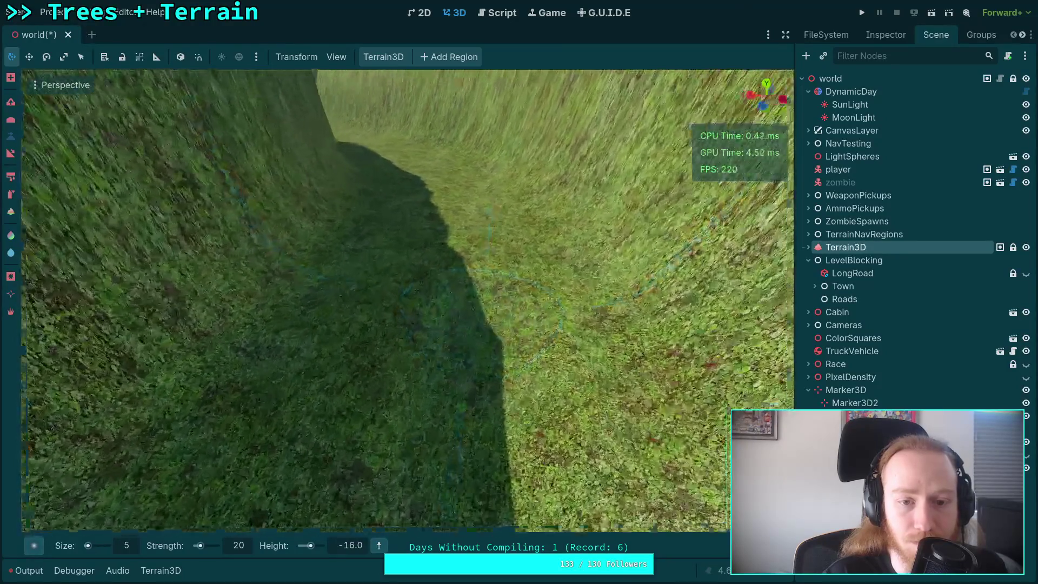
pyautogui.rightClick(423, 251)
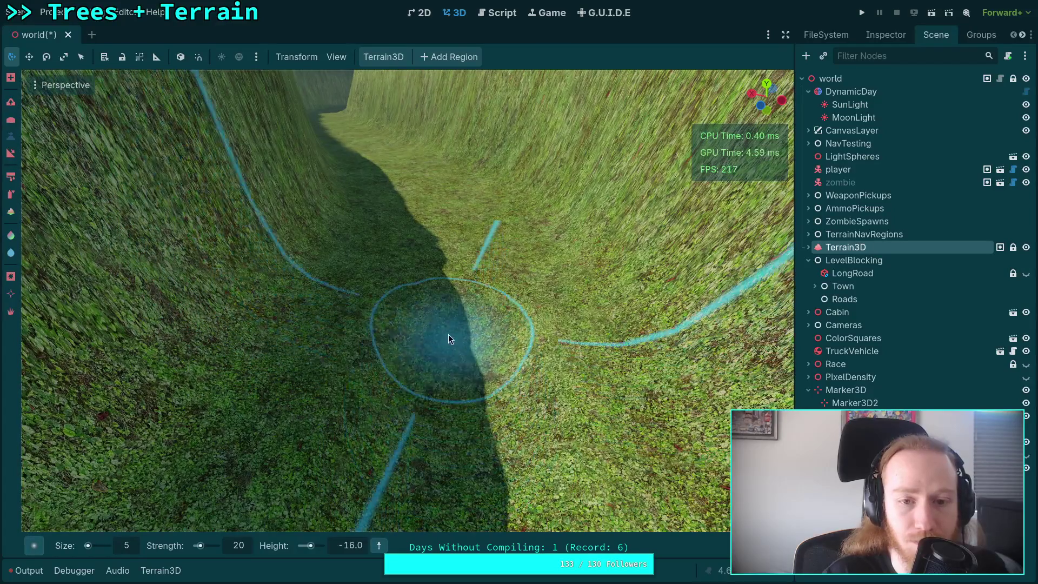
pyautogui.rightClick(449, 337)
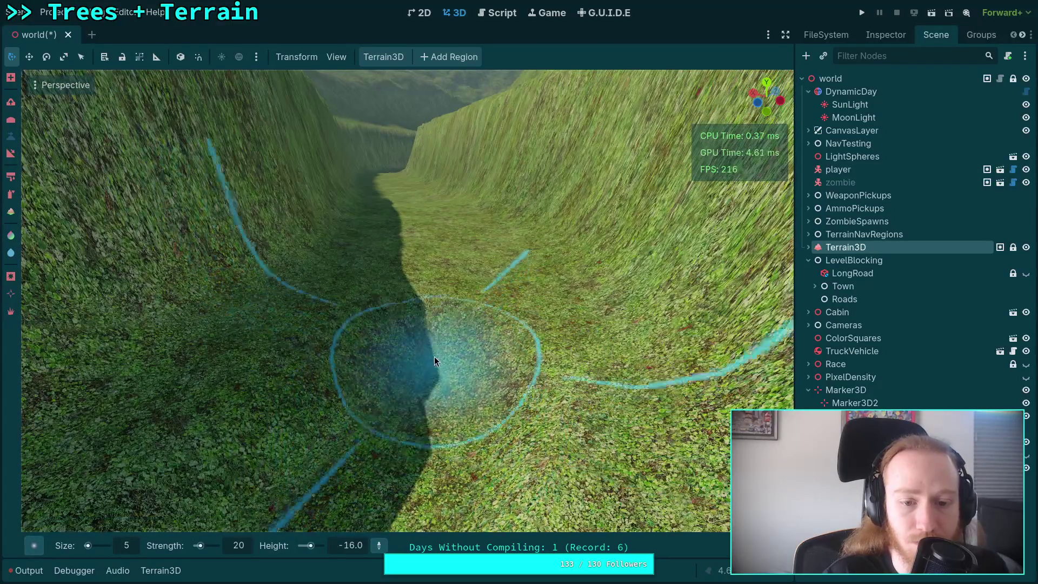
pyautogui.scroll(5, 448, 299)
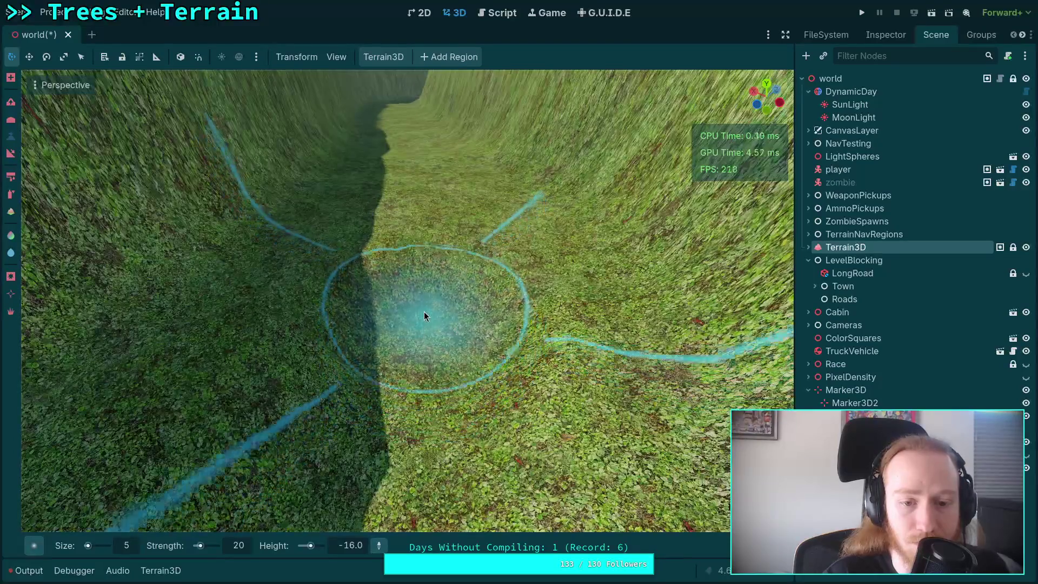
pyautogui.scroll(3, 425, 262)
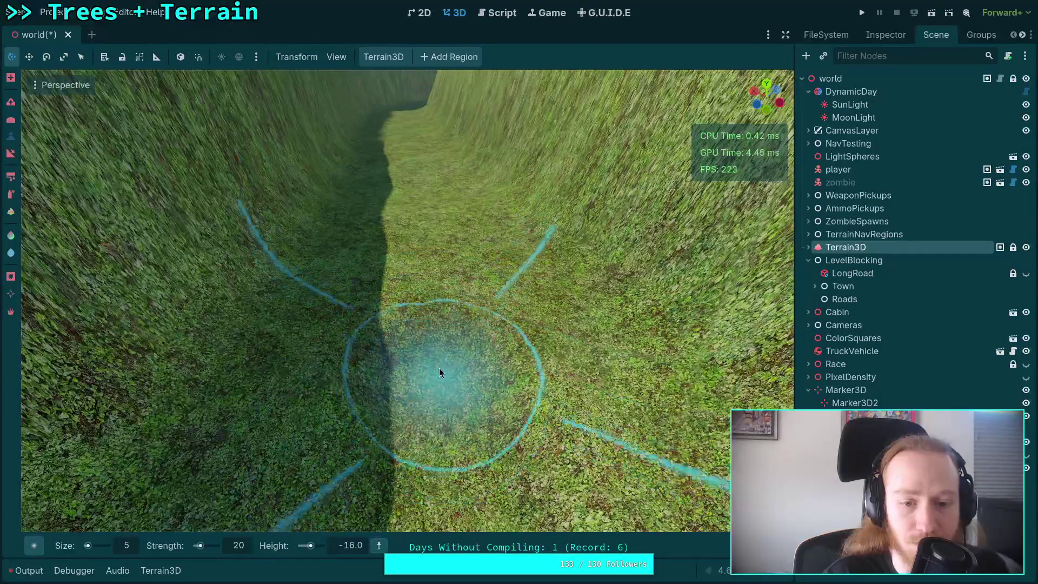
pyautogui.scroll(3, 437, 261)
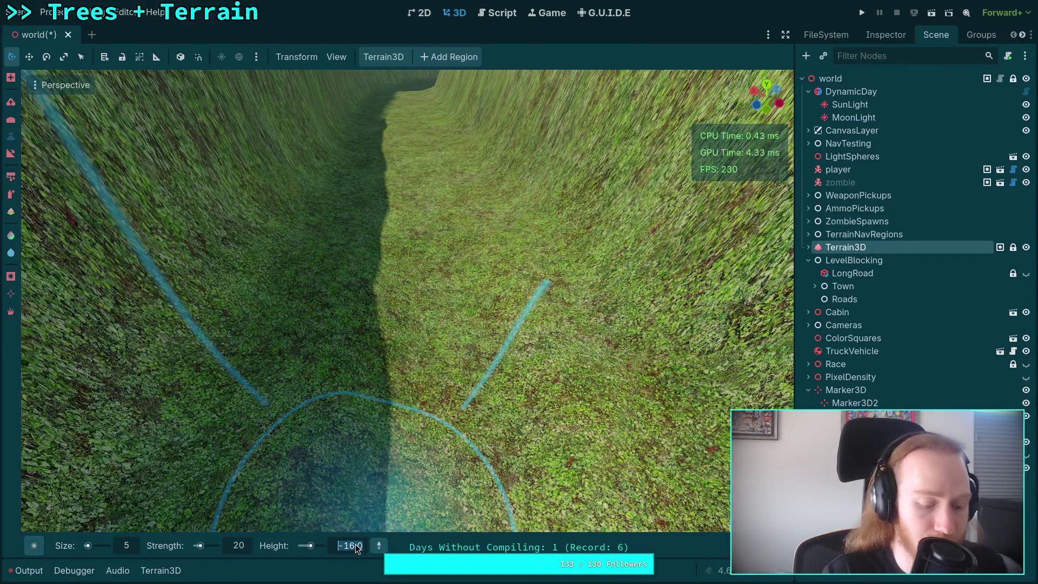
# Step: Lower the brush target height to -17 to deepen the canyon floor further
pyautogui.write('-17')
pyautogui.scroll(3, 428, 358)
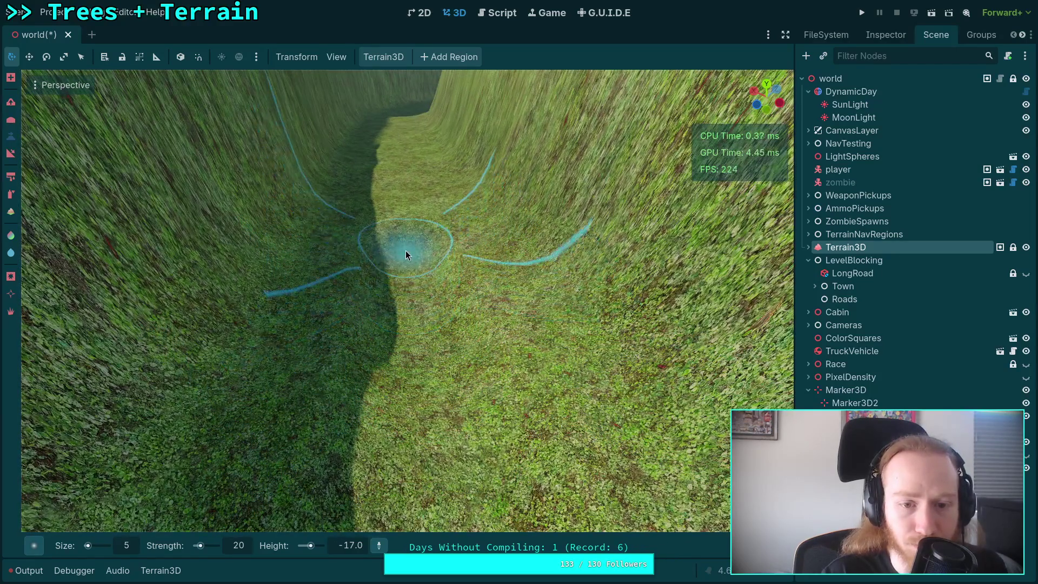
pyautogui.scroll(5, 405, 253)
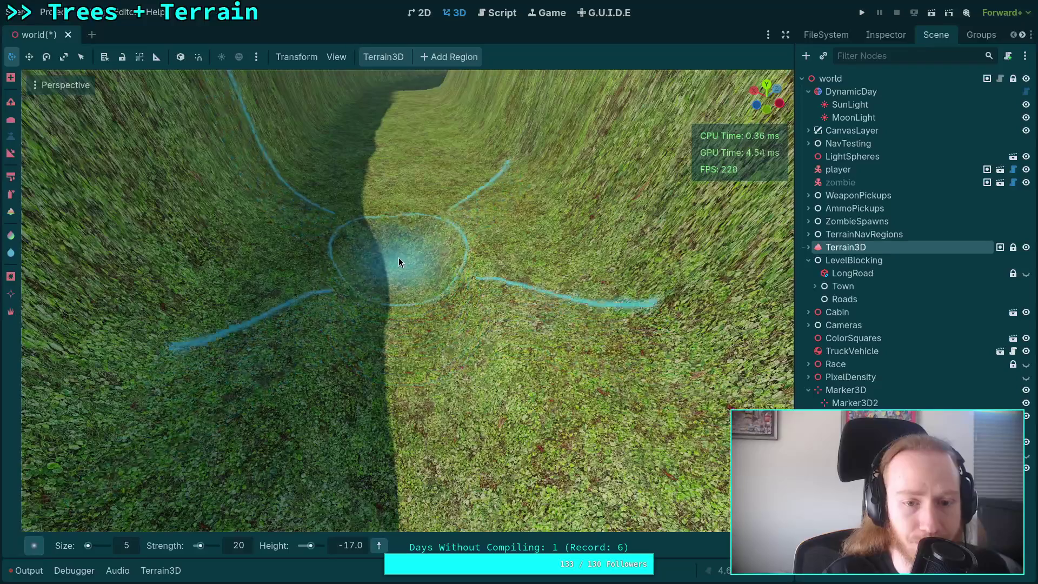
pyautogui.scroll(4, 399, 263)
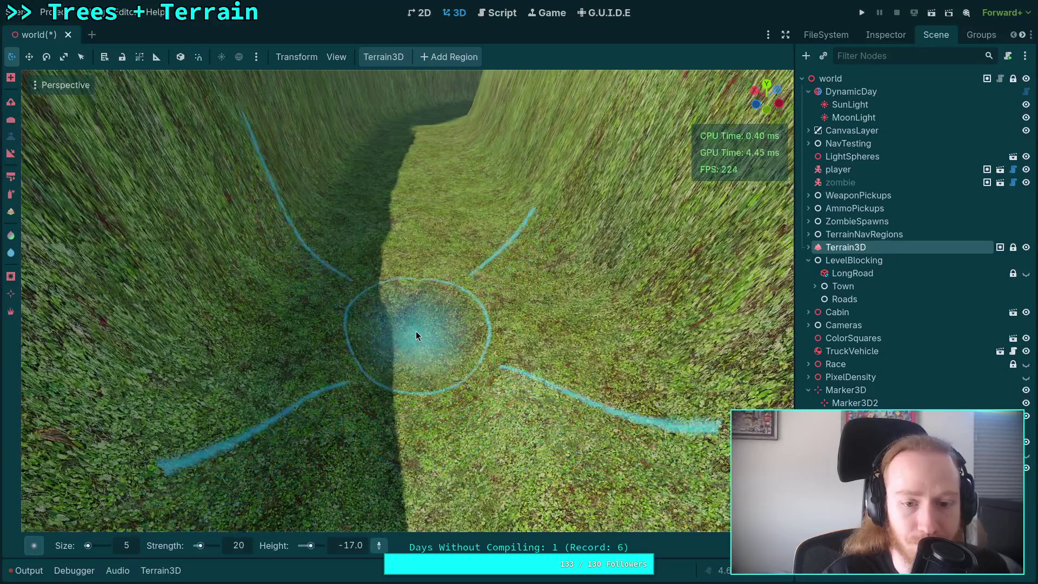
pyautogui.scroll(4, 413, 288)
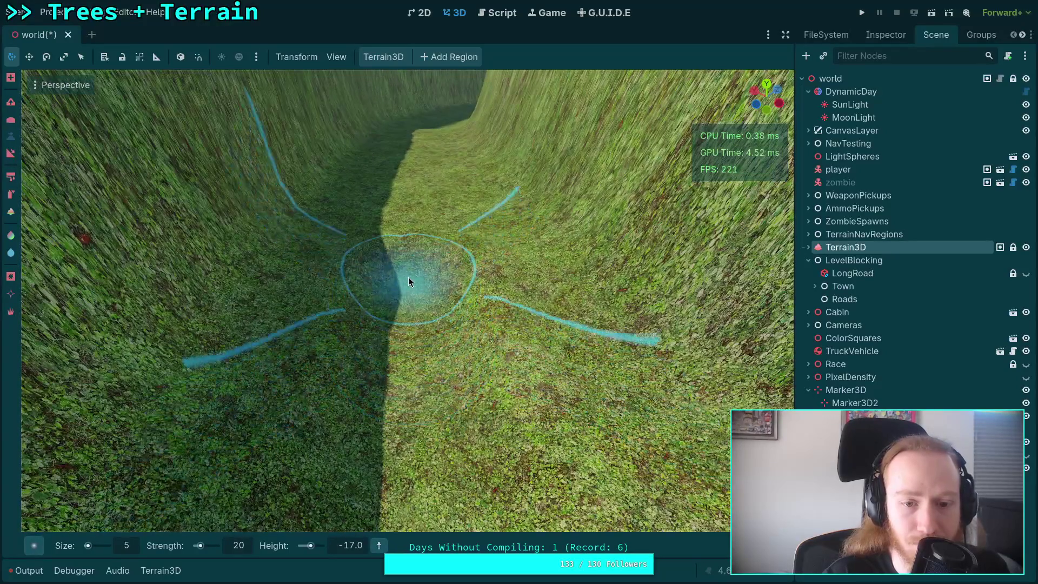
pyautogui.scroll(5, 408, 280)
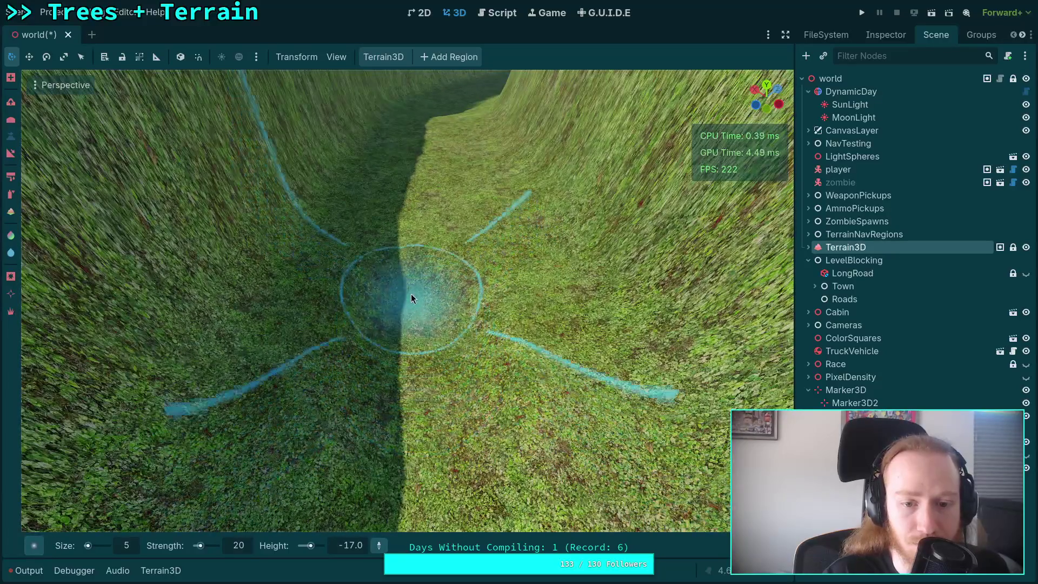
pyautogui.scroll(4, 412, 249)
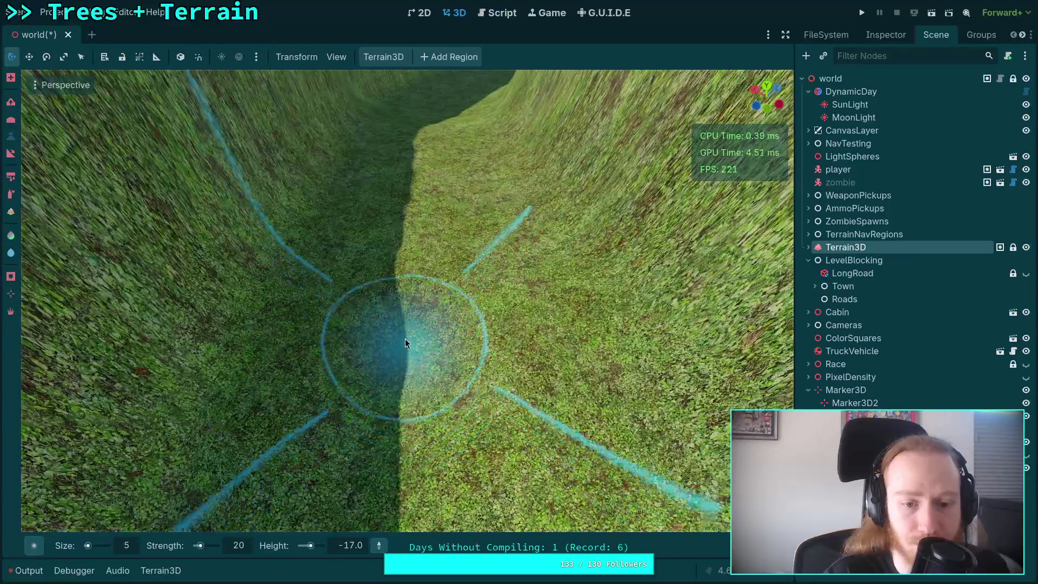
pyautogui.scroll(4, 410, 264)
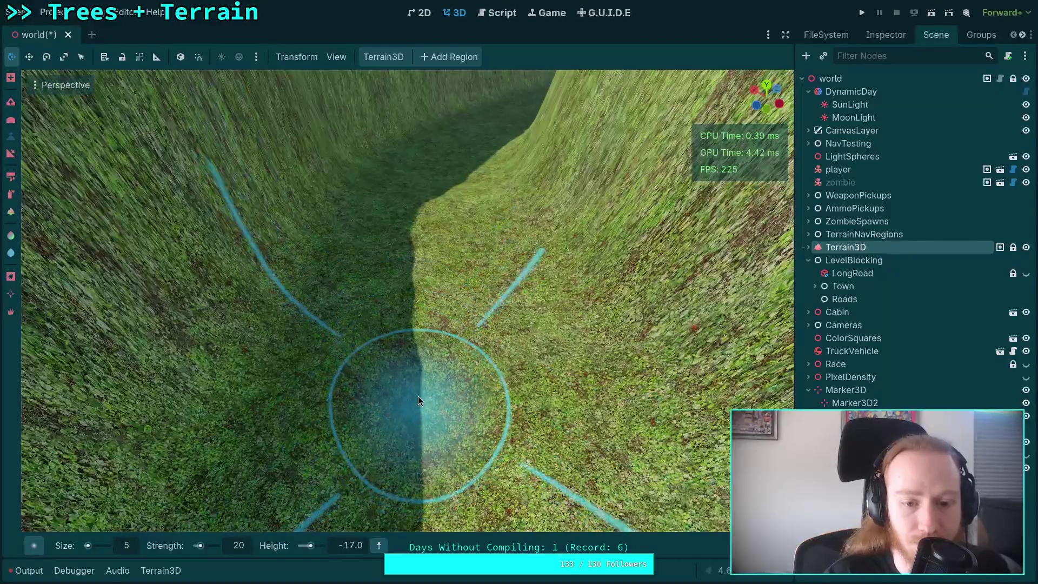
pyautogui.scroll(3, 428, 292)
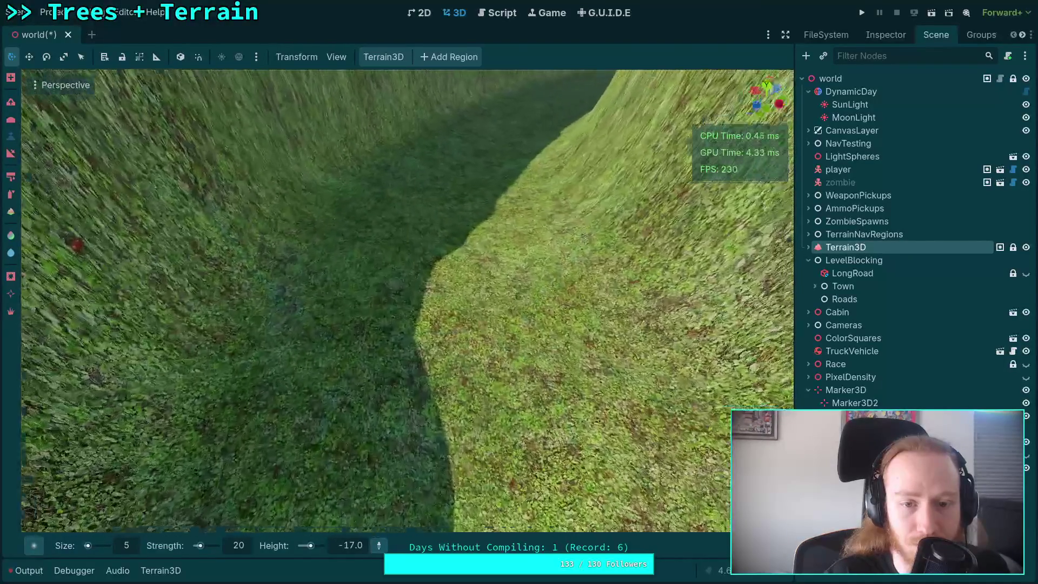
pyautogui.scroll(3, 431, 292)
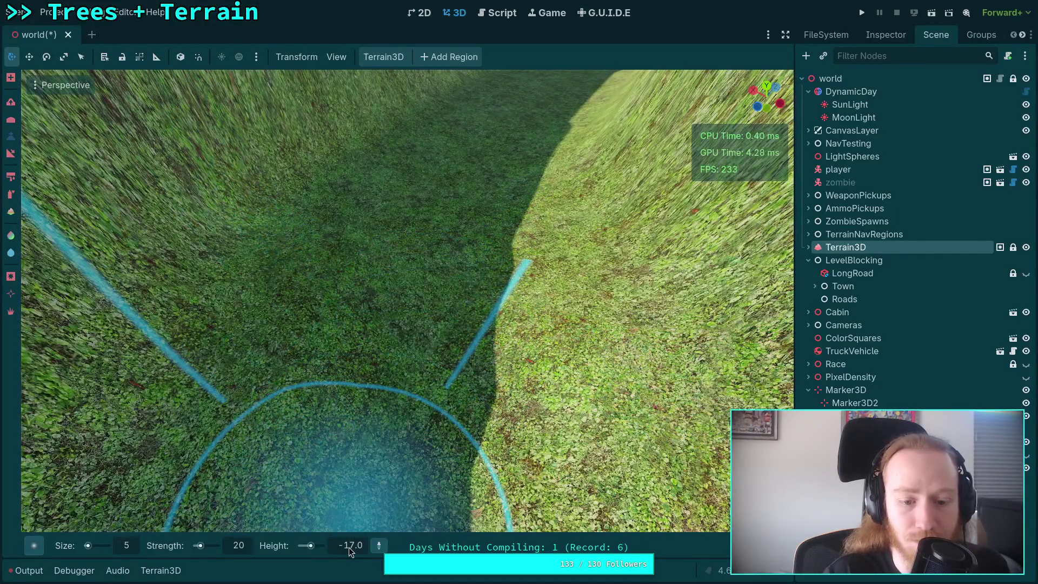
pyautogui.click(349, 547)
pyautogui.write('-18')
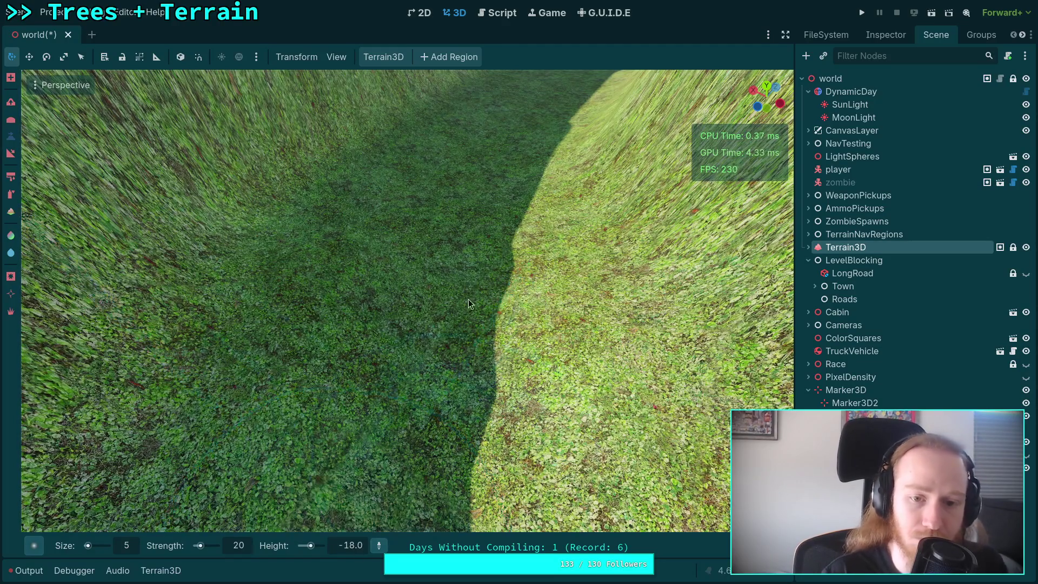
pyautogui.scroll(3, 450, 259)
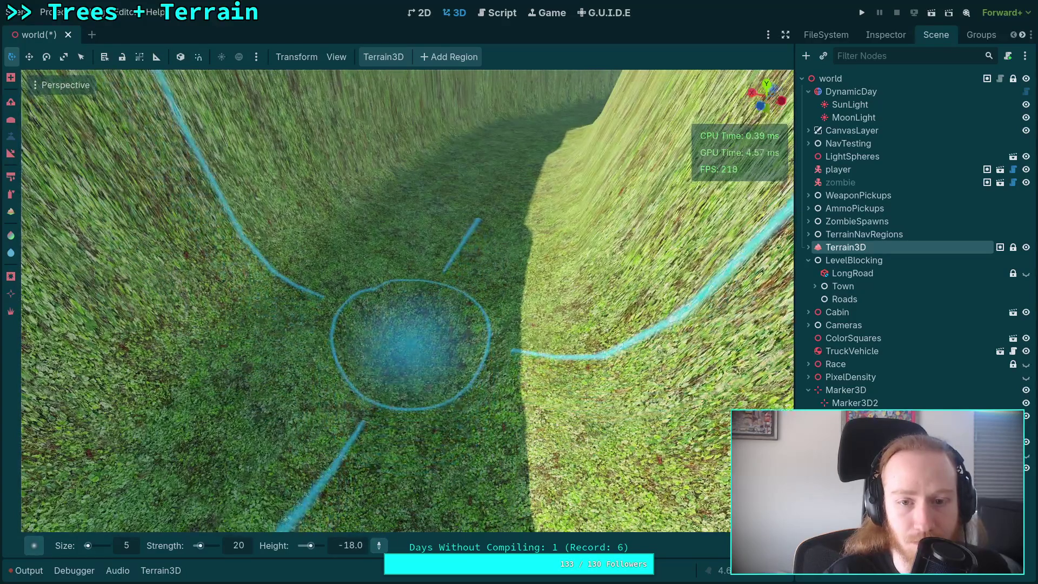
pyautogui.scroll(3, 409, 367)
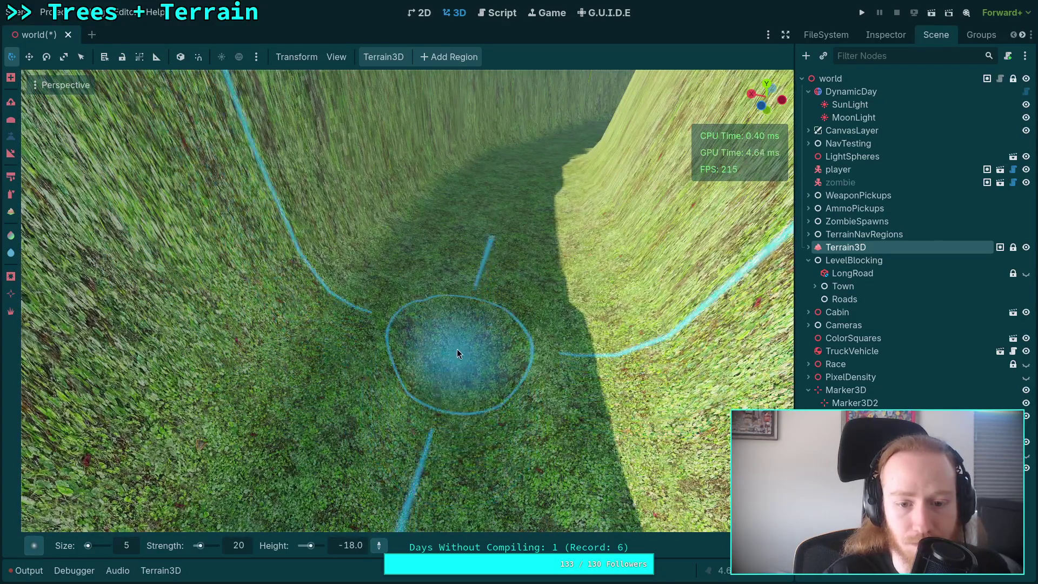
pyautogui.scroll(3, 456, 352)
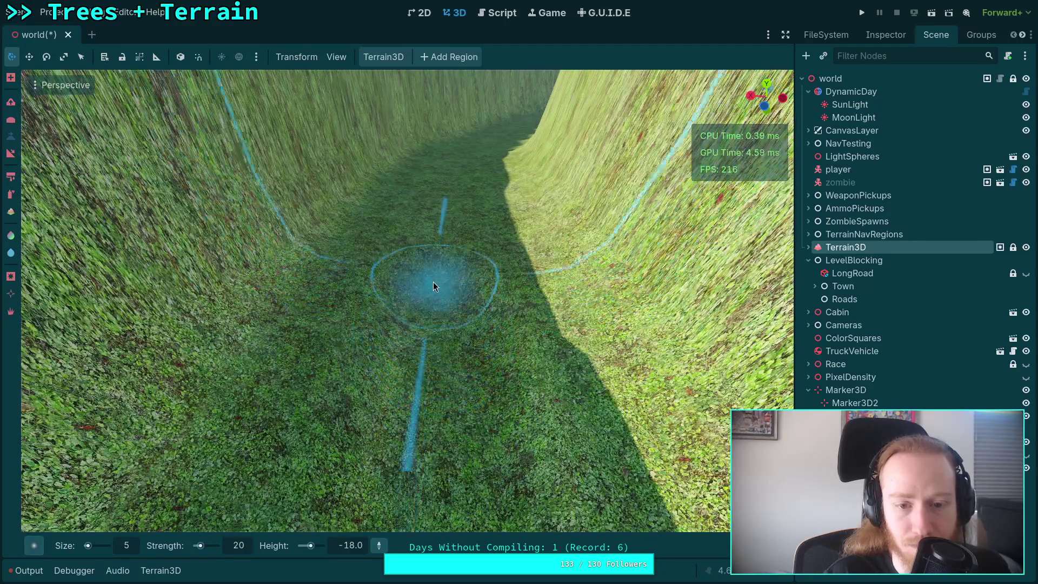
pyautogui.scroll(3, 433, 283)
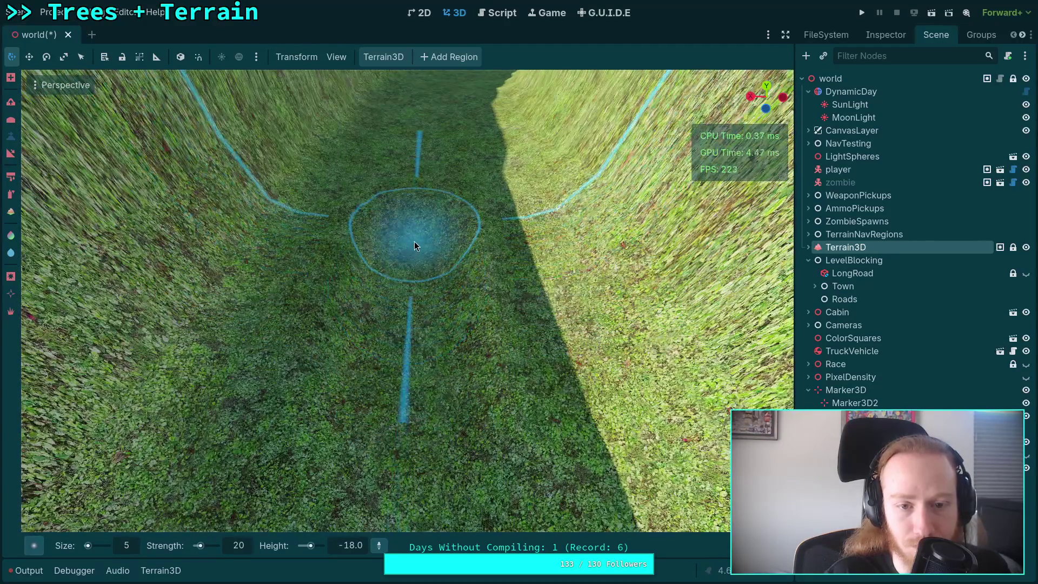
pyautogui.scroll(3, 414, 245)
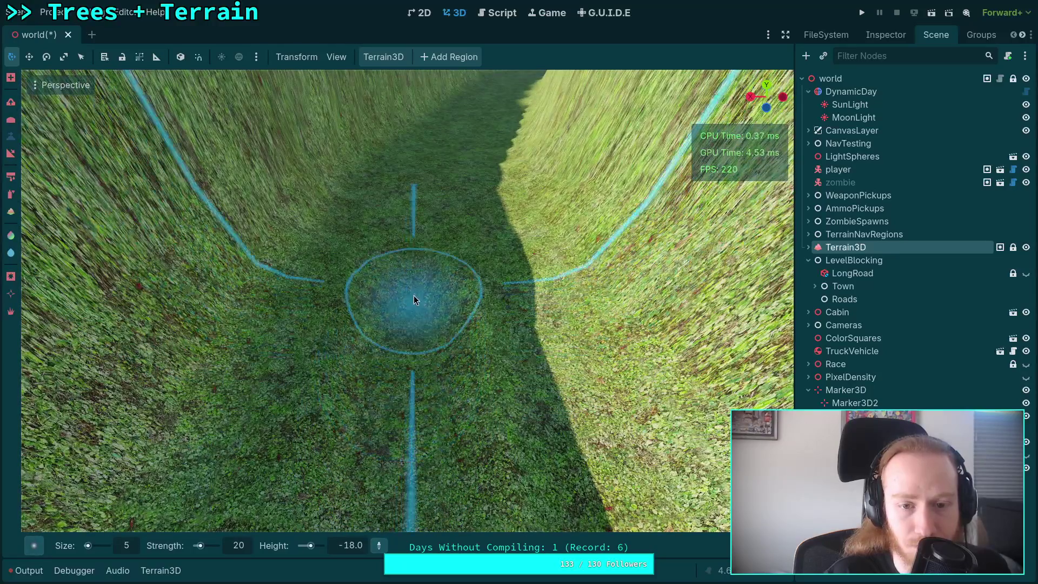
pyautogui.scroll(3, 412, 300)
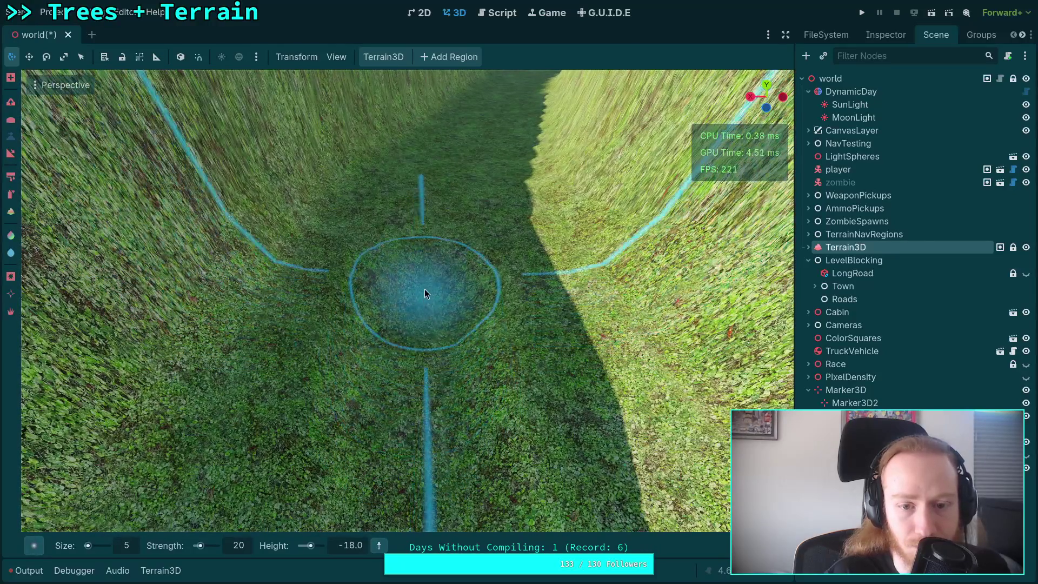
pyautogui.scroll(5, 424, 290)
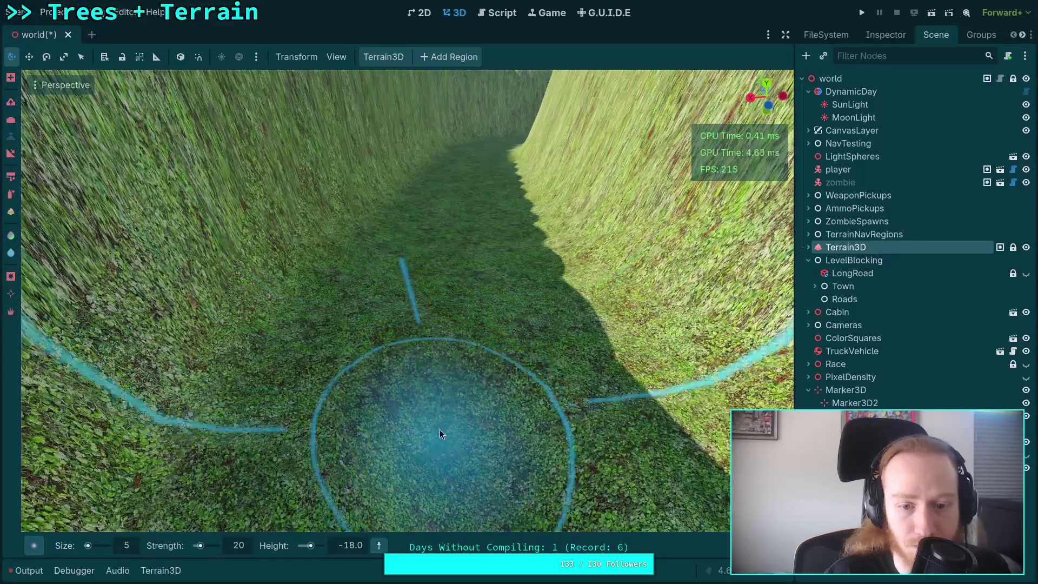
pyautogui.scroll(-3, 441, 338)
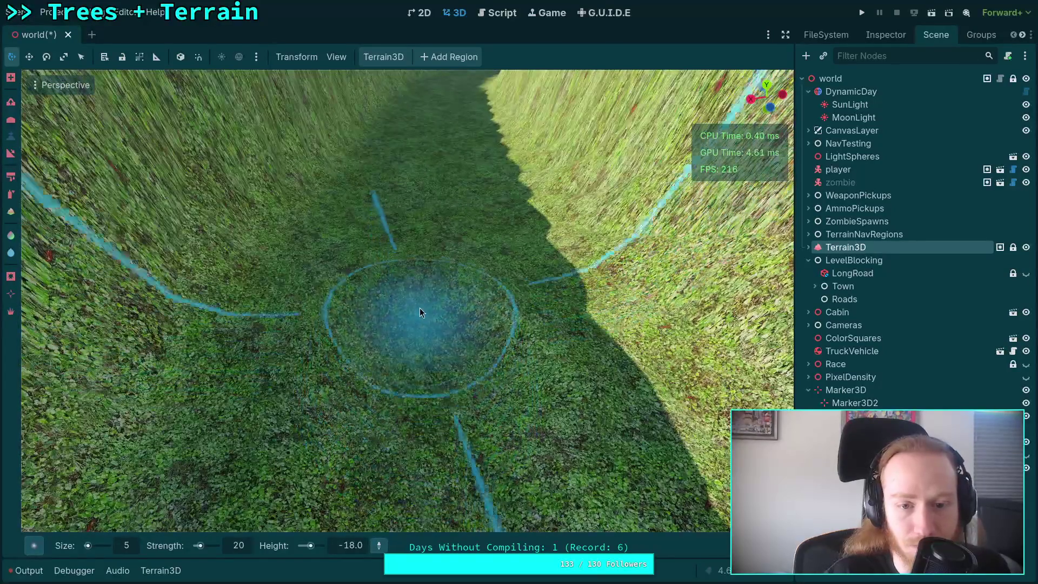
pyautogui.scroll(3, 424, 259)
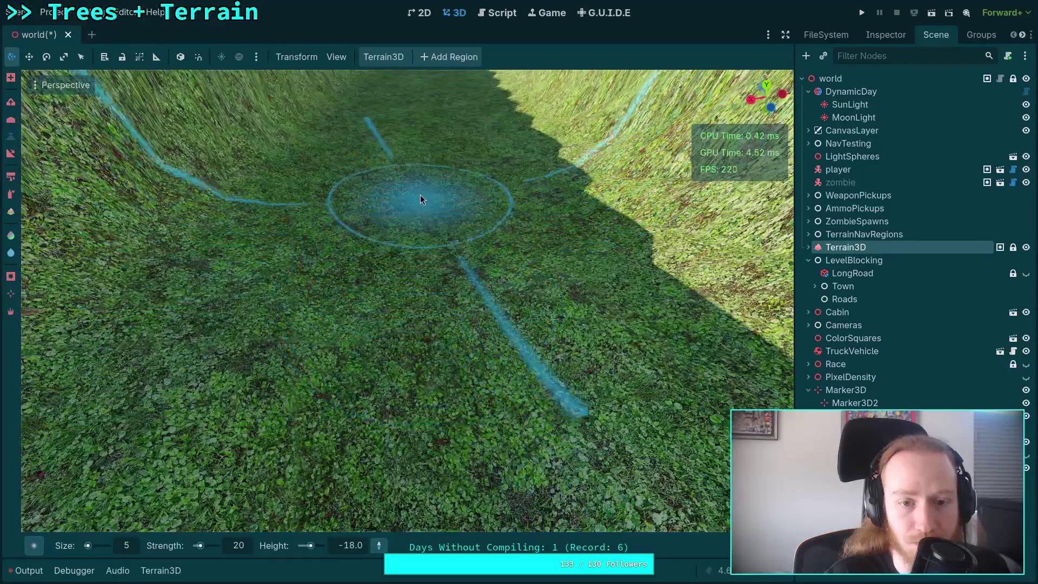
pyautogui.scroll(3, 421, 218)
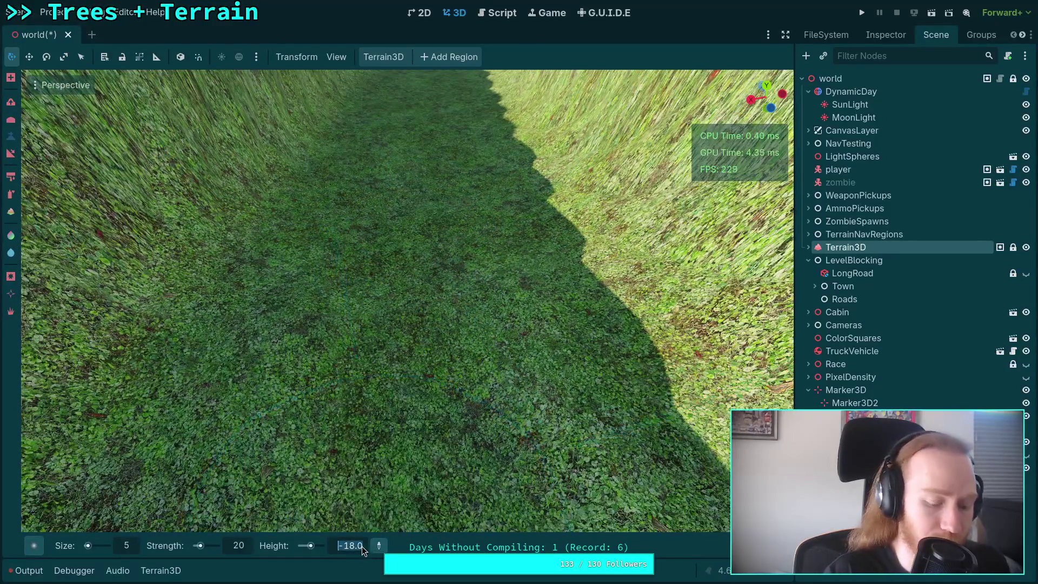
pyautogui.write('-1')
pyautogui.press('Down')
pyautogui.press('Return')
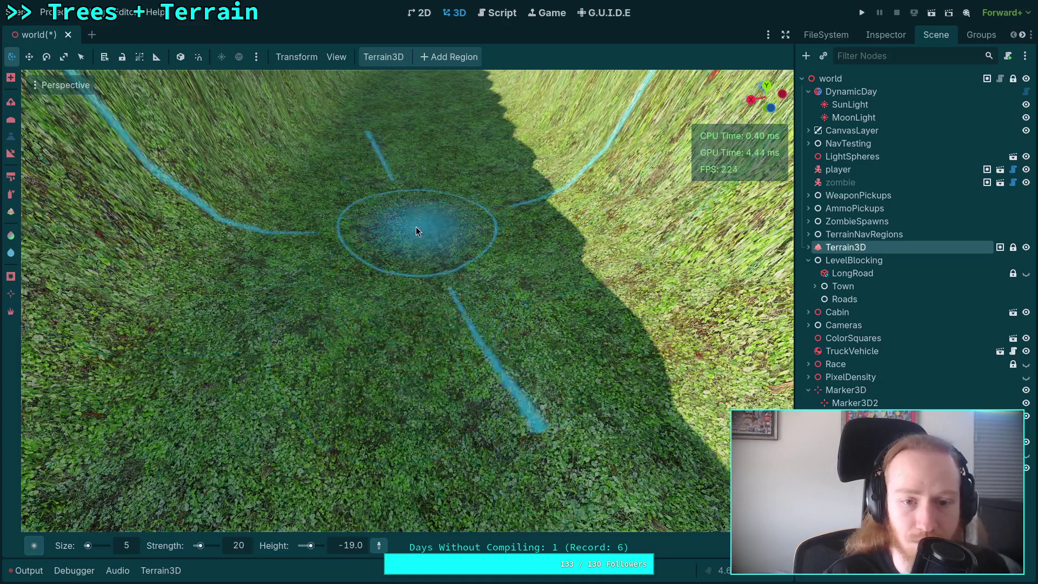
pyautogui.scroll(3, 418, 216)
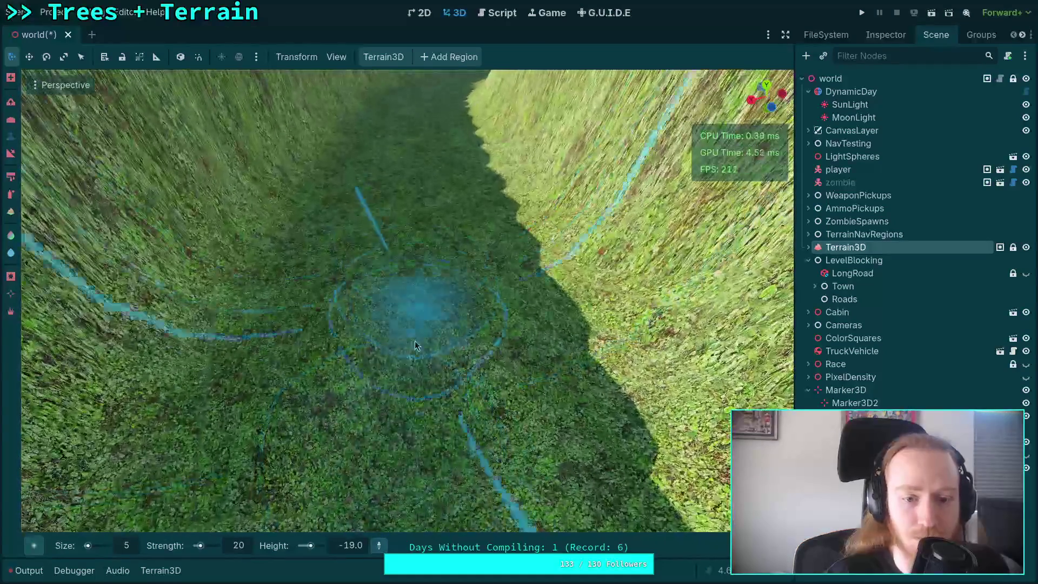
pyautogui.scroll(4, 410, 238)
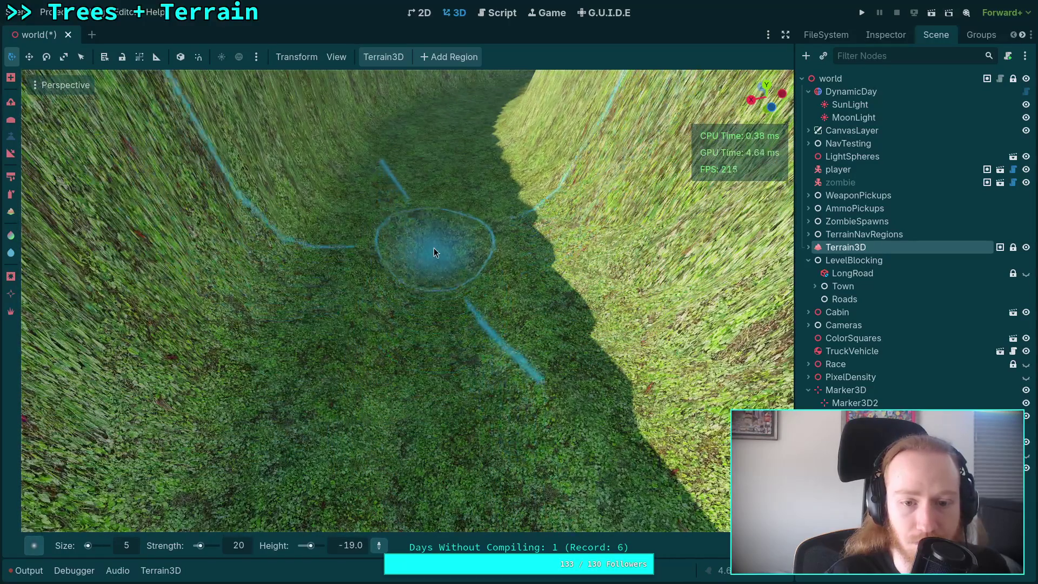
pyautogui.scroll(3, 434, 255)
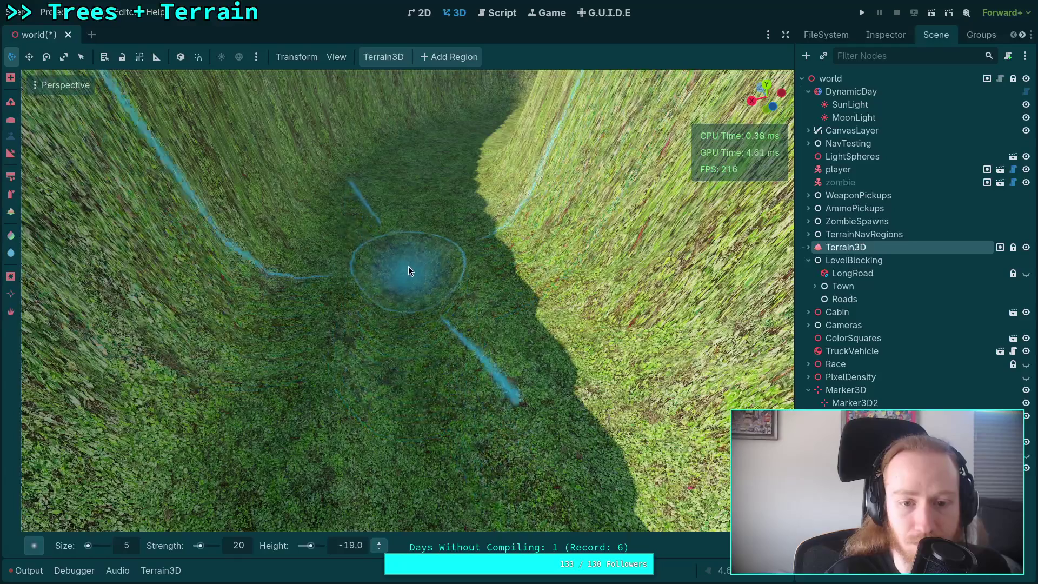
pyautogui.scroll(3, 409, 273)
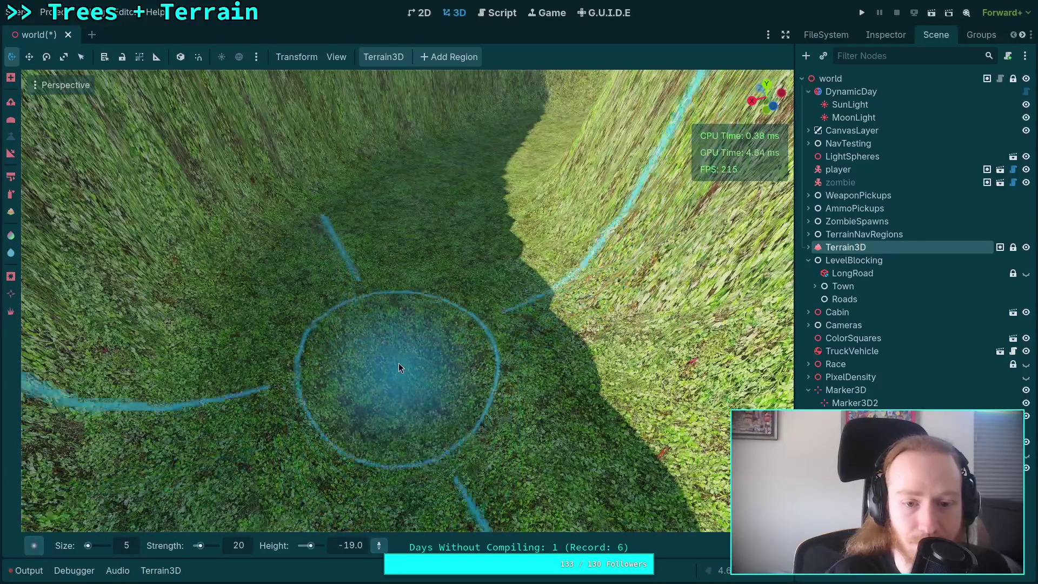
pyautogui.scroll(3, 410, 295)
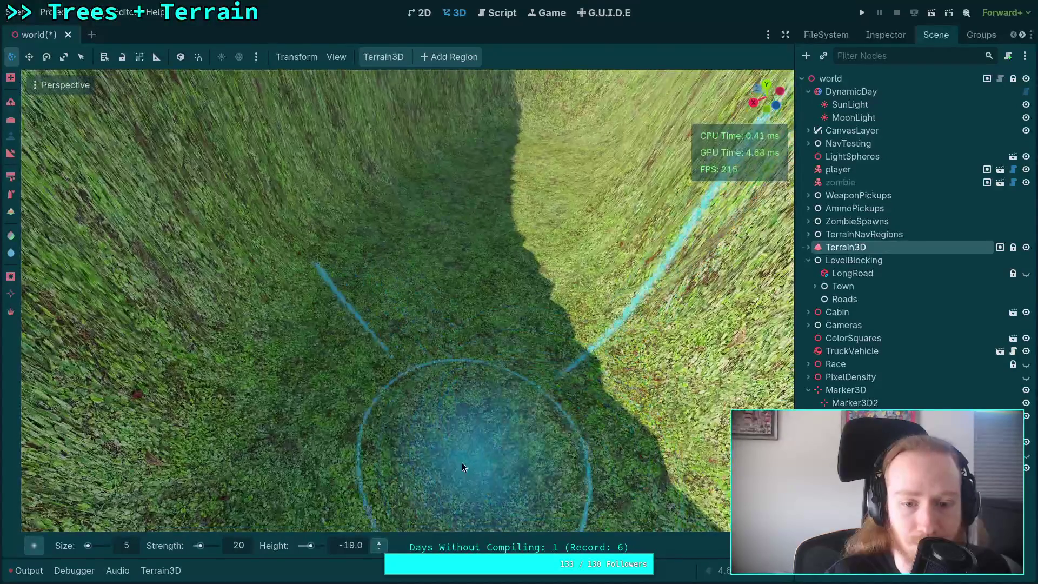
pyautogui.scroll(3, 459, 320)
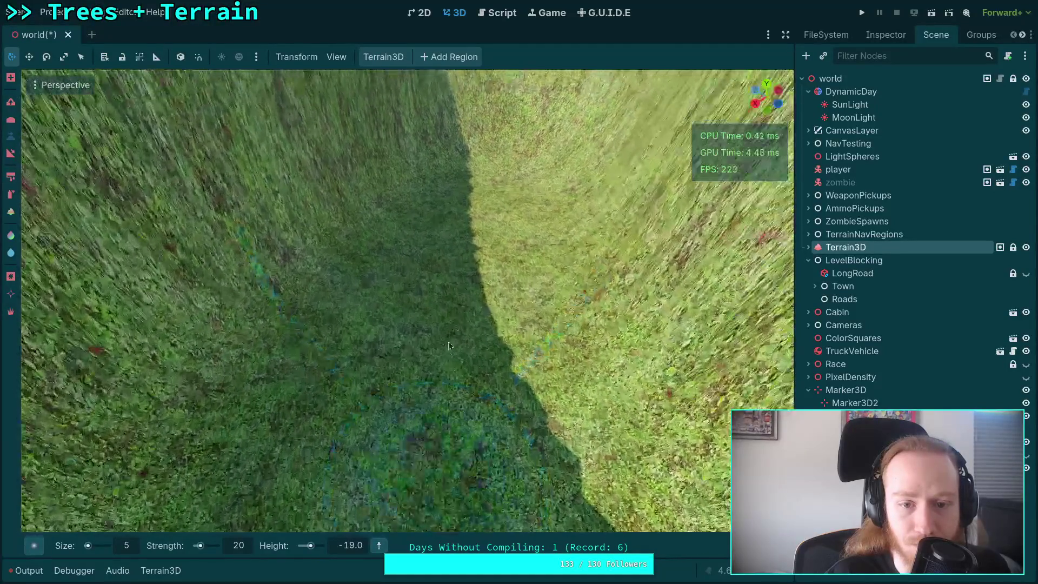
pyautogui.scroll(3, 453, 310)
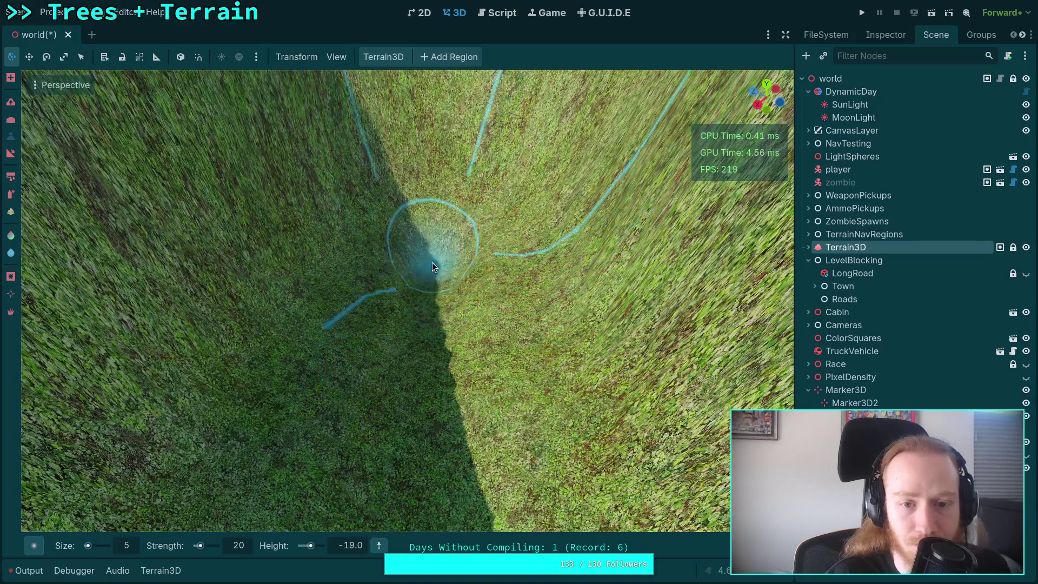
# Step: Widen the brush to 16 m and tilt the view to look down into the trench
pyautogui.moveTo(432, 263)
pyautogui.mouseDown()
pyautogui.moveTo(432, 138)
pyautogui.moveTo(357, 138)
pyautogui.moveTo(254, 307)
pyautogui.moveTo(379, 240)
pyautogui.moveTo(431, 295)
pyautogui.mouseUp()
pyautogui.scroll(1, 433, 138)
pyautogui.moveTo(360, 381); pyautogui.dragTo(361, 382)
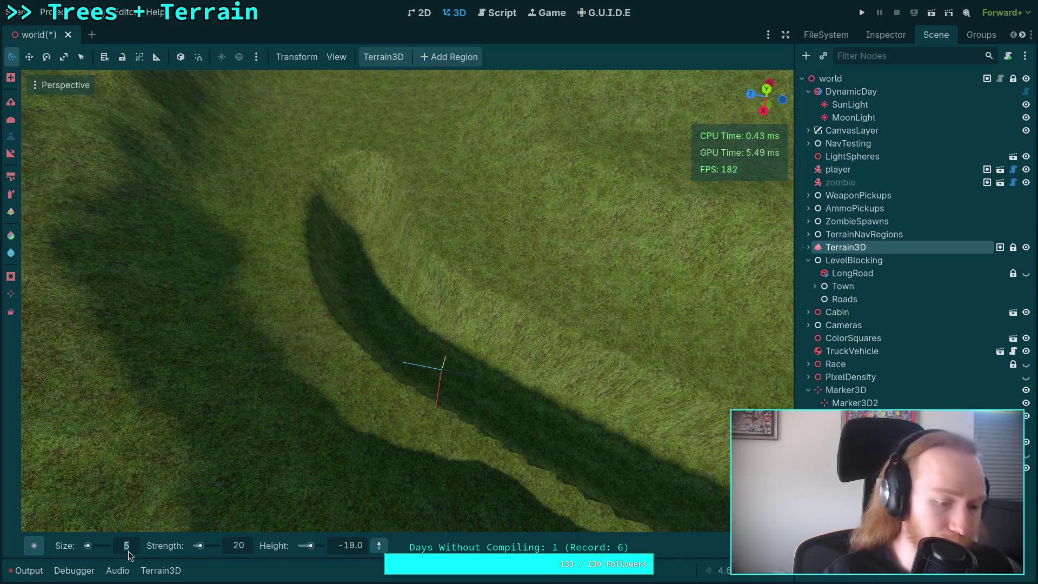
# Step: Set the target height to -18 and dig a test crater into the trench
pyautogui.click(365, 549)
pyautogui.write('-18')
pyautogui.press('Return')
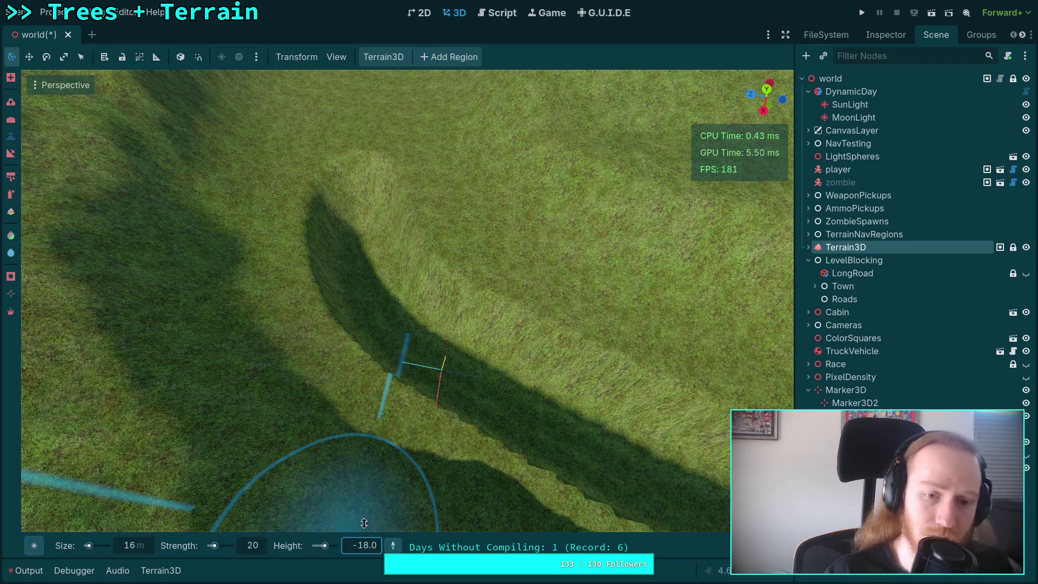
pyautogui.scroll(3, 412, 303)
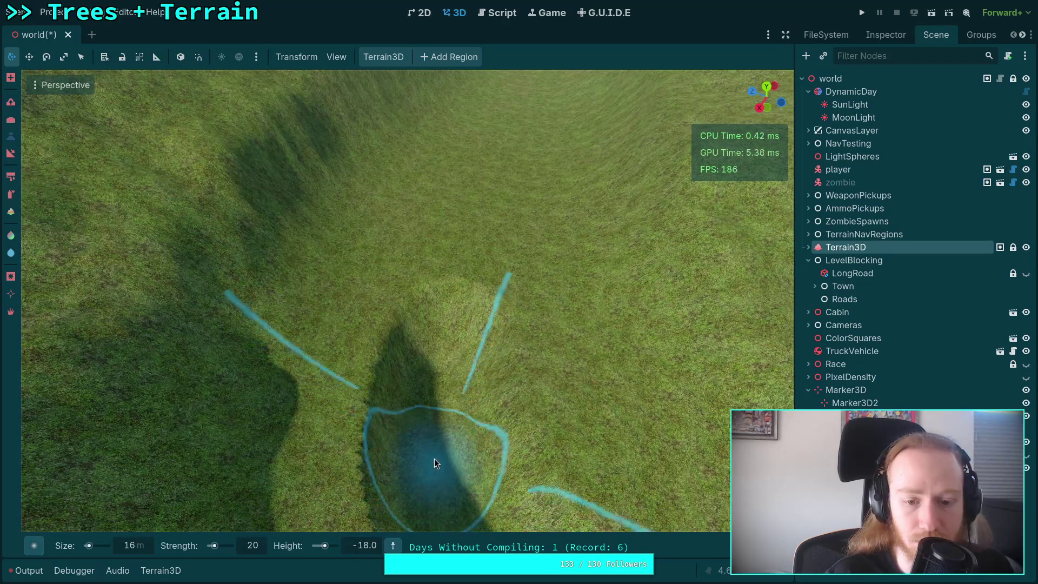
pyautogui.moveTo(444, 341)
pyautogui.mouseDown()
pyautogui.moveTo(419, 379)
pyautogui.moveTo(408, 470)
pyautogui.mouseUp()
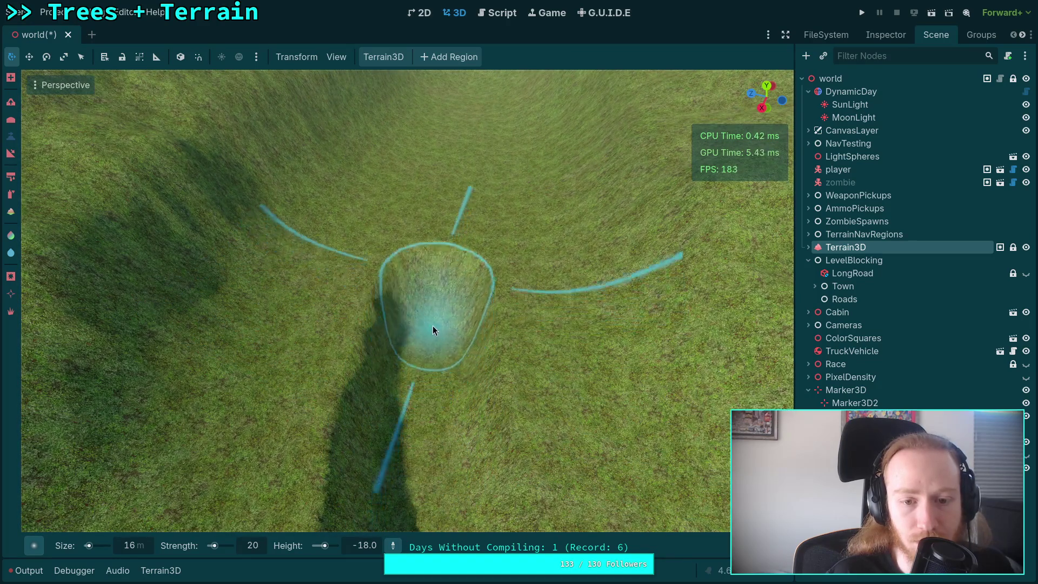
pyautogui.scroll(5, 438, 296)
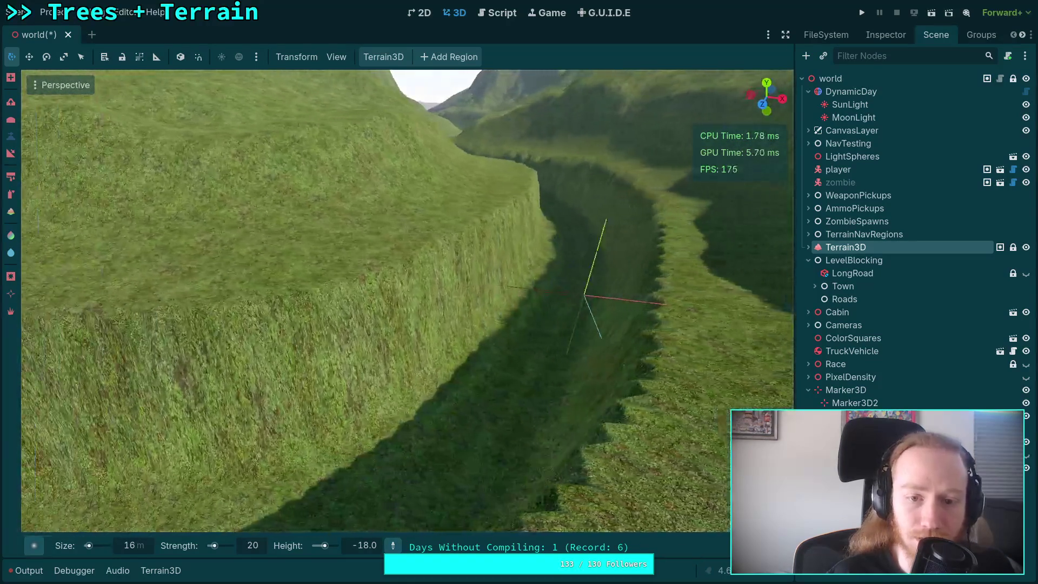
pyautogui.scroll(-5, 411, 302)
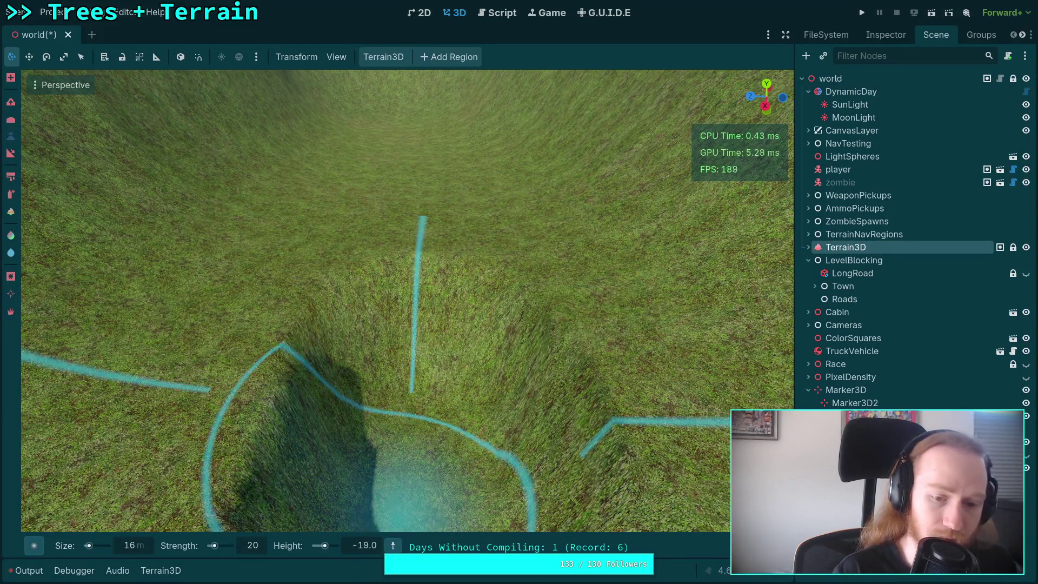
pyautogui.scroll(-5, 395, 378)
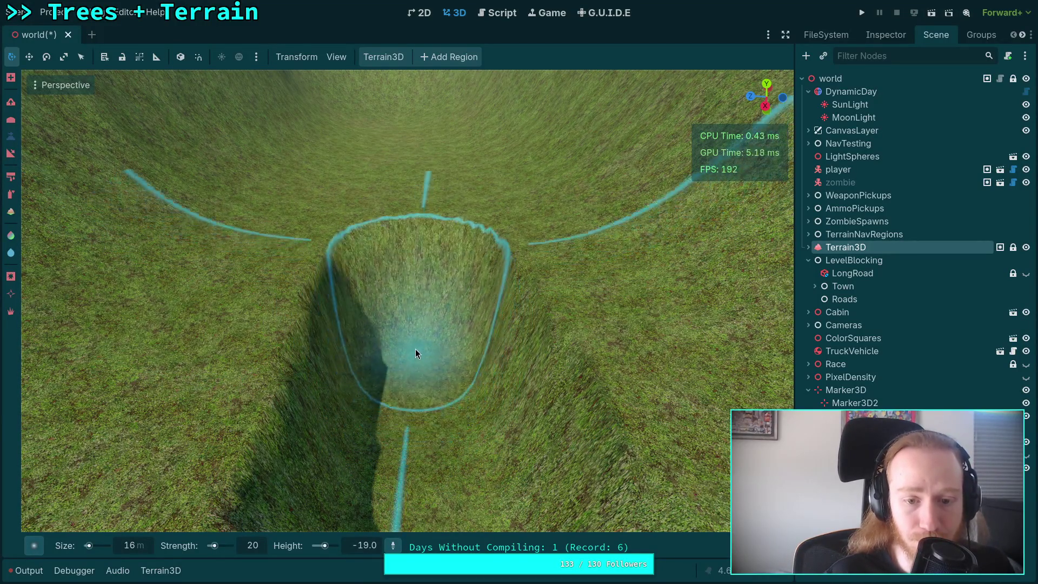
pyautogui.scroll(3, 415, 328)
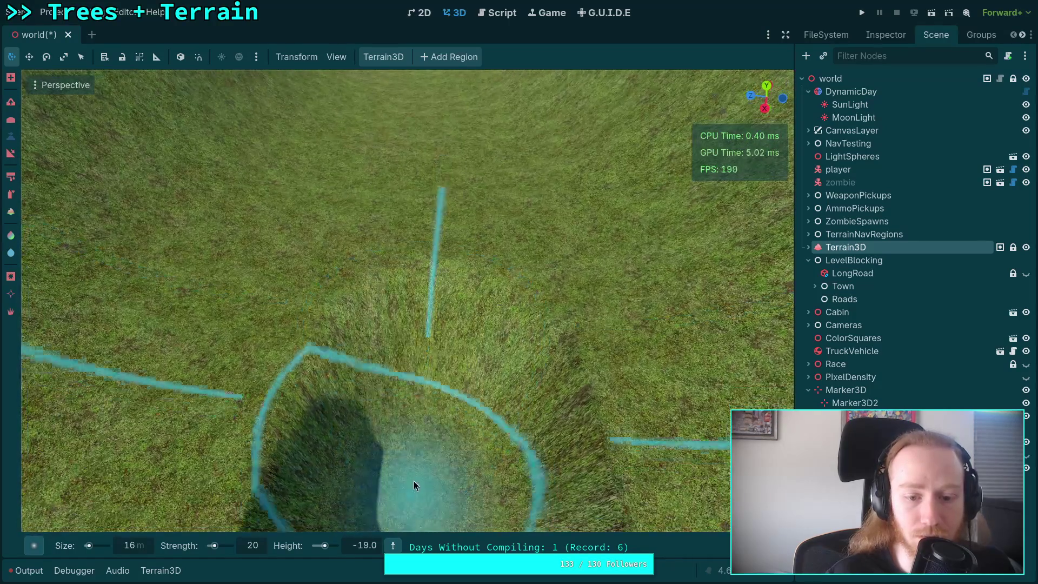
pyautogui.scroll(-2, 422, 358)
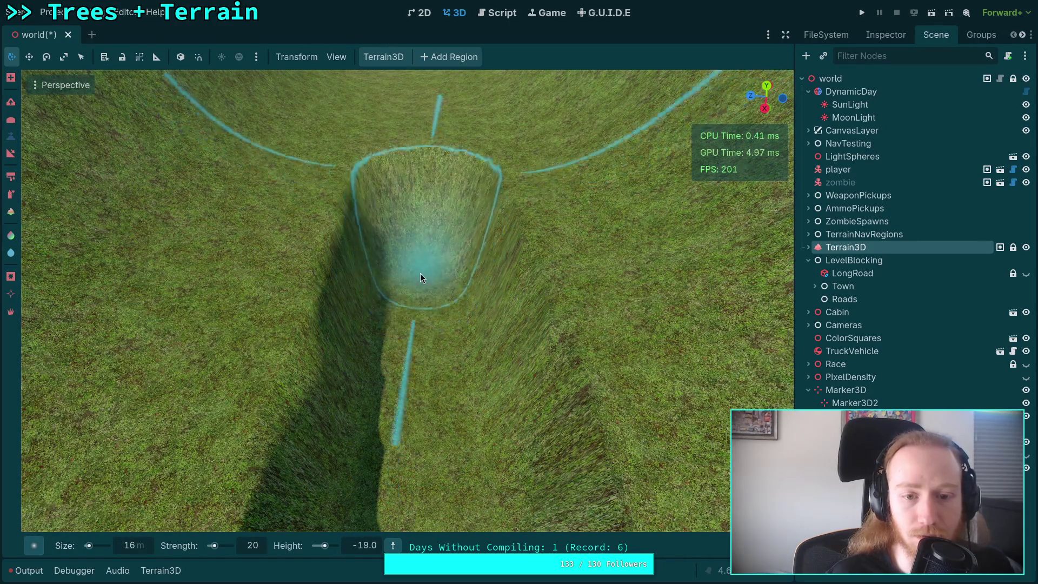
pyautogui.scroll(3, 421, 273)
pyautogui.scroll(-1, 414, 452)
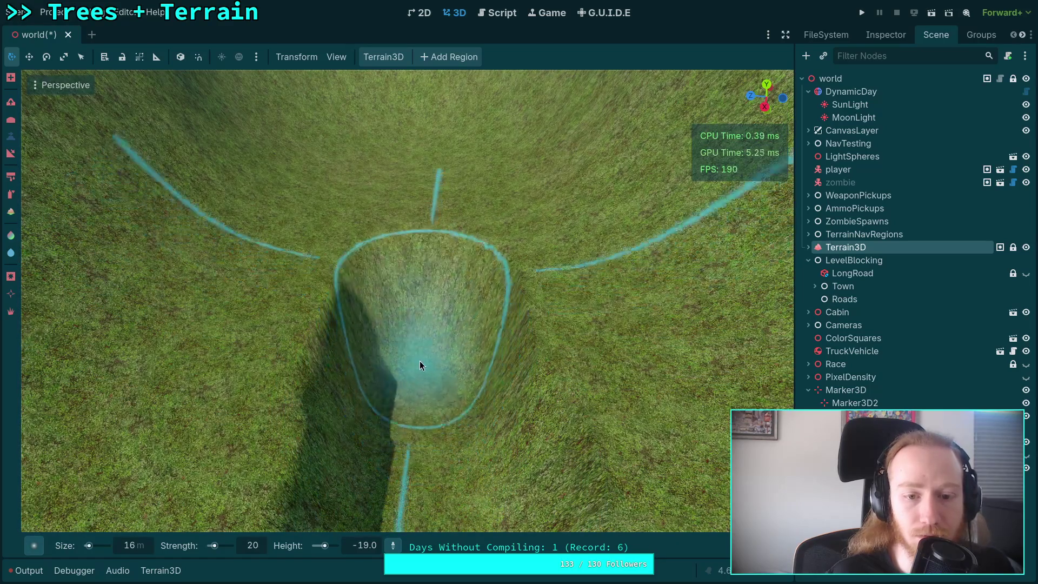
# Step: Undo the crater with Ctrl+Z and reduce the brush size to 6
pyautogui.hotkey('ctrl', 'z')
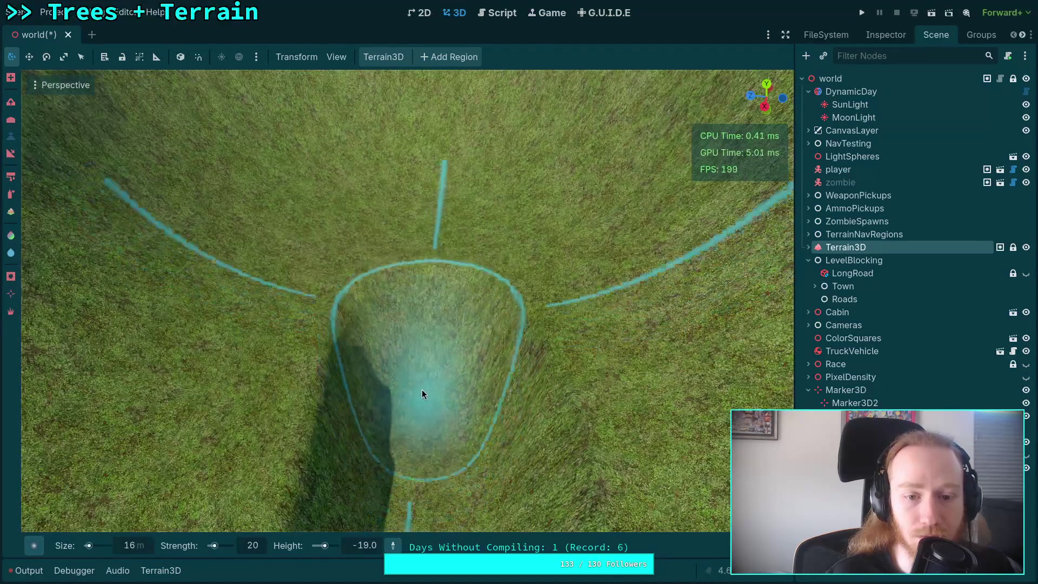
pyautogui.scroll(5, 417, 306)
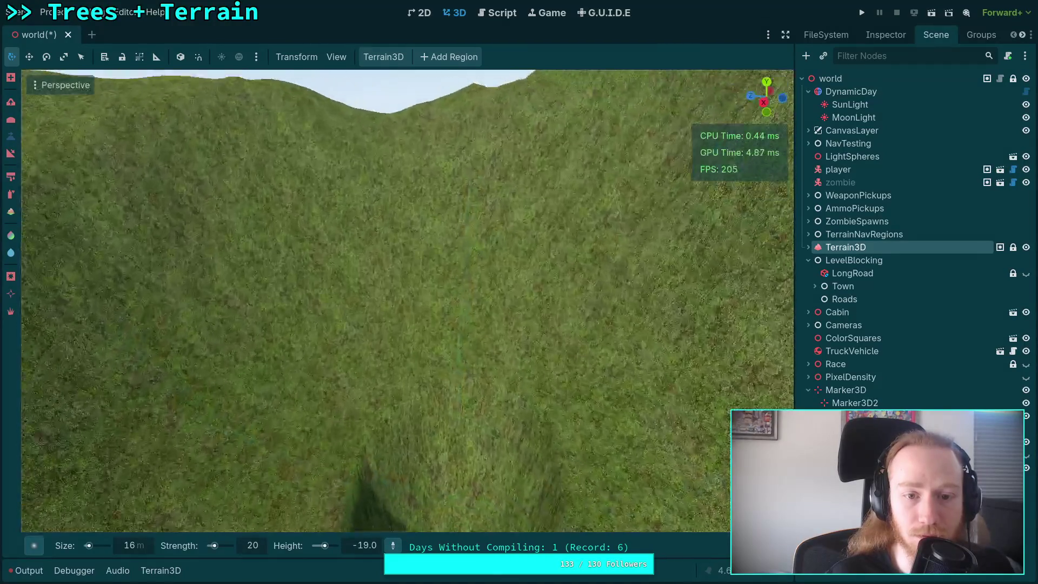
pyautogui.scroll(-4, 435, 487)
pyautogui.scroll(-5, 434, 454)
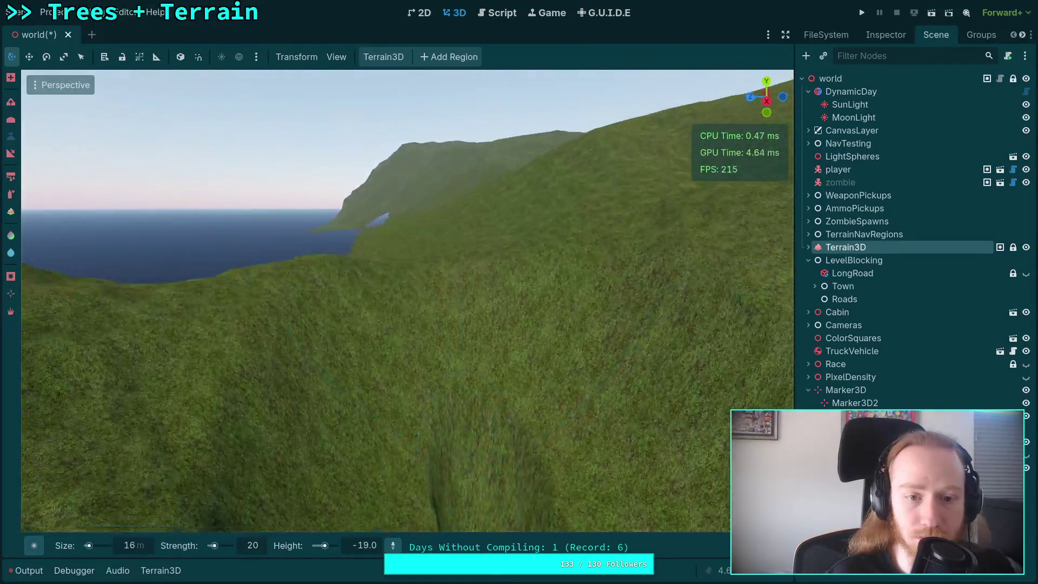
pyautogui.scroll(5, 405, 301)
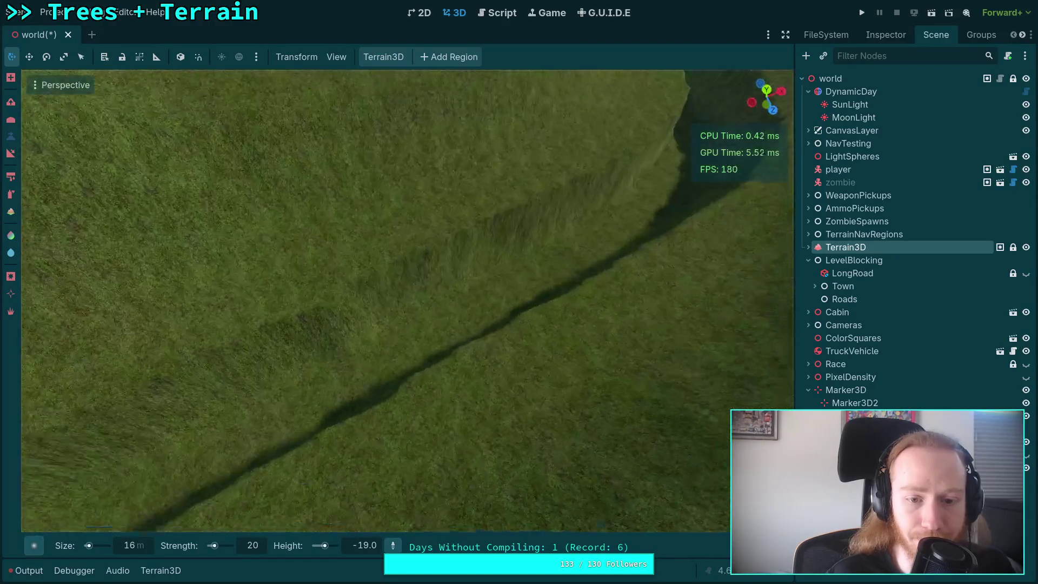
pyautogui.scroll(-4, 406, 302)
pyautogui.scroll(3, 406, 301)
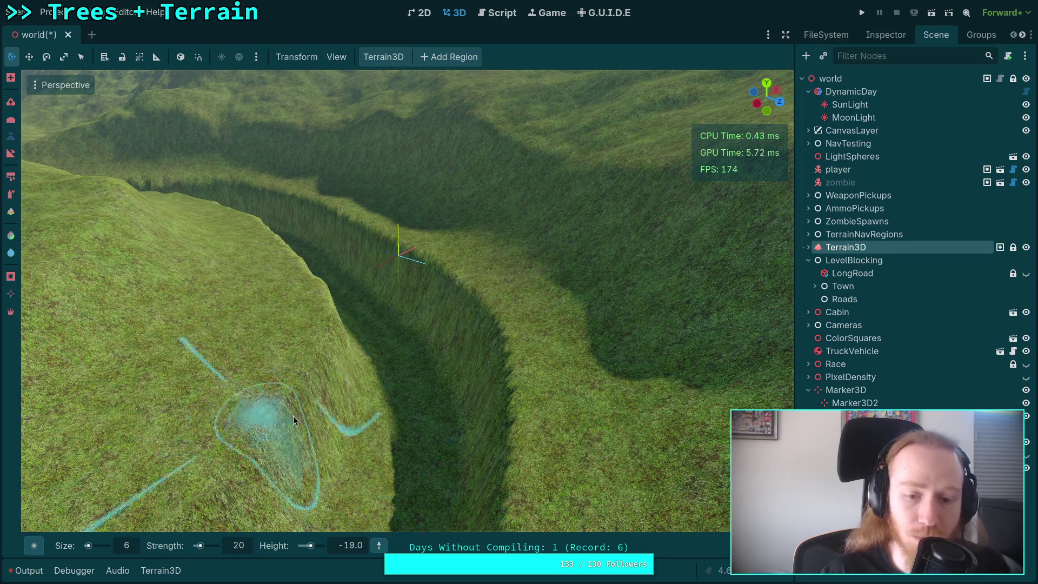
# Step: Rotate the view along the trench, then change the brush Height from -19.0 to -20.0
pyautogui.scroll(5, 280, 424)
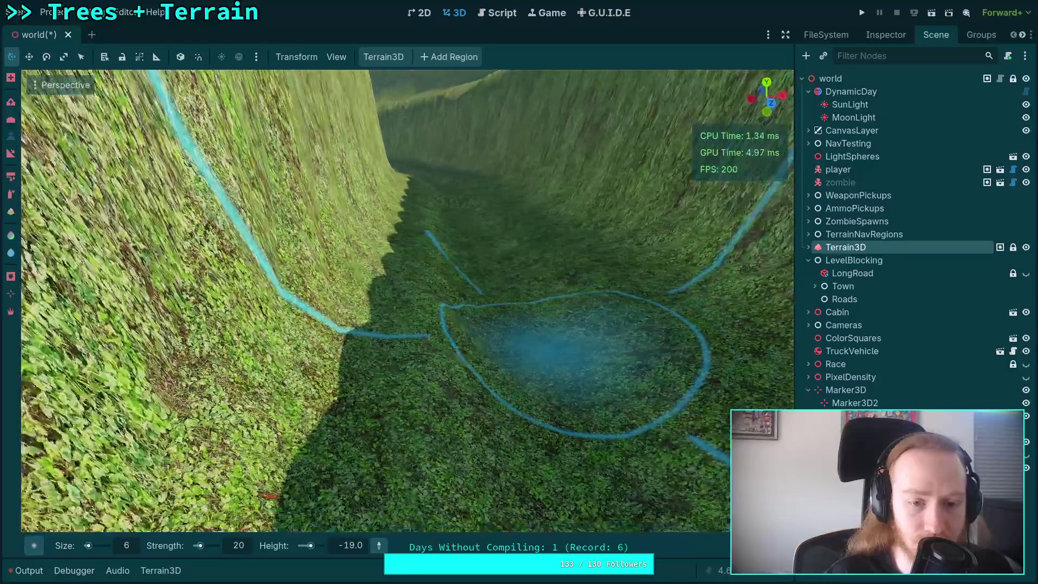
pyautogui.scroll(-2, 406, 300)
pyautogui.scroll(-6, 431, 373)
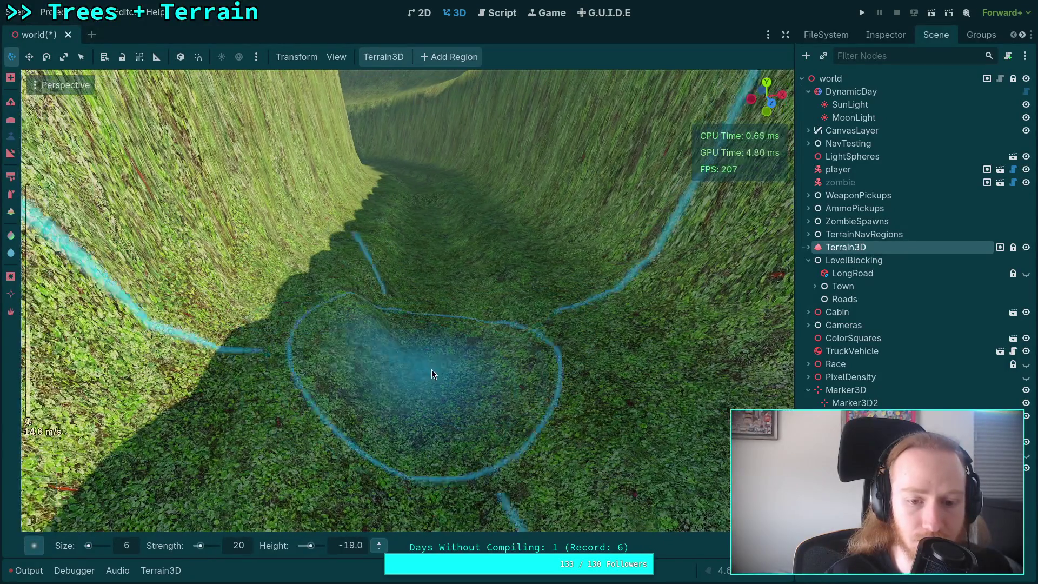
pyautogui.moveTo(440, 380); pyautogui.dragTo(521, 296)
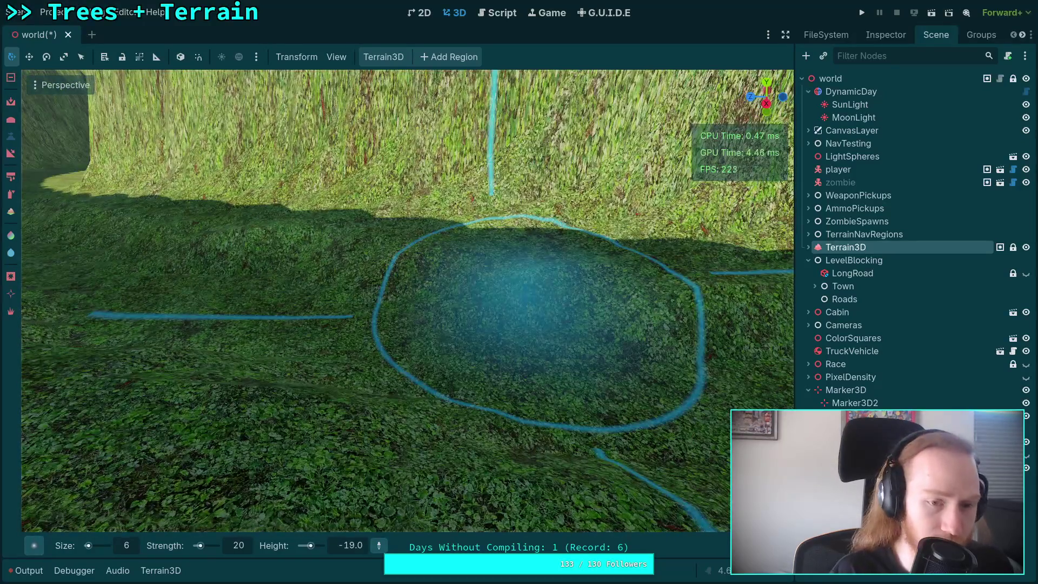
pyautogui.moveTo(522, 296)
pyautogui.mouseDown()
pyautogui.moveTo(622, 292)
pyautogui.moveTo(567, 313)
pyautogui.moveTo(542, 270)
pyautogui.moveTo(541, 293)
pyautogui.moveTo(426, 381)
pyautogui.mouseUp()
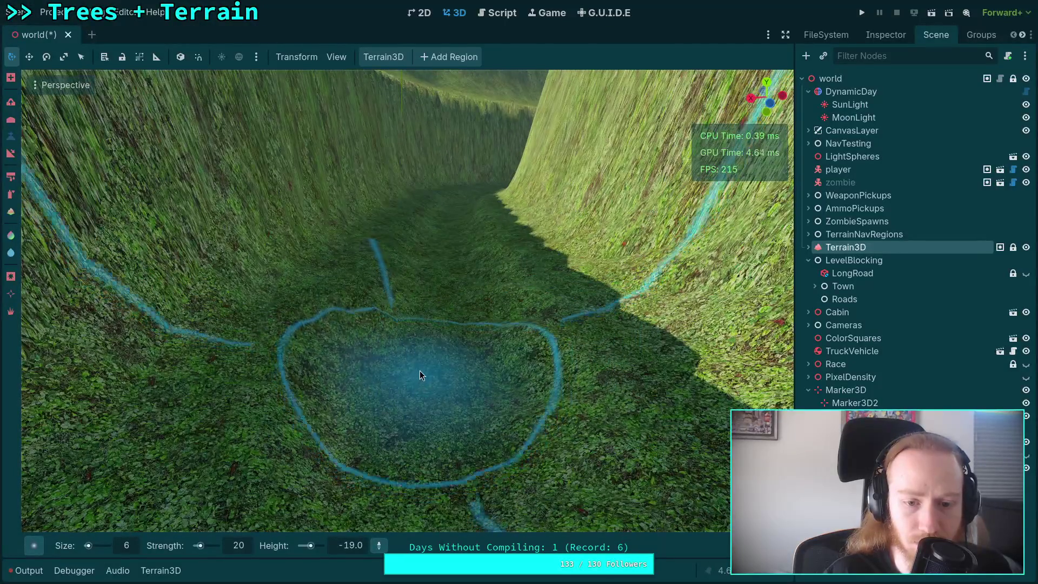
pyautogui.scroll(3, 427, 327)
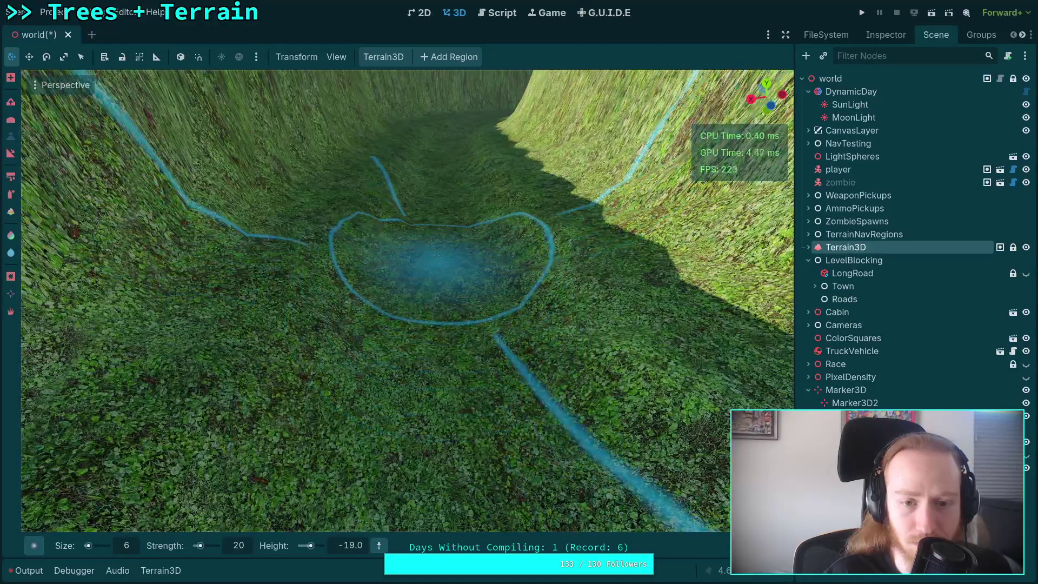
pyautogui.scroll(4, 440, 303)
pyautogui.scroll(-5, 446, 292)
pyautogui.scroll(6, 444, 298)
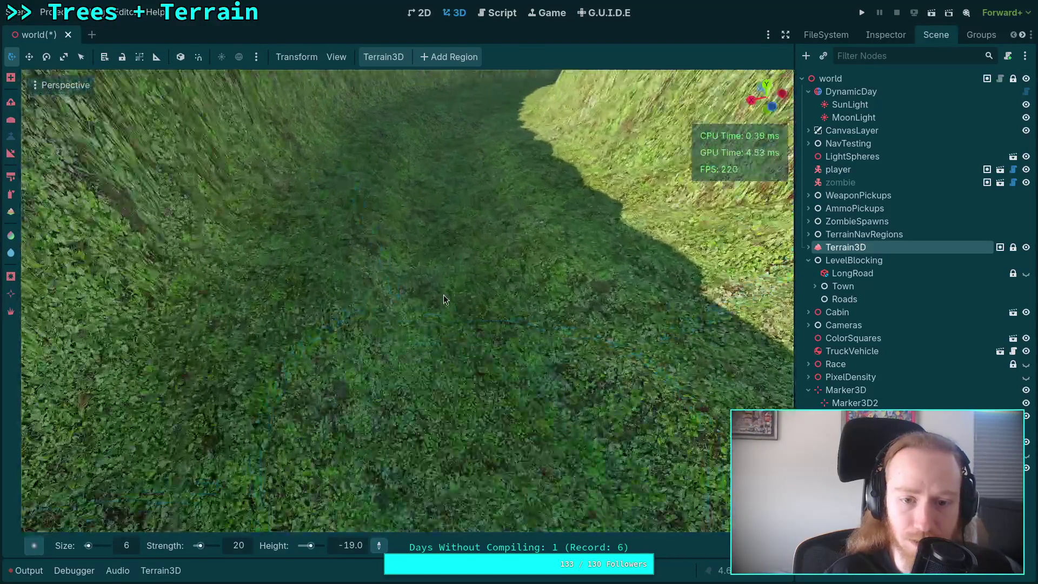
pyautogui.scroll(-5, 448, 310)
pyautogui.scroll(5, 449, 268)
pyautogui.scroll(-3, 450, 335)
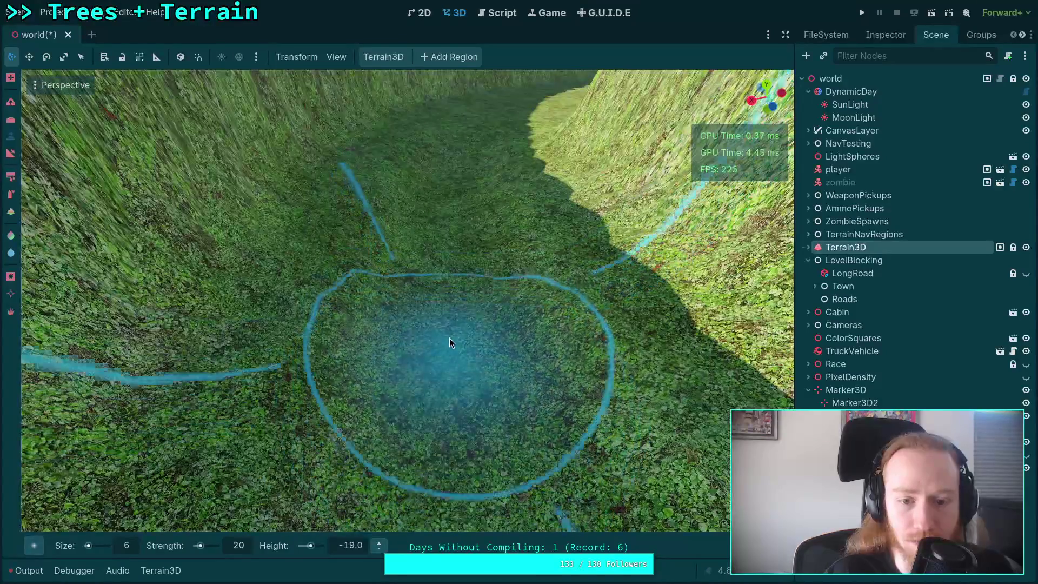
pyautogui.scroll(-3, 450, 349)
pyautogui.scroll(5, 448, 259)
pyautogui.scroll(-2, 440, 311)
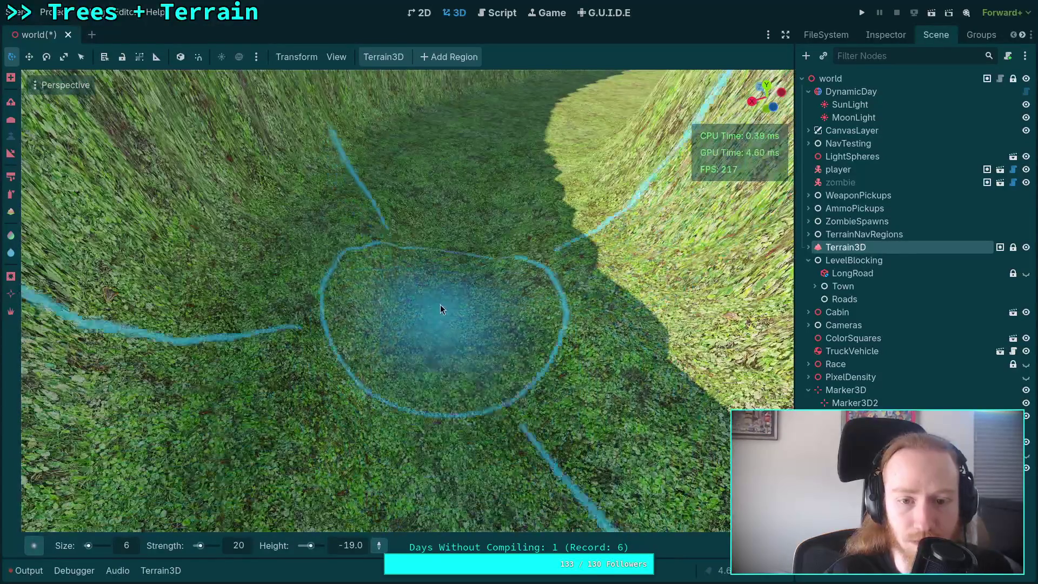
pyautogui.scroll(-3, 440, 310)
pyautogui.scroll(5, 438, 335)
pyautogui.scroll(-2, 438, 372)
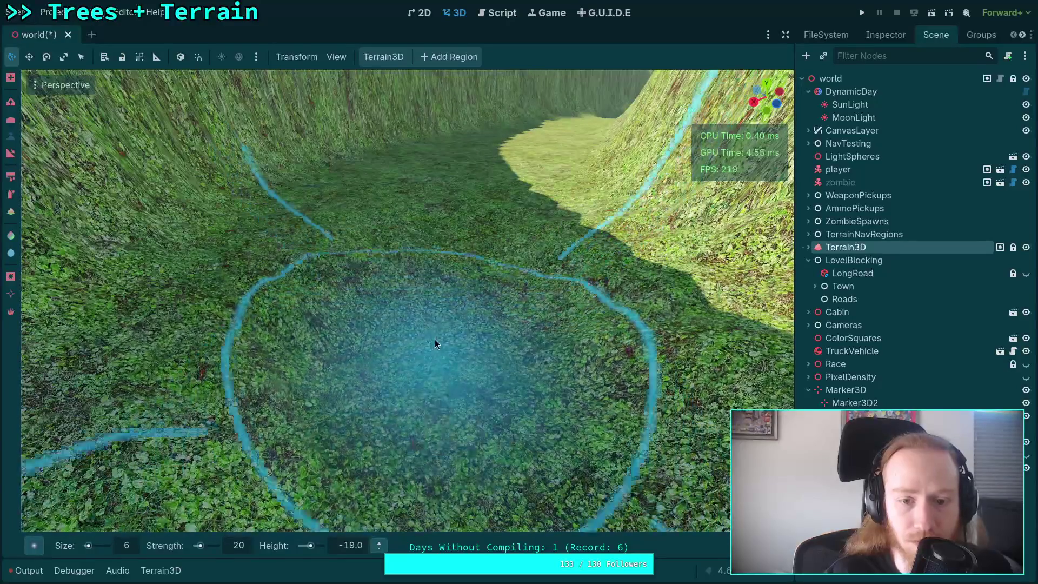
pyautogui.scroll(-3, 434, 344)
pyautogui.scroll(5, 433, 257)
pyautogui.scroll(-2, 440, 371)
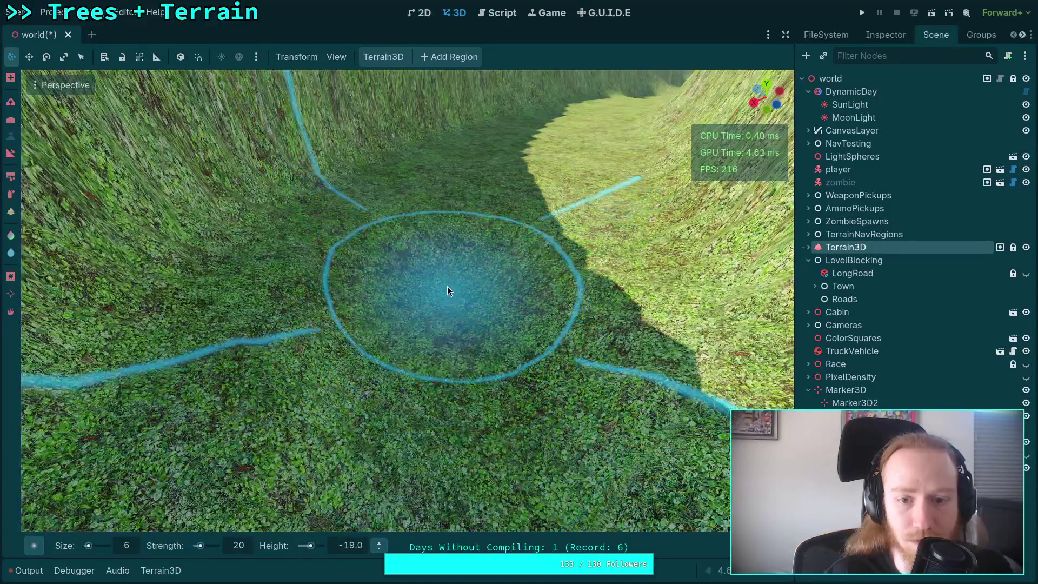
pyautogui.scroll(-3, 447, 293)
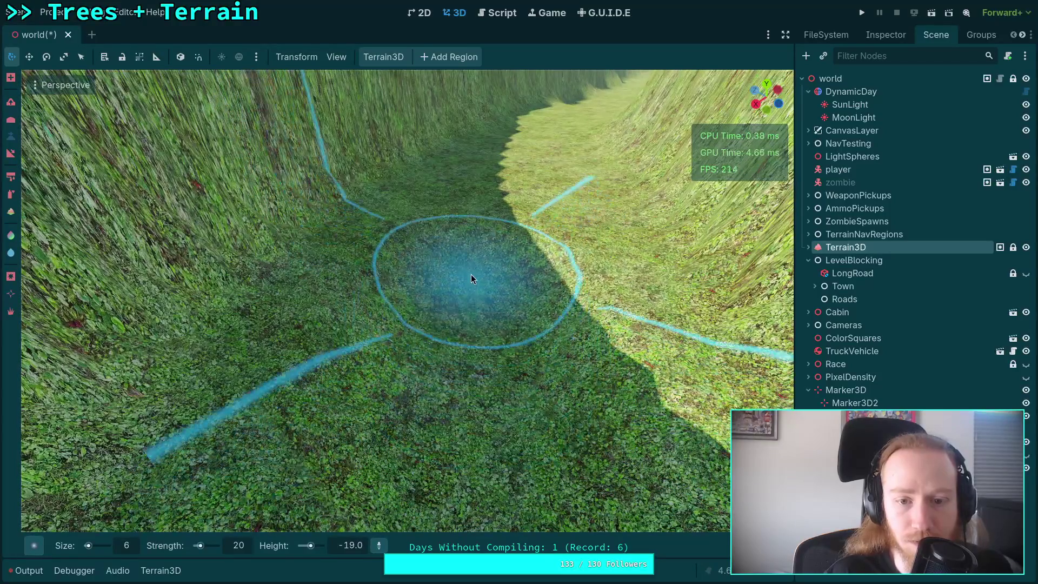
pyautogui.scroll(4, 471, 276)
pyautogui.scroll(-3, 465, 465)
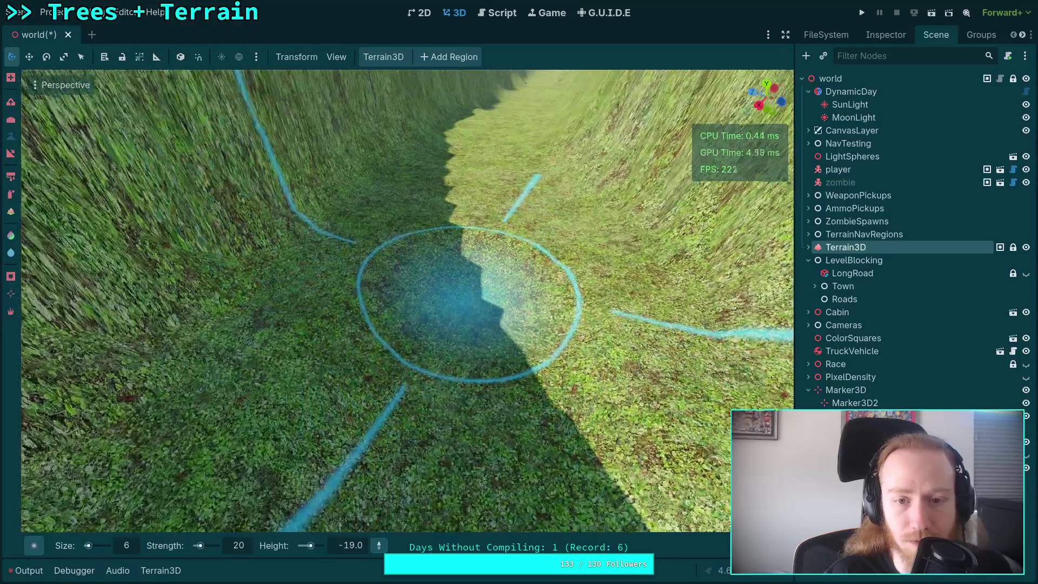
pyautogui.scroll(3, 473, 363)
pyautogui.scroll(-4, 455, 286)
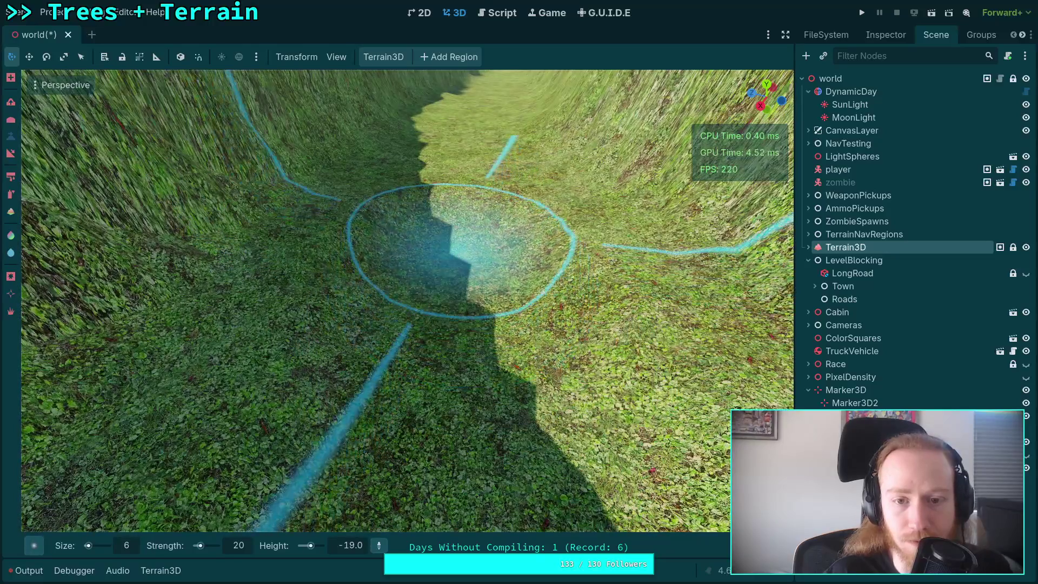
pyautogui.scroll(3, 455, 260)
pyautogui.scroll(-4, 465, 335)
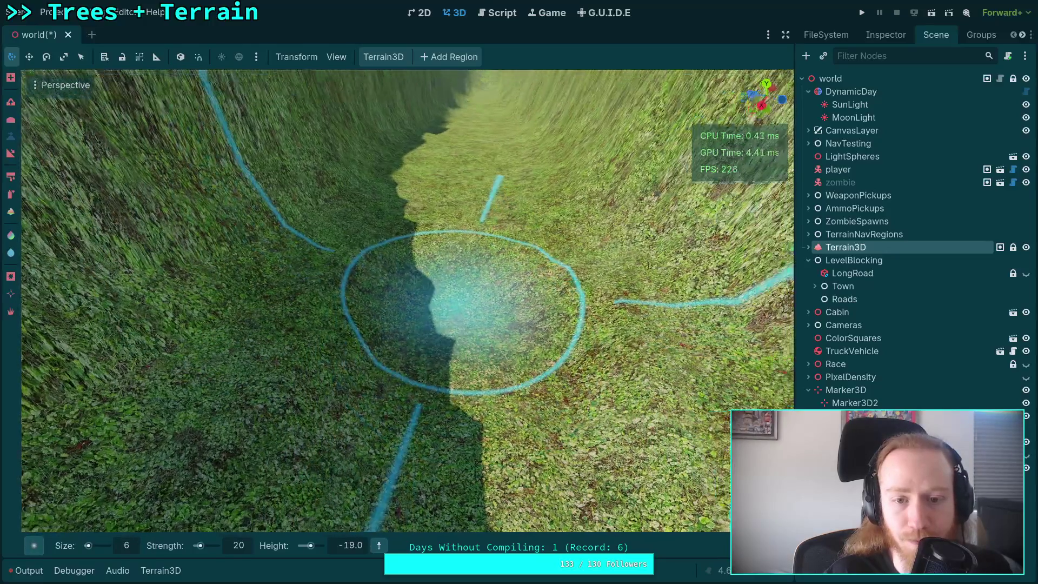
pyautogui.scroll(2, 457, 333)
pyautogui.scroll(-2, 441, 270)
pyautogui.scroll(2, 441, 269)
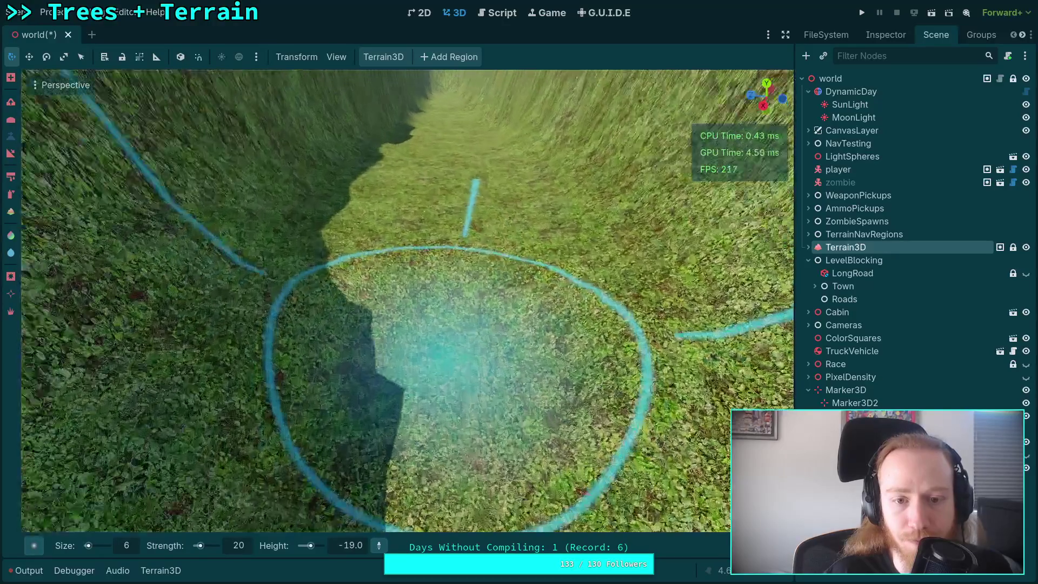
pyautogui.scroll(-3, 433, 300)
pyautogui.scroll(3, 441, 238)
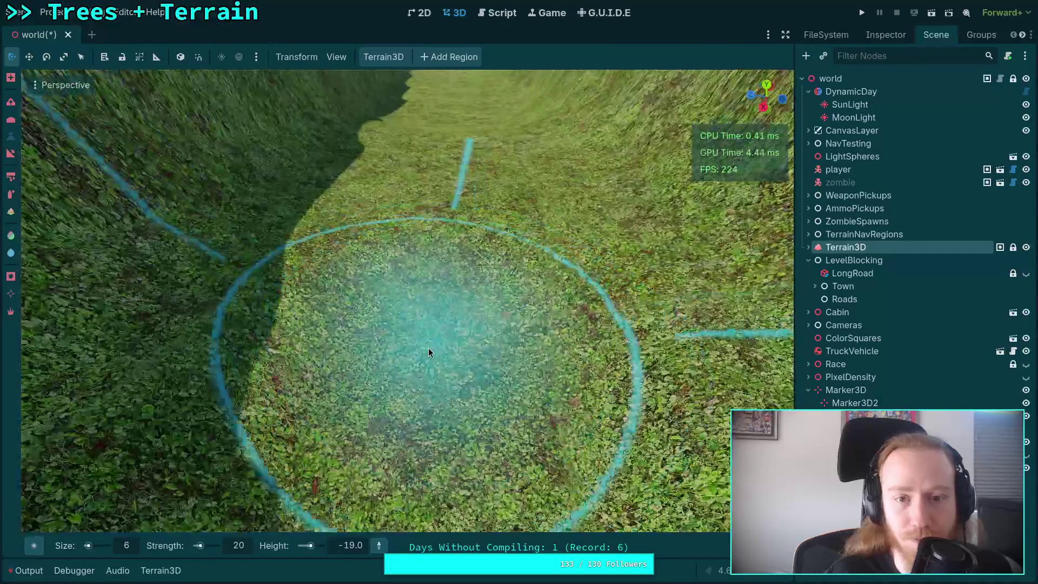
pyautogui.scroll(-3, 429, 353)
pyautogui.scroll(3, 436, 243)
pyautogui.scroll(-2, 446, 289)
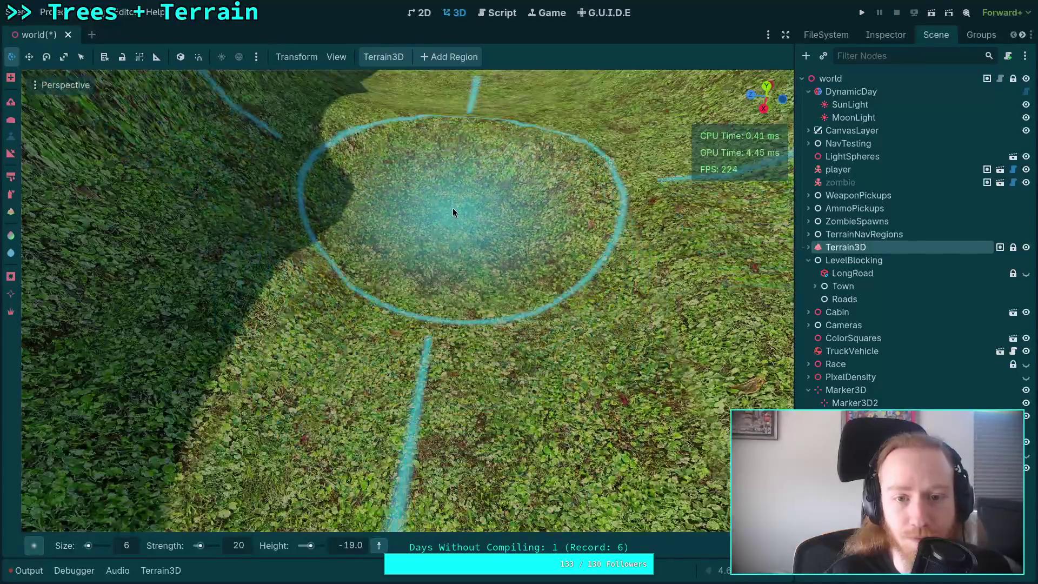
pyautogui.scroll(-2, 441, 231)
pyautogui.scroll(2, 430, 277)
pyautogui.scroll(-2, 425, 222)
pyautogui.scroll(2, 415, 325)
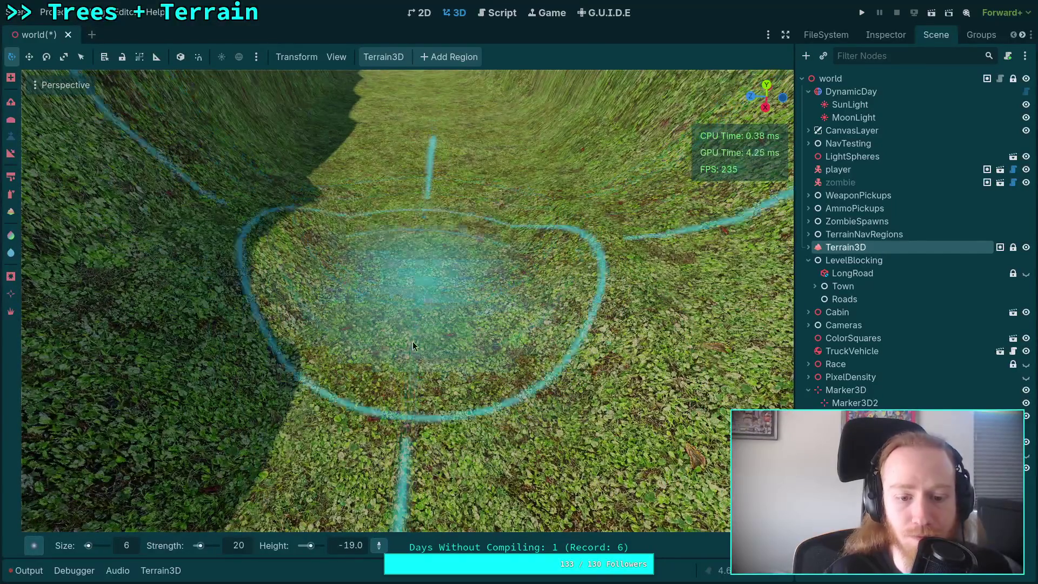
pyautogui.scroll(-1, 363, 543)
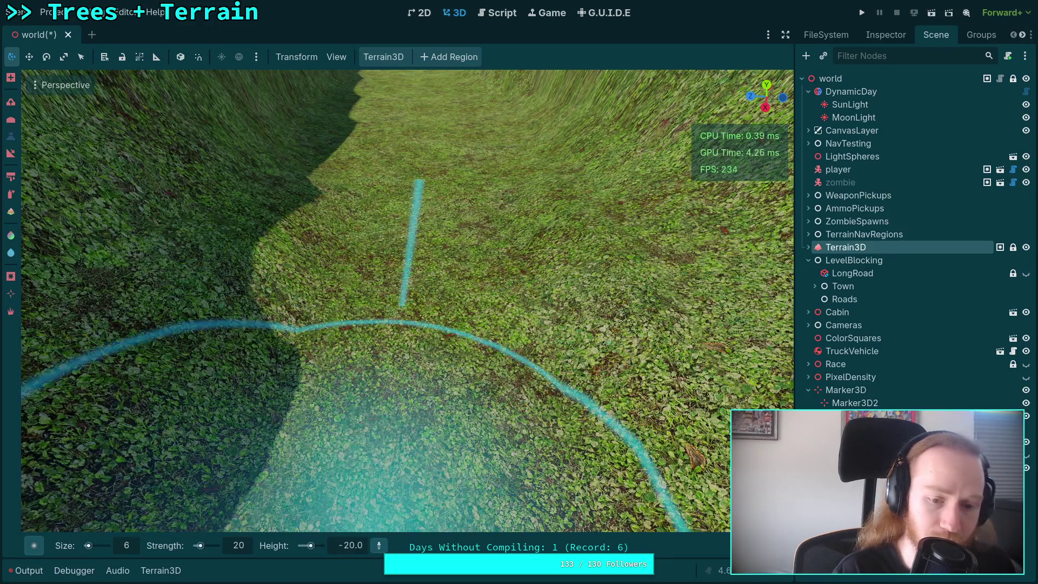
# Step: Paint a deeper bowl into the channel floor at height -20, then zoom around to check it
pyautogui.moveTo(421, 229); pyautogui.dragTo(421, 214)
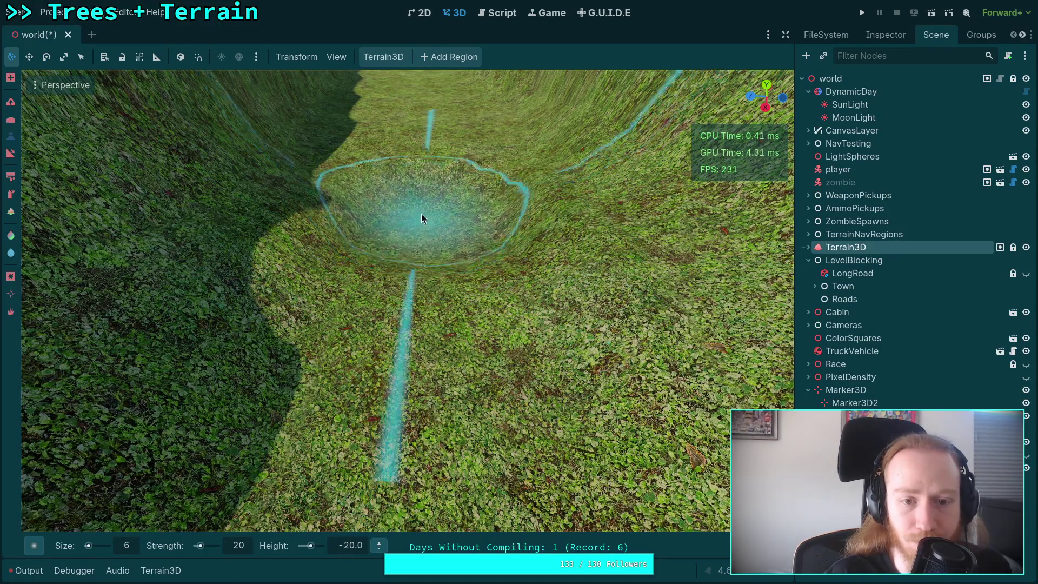
pyautogui.scroll(3, 419, 189)
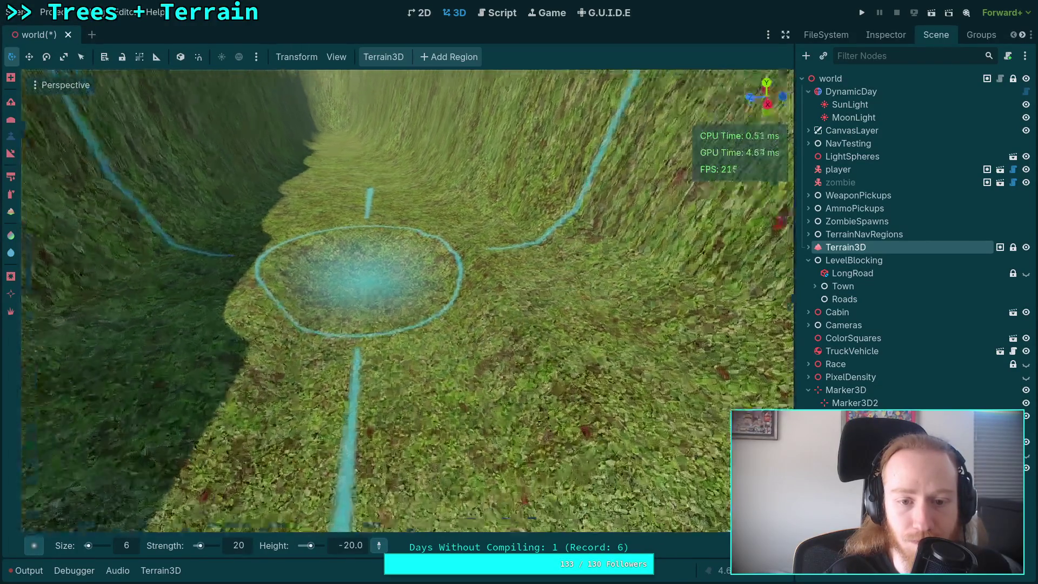
pyautogui.scroll(3, 436, 274)
pyautogui.scroll(-4, 421, 280)
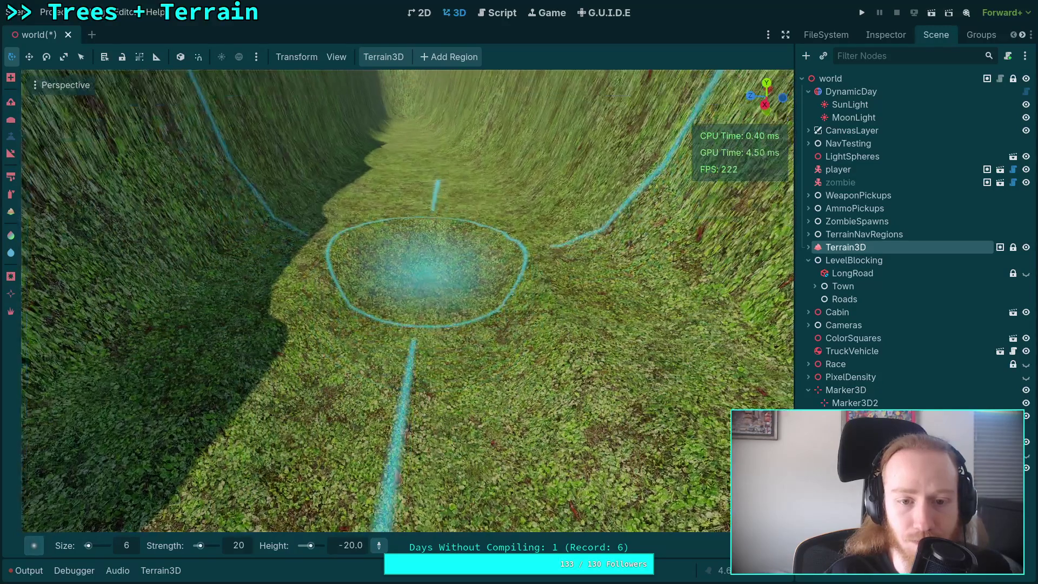
pyautogui.scroll(4, 434, 357)
pyautogui.scroll(-3, 431, 301)
pyautogui.scroll(3, 432, 324)
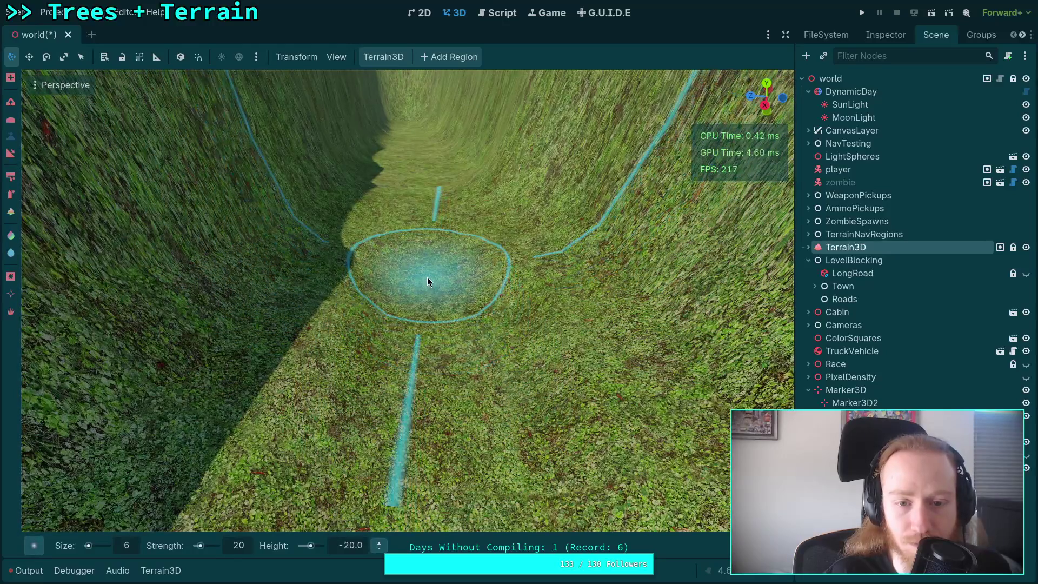
pyautogui.scroll(5, 427, 276)
pyautogui.scroll(-2, 400, 301)
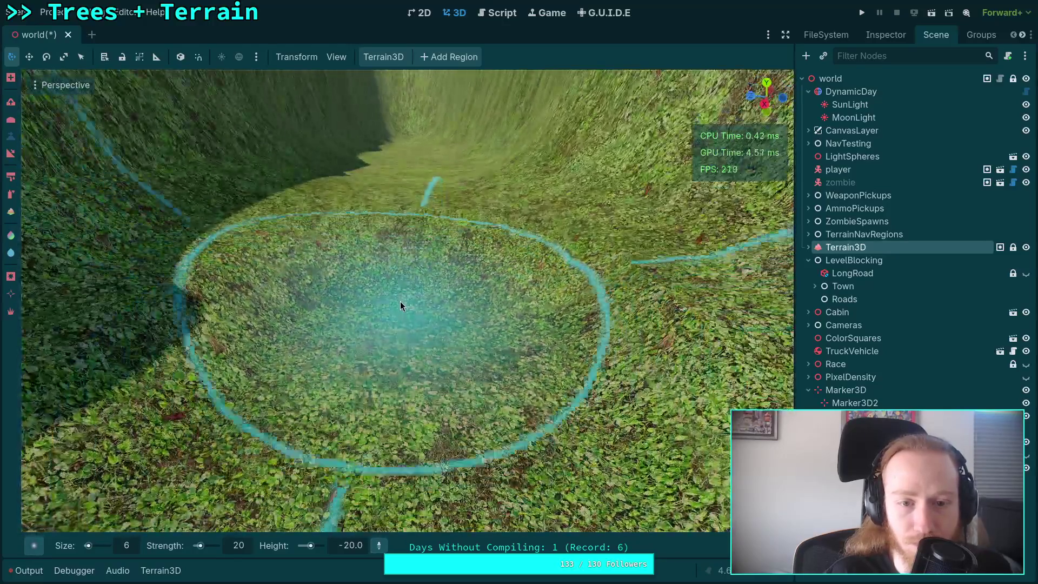
pyautogui.scroll(-4, 400, 305)
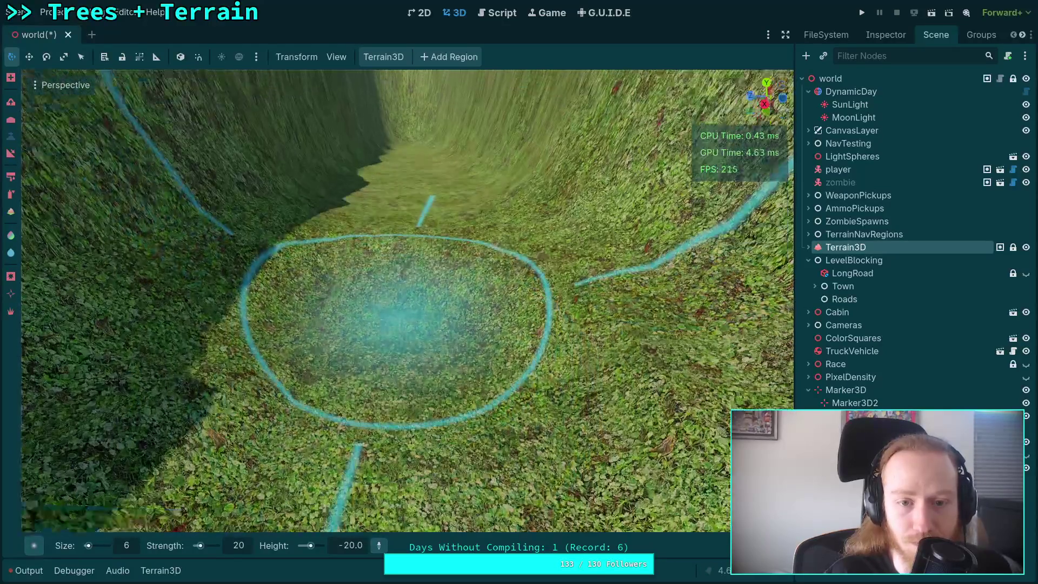
pyautogui.scroll(2, 400, 311)
pyautogui.scroll(4, 405, 330)
pyautogui.scroll(-4, 407, 383)
pyautogui.scroll(2, 404, 301)
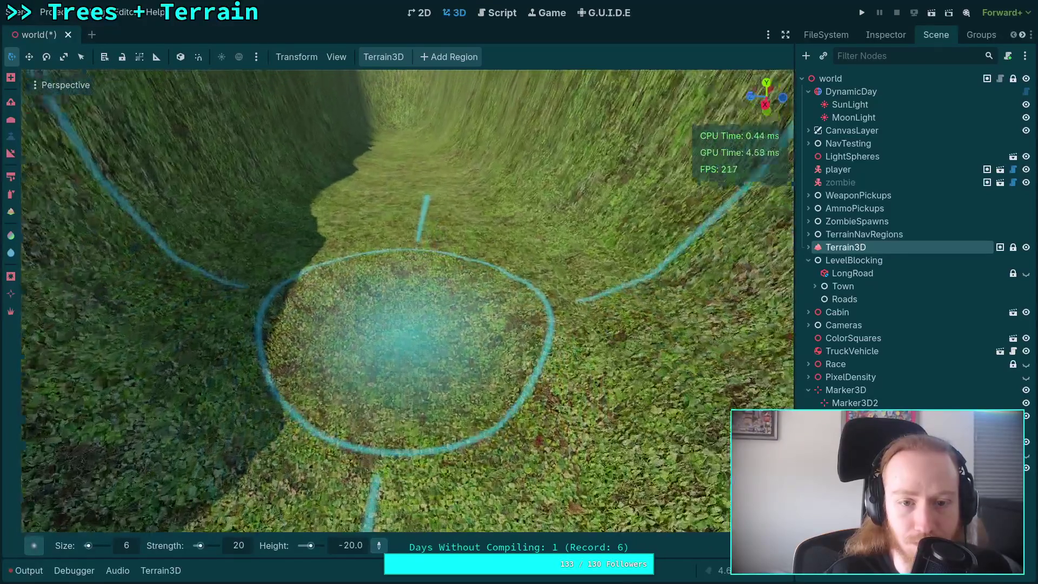
pyautogui.scroll(-4, 400, 326)
pyautogui.scroll(4, 400, 258)
pyautogui.scroll(-5, 386, 313)
pyautogui.scroll(2, 391, 251)
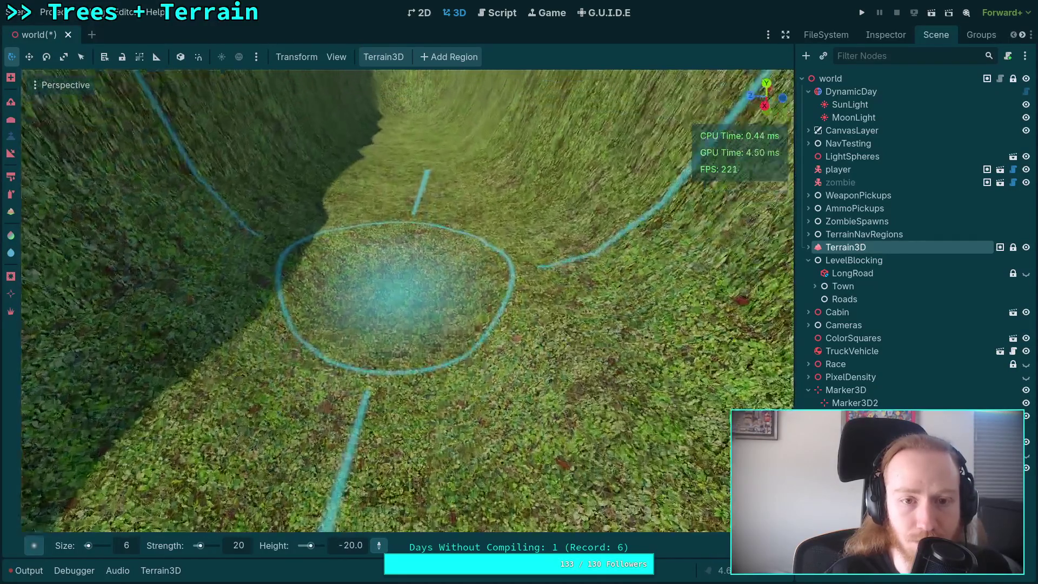
pyautogui.scroll(-3, 398, 294)
pyautogui.scroll(4, 396, 255)
pyautogui.scroll(-4, 405, 356)
pyautogui.scroll(3, 403, 267)
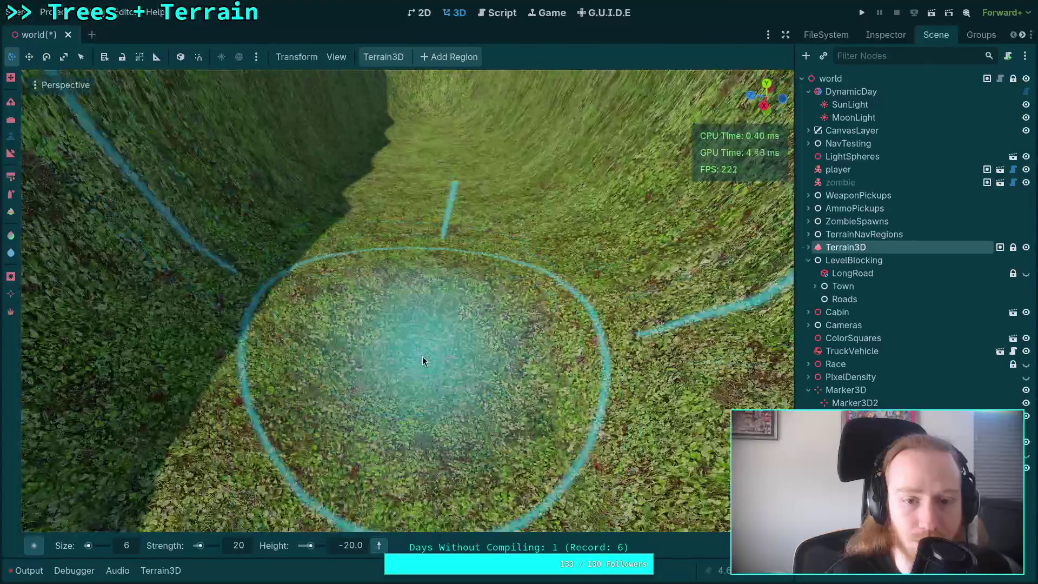
pyautogui.scroll(4, 432, 241)
pyautogui.scroll(-4, 439, 271)
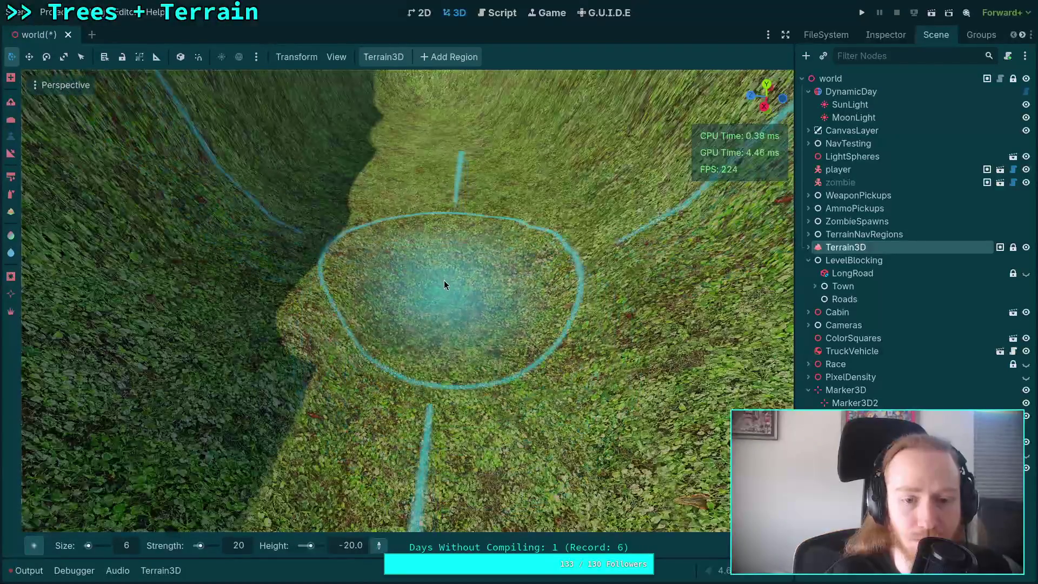
pyautogui.scroll(4, 441, 217)
pyautogui.scroll(-4, 438, 362)
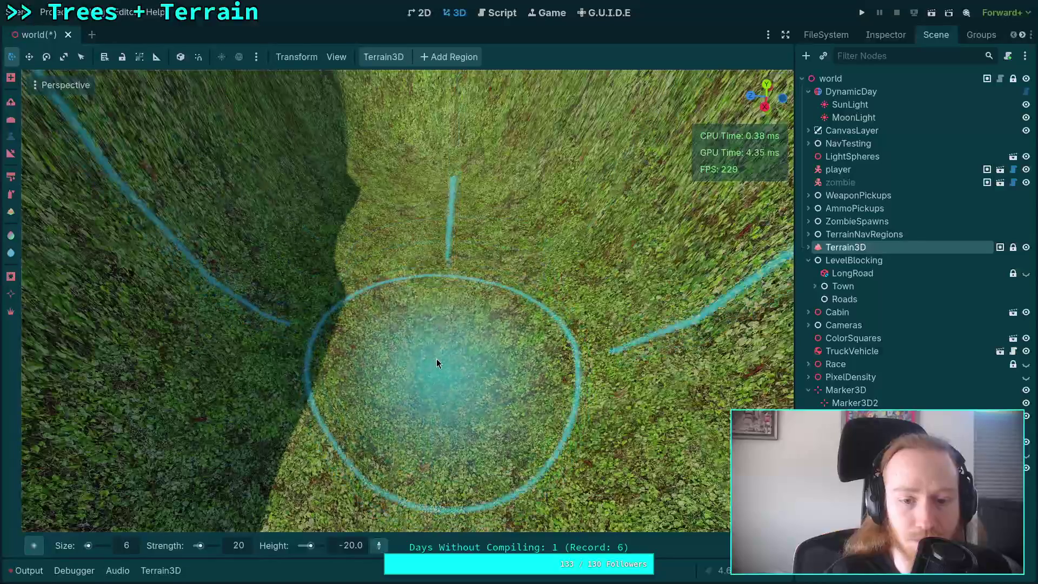
pyautogui.scroll(4, 429, 260)
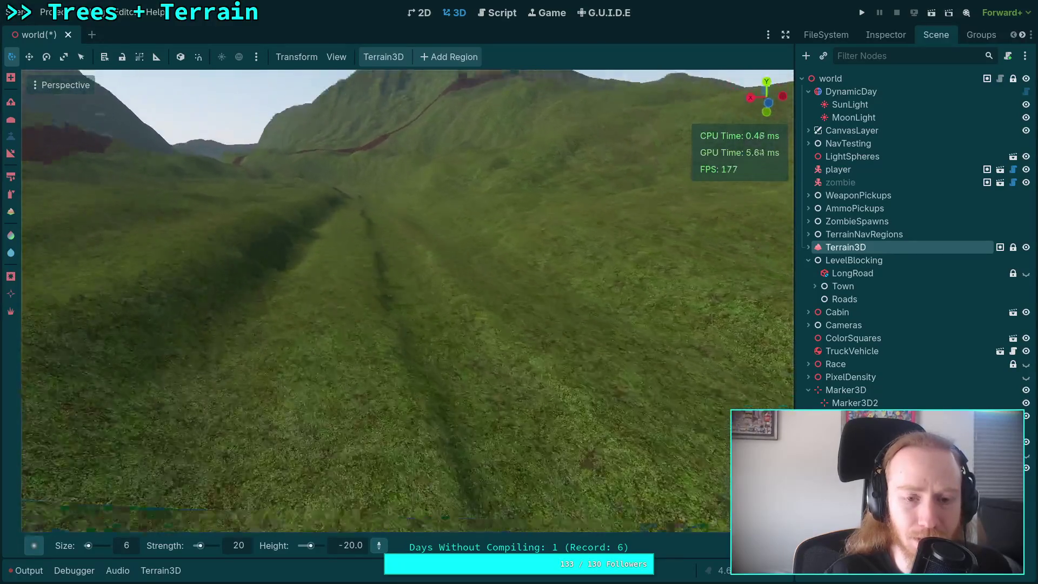
# Step: Sample -4 from the ground beside the channel as target height and show the Terrain3D Inspector
pyautogui.click(489, 410)
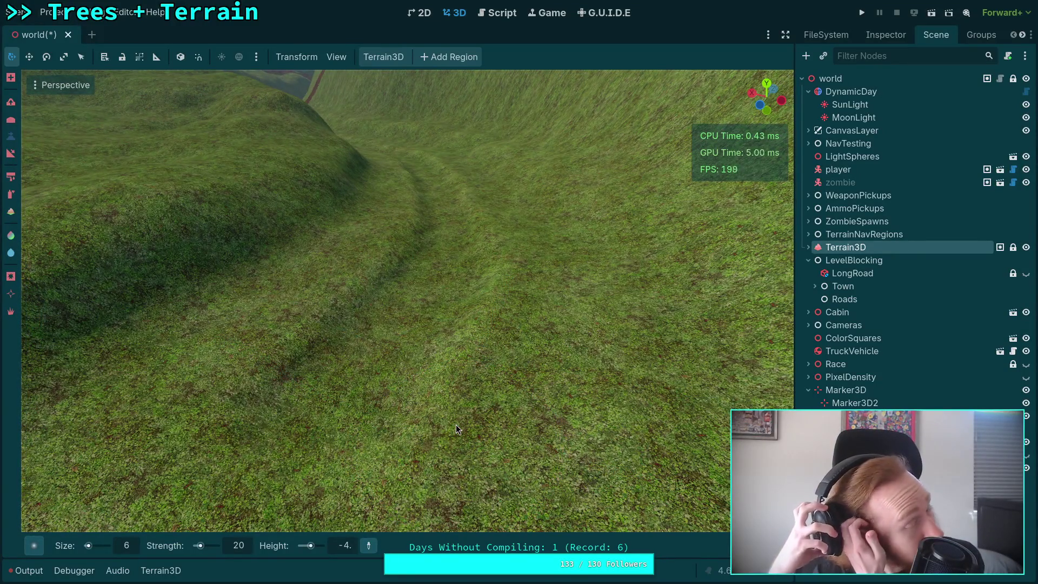
pyautogui.click(898, 36)
pyautogui.scroll(-2, 871, 324)
# Step: Expand Debug Views, enable Grey, and fly the camera along the valley
pyautogui.click(856, 393)
pyautogui.scroll(-3, 857, 397)
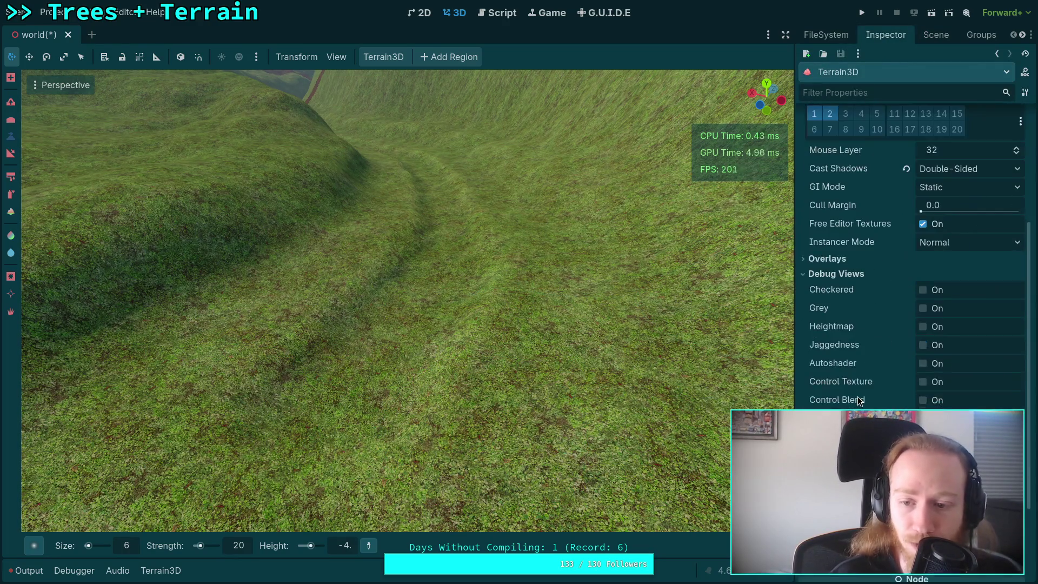
pyautogui.click(922, 309)
pyautogui.press('w')
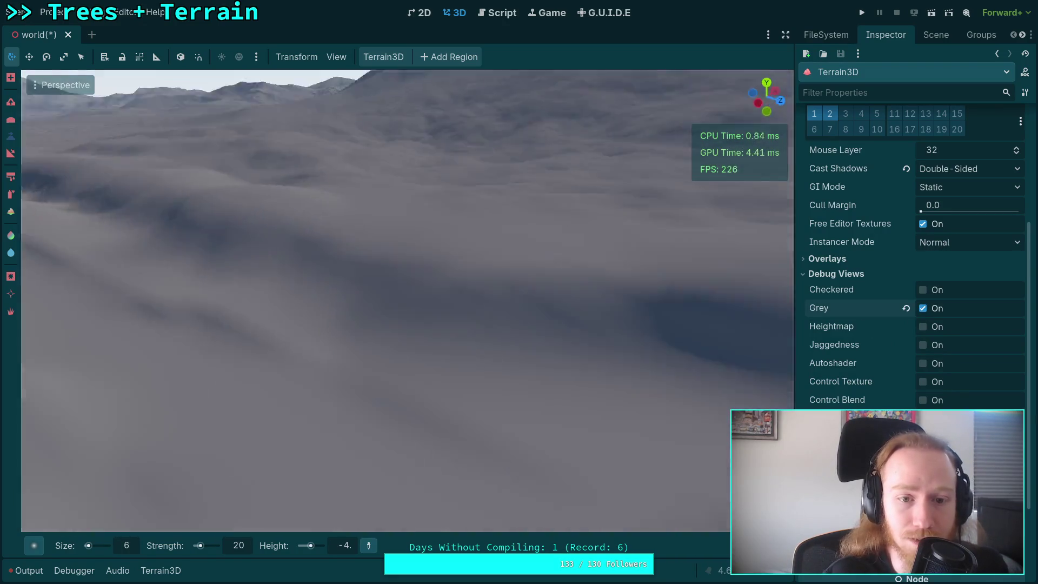
pyautogui.press('w')
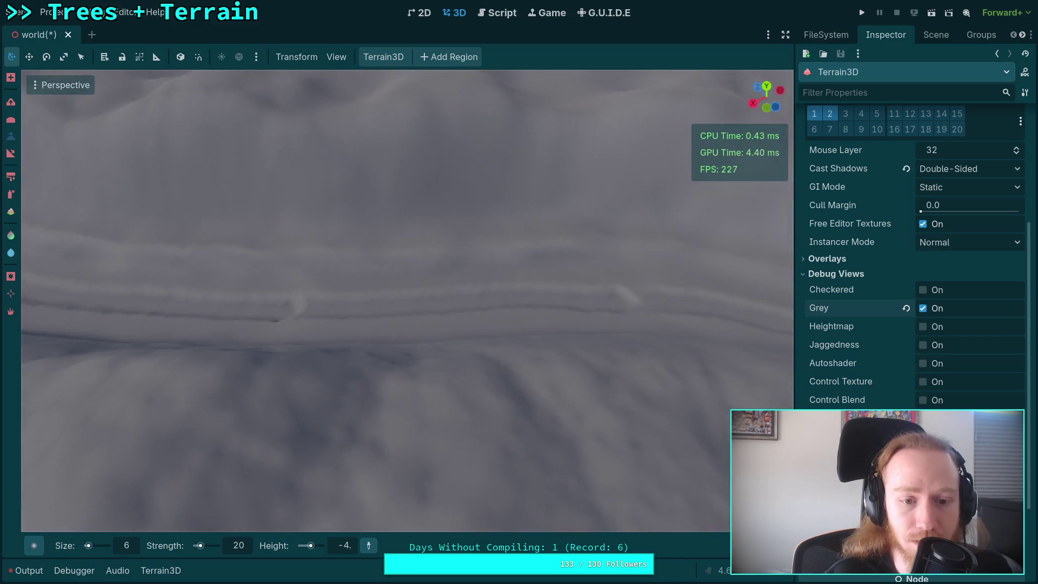
pyautogui.press('w')
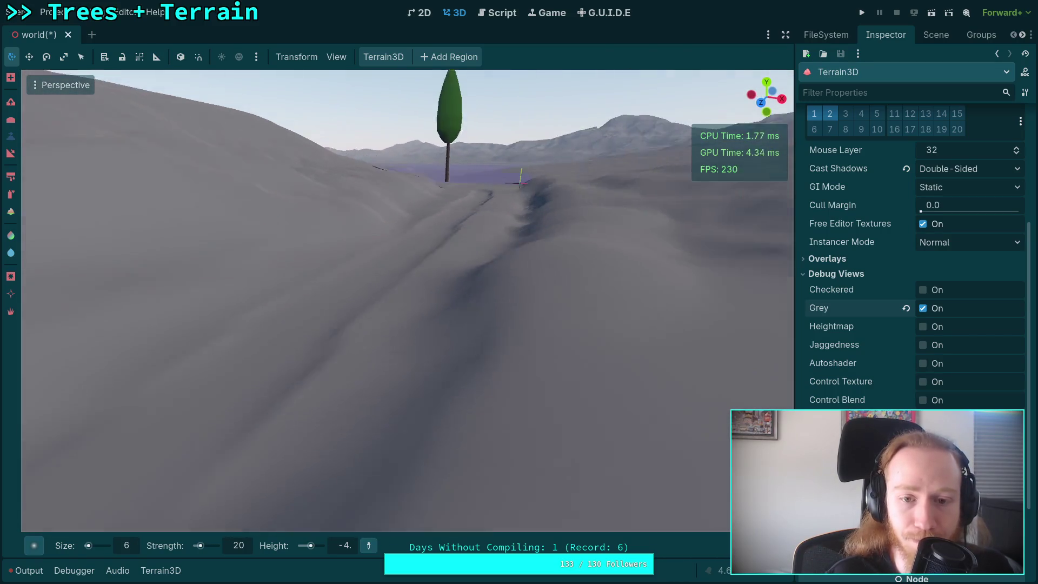
# Step: Swap Grey for the Checkered debug view and turn the camera toward the tree
pyautogui.click(923, 308)
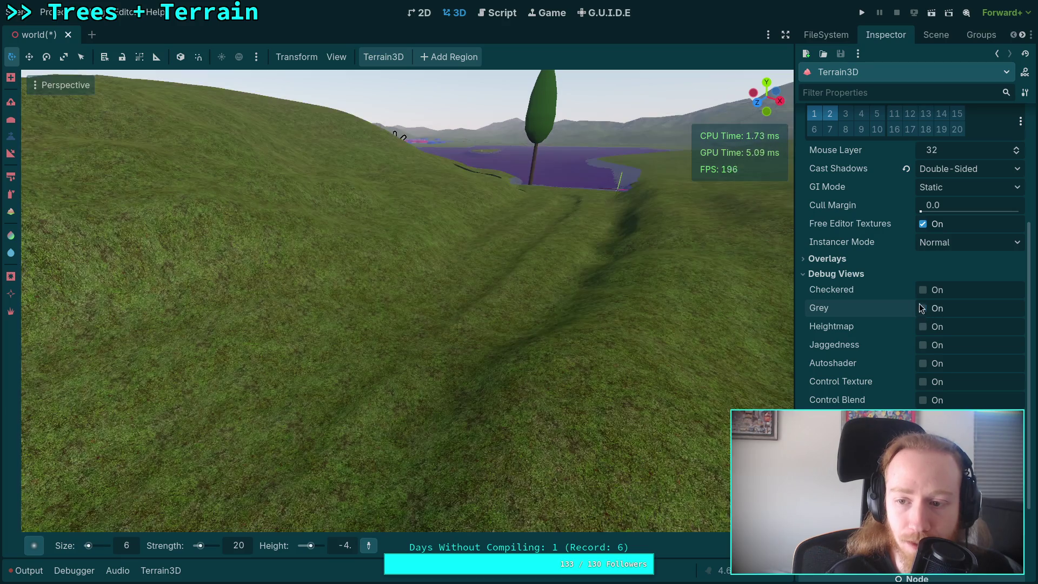
pyautogui.click(923, 290)
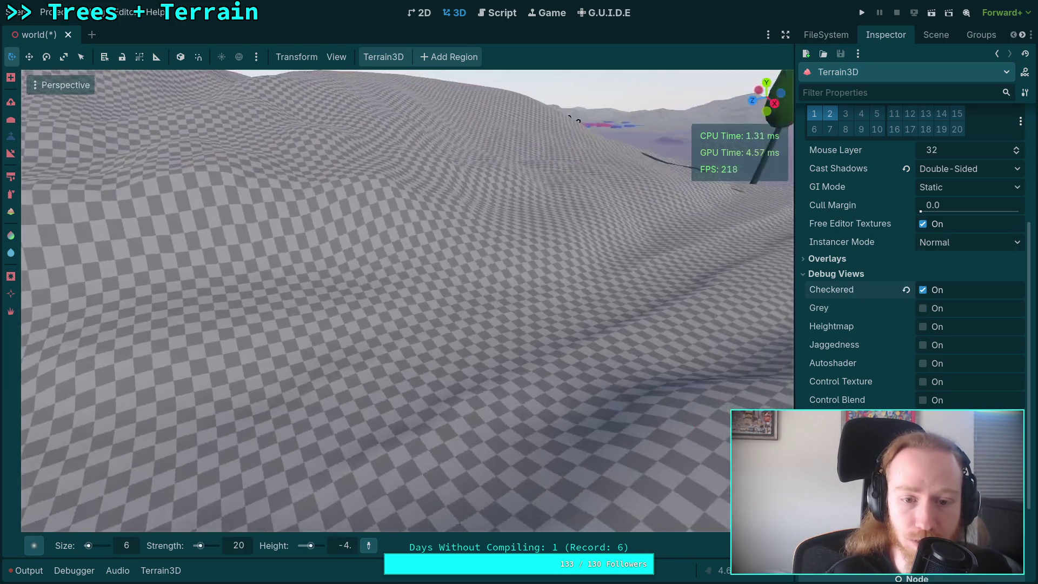
pyautogui.moveTo(379, 298); pyautogui.dragTo(487, 297)
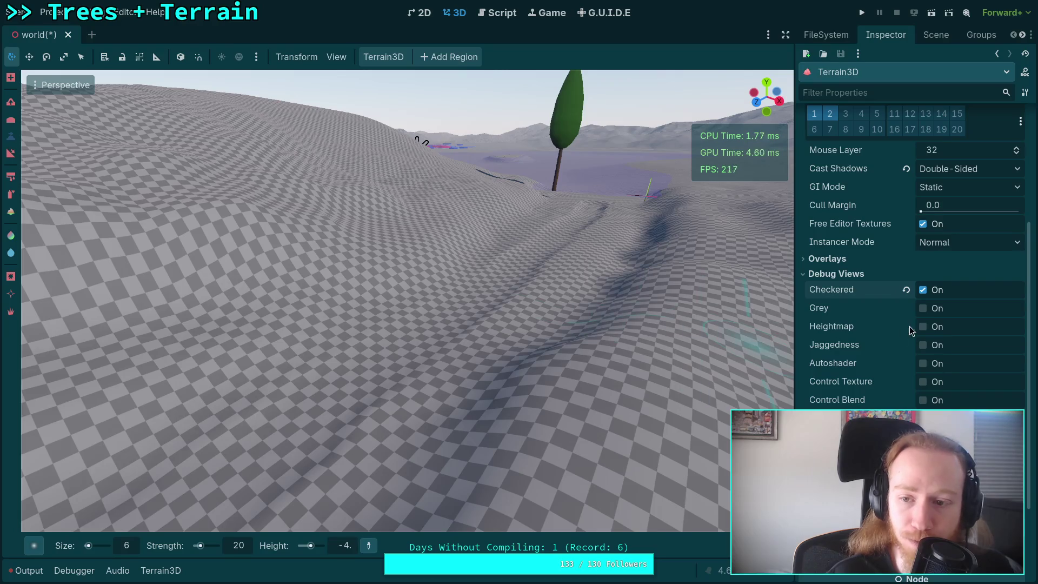
pyautogui.click(922, 290)
pyautogui.click(922, 309)
pyautogui.click(922, 308)
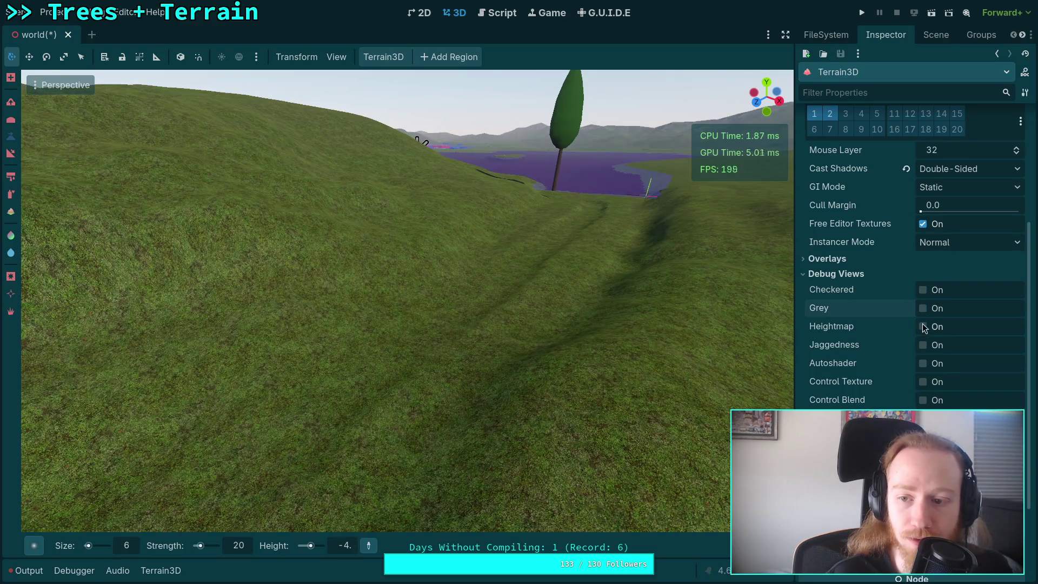
# Step: Try the combined debug shading, then finish with only Grey on, close to the tree
pyautogui.click(923, 327)
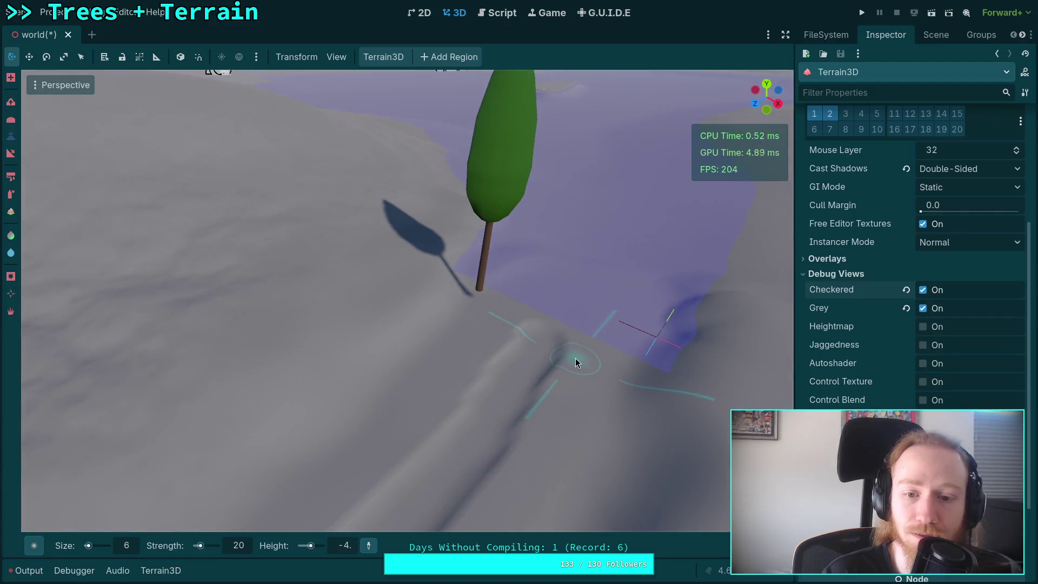
pyautogui.click(923, 309)
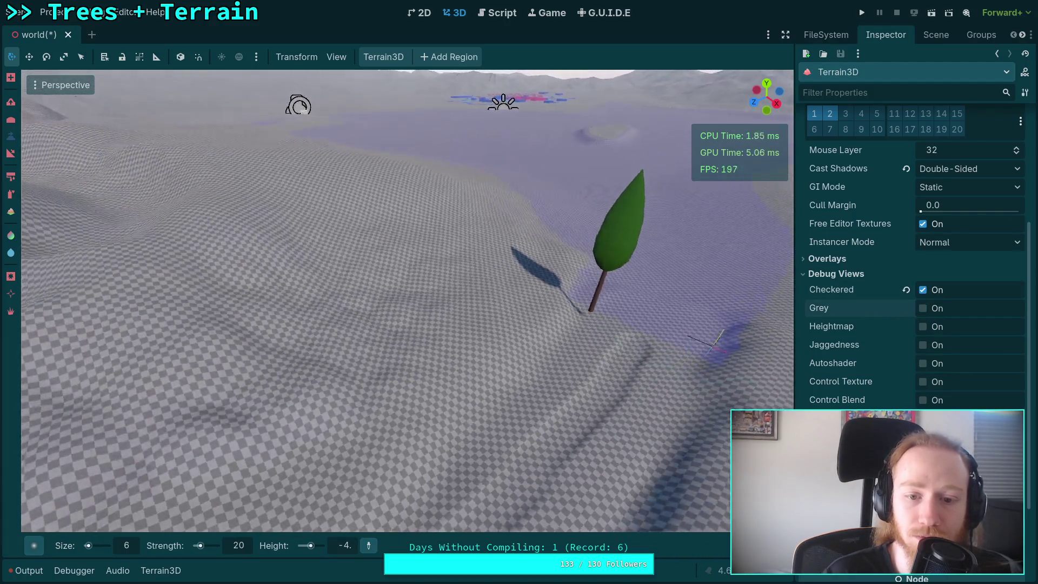
pyautogui.click(925, 310)
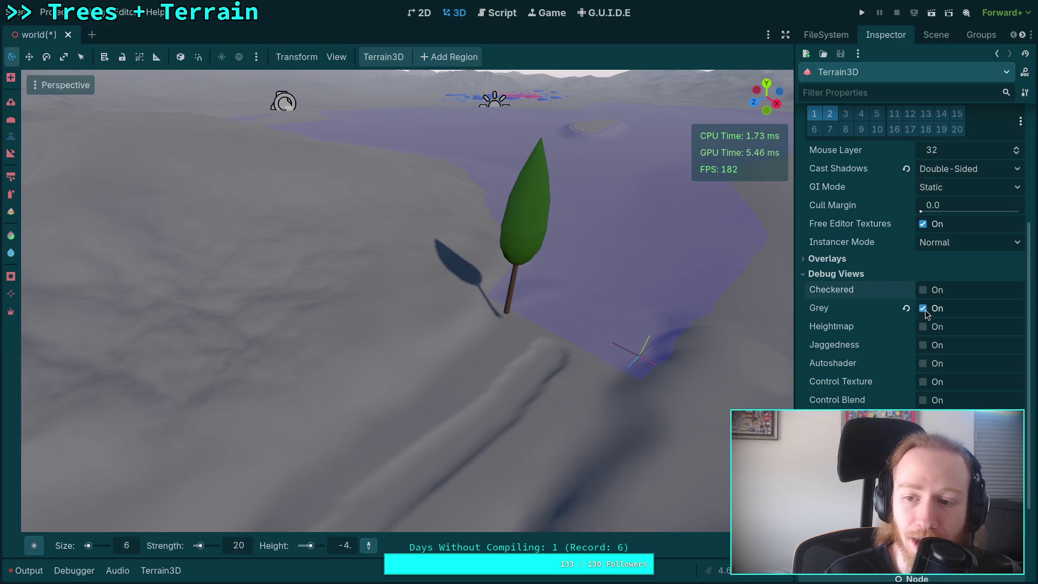
pyautogui.moveTo(645, 366); pyautogui.dragTo(573, 358)
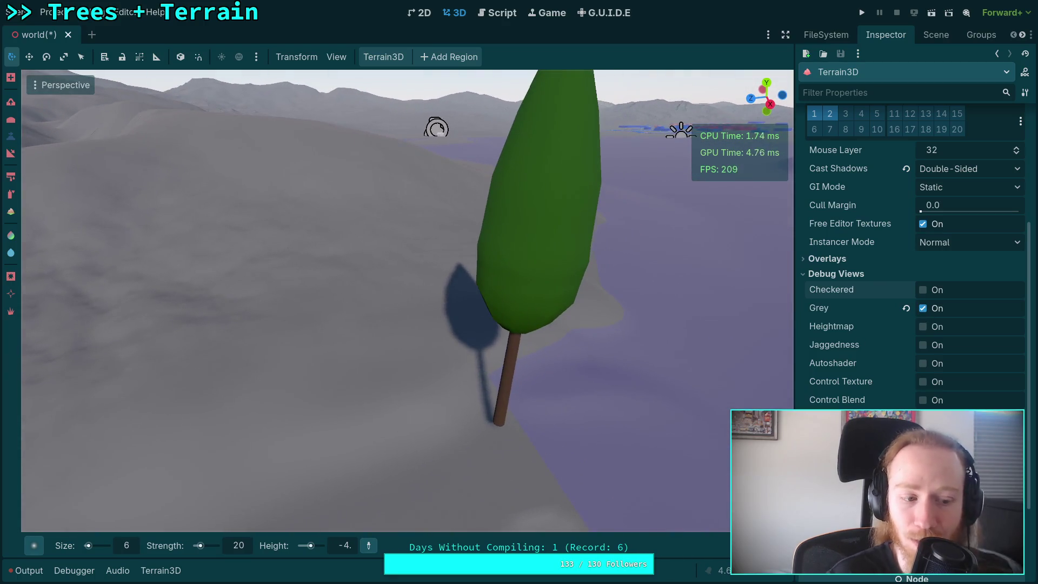
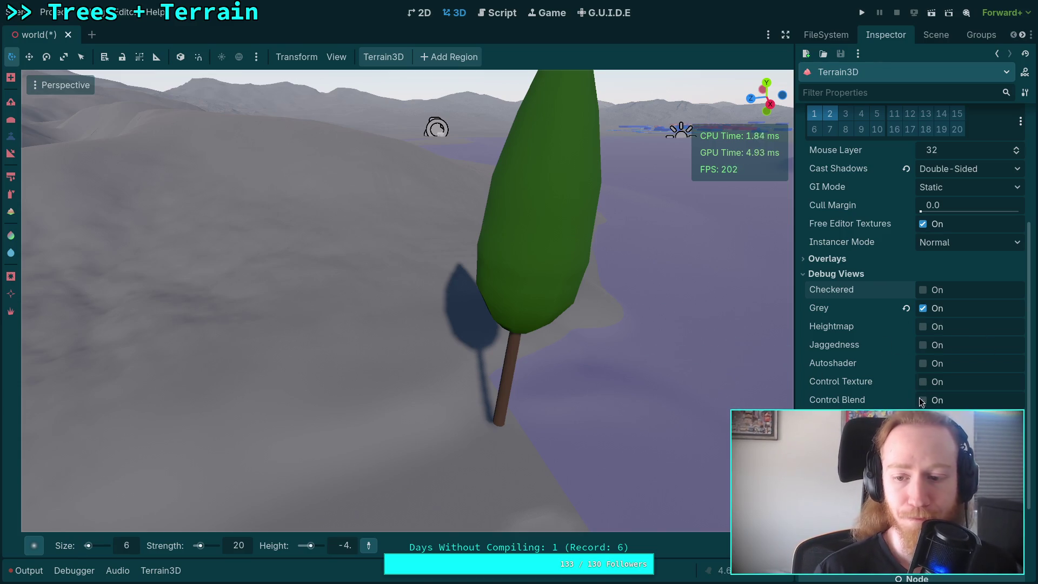
# Step: Fly the camera low over the terrain along the trench toward the tree
pyautogui.moveTo(605, 435); pyautogui.dragTo(584, 411)
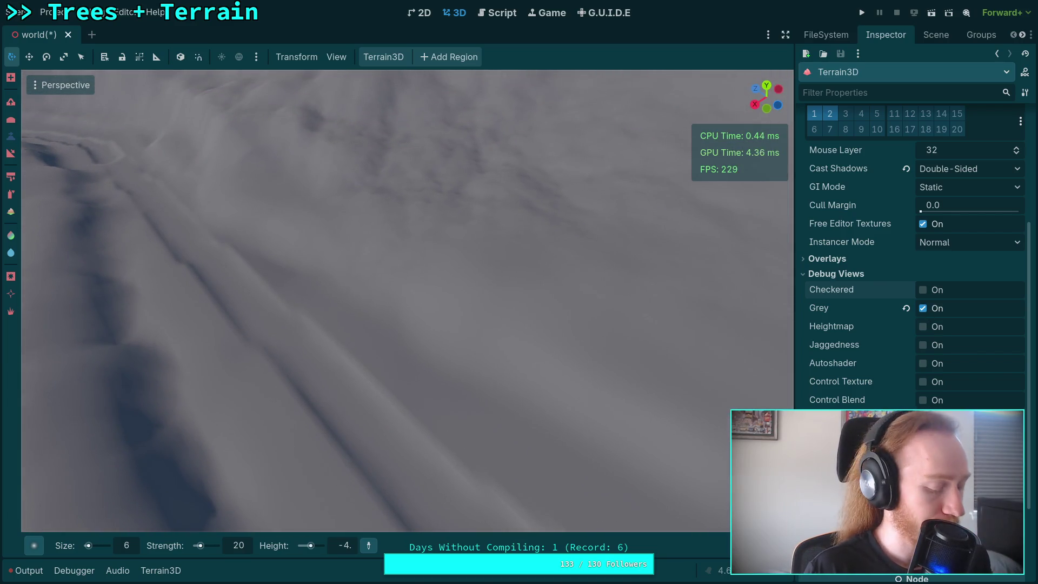
pyautogui.moveTo(535, 441)
pyautogui.mouseDown()
pyautogui.moveTo(719, 371)
pyautogui.moveTo(352, 309)
pyautogui.moveTo(630, 351)
pyautogui.moveTo(515, 339)
pyautogui.mouseUp()
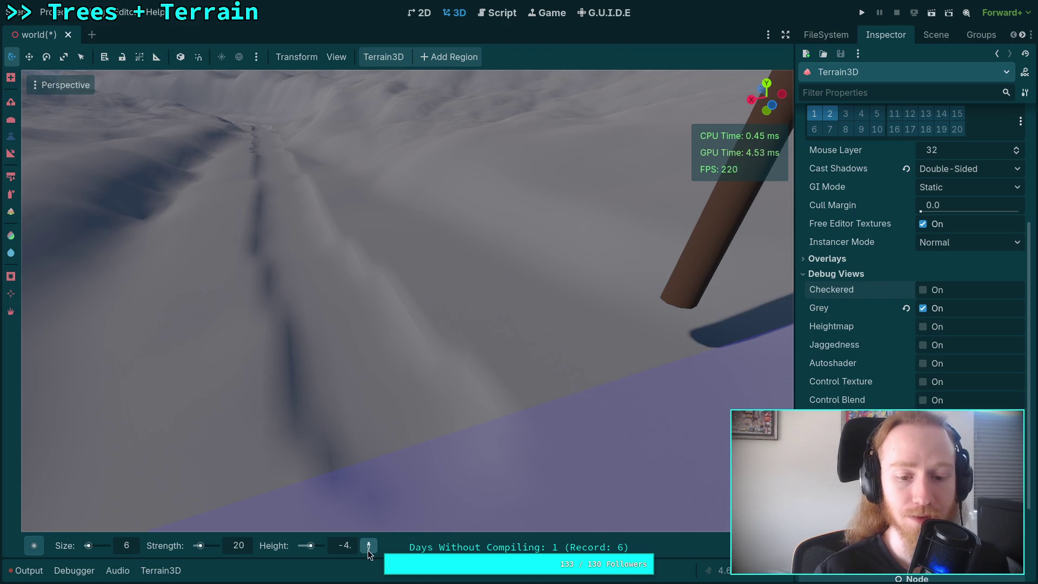
pyautogui.moveTo(398, 426)
pyautogui.mouseDown()
pyautogui.moveTo(362, 419)
pyautogui.moveTo(322, 439)
pyautogui.mouseUp()
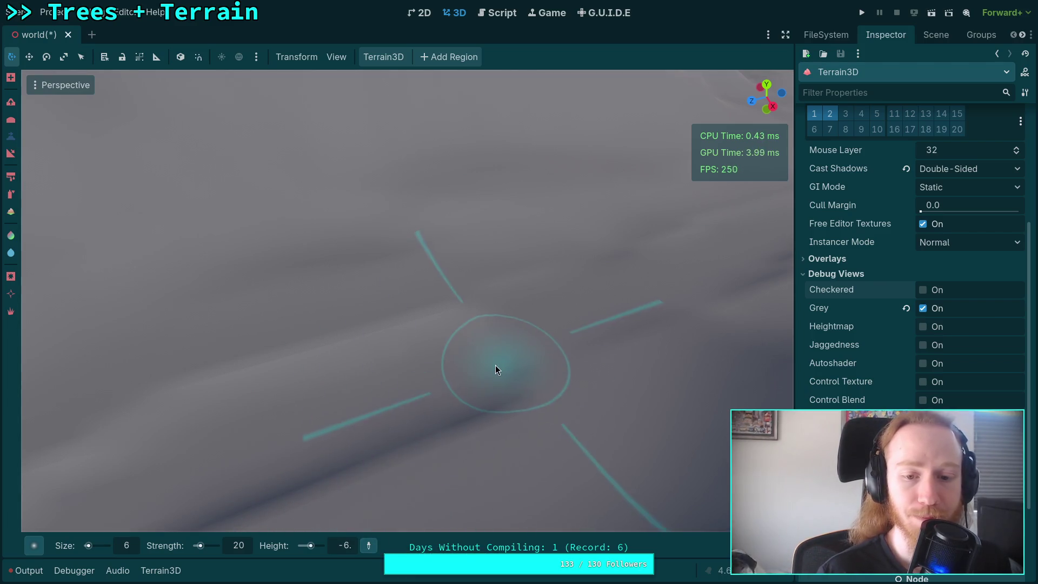
# Step: Carve a flattened pit into the trench at height -6.5
pyautogui.moveTo(465, 372)
pyautogui.mouseDown()
pyautogui.moveTo(449, 328)
pyautogui.moveTo(420, 351)
pyautogui.moveTo(418, 368)
pyautogui.moveTo(392, 303)
pyautogui.mouseUp()
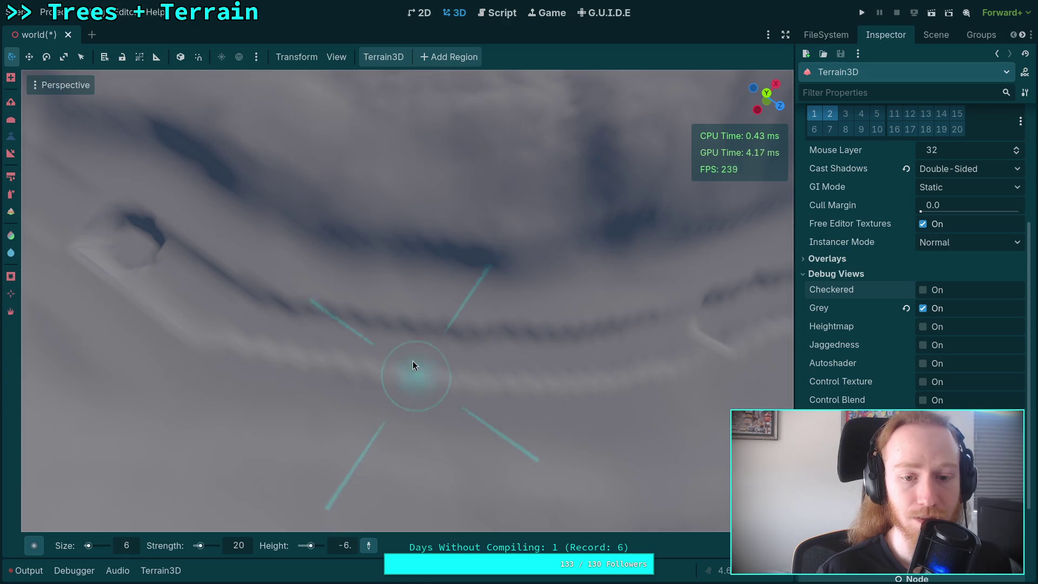
pyautogui.click(347, 547)
pyautogui.write('6p')
pyautogui.write('5')
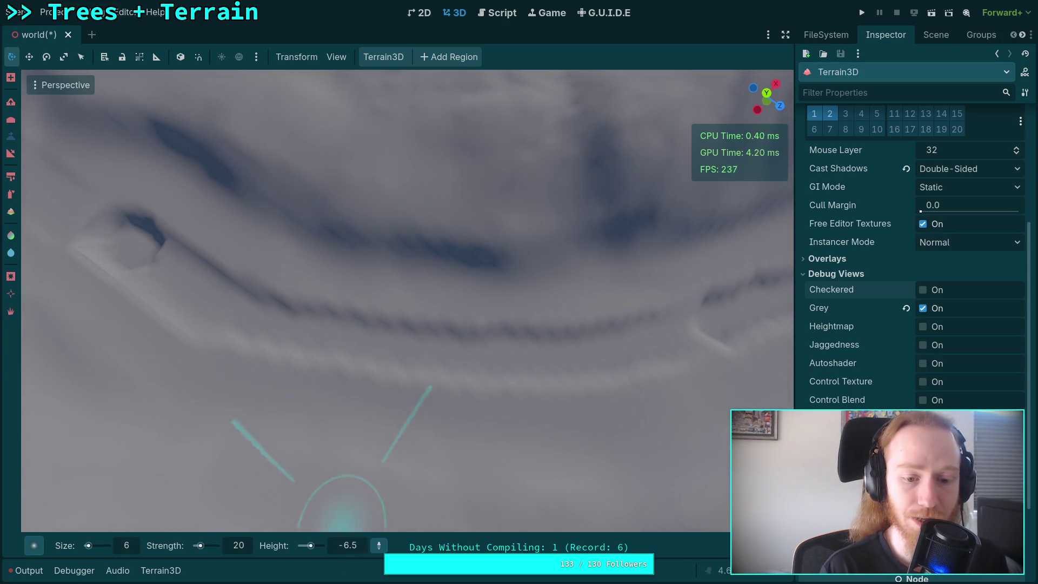
pyautogui.moveTo(407, 361); pyautogui.dragTo(409, 362)
pyautogui.click(359, 547)
pyautogui.write('-6')
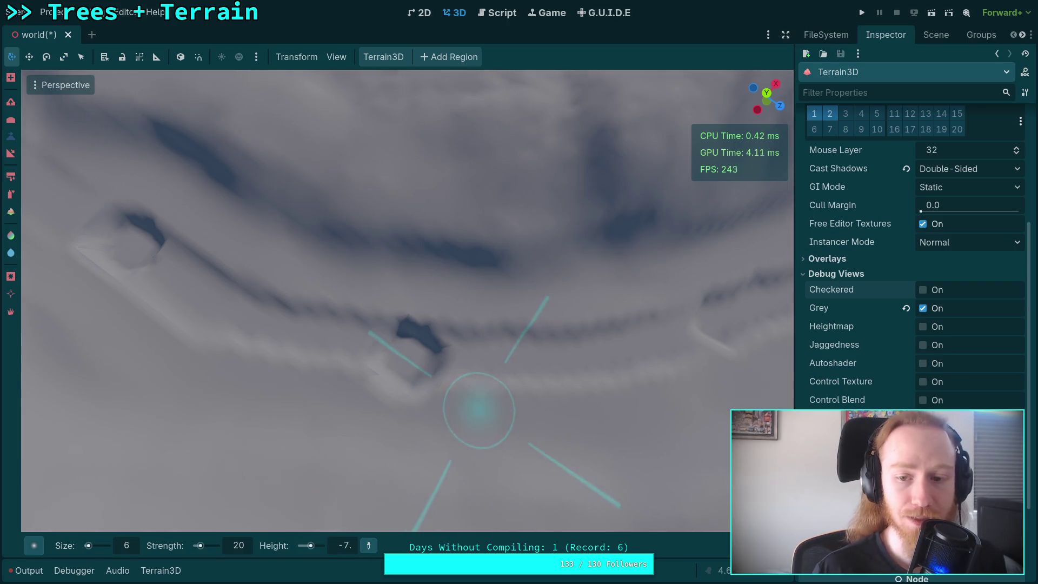
# Step: Flatten two deeper holes further along the trench at heights -8.7 and -9
pyautogui.moveTo(475, 412); pyautogui.dragTo(109, 358)
pyautogui.moveTo(400, 335); pyautogui.dragTo(302, 319)
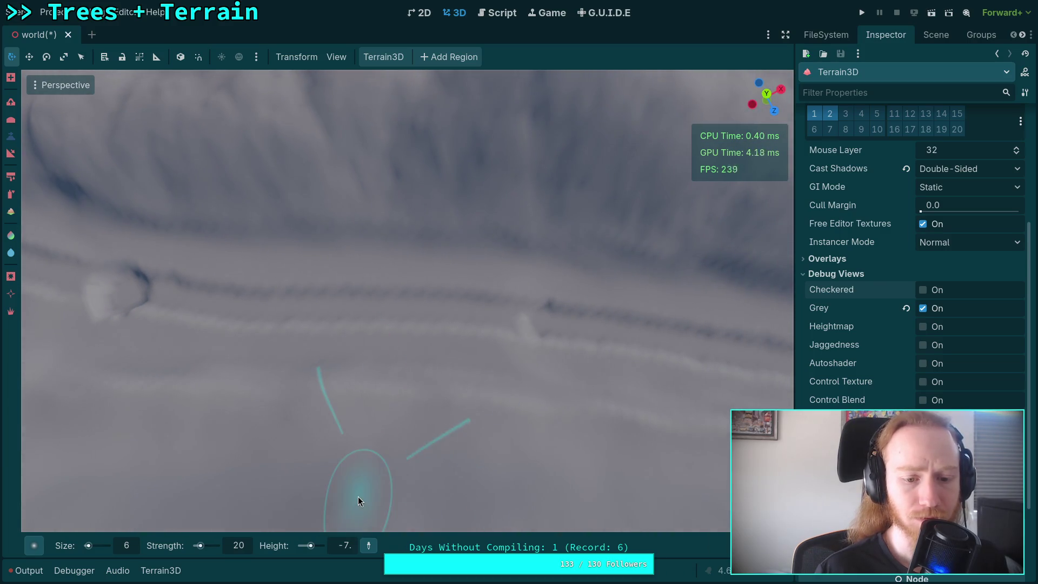
pyautogui.click(348, 547)
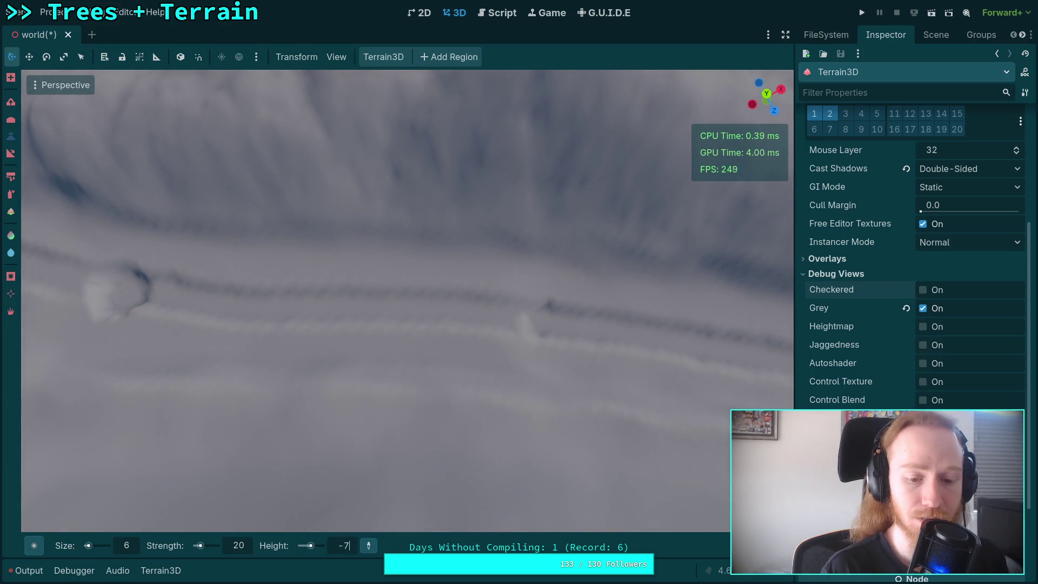
pyautogui.write('-8.')
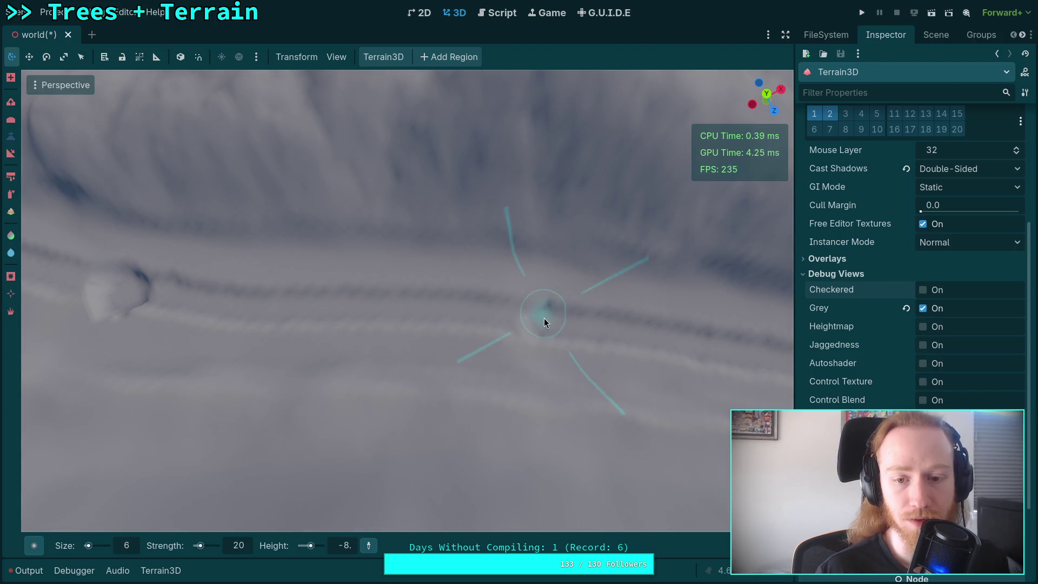
pyautogui.moveTo(538, 323); pyautogui.dragTo(373, 318)
pyautogui.write('8.7')
pyautogui.press('Return')
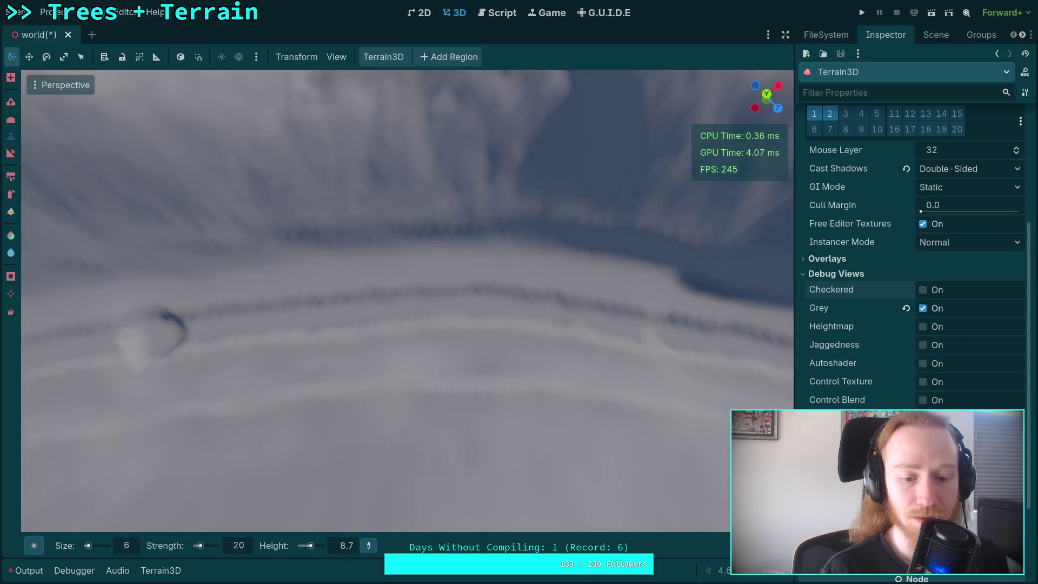
pyautogui.write('-8.7')
pyautogui.press('Return')
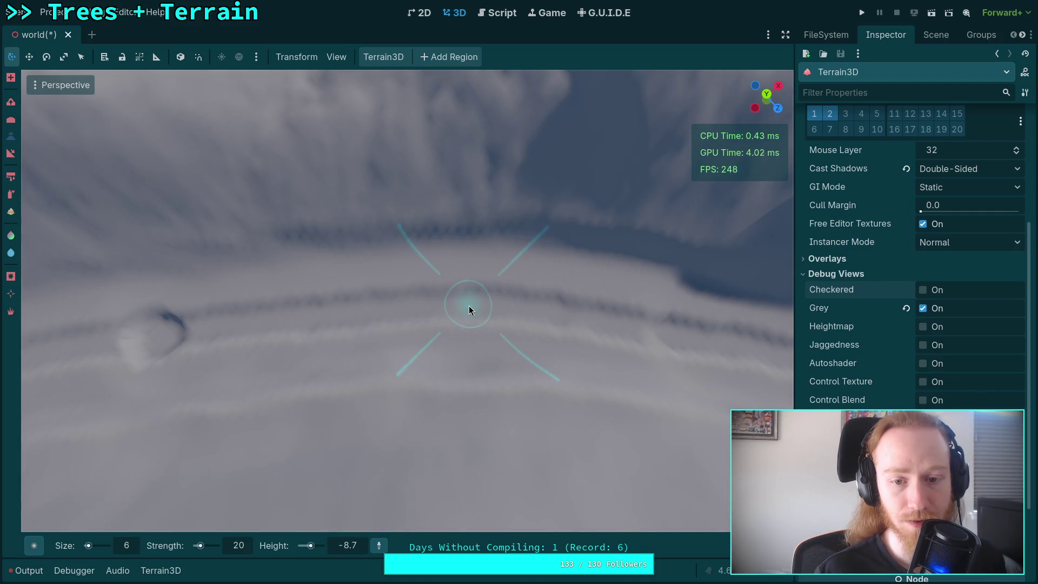
pyautogui.click(479, 306)
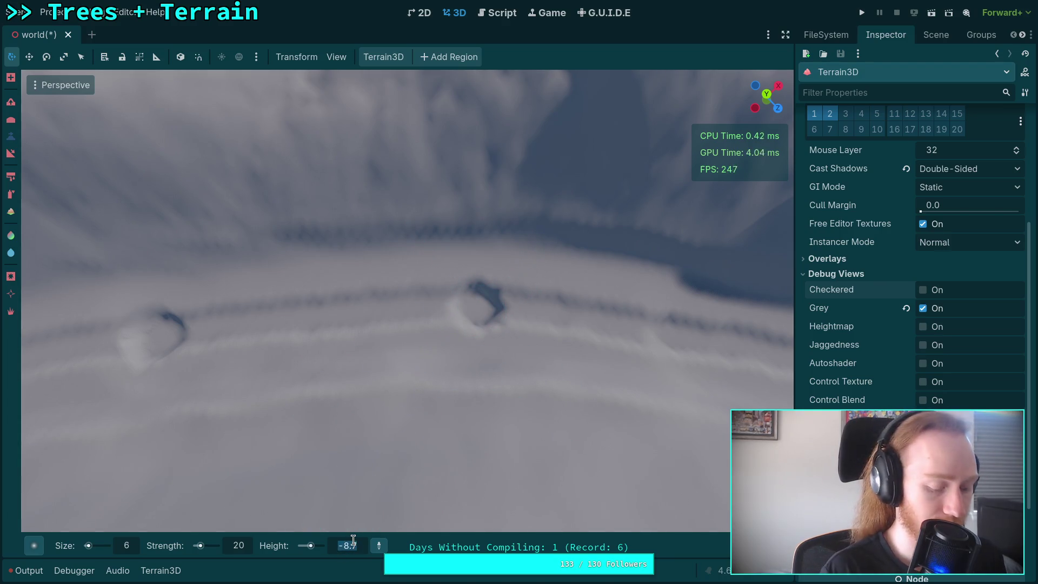
pyautogui.write('-9')
pyautogui.press('Return')
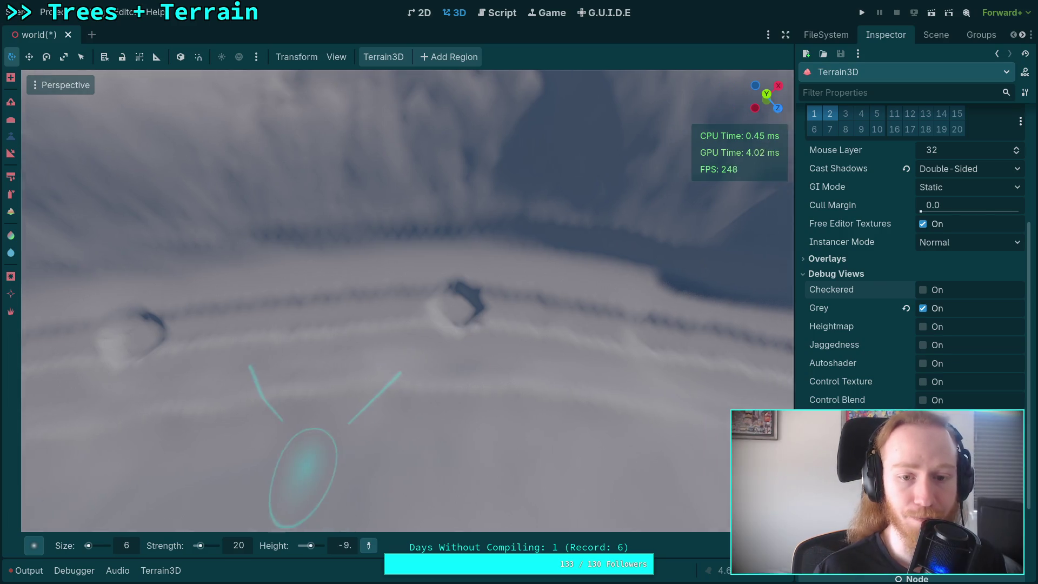
pyautogui.click(439, 310)
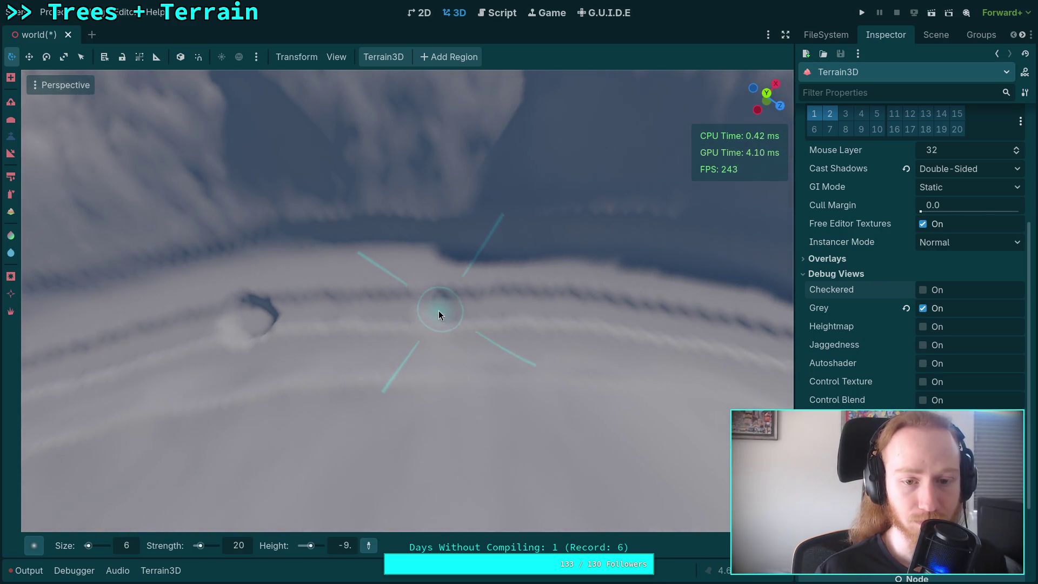
pyautogui.moveTo(436, 319); pyautogui.dragTo(430, 345)
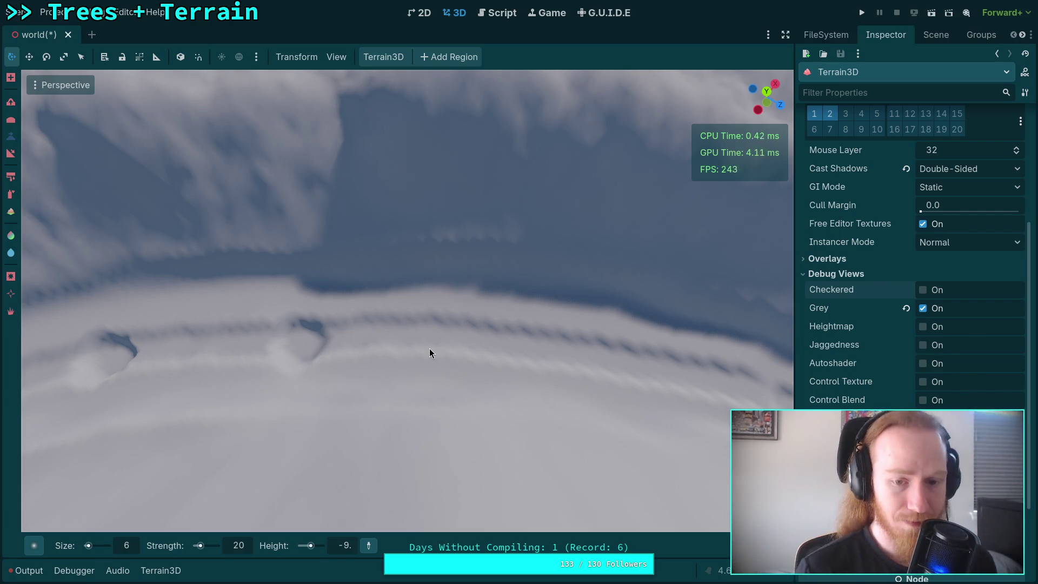
# Step: Set the brush height to -9.5, then -10, and carve a dip on the trench edge
pyautogui.moveTo(458, 372)
pyautogui.mouseDown()
pyautogui.moveTo(411, 389)
pyautogui.moveTo(382, 327)
pyautogui.moveTo(362, 330)
pyautogui.mouseUp()
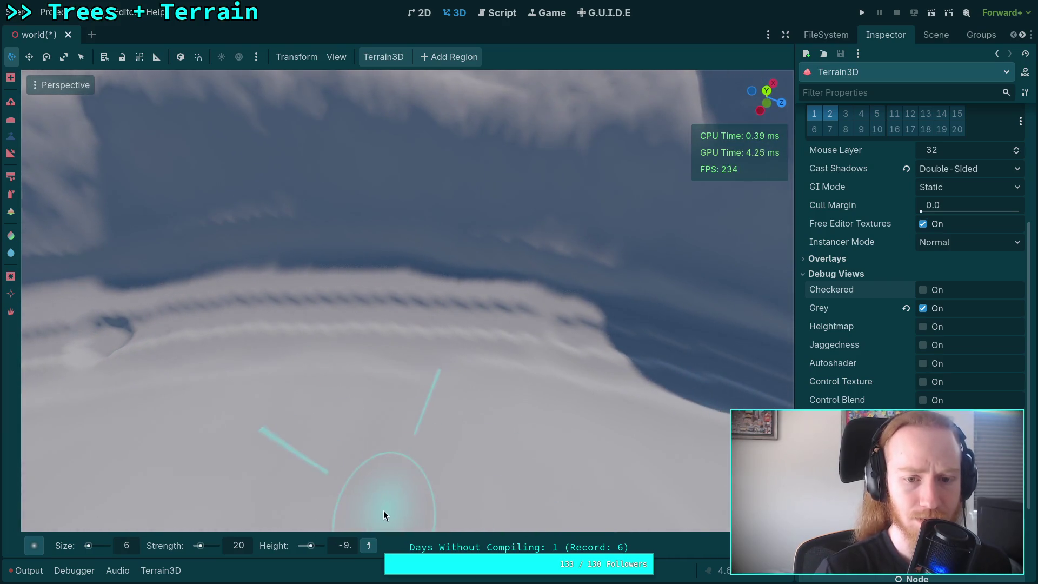
pyautogui.click(352, 546)
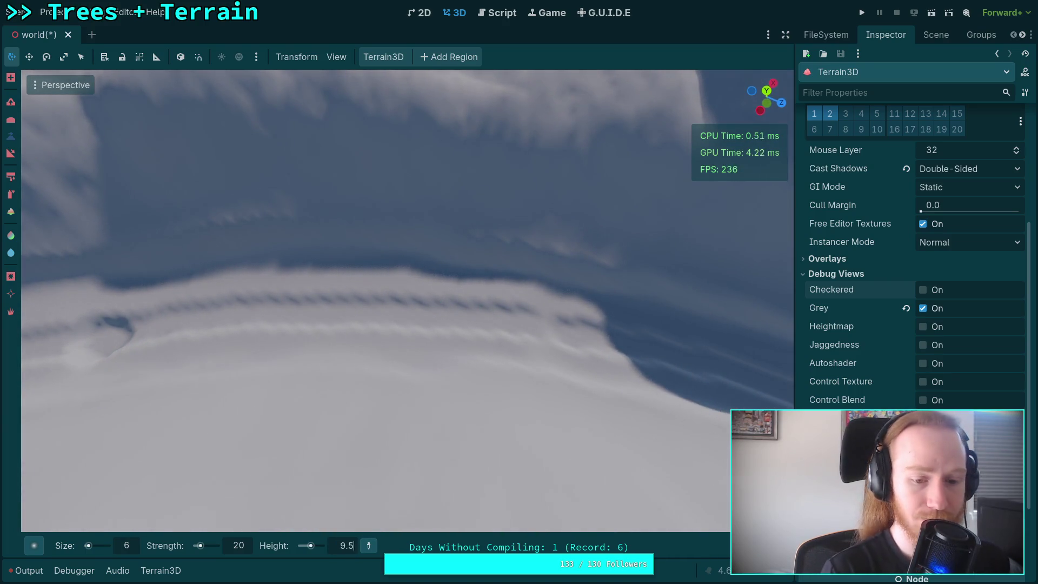
pyautogui.press('Home')
pyautogui.write('-')
pyautogui.press('Return')
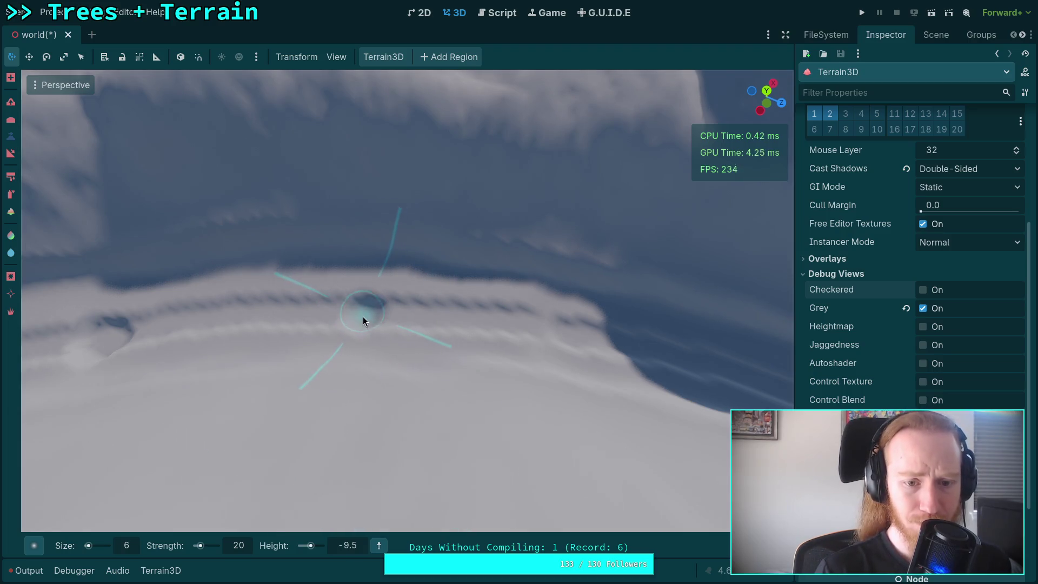
pyautogui.click(355, 547)
pyautogui.write('-10')
pyautogui.press('Return')
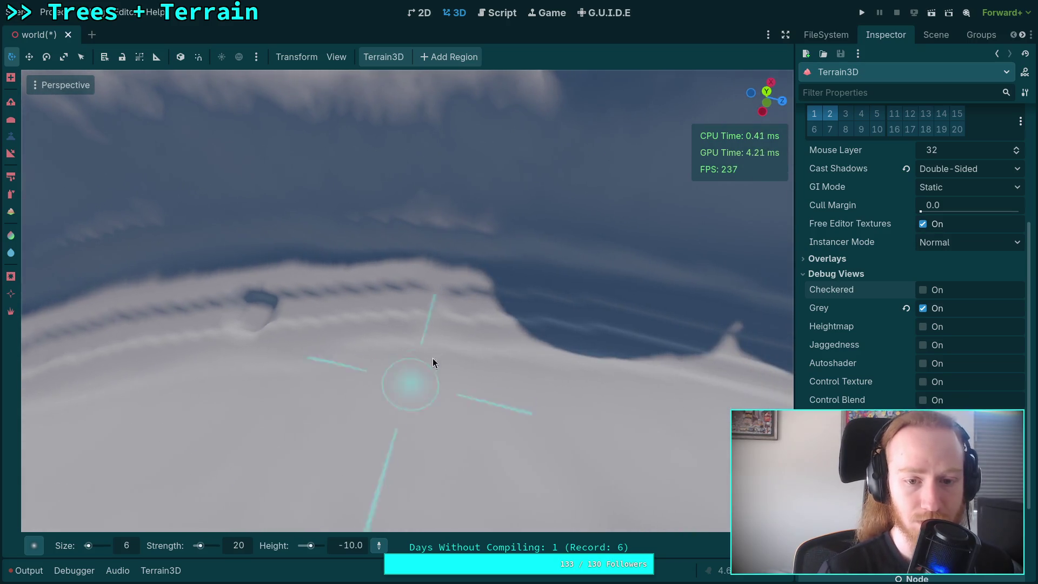
pyautogui.click(457, 304)
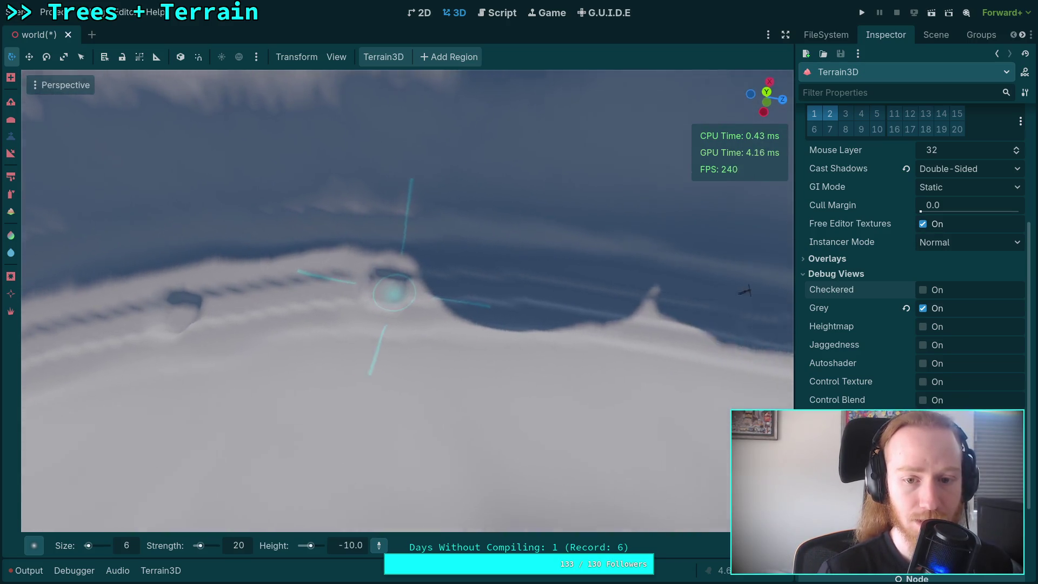
# Step: Lower the brush target height to -11, then -13, for the next trench section
pyautogui.click(354, 547)
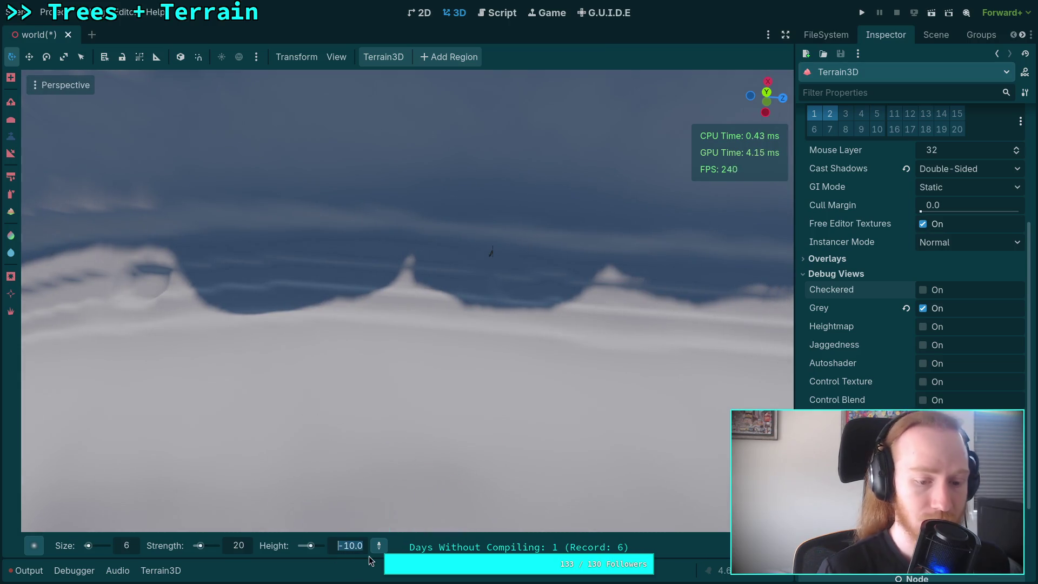
pyautogui.write('-11')
pyautogui.press('Return')
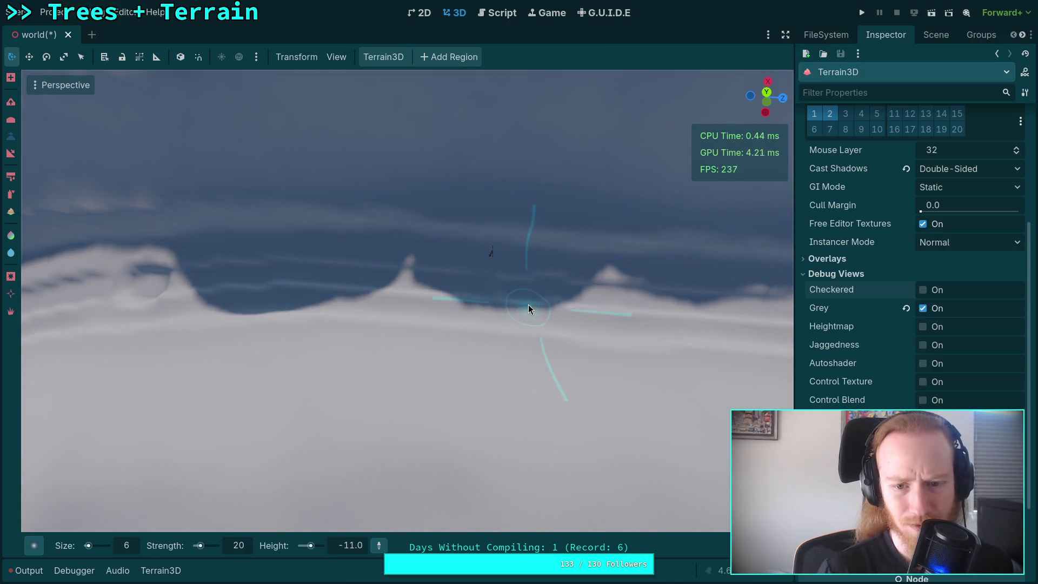
pyautogui.moveTo(511, 294)
pyautogui.mouseDown()
pyautogui.moveTo(535, 294)
pyautogui.moveTo(456, 394)
pyautogui.mouseUp()
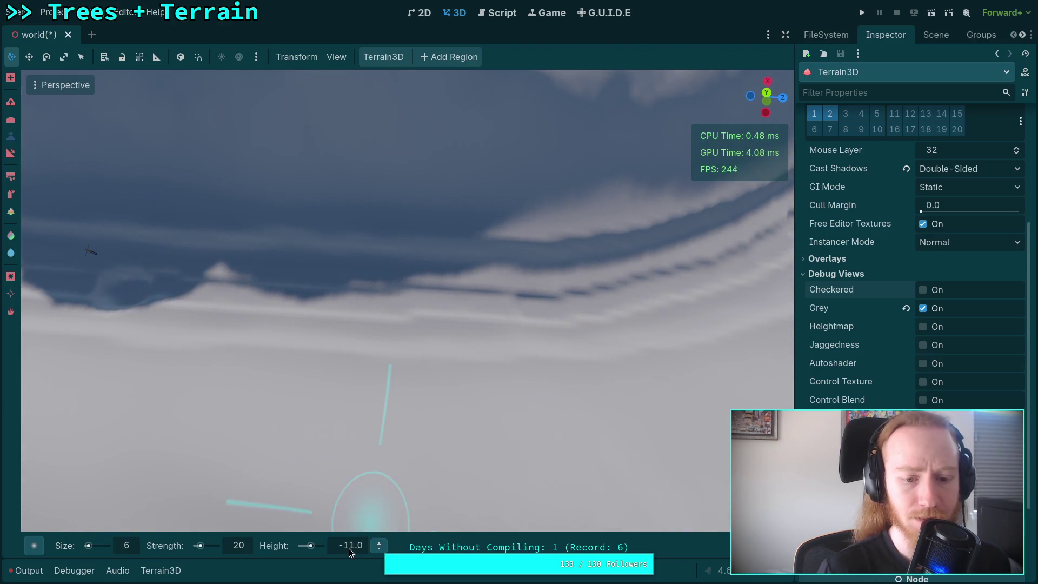
pyautogui.scroll(-1, 348, 546)
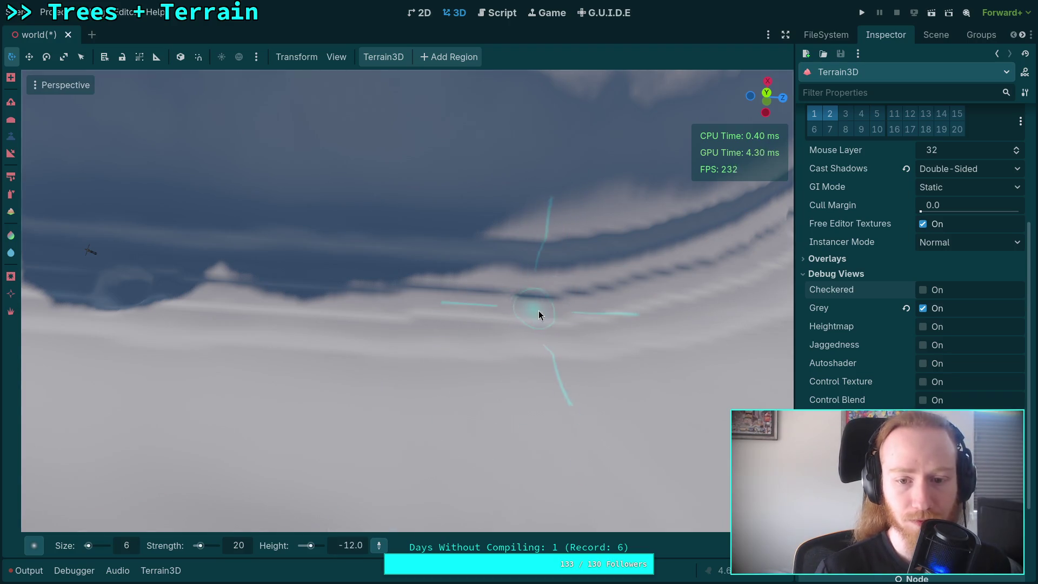
pyautogui.moveTo(533, 311)
pyautogui.mouseDown()
pyautogui.moveTo(519, 362)
pyautogui.moveTo(386, 527)
pyautogui.mouseUp()
pyautogui.doubleClick(348, 546)
pyautogui.write('-13')
pyautogui.press('Return')
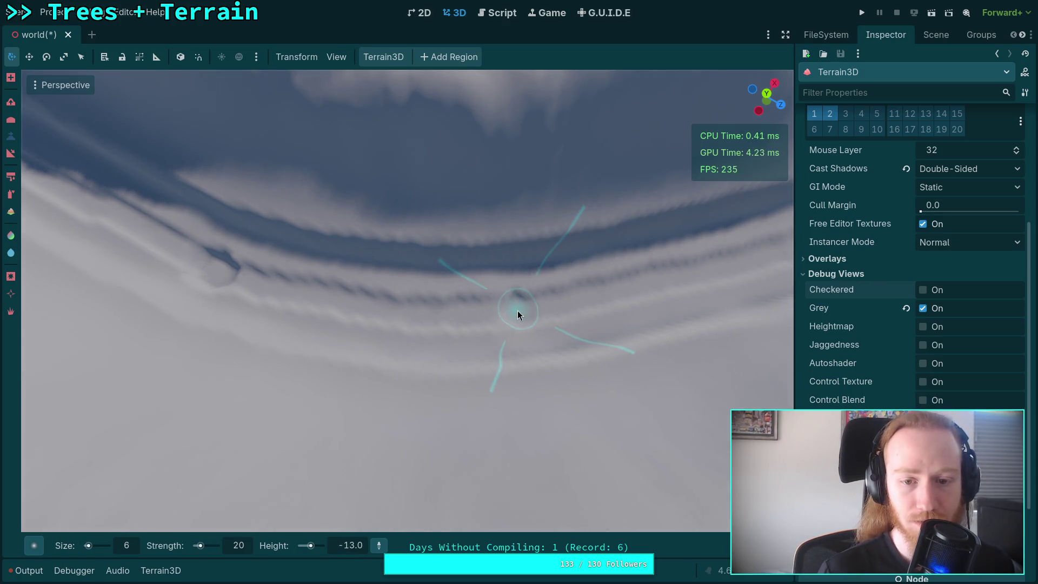
# Step: Set the brush height to -14 and carve a dent along the trench
pyautogui.moveTo(512, 312); pyautogui.dragTo(512, 324)
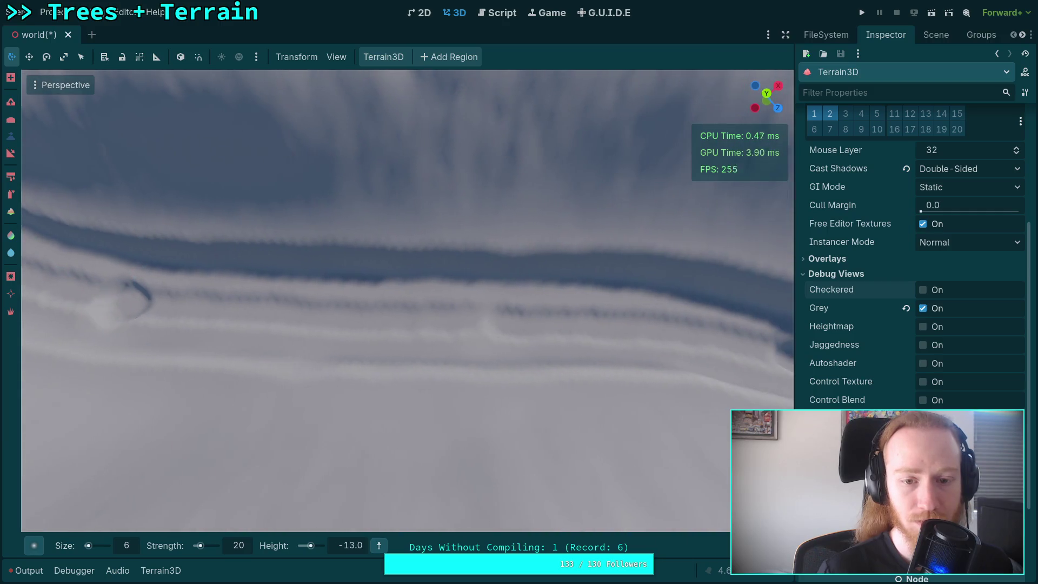
pyautogui.doubleClick(354, 547)
pyautogui.write('-15')
pyautogui.press('BackSpace')
pyautogui.write('4')
pyautogui.press('Return')
pyautogui.click(501, 320)
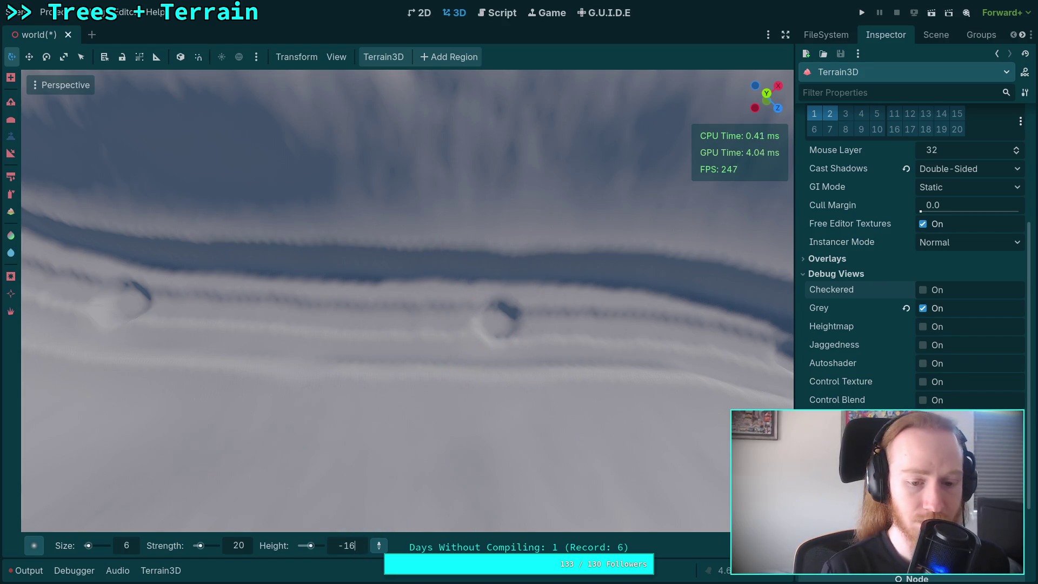
# Step: Set the brush height to -15, then carve a dip at -15.5 into the bank
pyautogui.doubleClick(352, 545)
pyautogui.write('-')
pyautogui.press('Return')
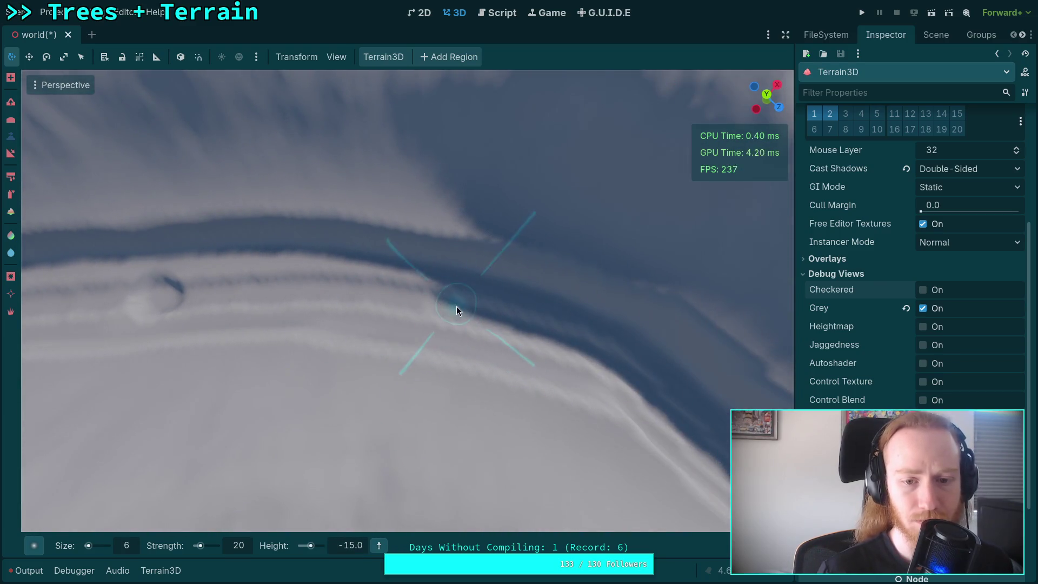
pyautogui.moveTo(453, 313)
pyautogui.mouseDown()
pyautogui.moveTo(411, 340)
pyautogui.moveTo(431, 394)
pyautogui.mouseUp()
pyautogui.moveTo(365, 528)
pyautogui.mouseDown()
pyautogui.moveTo(390, 486)
pyautogui.moveTo(459, 431)
pyautogui.mouseUp()
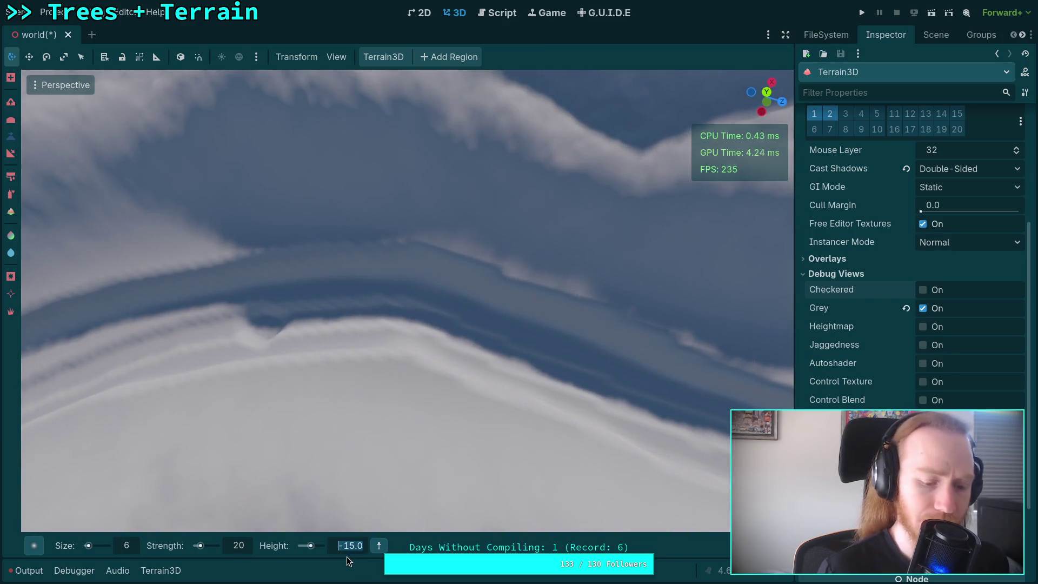
pyautogui.write('-15')
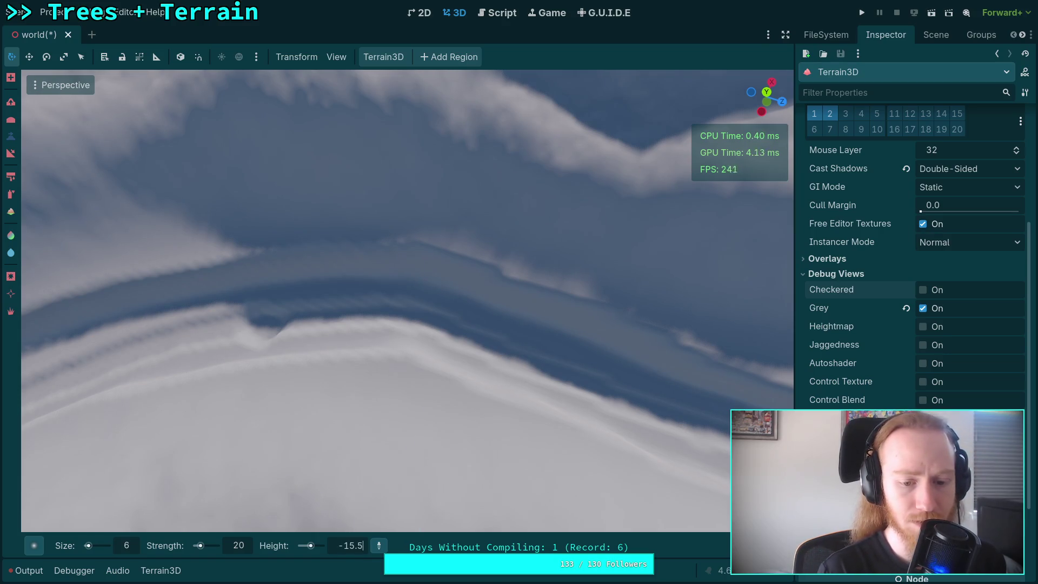
pyautogui.click(425, 327)
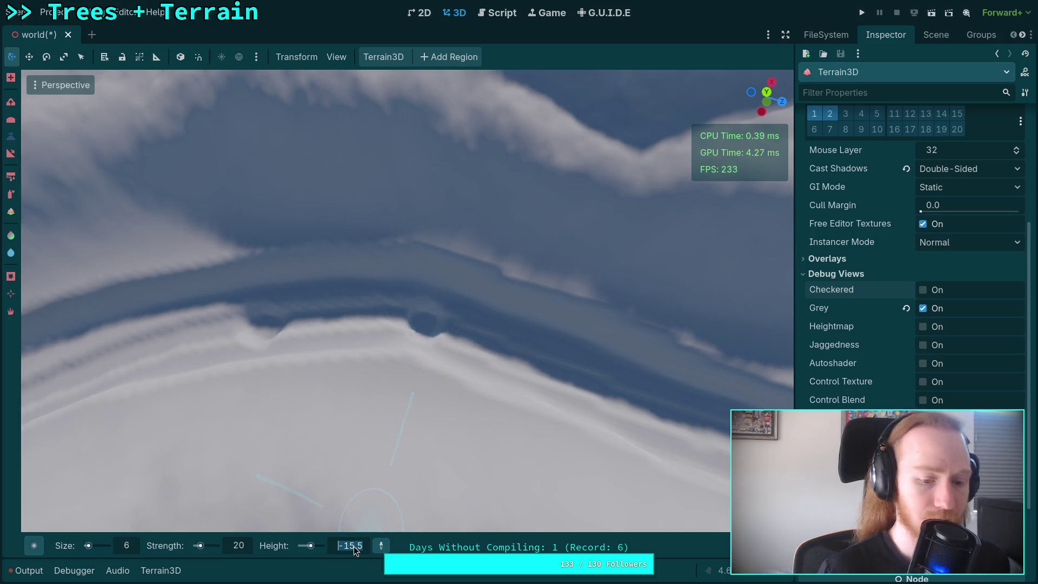
# Step: Lower the brush target height to -16 for the next step of the trench
pyautogui.write('-17')
pyautogui.press('Return')
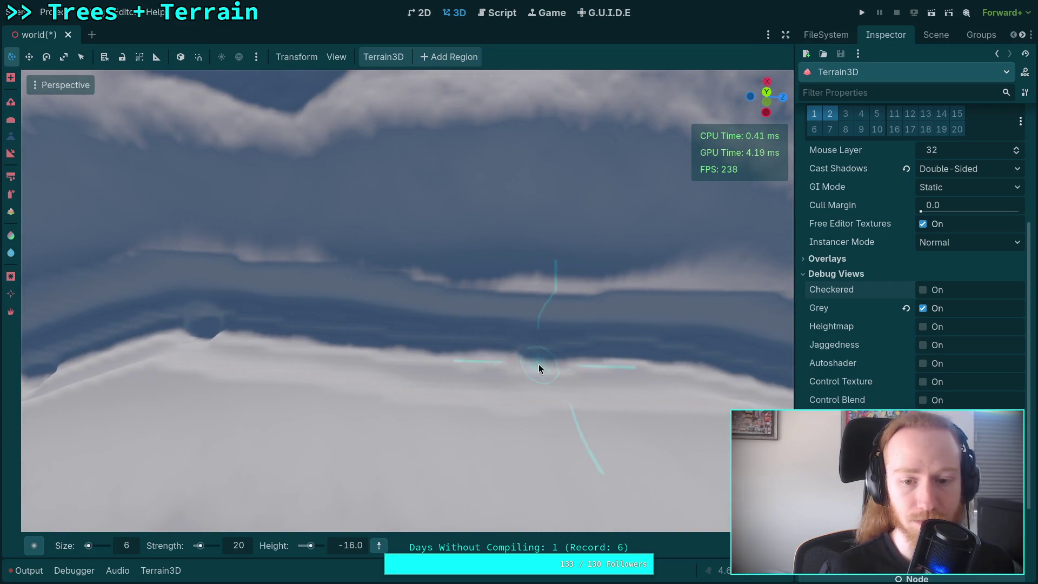
pyautogui.scroll(2, 523, 369)
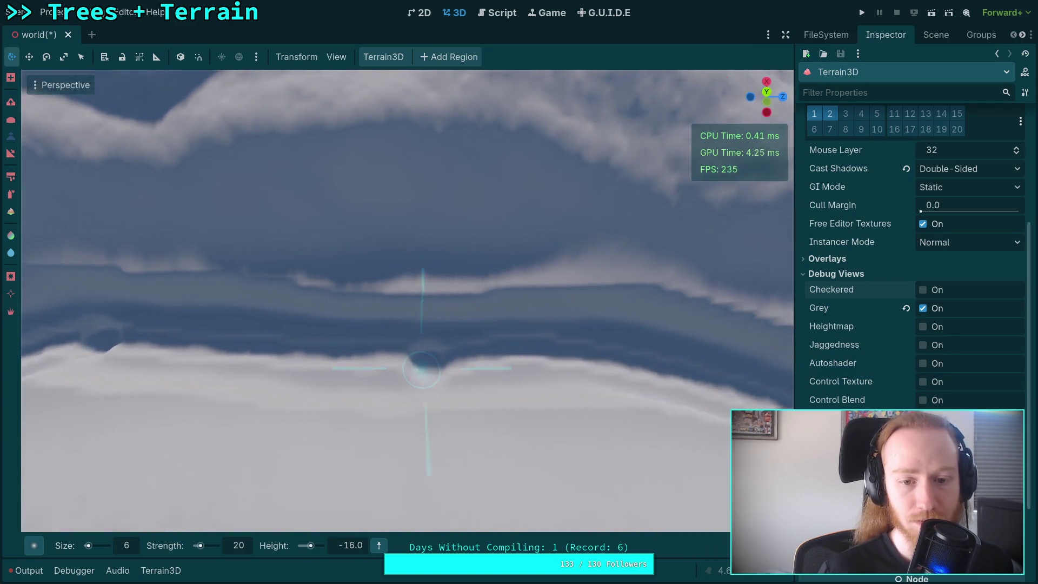
pyautogui.click(355, 546)
pyautogui.write('-16p')
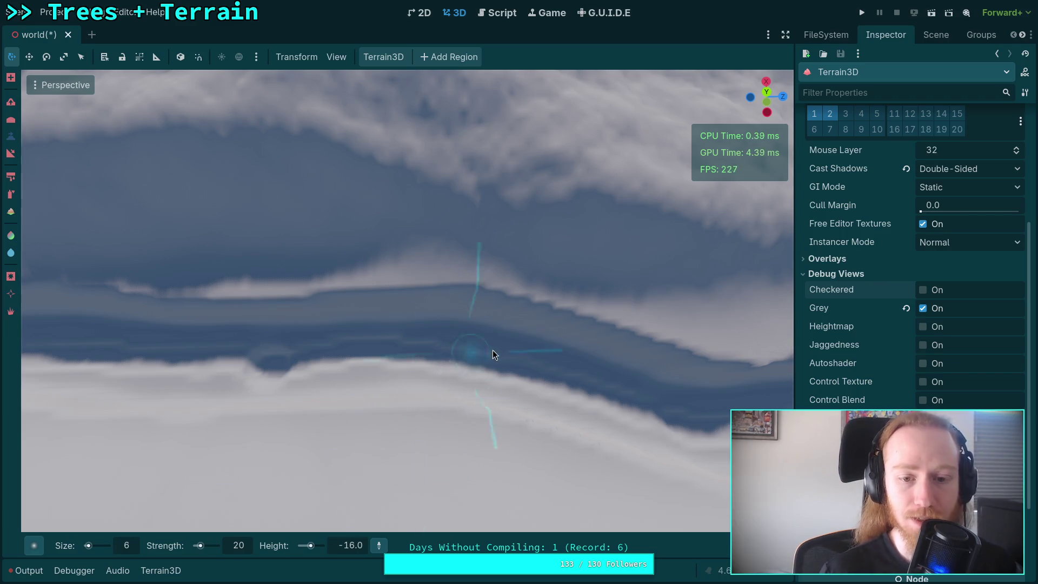
pyautogui.rightClick(470, 359)
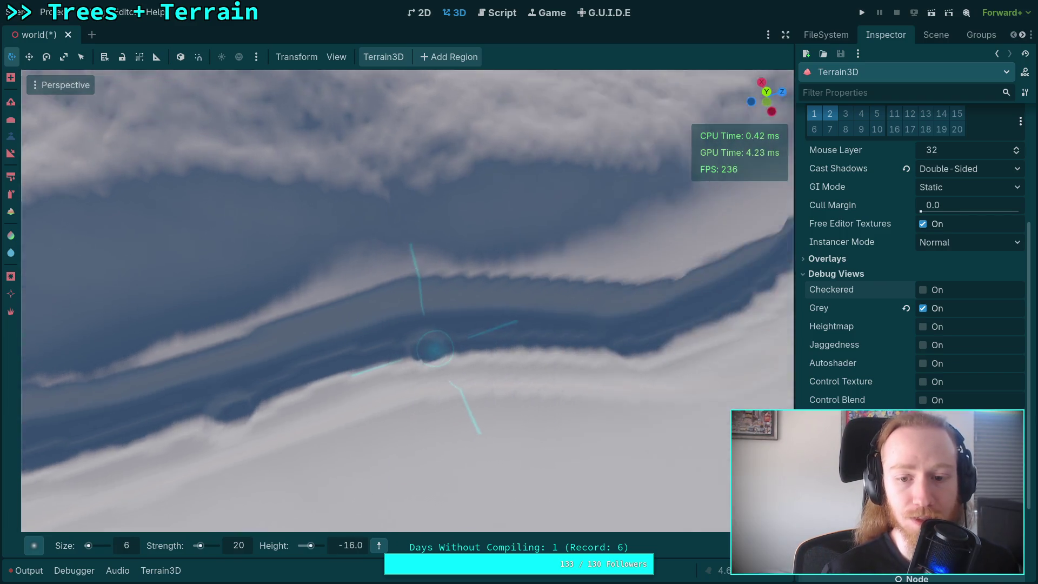
# Step: Fly along the canyon and step the brush height down to -17, then -18
pyautogui.press('w')
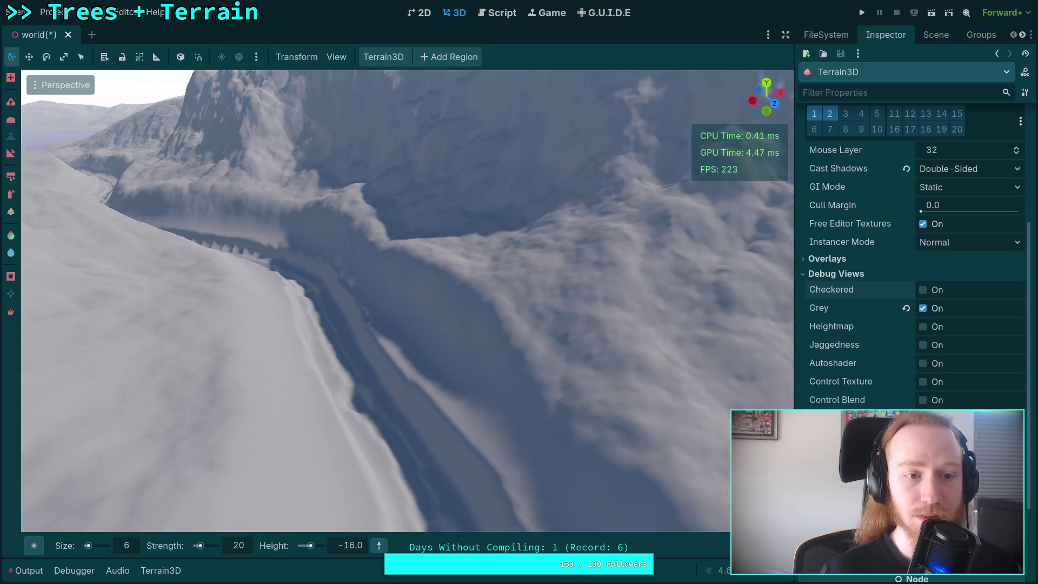
pyautogui.press('w')
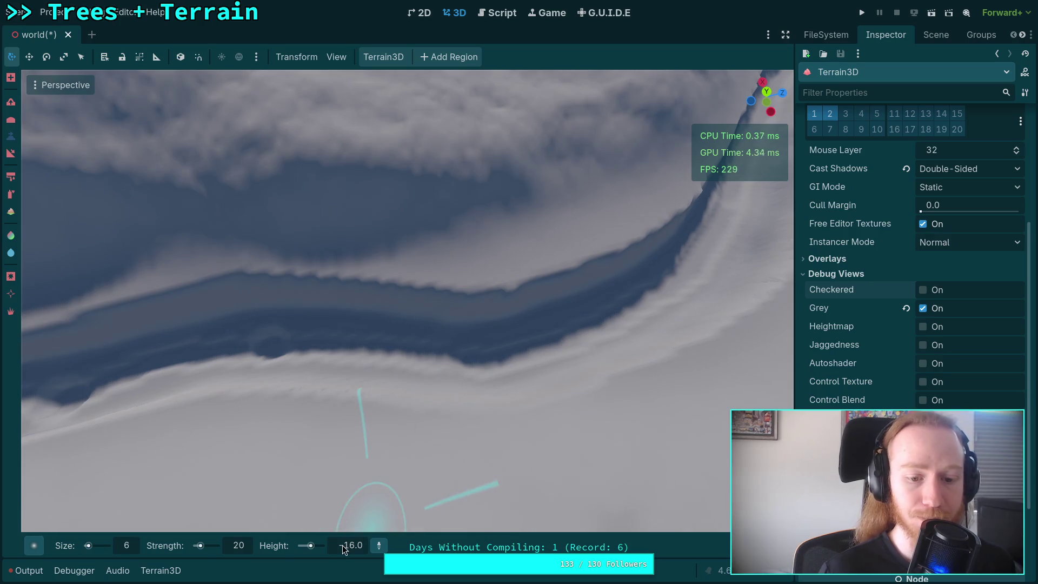
pyautogui.click(343, 546)
pyautogui.write('-17')
pyautogui.press('Return')
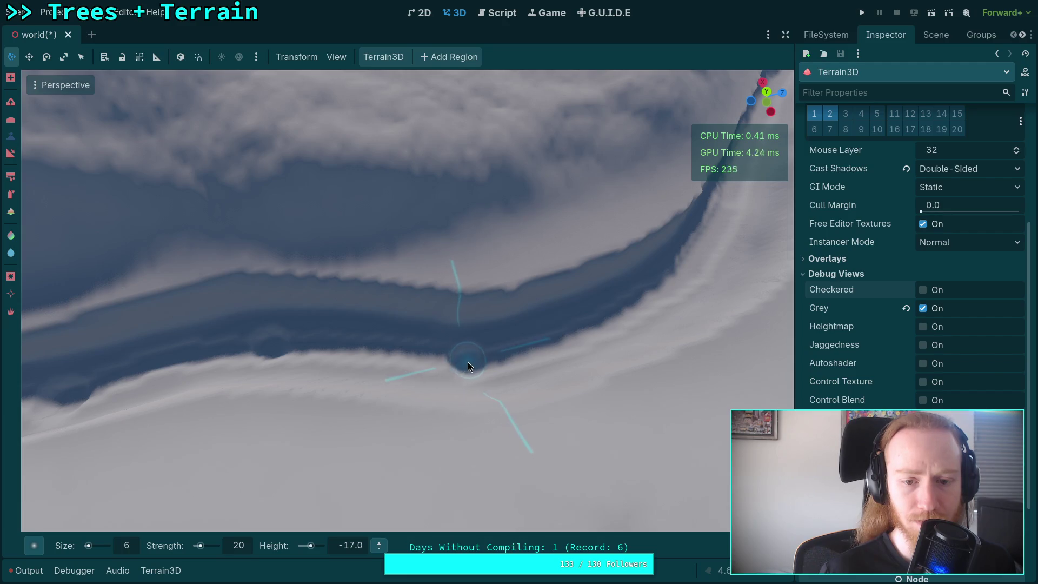
pyautogui.rightClick(464, 364)
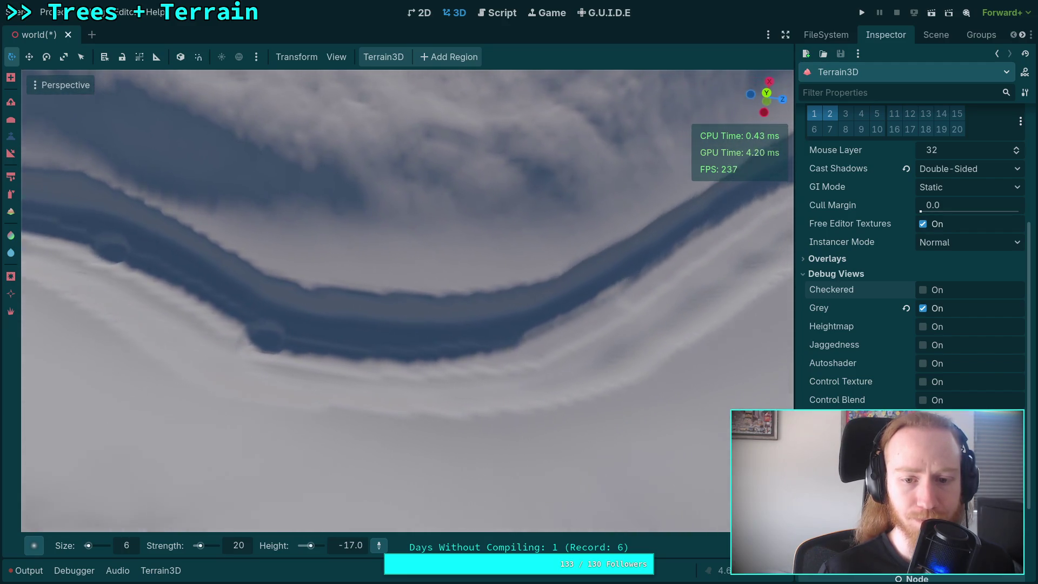
pyautogui.click(360, 545)
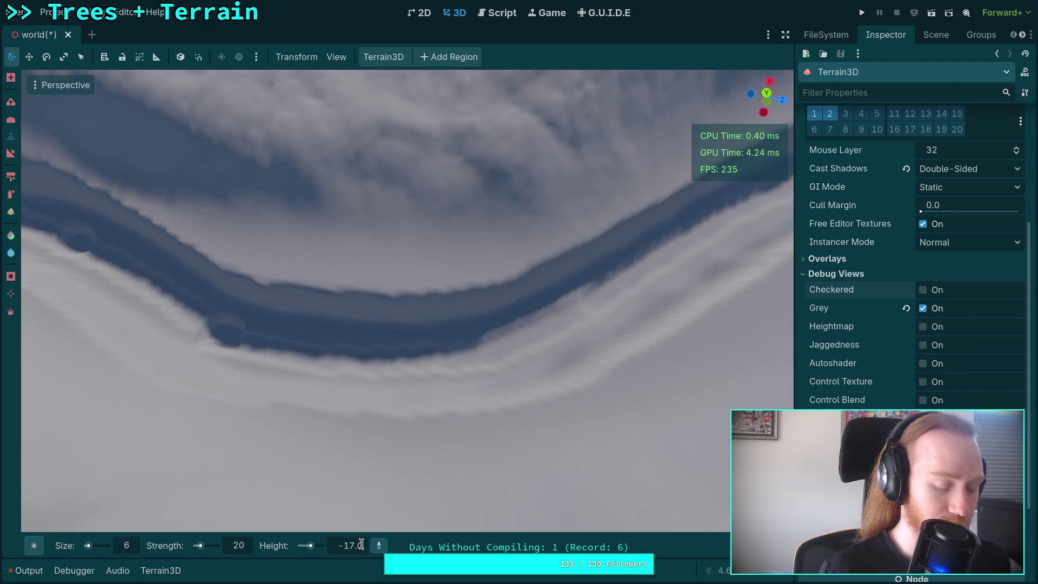
pyautogui.write('5')
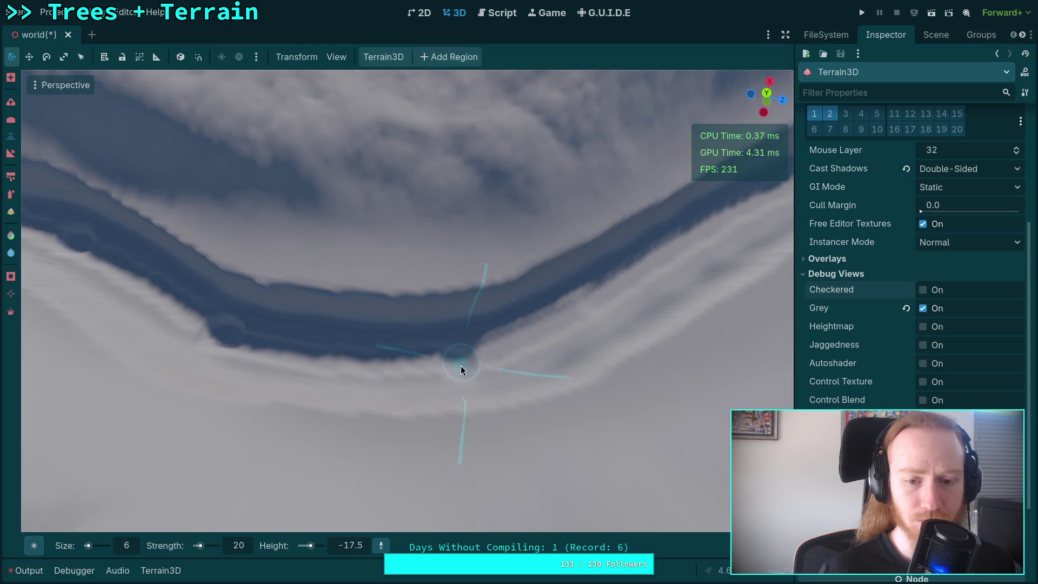
pyautogui.rightClick(460, 366)
pyautogui.rightClick(462, 369)
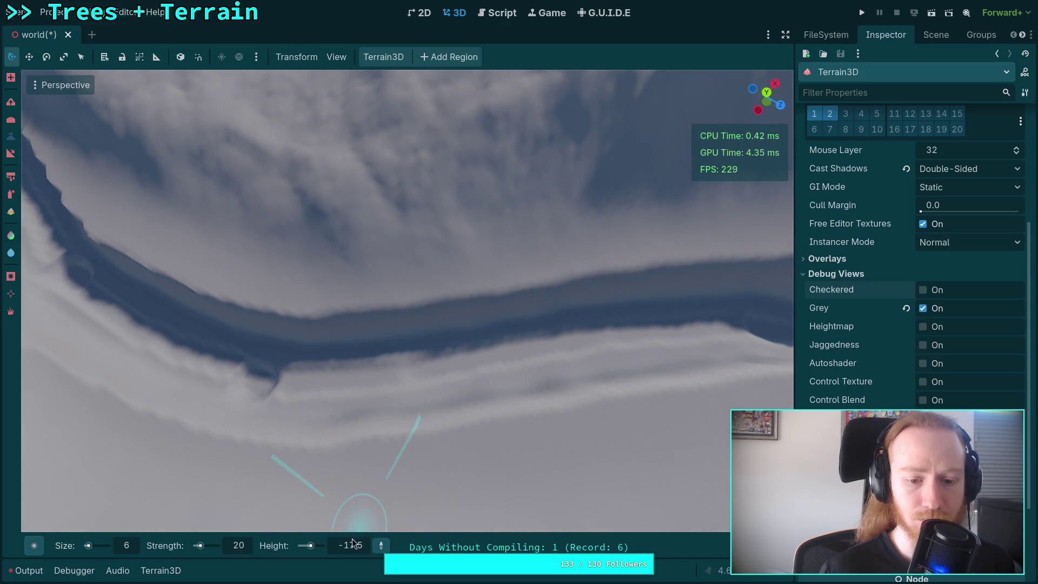
pyautogui.write('-17')
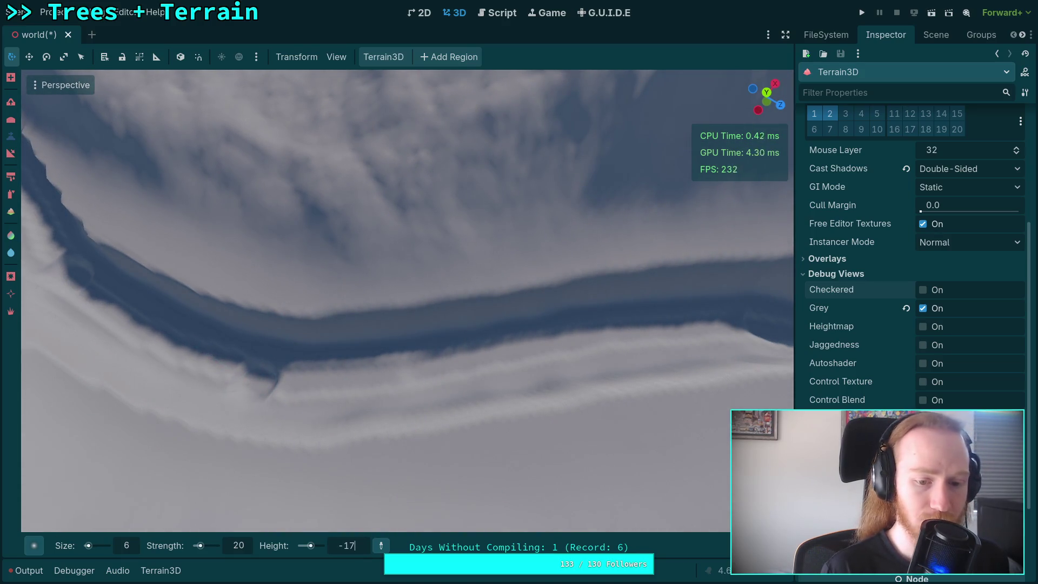
pyautogui.press('Return')
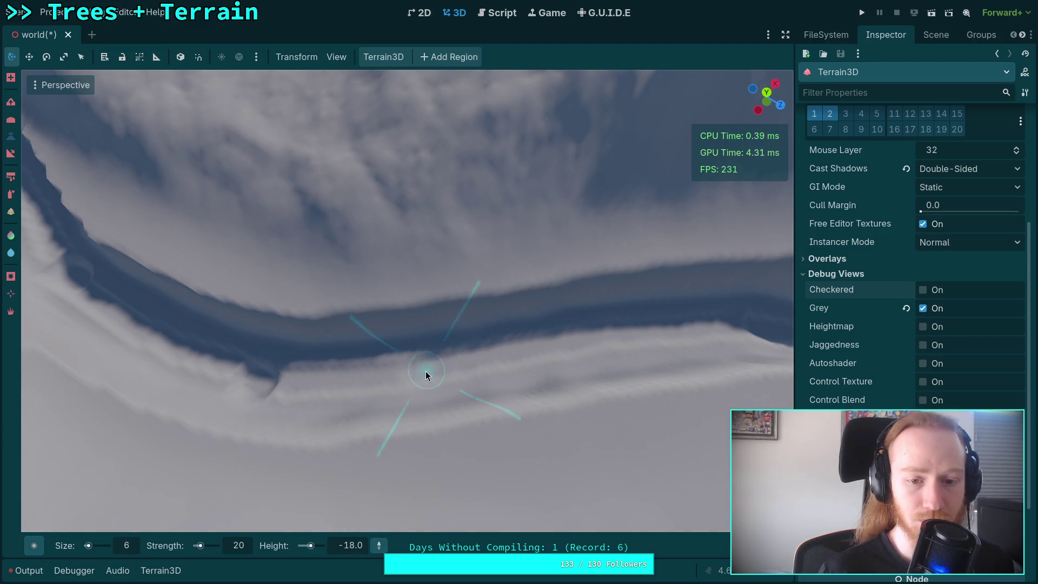
# Step: Continue along the trench, lowering the brush height through -18.5 to -20
pyautogui.rightClick(420, 371)
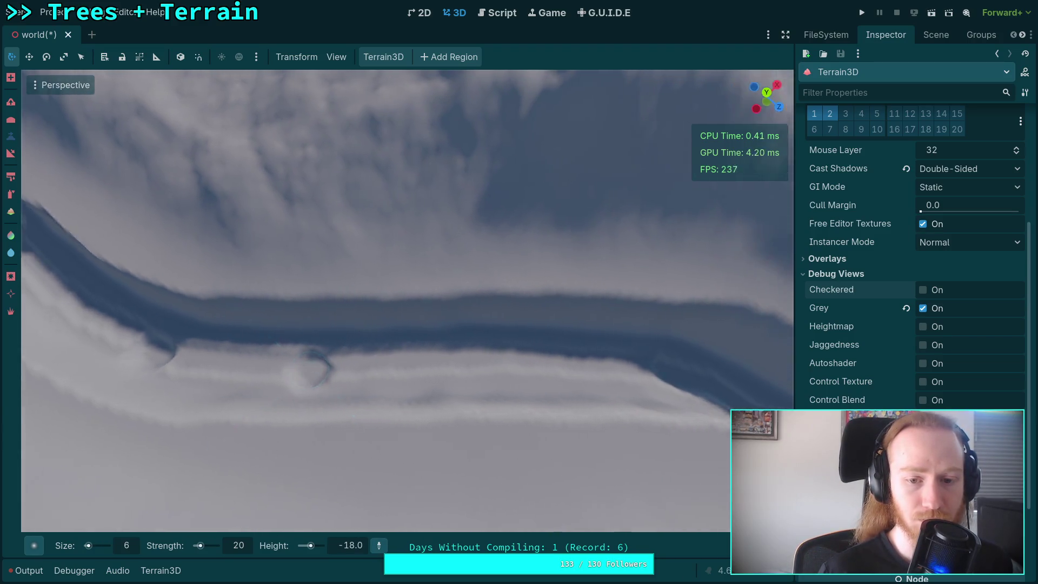
pyautogui.write('-18')
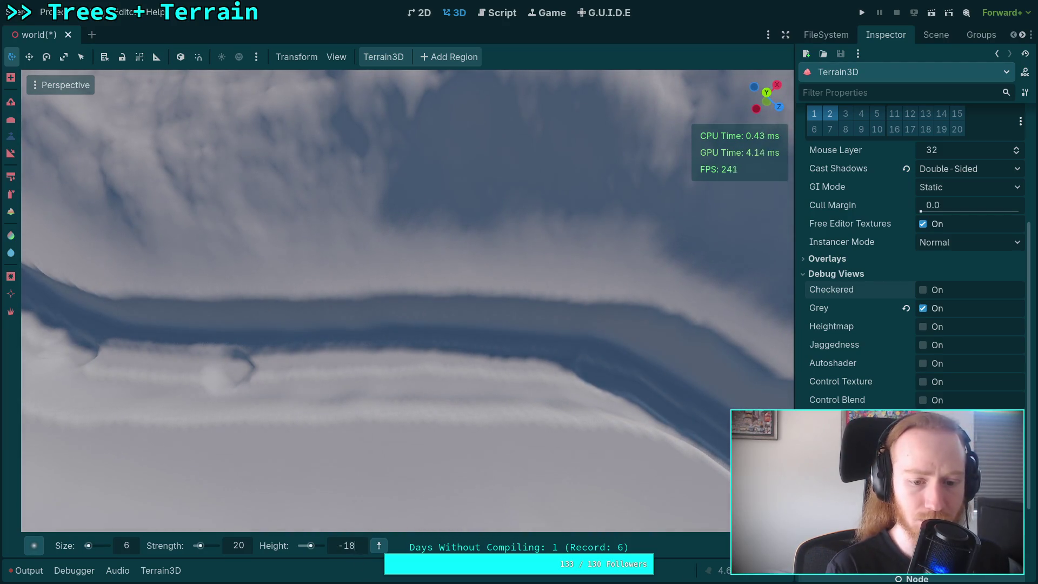
pyautogui.write('.5')
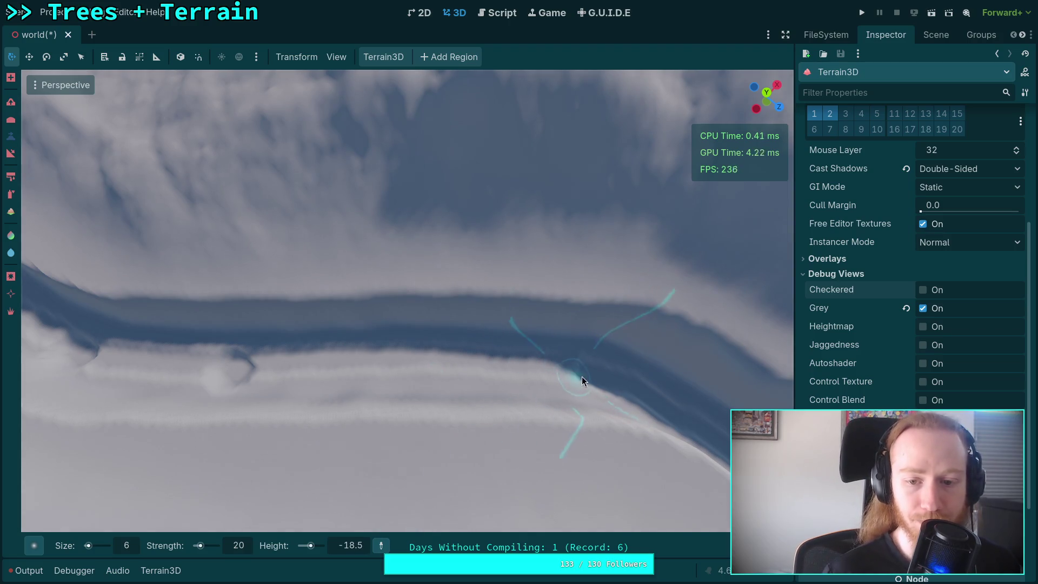
pyautogui.moveTo(581, 375); pyautogui.dragTo(508, 365)
pyautogui.click(358, 546)
pyautogui.write('-19')
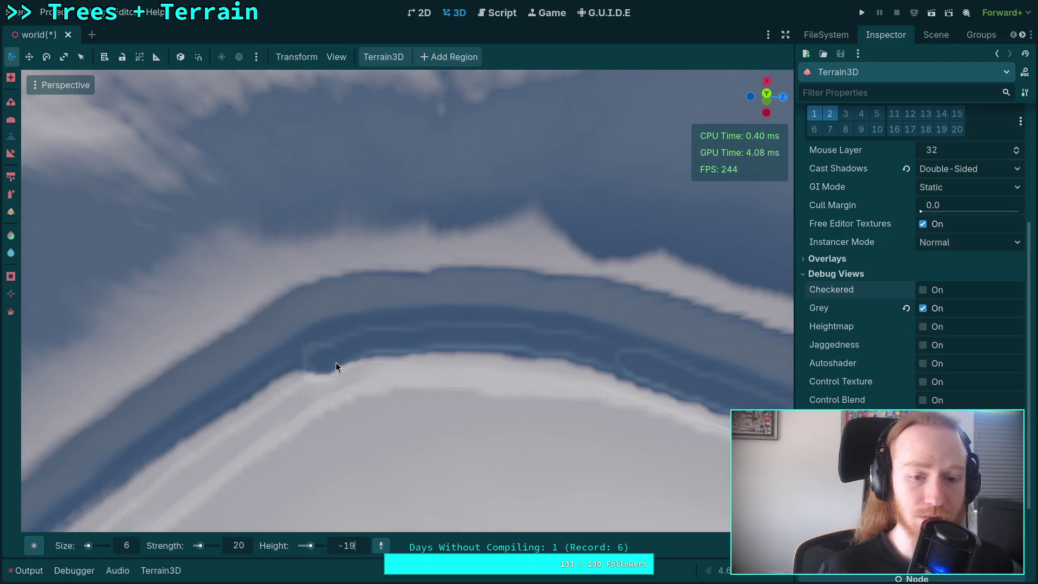
pyautogui.write('.5')
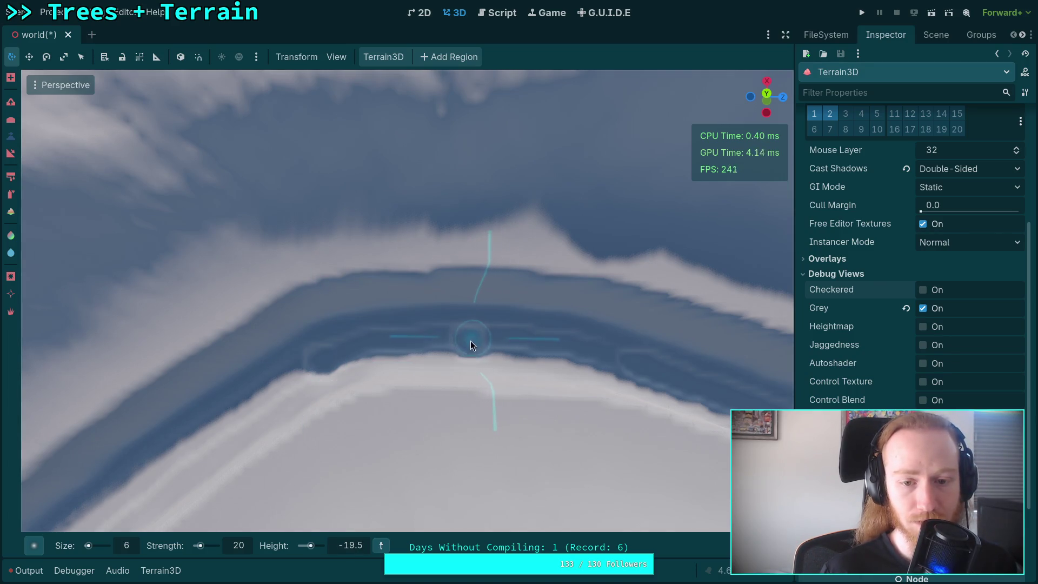
pyautogui.moveTo(468, 354); pyautogui.dragTo(395, 463)
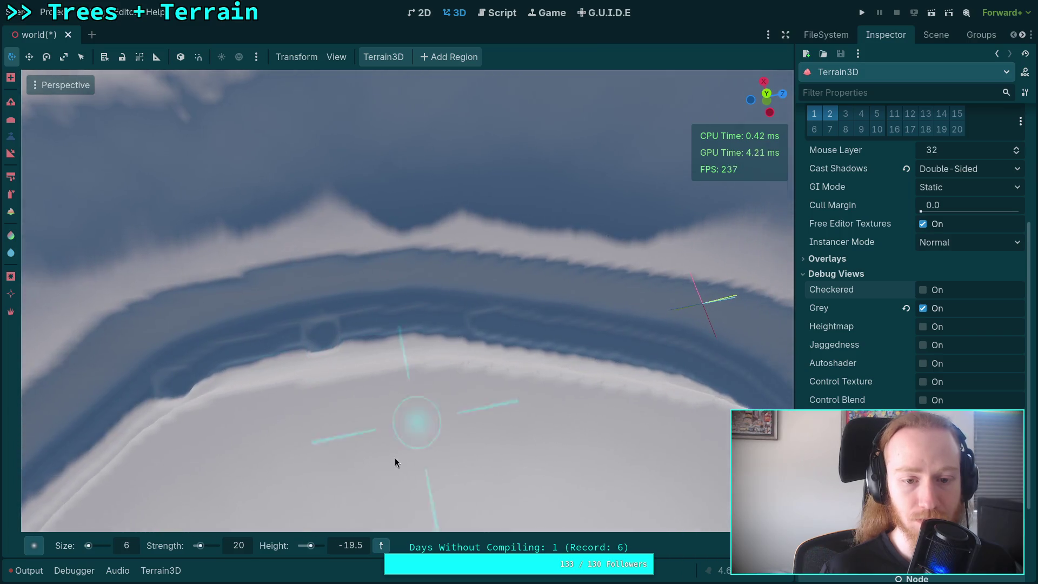
pyautogui.click(350, 545)
pyautogui.write('-20')
pyautogui.press('Return')
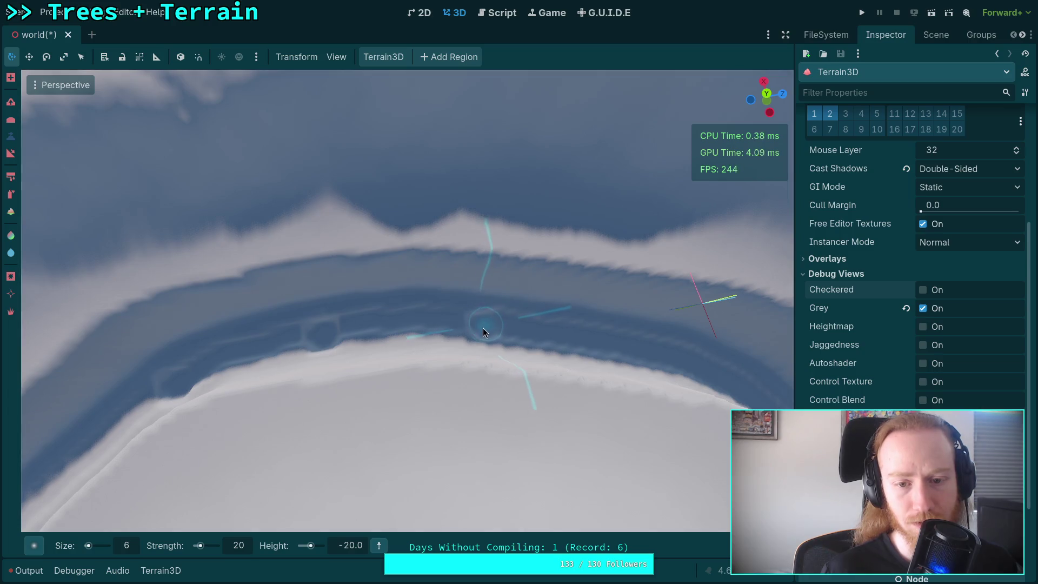
# Step: Set the height to -21, then carve a pit at -21.5 into the trench
pyautogui.moveTo(485, 328); pyautogui.dragTo(595, 322)
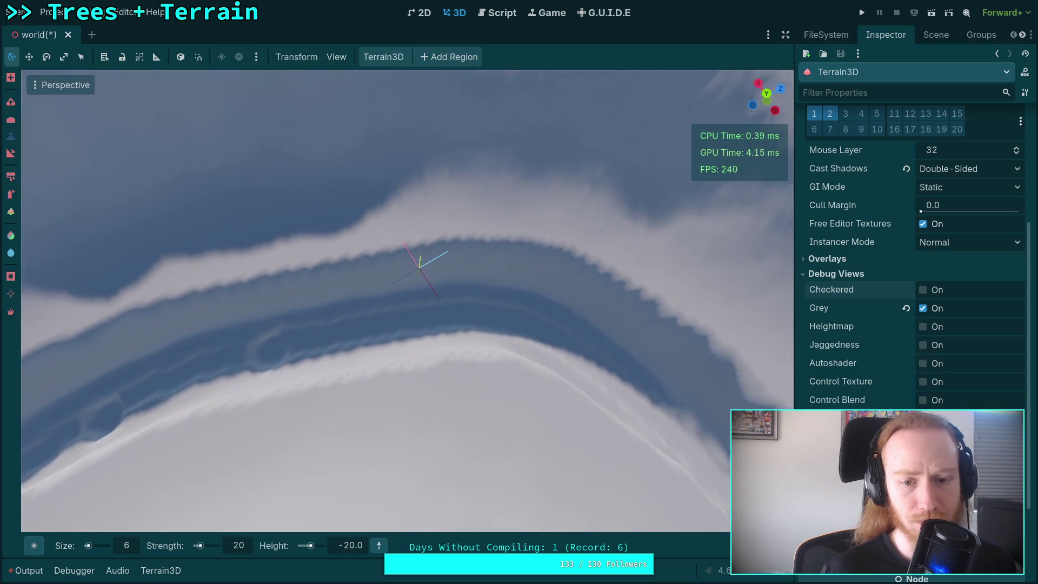
pyautogui.click(351, 545)
pyautogui.write('-21')
pyautogui.press('Return')
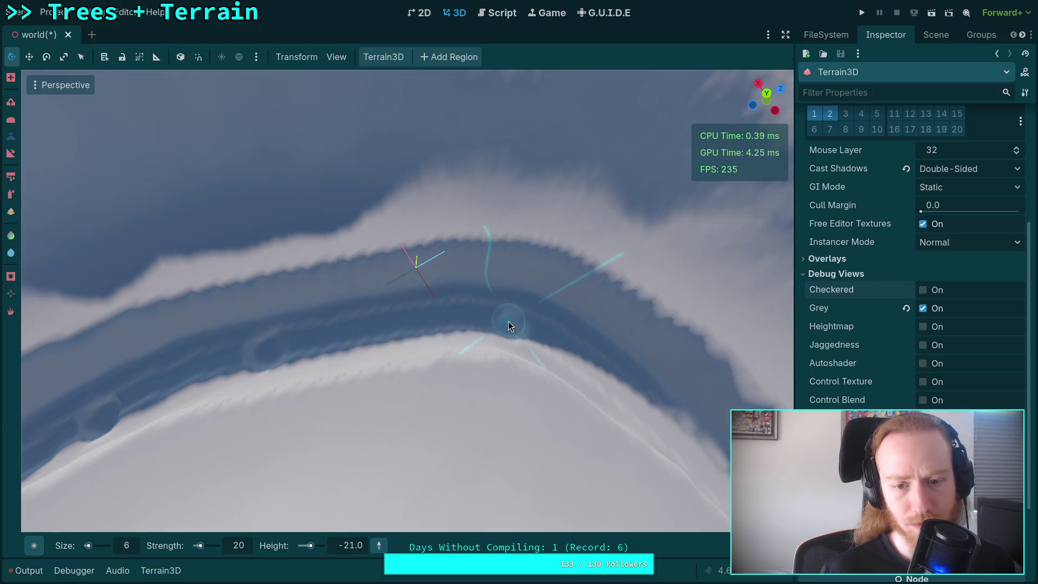
pyautogui.moveTo(505, 324); pyautogui.dragTo(465, 330)
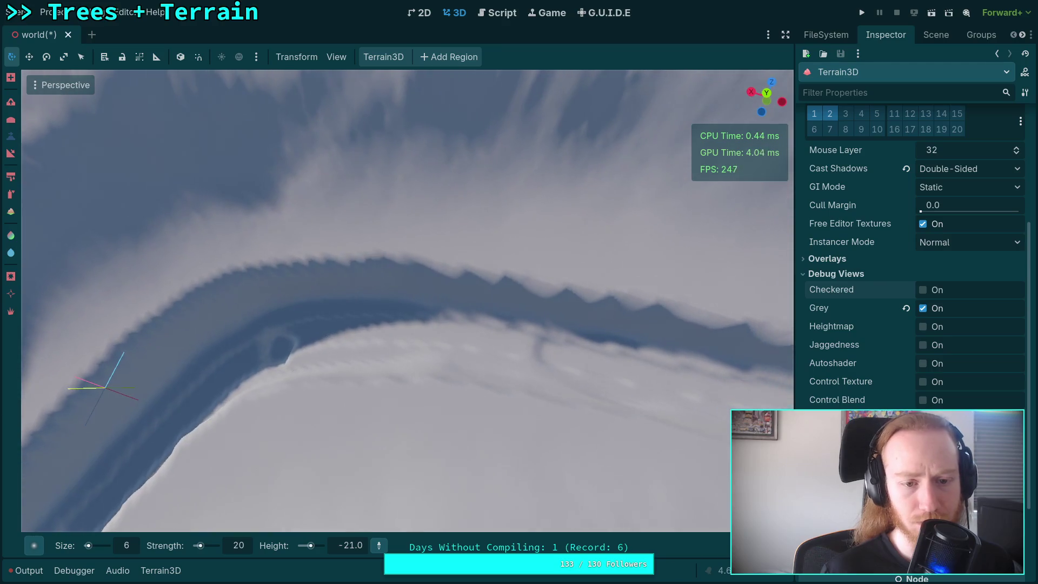
pyautogui.click(357, 546)
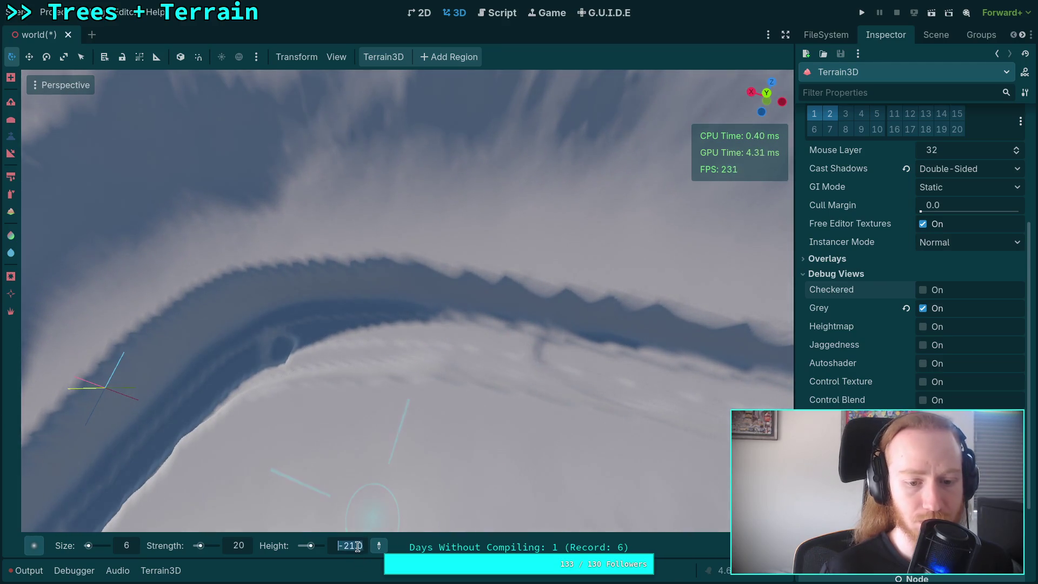
pyautogui.write('-21.6')
pyautogui.moveTo(351, 546); pyautogui.dragTo(355, 546)
pyautogui.click(541, 353)
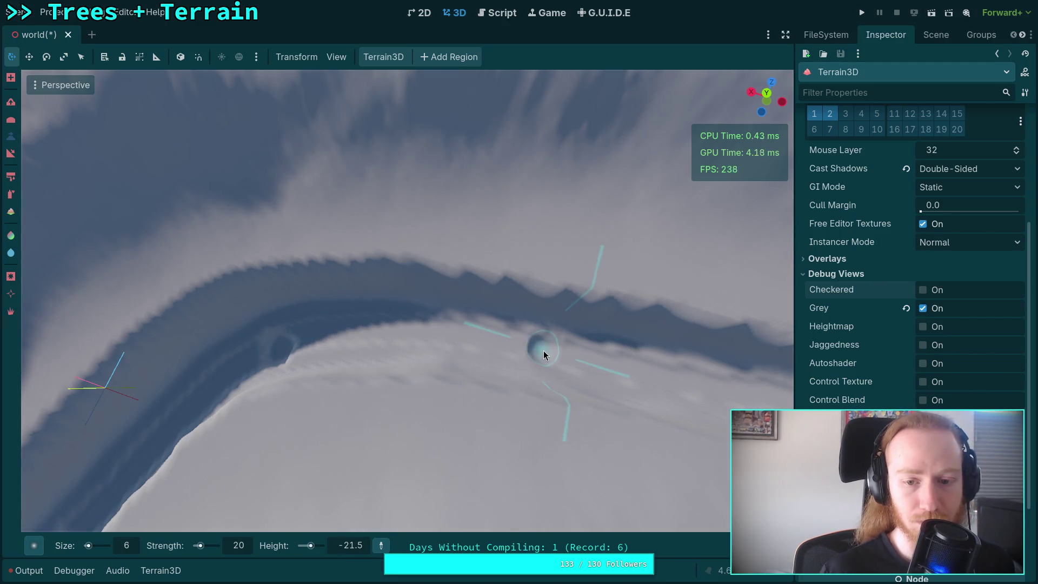
# Step: Carve a round pit into the trench at height -22
pyautogui.click(359, 546)
pyautogui.write('-22')
pyautogui.press('Return')
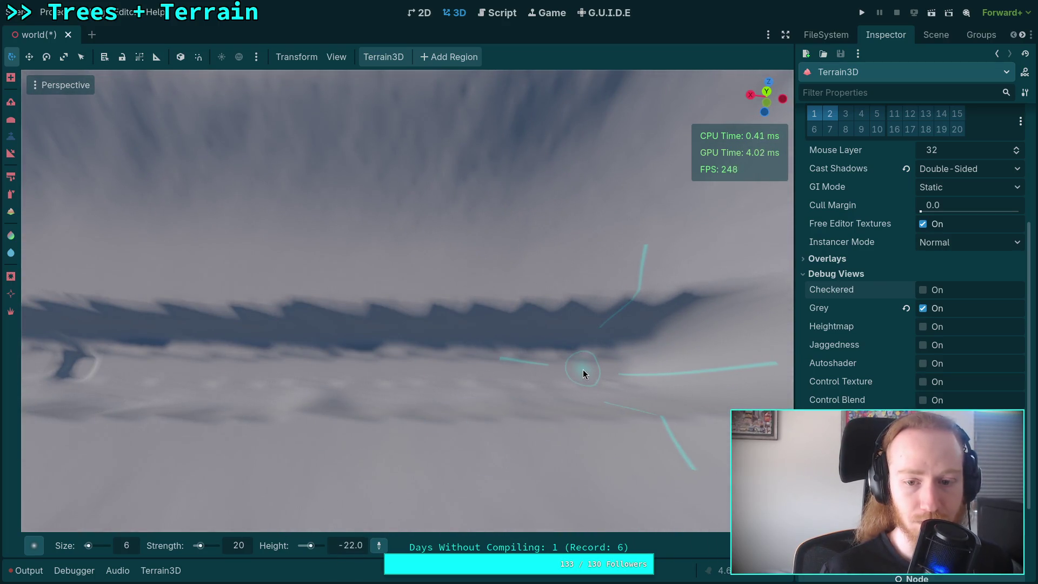
pyautogui.click(583, 368)
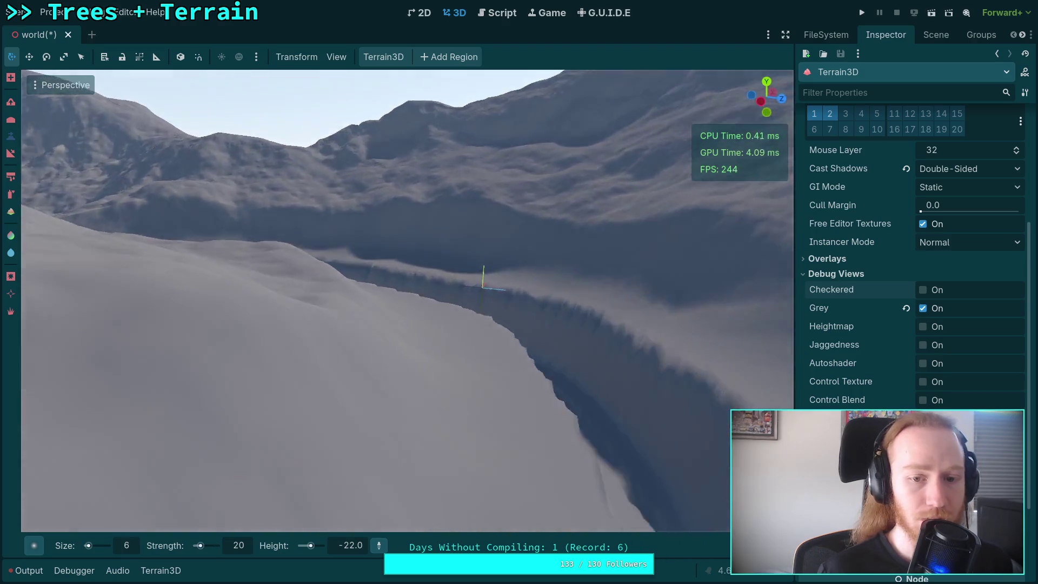
# Step: Save the world scene
pyautogui.scroll(3, 580, 373)
pyautogui.scroll(4, 577, 378)
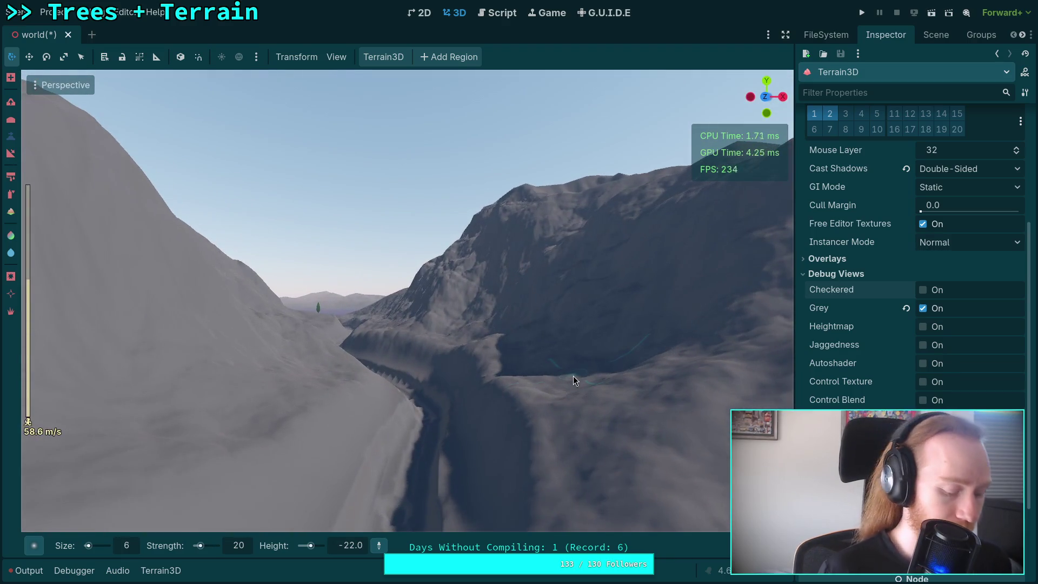
pyautogui.hotkey('ctrl', 's')
# Step: Fly down the canyon past the tree and switch to the slope sculpting tool
pyautogui.press('w')
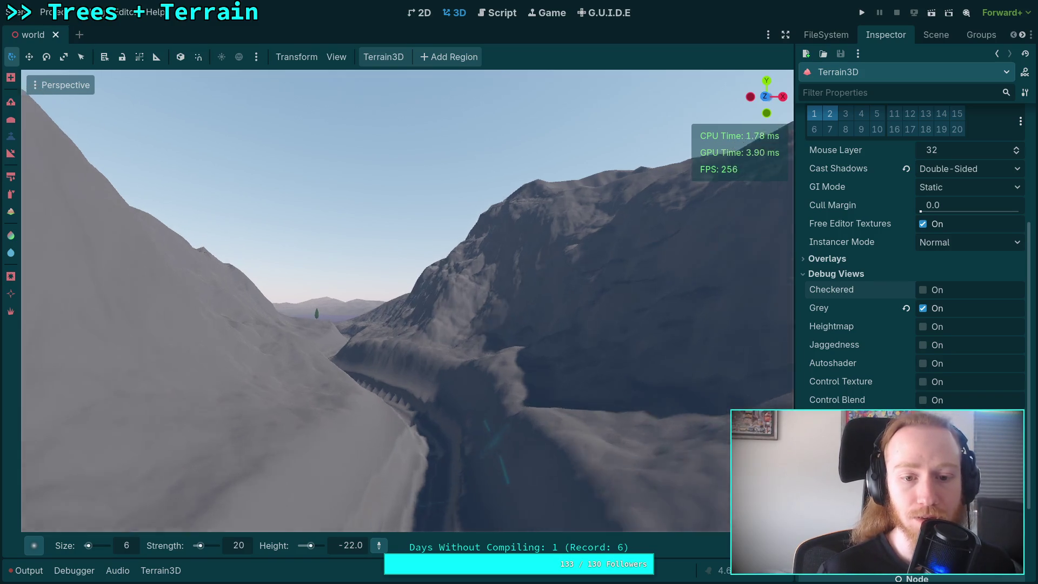
pyautogui.press('w')
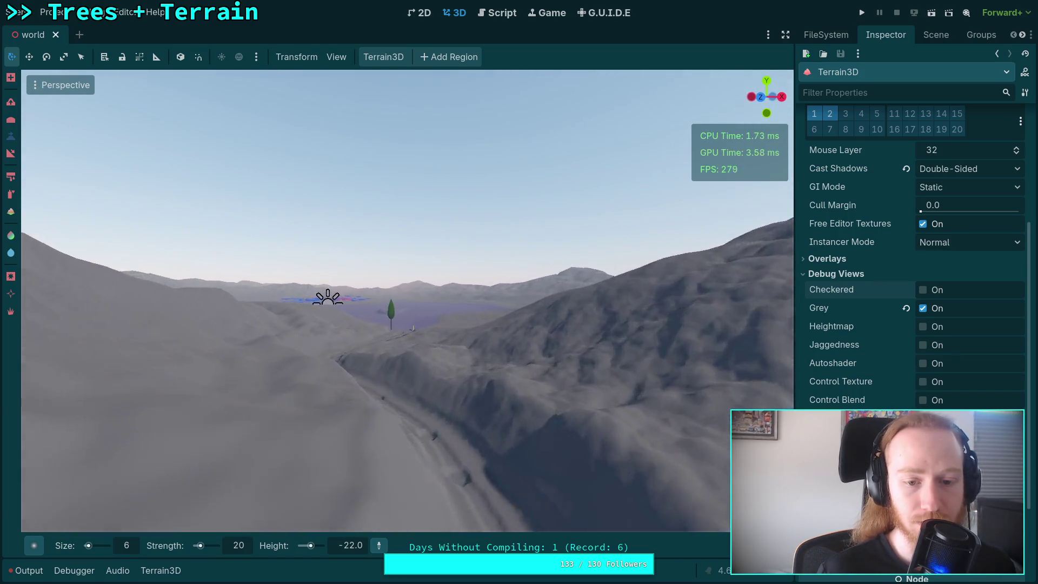
pyautogui.press('w')
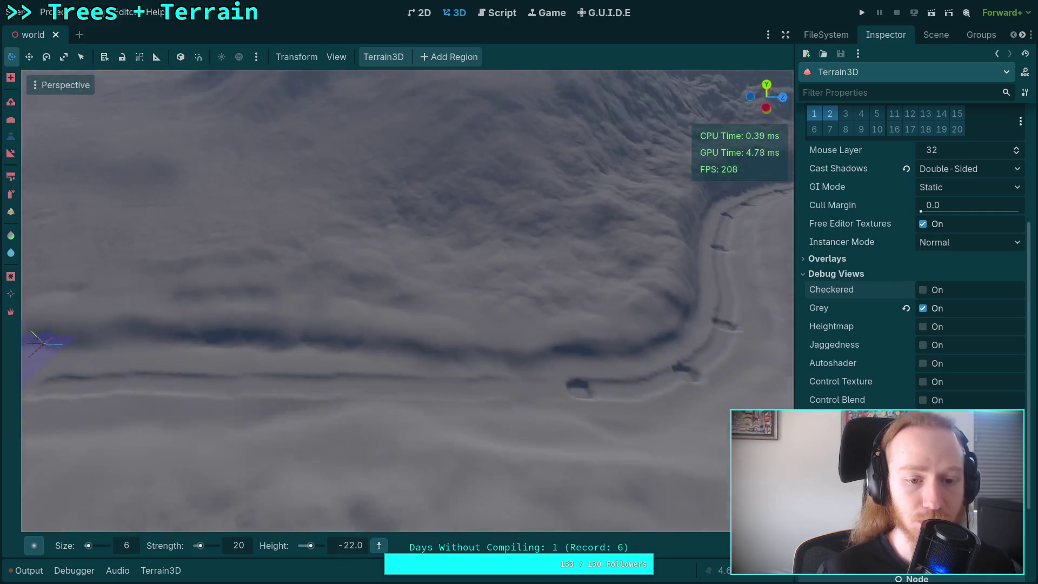
pyautogui.press('w')
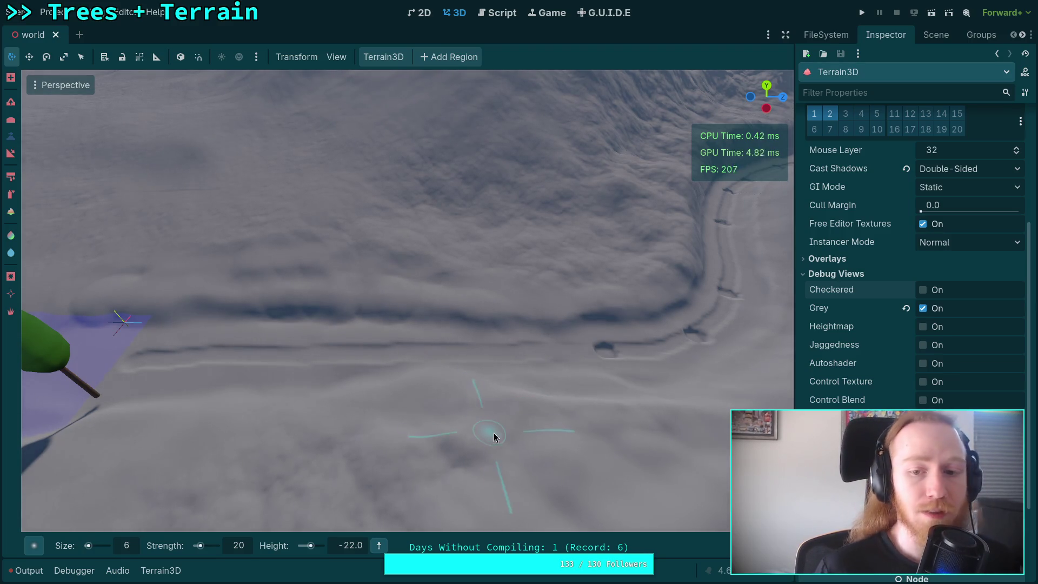
pyautogui.click(10, 153)
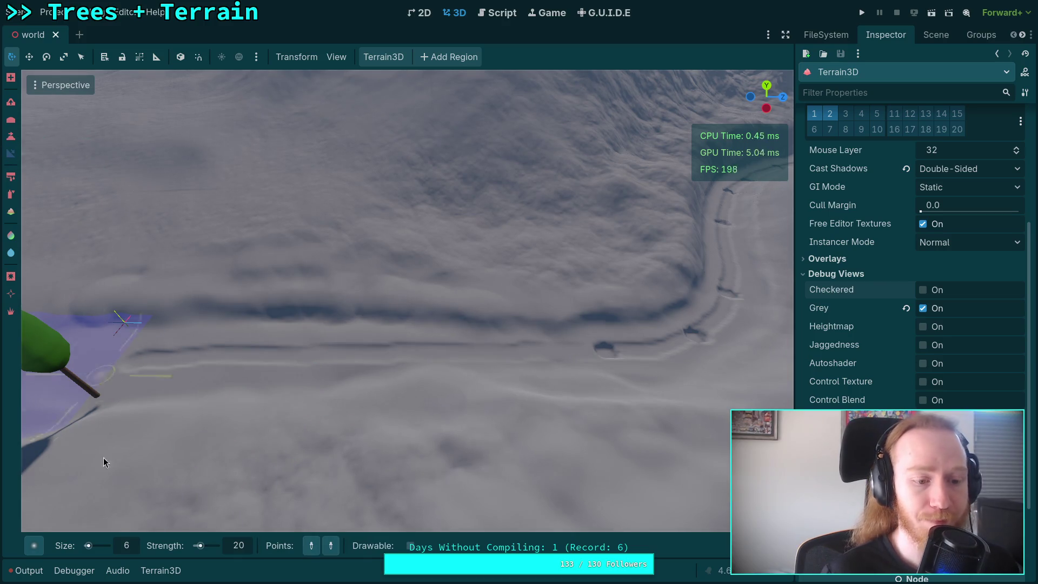
# Step: Choose the Peak2 brush shape with size 70 and strength 100
pyautogui.click(33, 546)
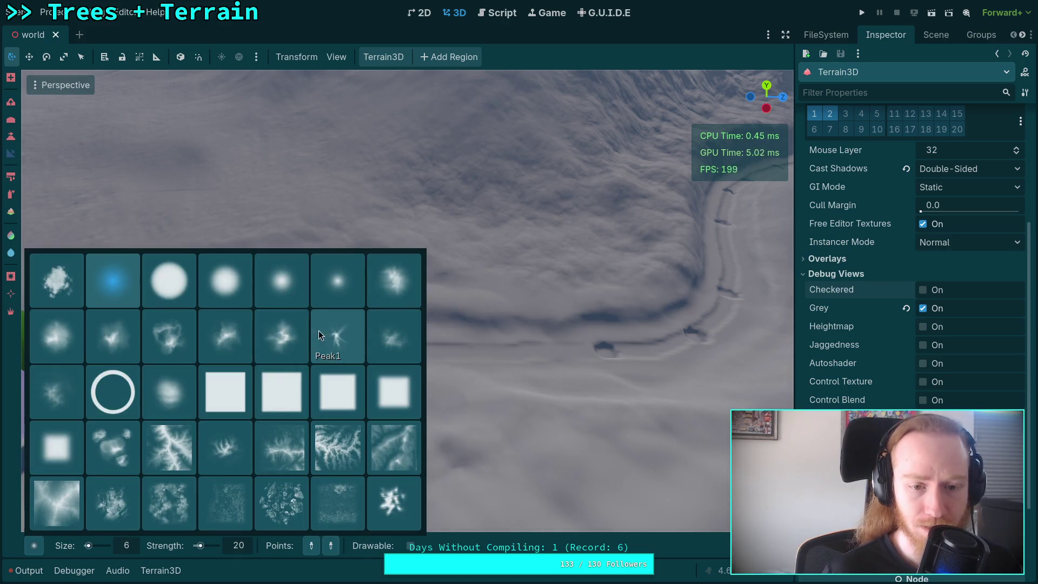
pyautogui.click(403, 346)
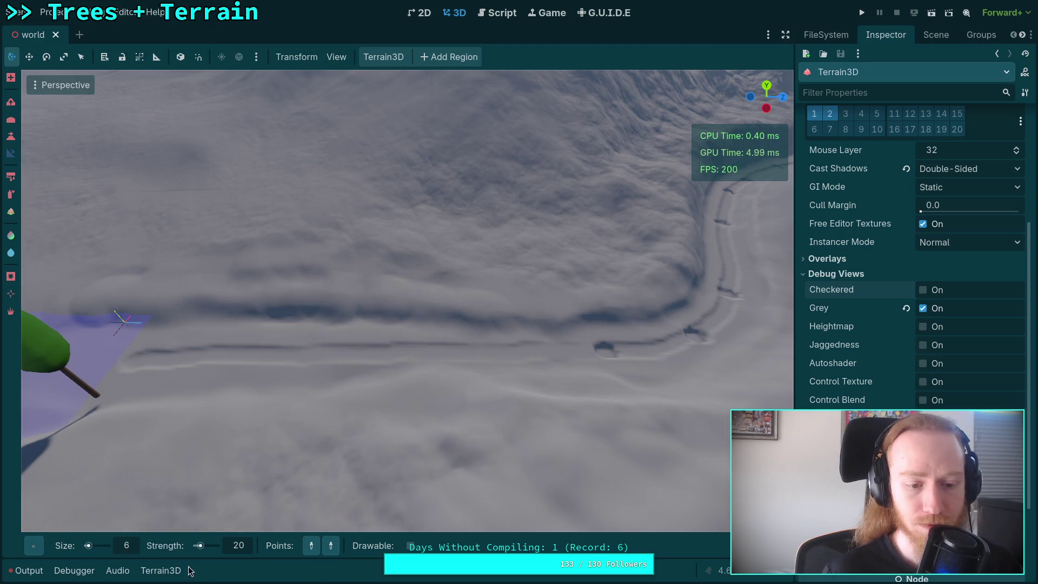
pyautogui.click(129, 546)
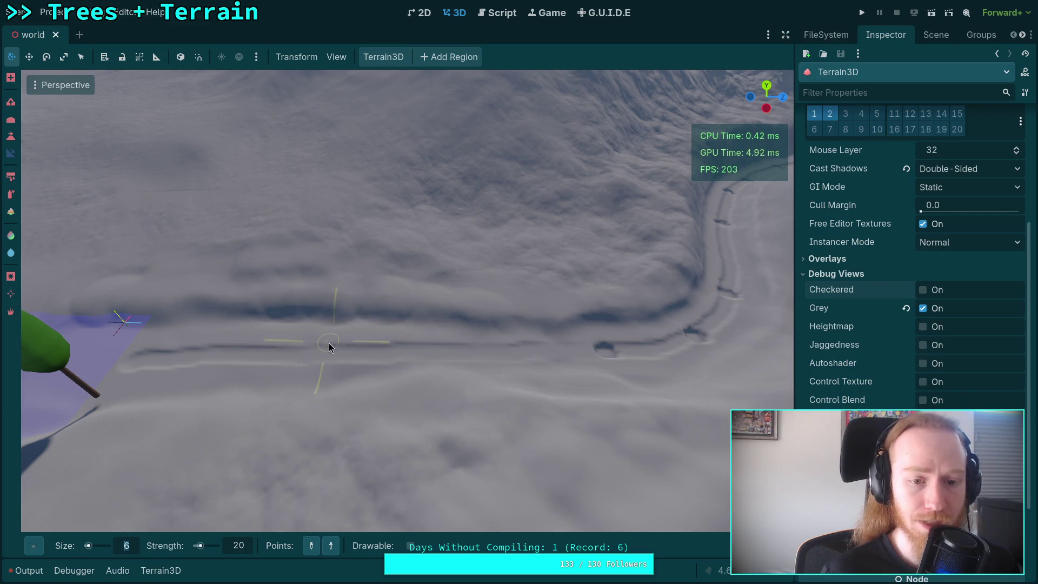
pyautogui.write('40')
pyautogui.press('Return')
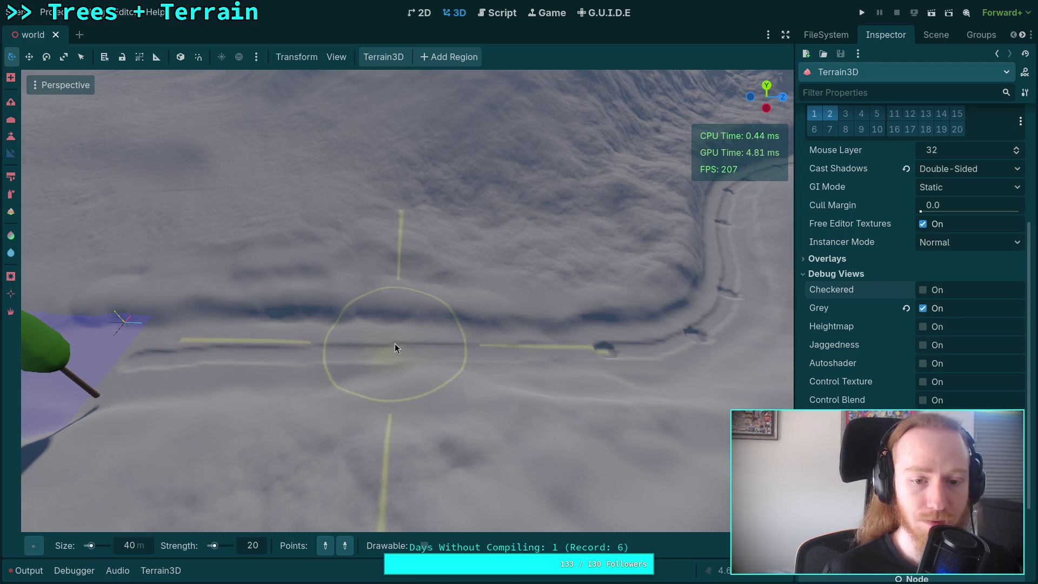
pyautogui.click(134, 551)
pyautogui.write('60')
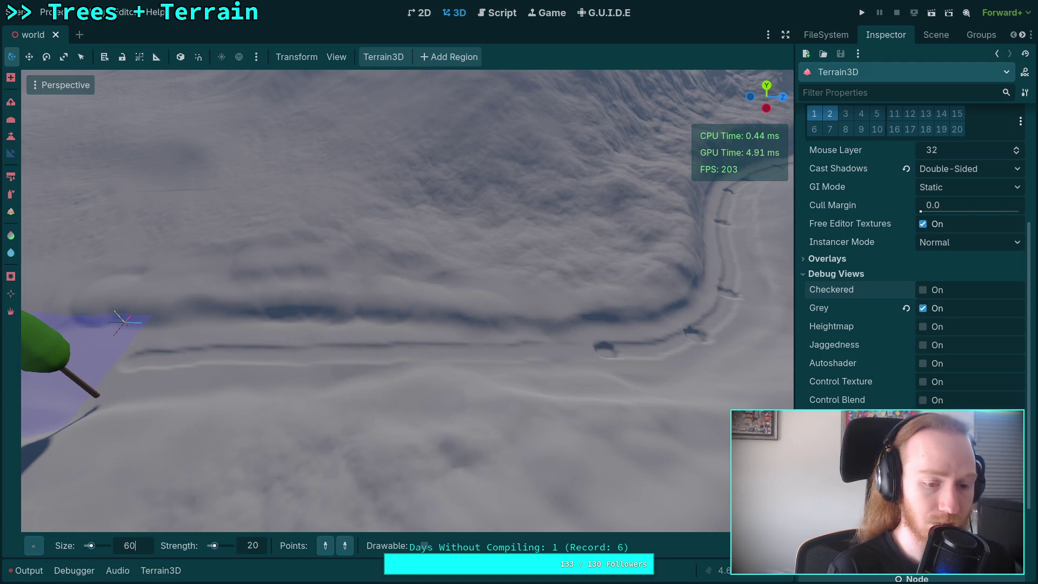
pyautogui.press('Return')
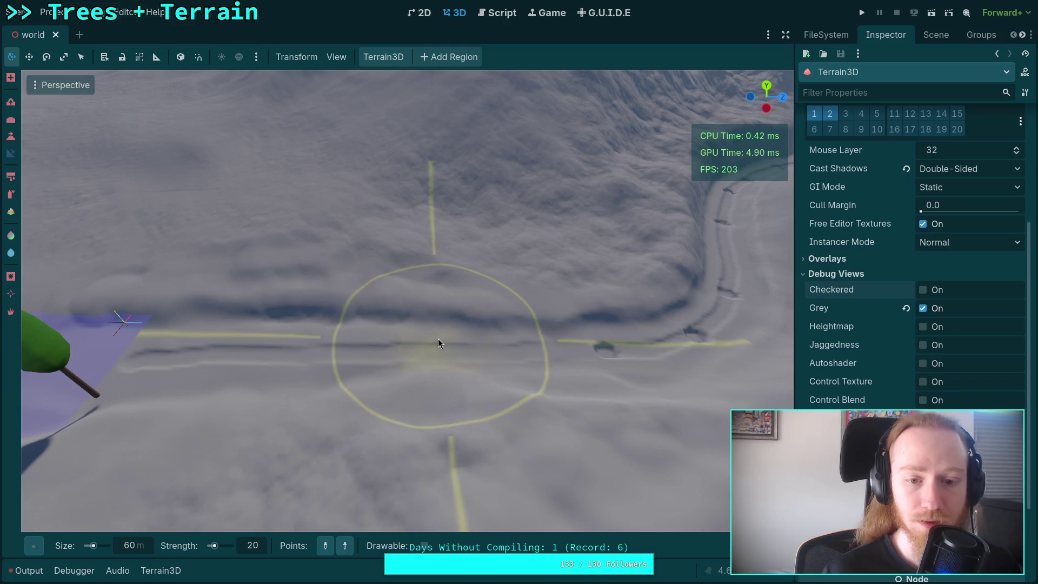
pyautogui.click(145, 550)
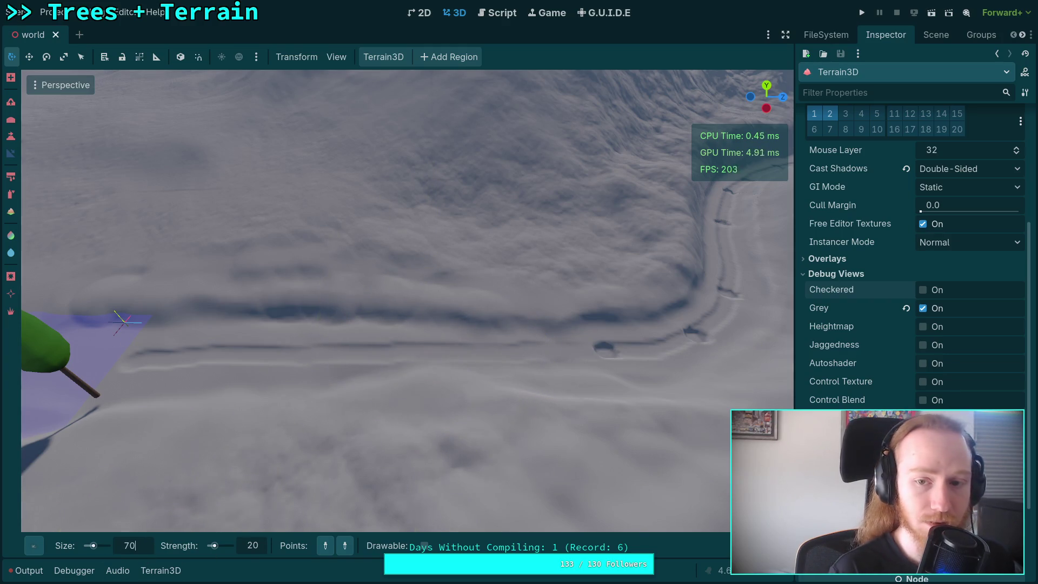
pyautogui.press('Return')
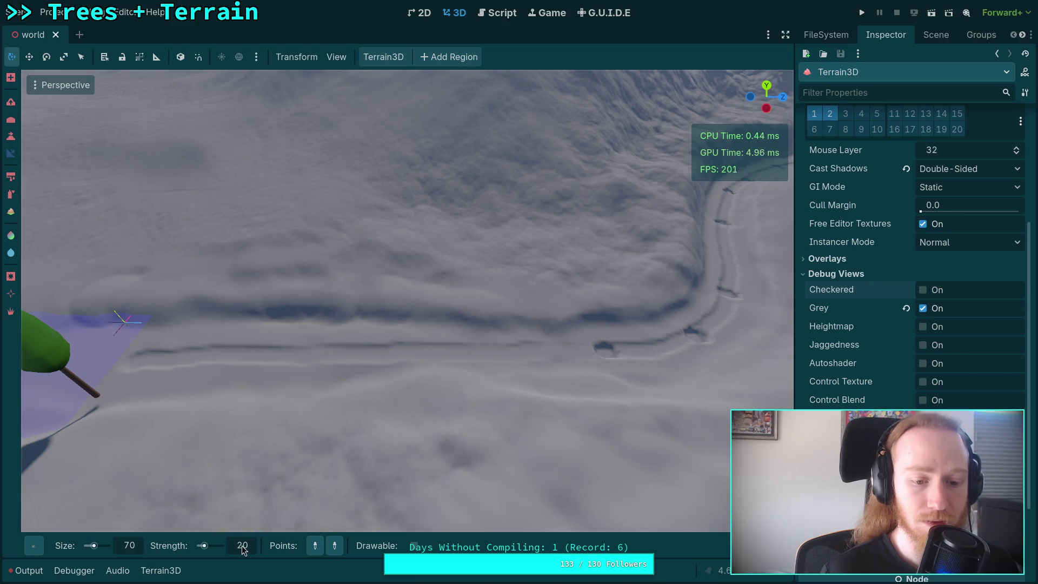
pyautogui.write('10')
pyautogui.press('Return')
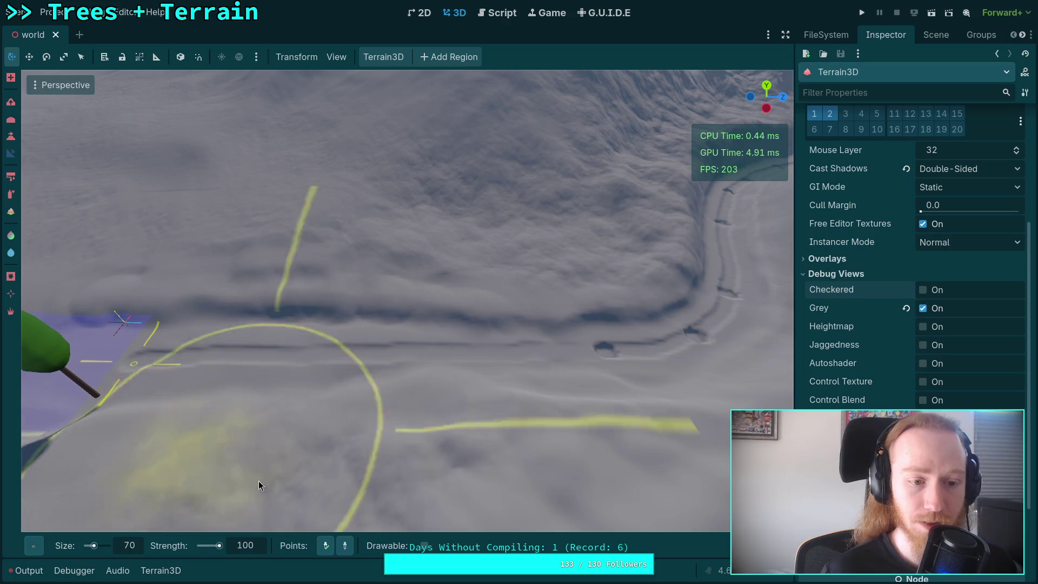
# Step: Sculpt a slope into the trench near the tree
pyautogui.click(605, 353)
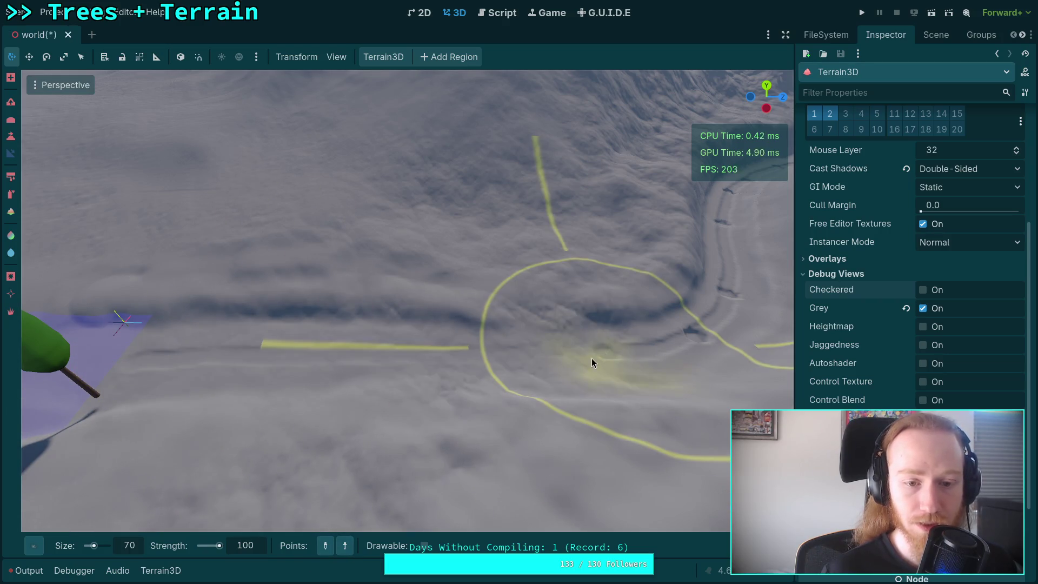
pyautogui.press('s')
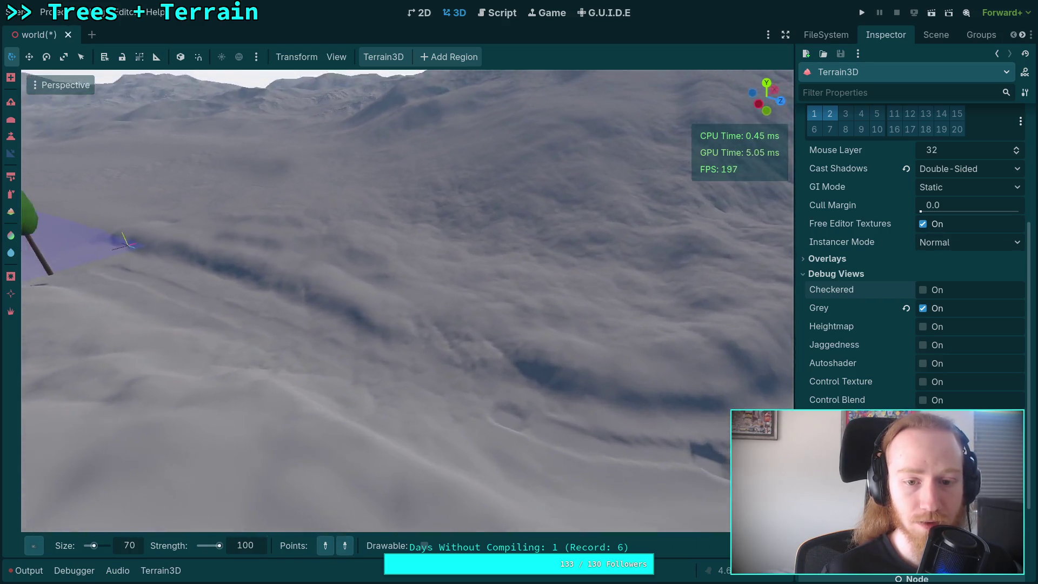
pyautogui.press('w')
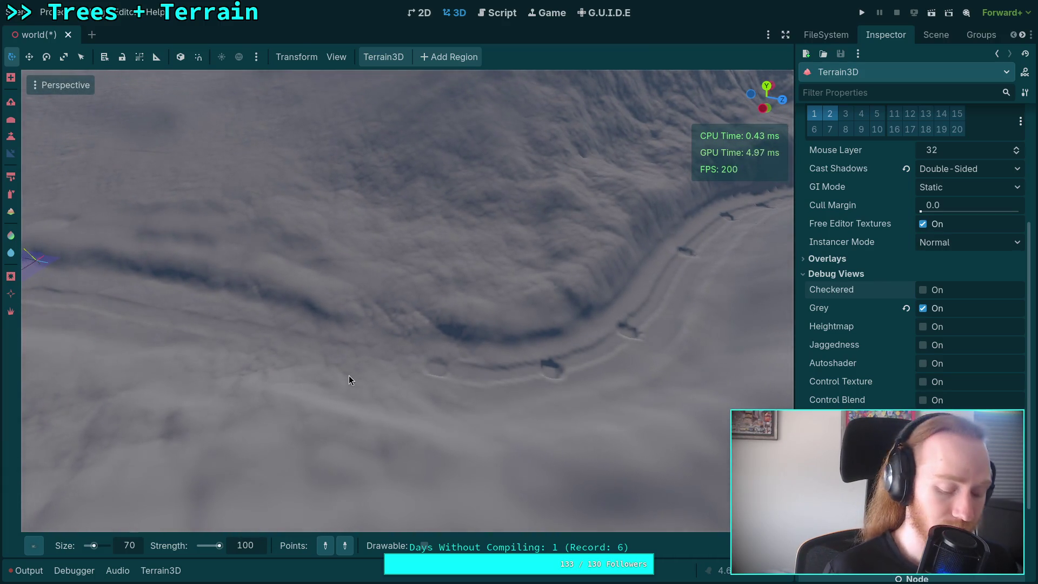
# Step: Save, then sculpt the trench with the slope brush, pinning and clearing a slope point
pyautogui.hotkey('ctrl', 's')
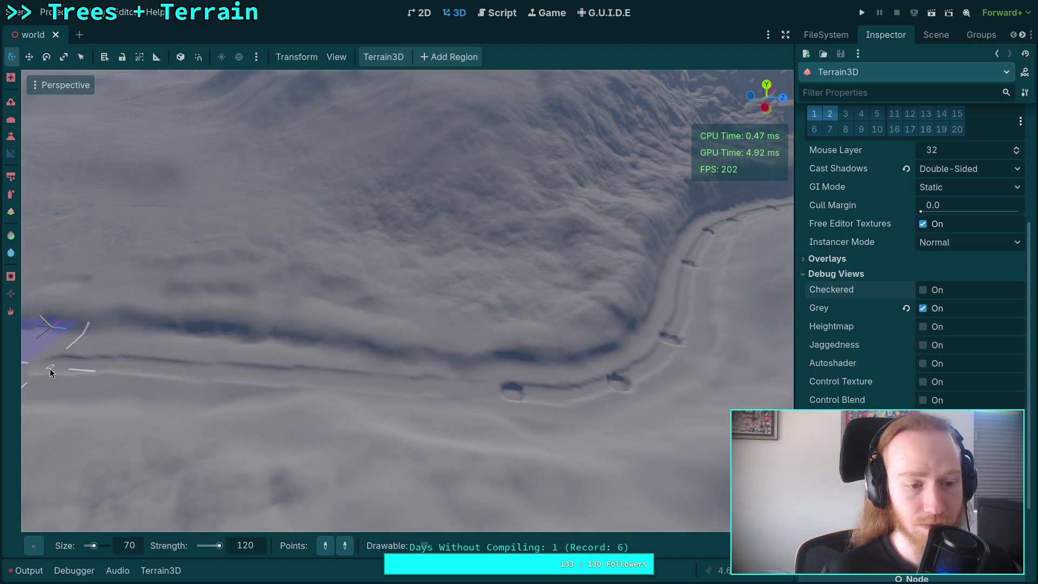
pyautogui.click(511, 399)
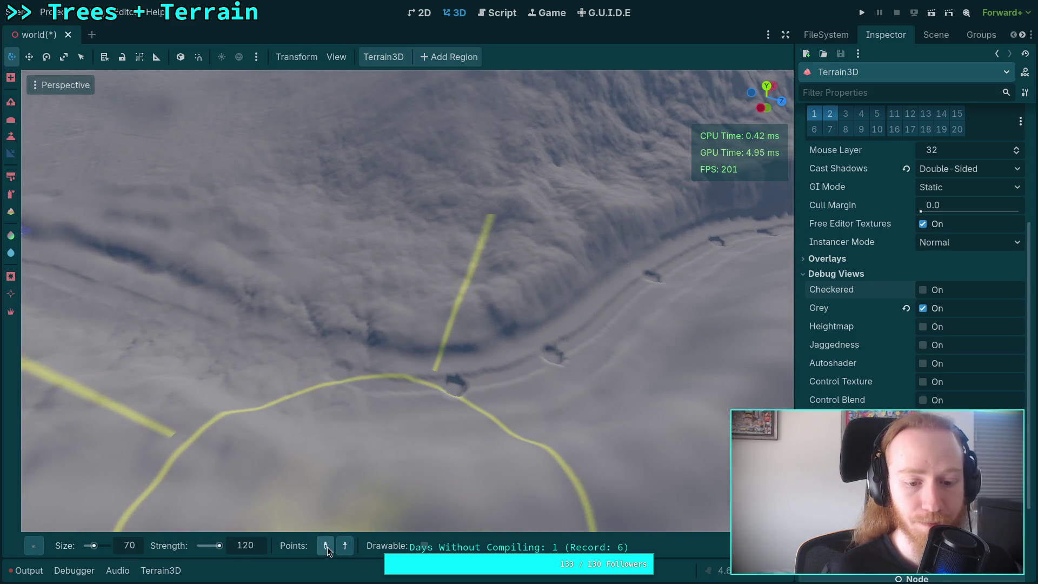
pyautogui.click(339, 373)
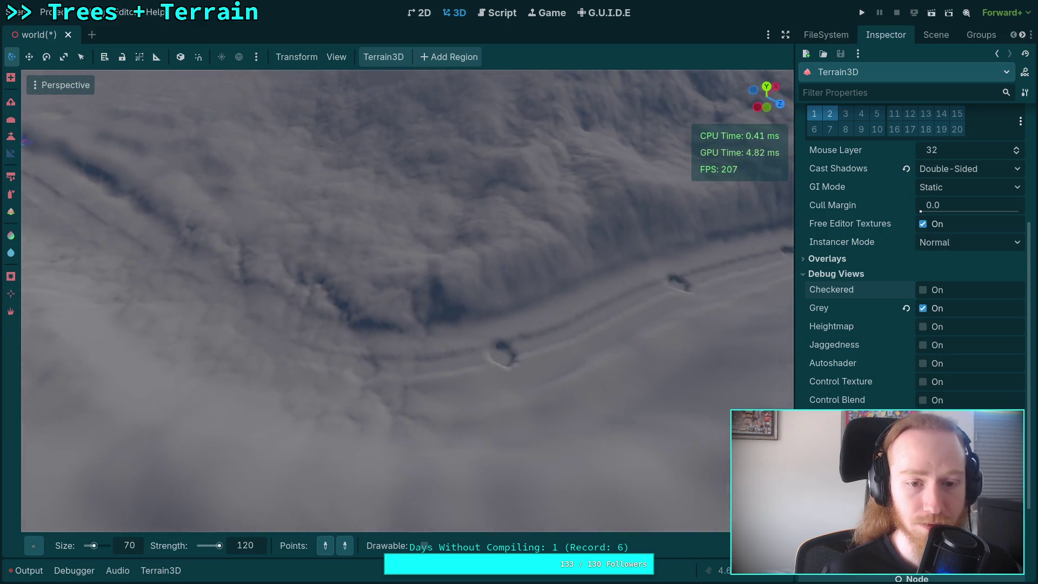
pyautogui.click(323, 547)
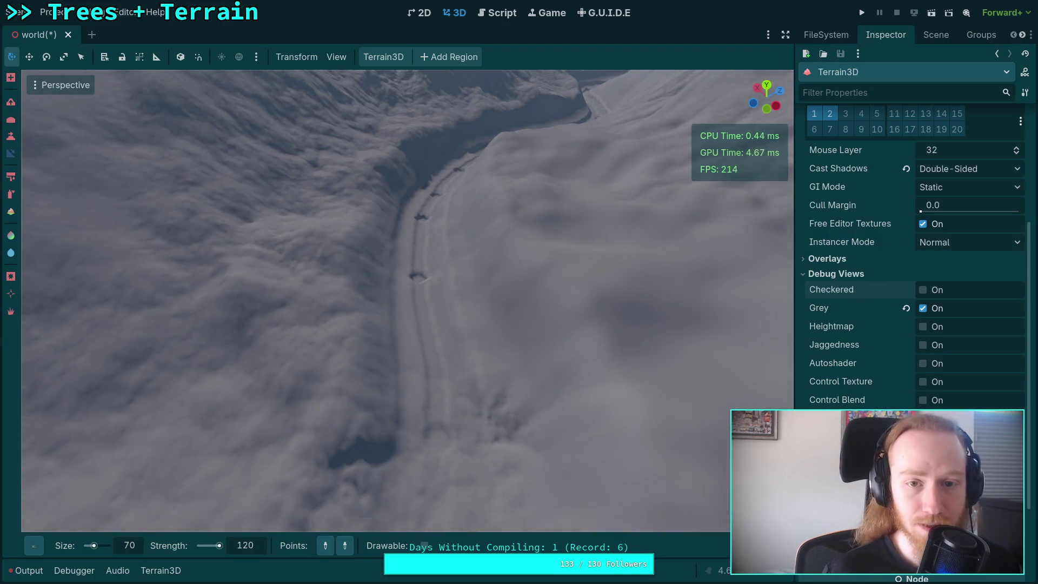
# Step: Enlarge the slope brush to size 80, save, then raise it to size 100
pyautogui.click(138, 546)
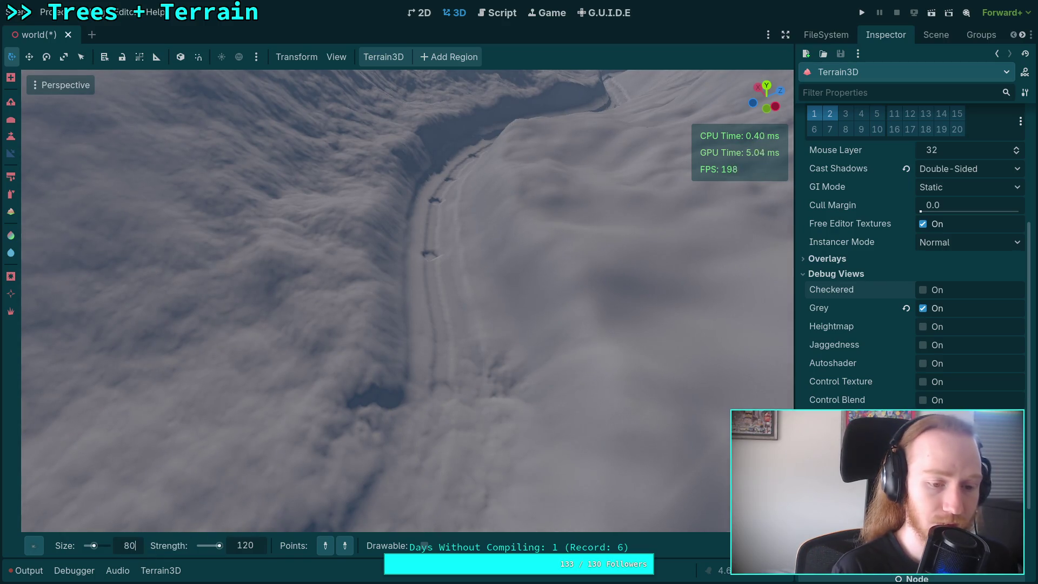
pyautogui.press('Return')
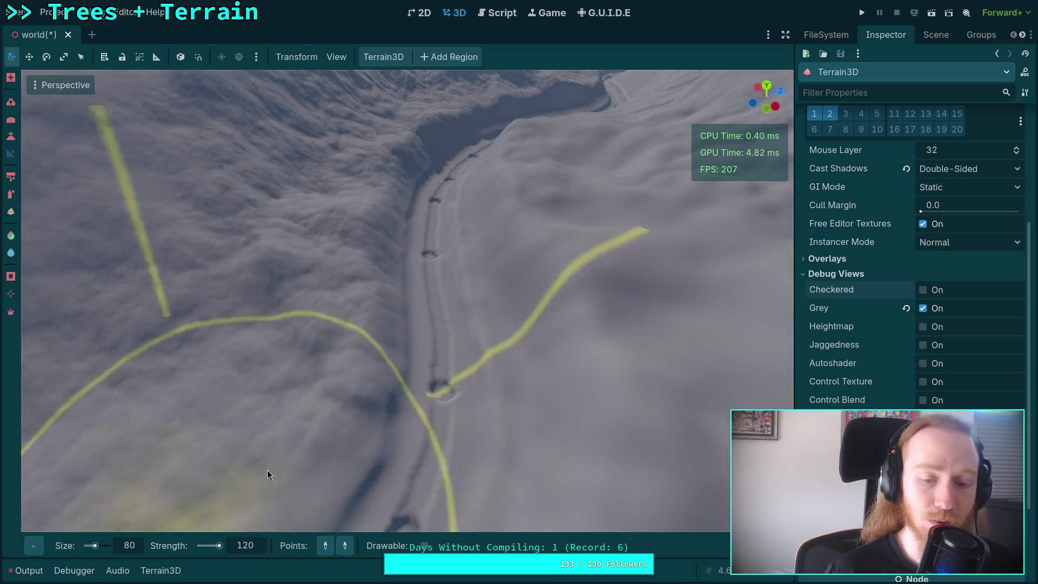
pyautogui.scroll(5, 267, 475)
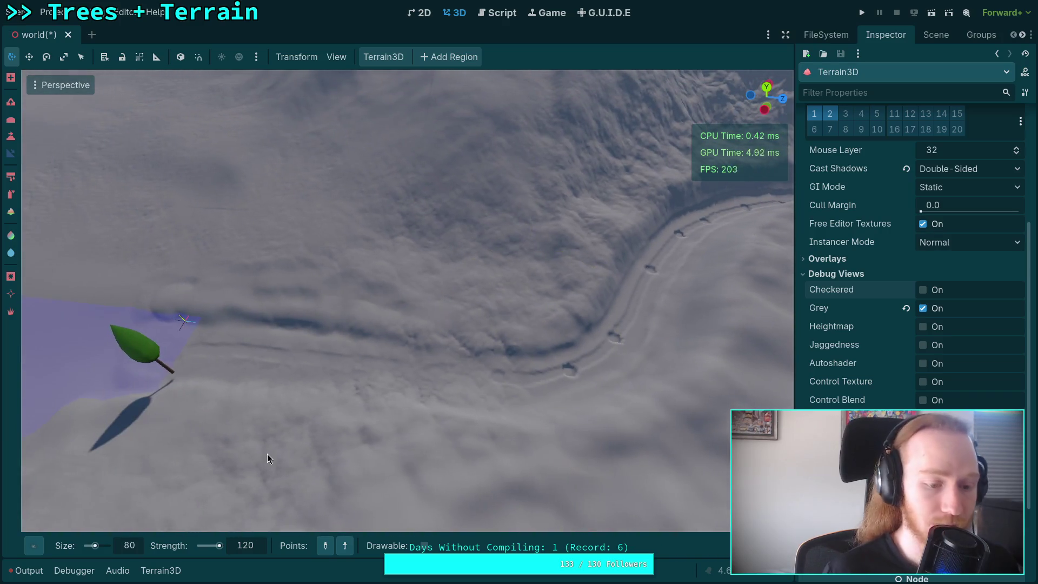
pyautogui.press('ctrl')
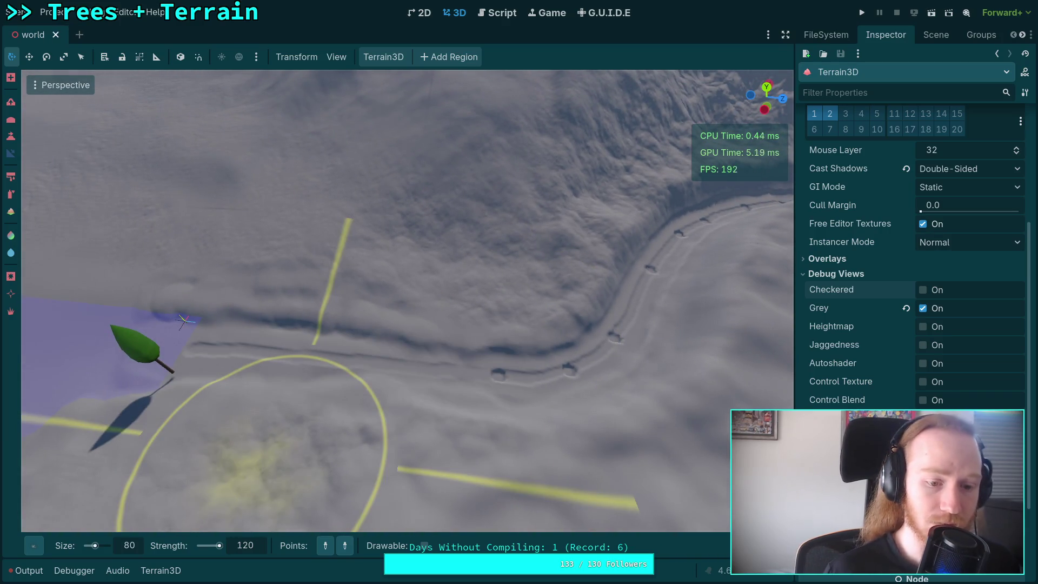
pyautogui.write('100')
pyautogui.press('Return')
pyautogui.write('140')
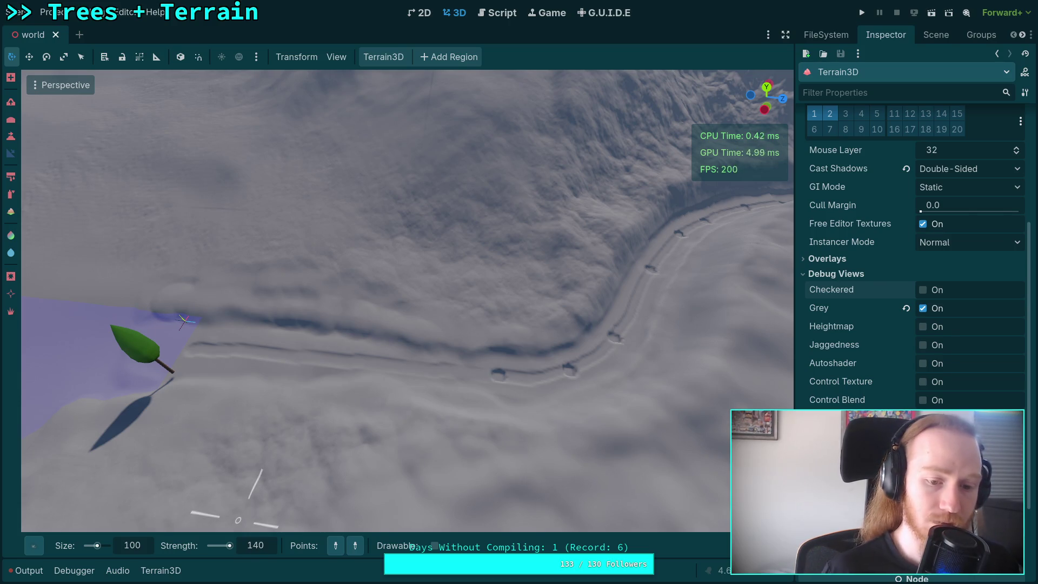
# Step: Pin a slope point near the tree and carve the trench between two path points
pyautogui.click(194, 349)
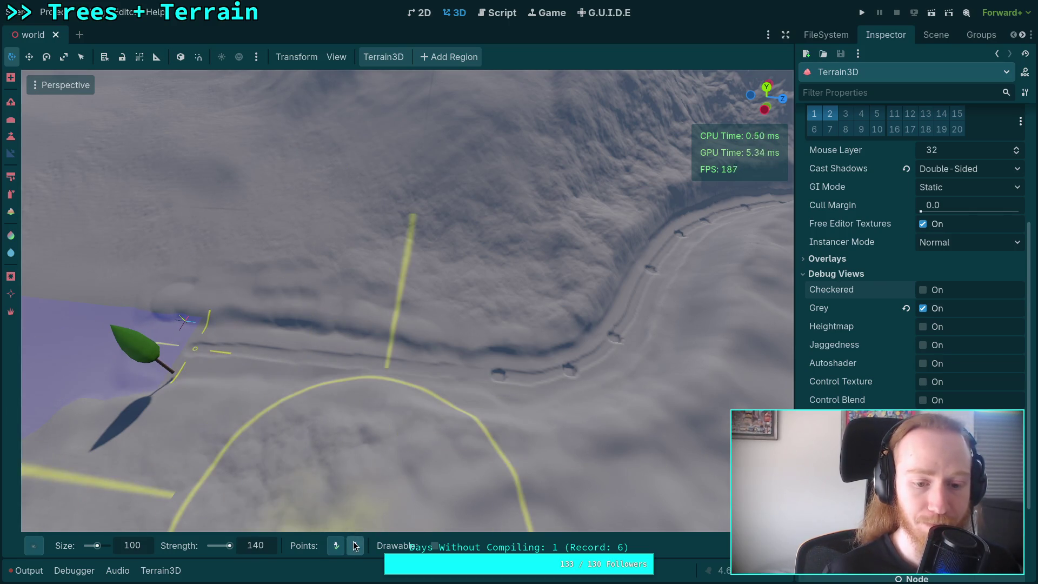
pyautogui.click(497, 378)
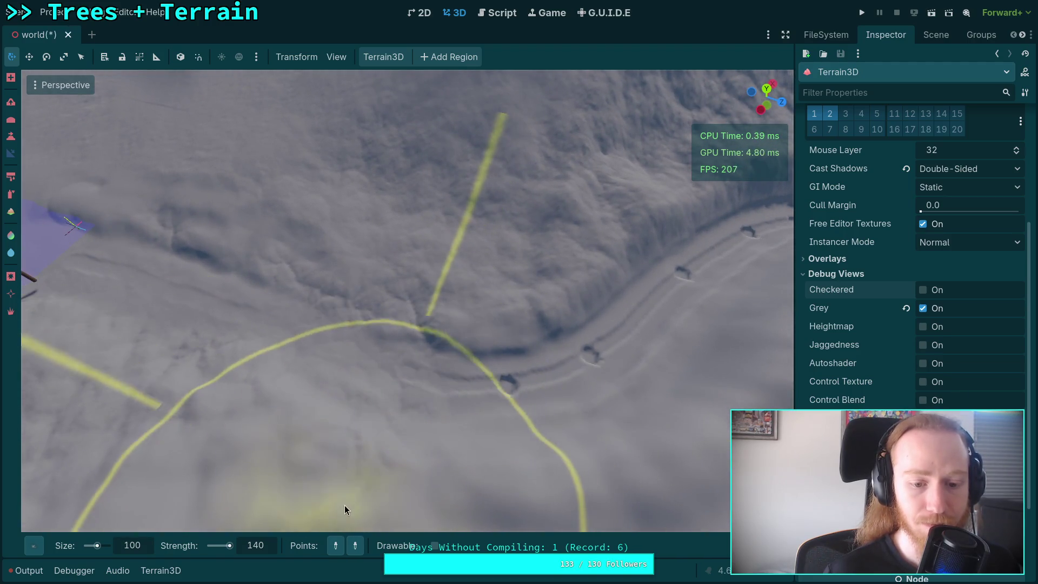
pyautogui.click(409, 373)
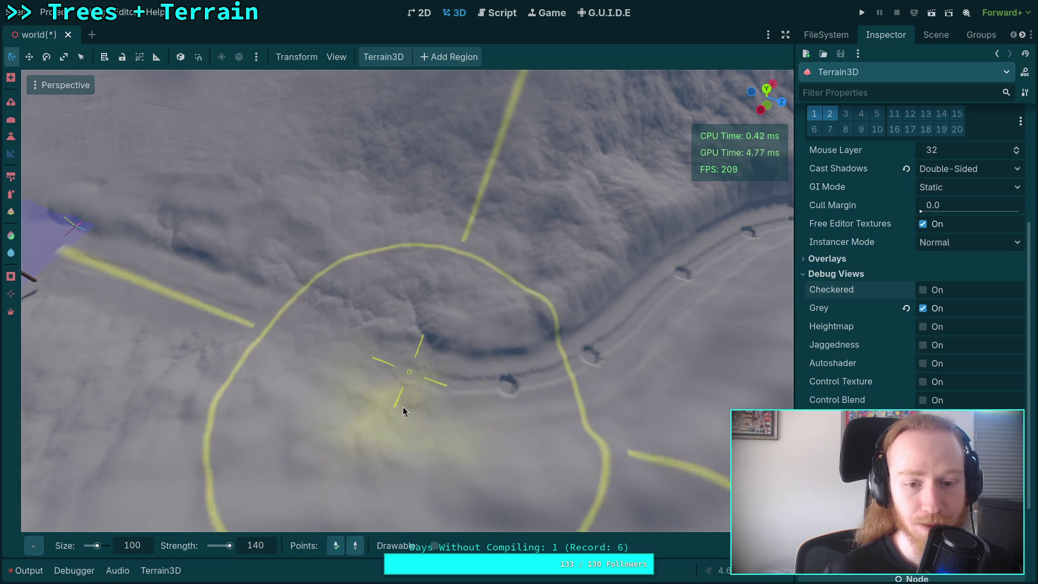
pyautogui.click(507, 386)
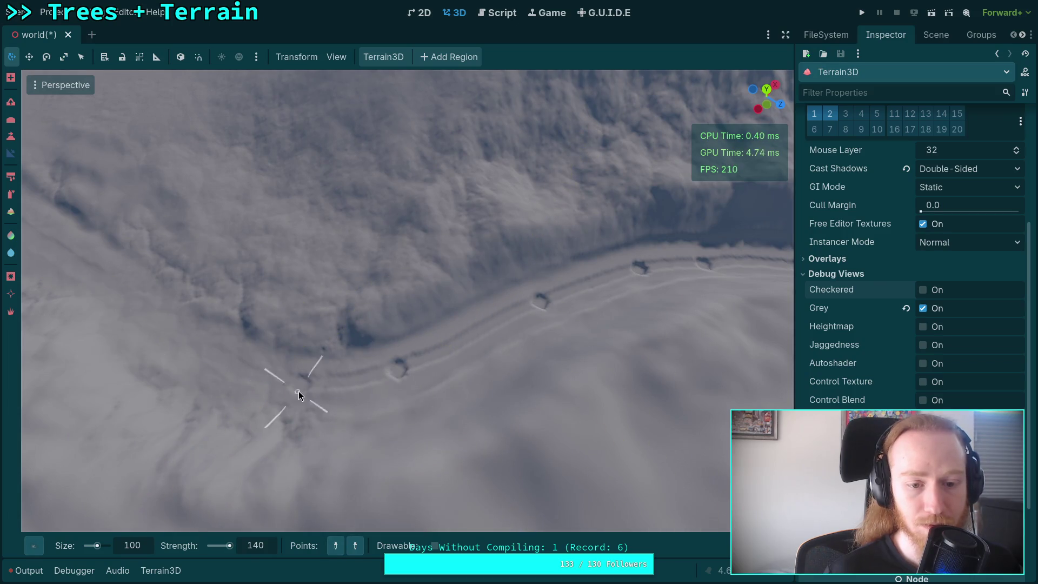
# Step: Place points along the valley road, deepen the trench, and save the scene
pyautogui.click(300, 389)
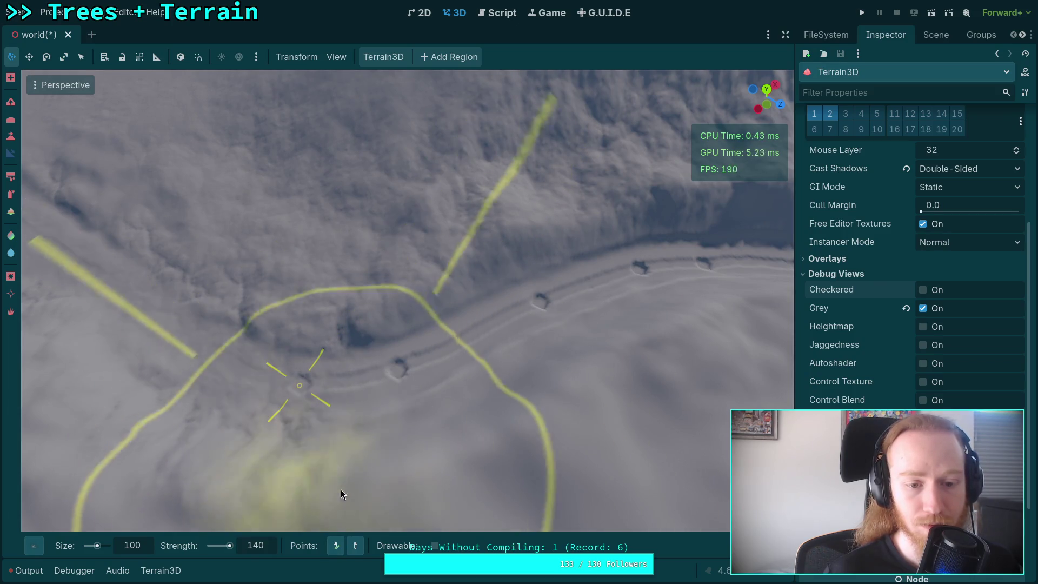
pyautogui.click(398, 369)
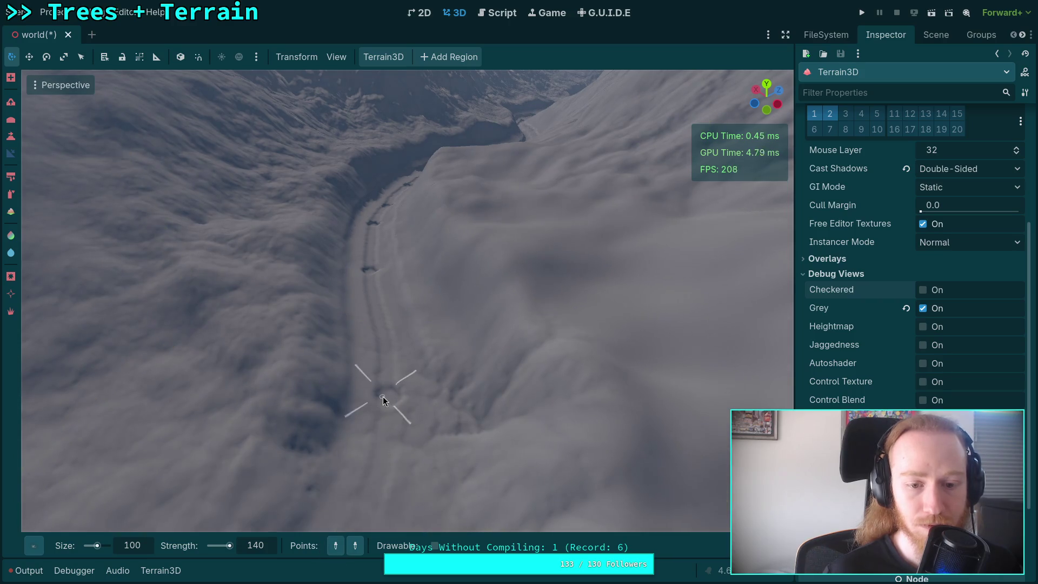
pyautogui.click(388, 397)
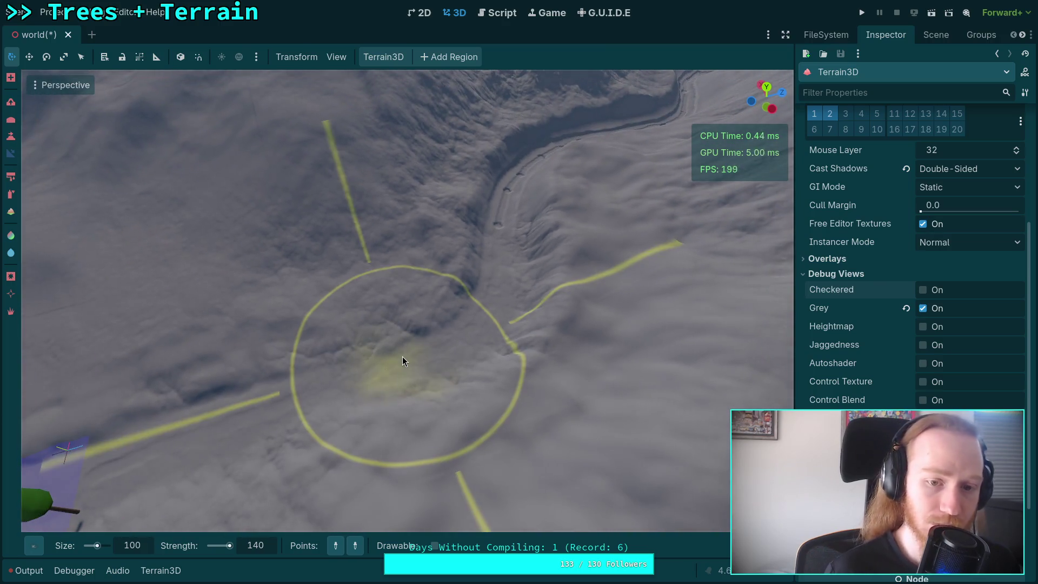
pyautogui.keyDown('ctrl'); pyautogui.click(402, 361); pyautogui.keyUp('ctrl')
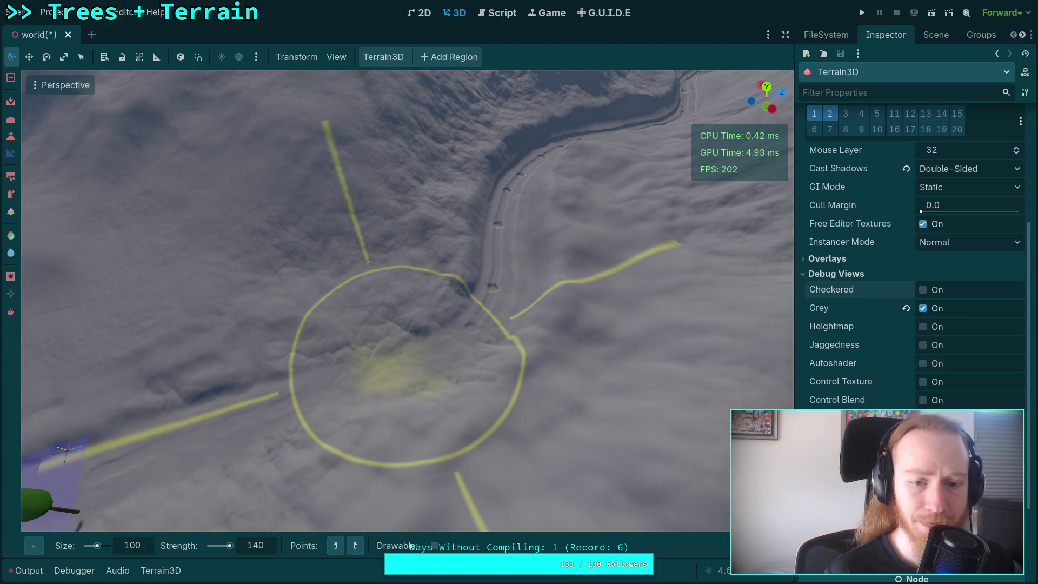
pyautogui.hotkey('ctrl', 's')
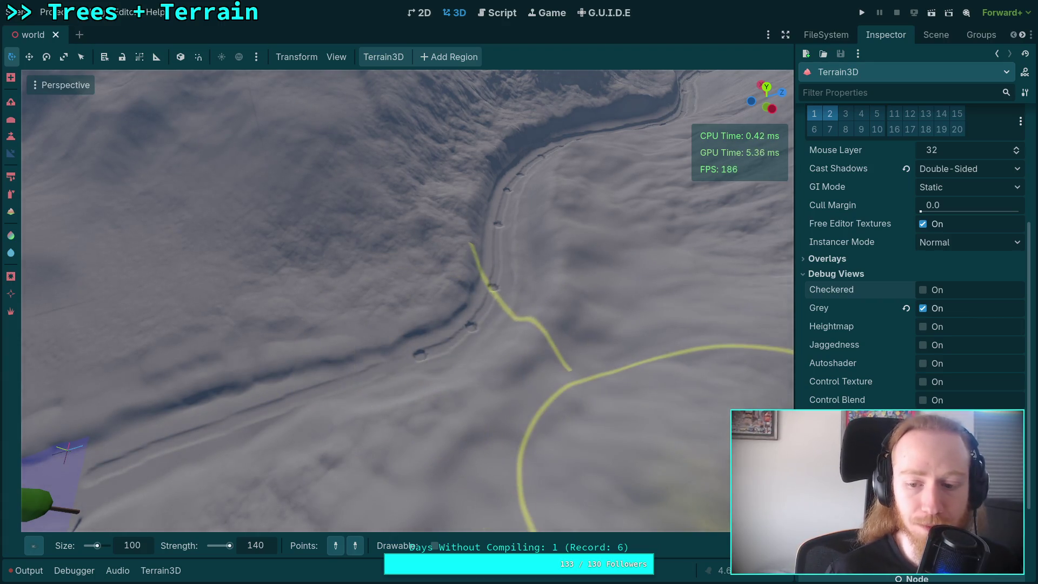
# Step: Raise a mound of terrain near the tree and change how path points are placed
pyautogui.moveTo(724, 545)
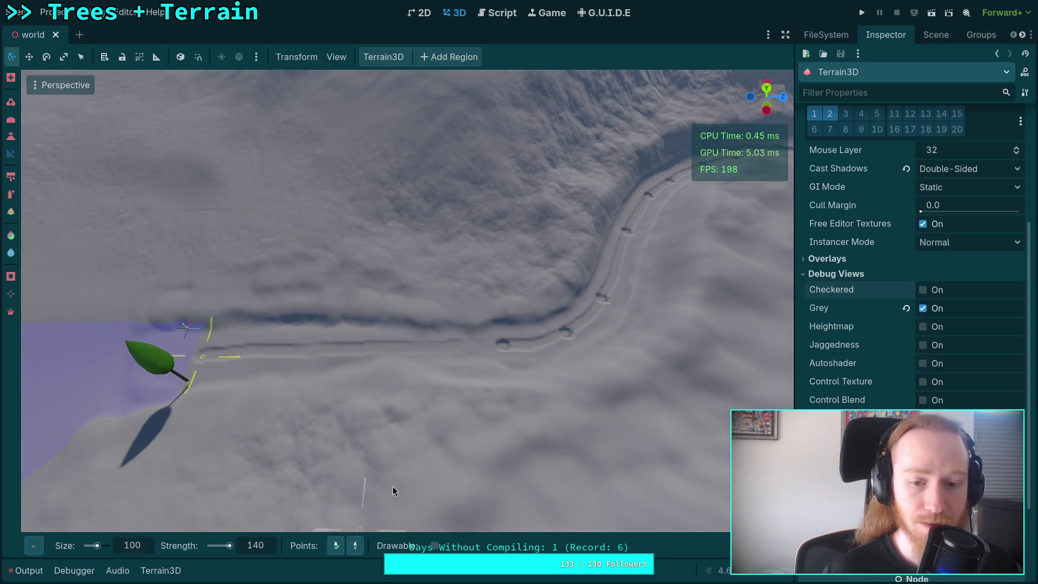
pyautogui.moveTo(504, 349)
pyautogui.mouseDown()
pyautogui.moveTo(440, 378)
pyautogui.moveTo(463, 389)
pyautogui.moveTo(427, 460)
pyautogui.moveTo(339, 548)
pyautogui.mouseUp()
pyautogui.click(339, 546)
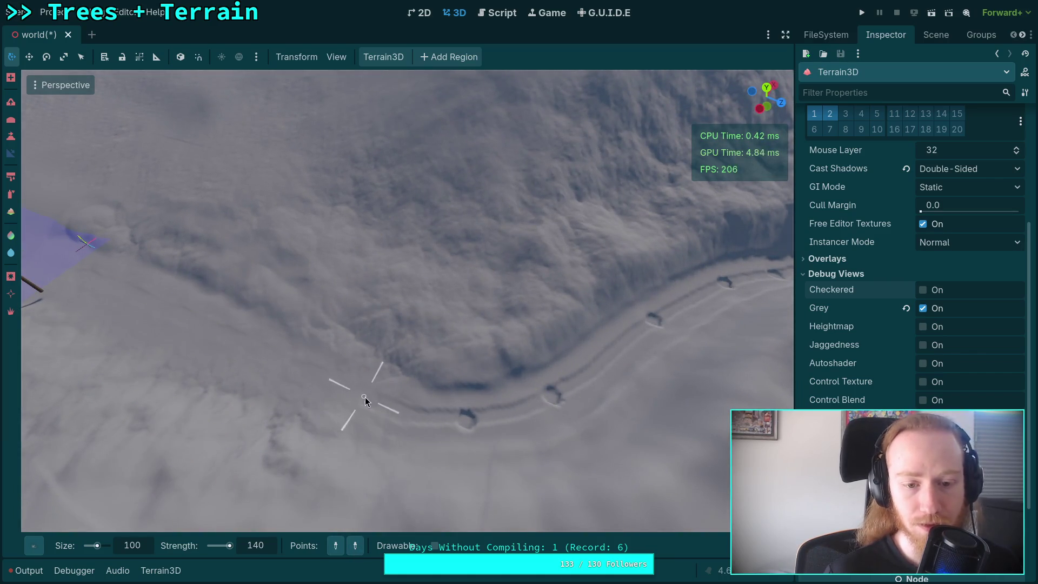
# Step: Place path points on the road, switch the point placement mode, and zoom along the valley road
pyautogui.click(466, 421)
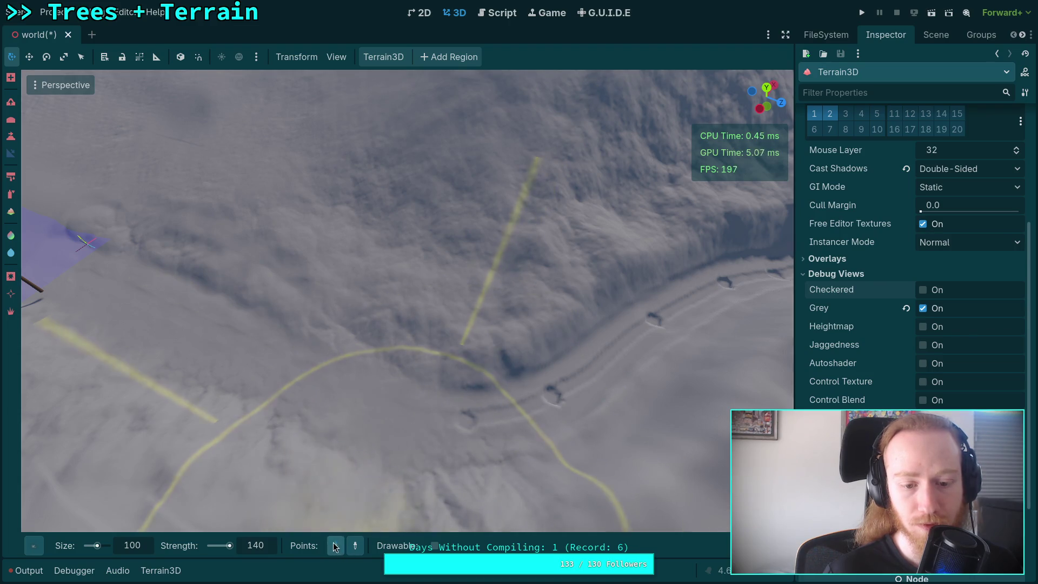
pyautogui.click(466, 421)
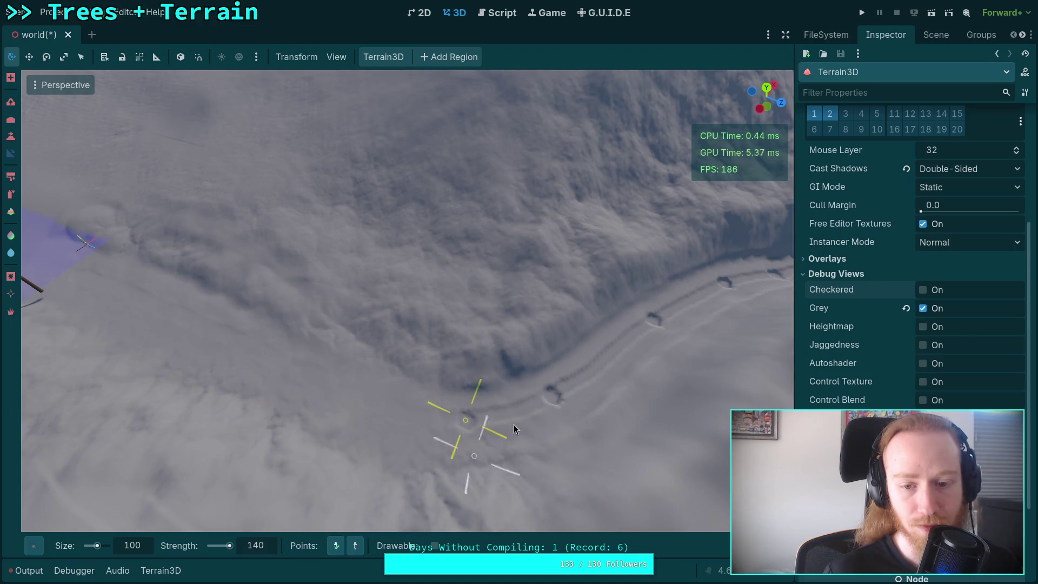
pyautogui.scroll(5, 552, 399)
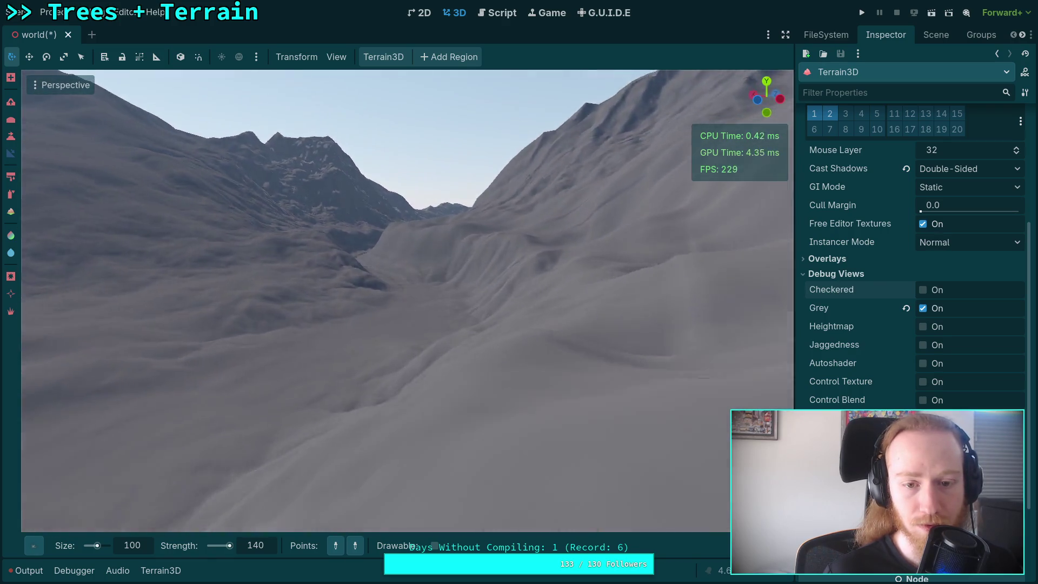
pyautogui.scroll(5, 405, 302)
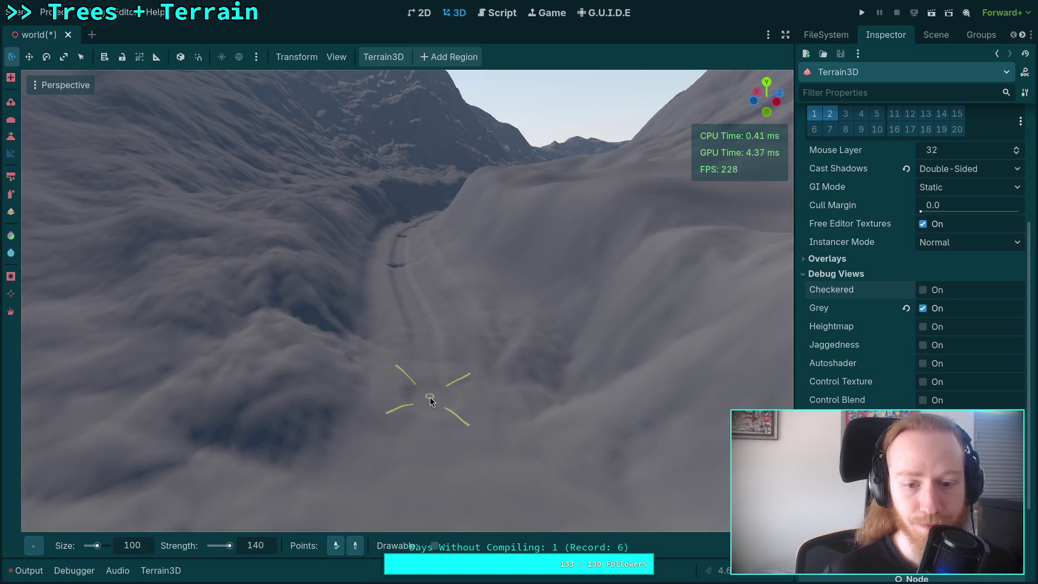
pyautogui.click(356, 546)
pyautogui.moveTo(344, 529); pyautogui.dragTo(344, 533)
pyautogui.moveTo(435, 375)
pyautogui.mouseDown()
pyautogui.moveTo(381, 470)
pyautogui.moveTo(357, 546)
pyautogui.moveTo(408, 313)
pyautogui.moveTo(373, 205)
pyautogui.moveTo(389, 217)
pyautogui.moveTo(373, 270)
pyautogui.moveTo(378, 313)
pyautogui.moveTo(430, 378)
pyautogui.moveTo(381, 351)
pyautogui.moveTo(432, 401)
pyautogui.moveTo(454, 325)
pyautogui.moveTo(425, 418)
pyautogui.mouseUp()
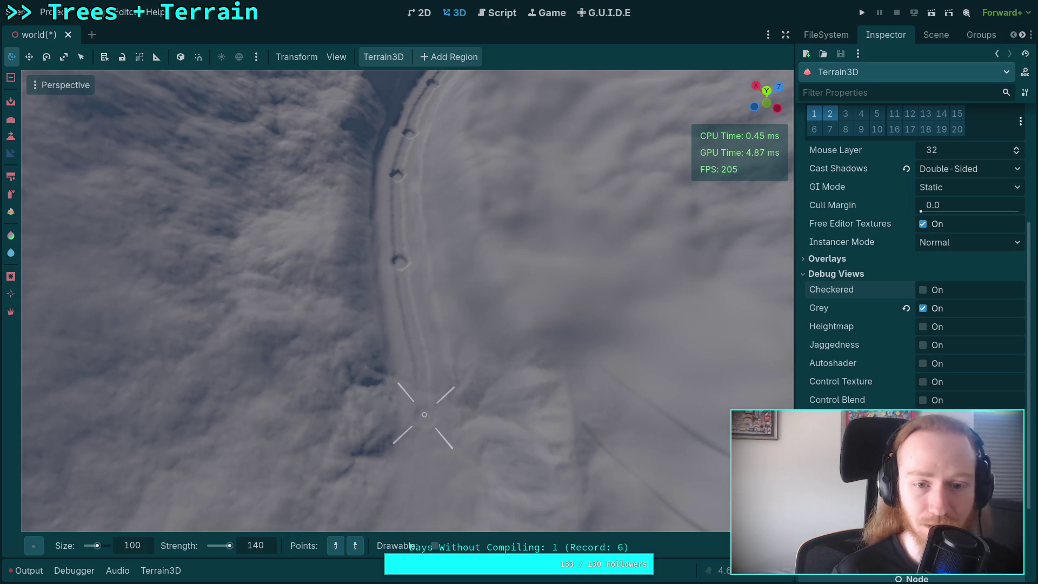
# Step: Undo the two stray terrain edits beside the road so the road to the tree is restored
pyautogui.hotkey('ctrl', 'z')
pyautogui.press('w')
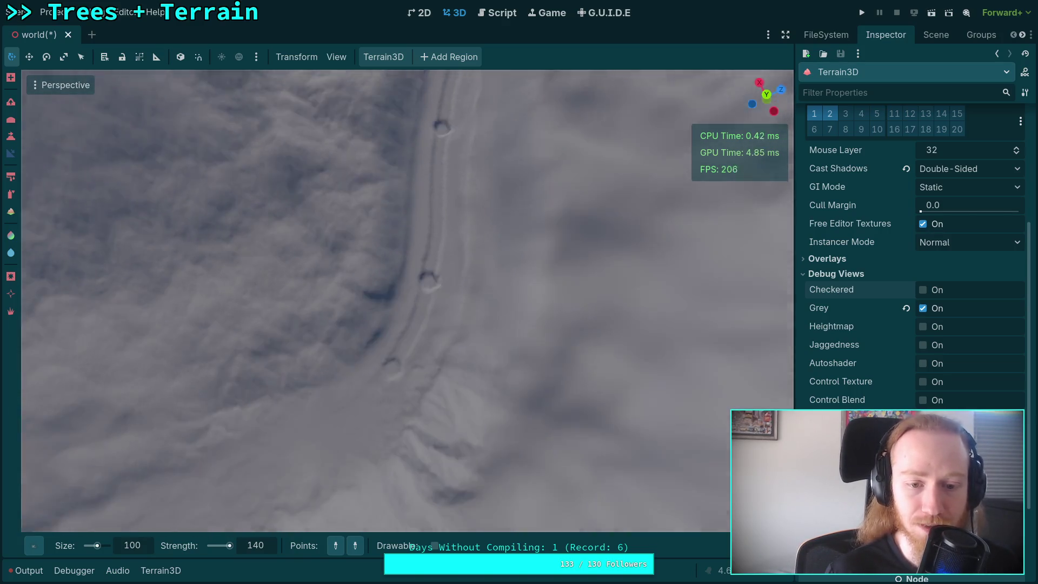
pyautogui.press('s')
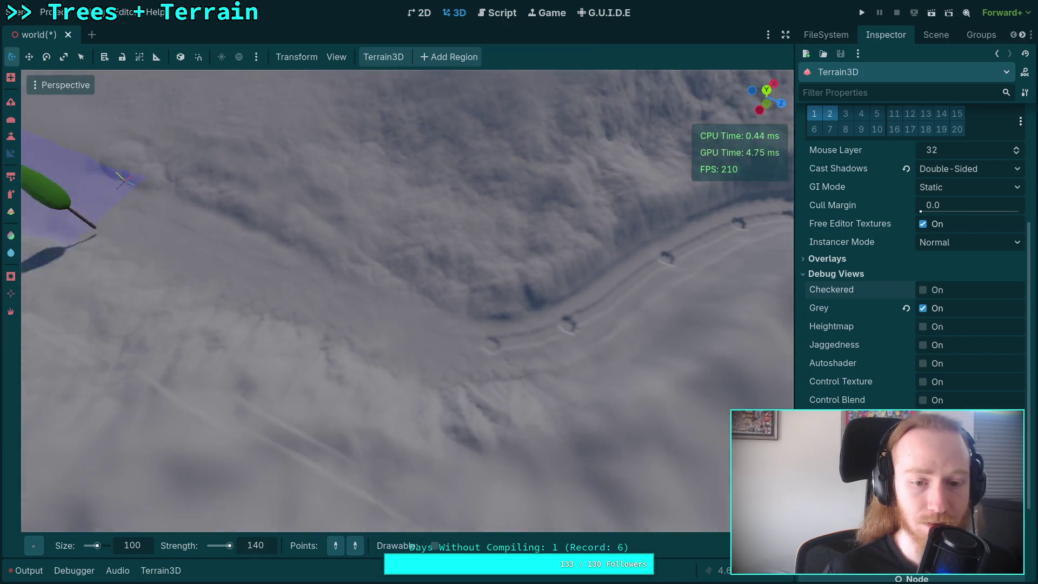
pyautogui.hotkey('ctrl', 'z')
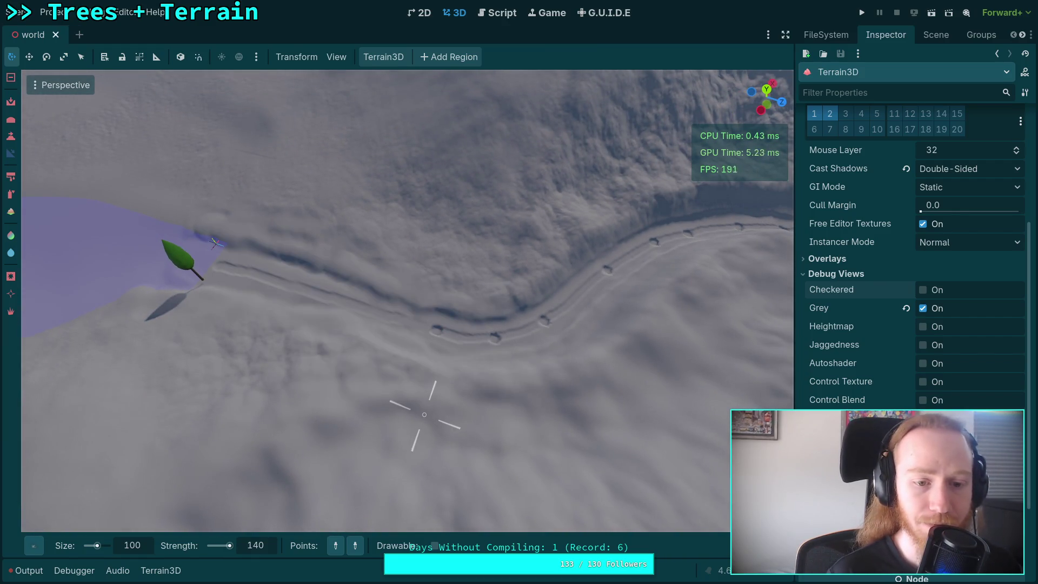
pyautogui.press('w')
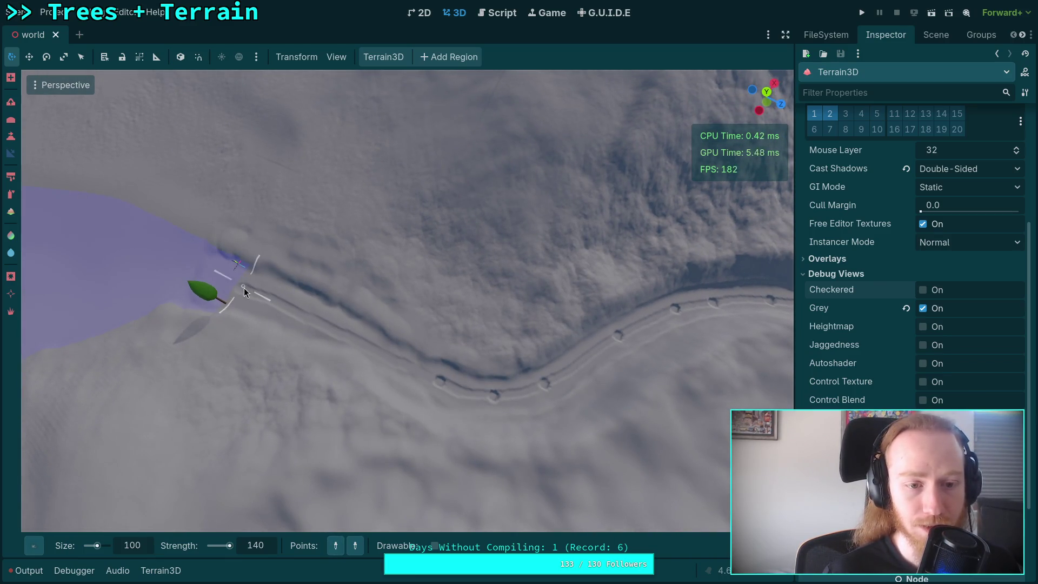
# Step: Set path points from beside the tree to the trench end, save the world scene, and set brush strength to 100
pyautogui.click(242, 290)
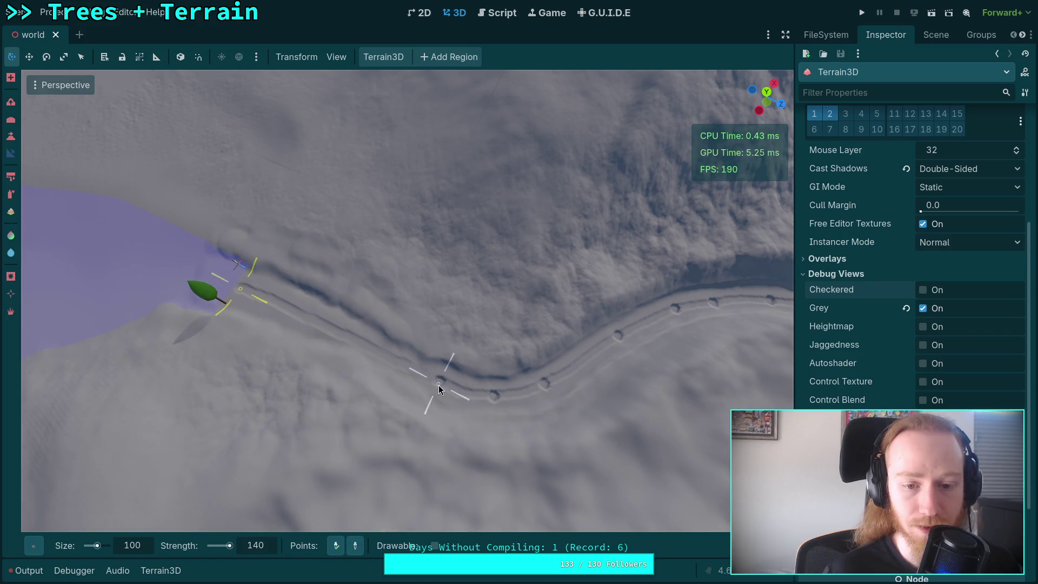
pyautogui.click(486, 416)
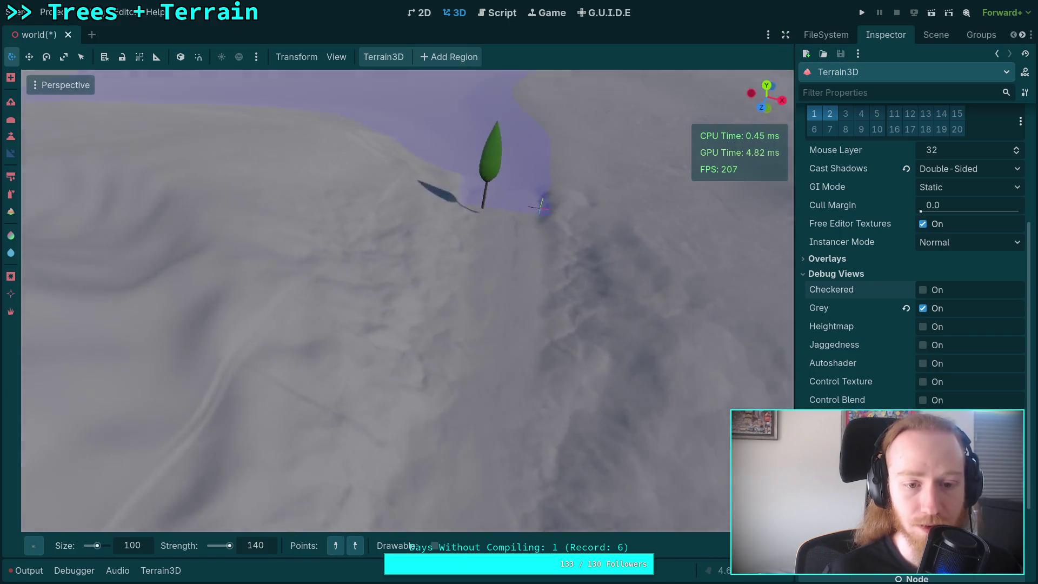
pyautogui.hotkey('ctrl', 's')
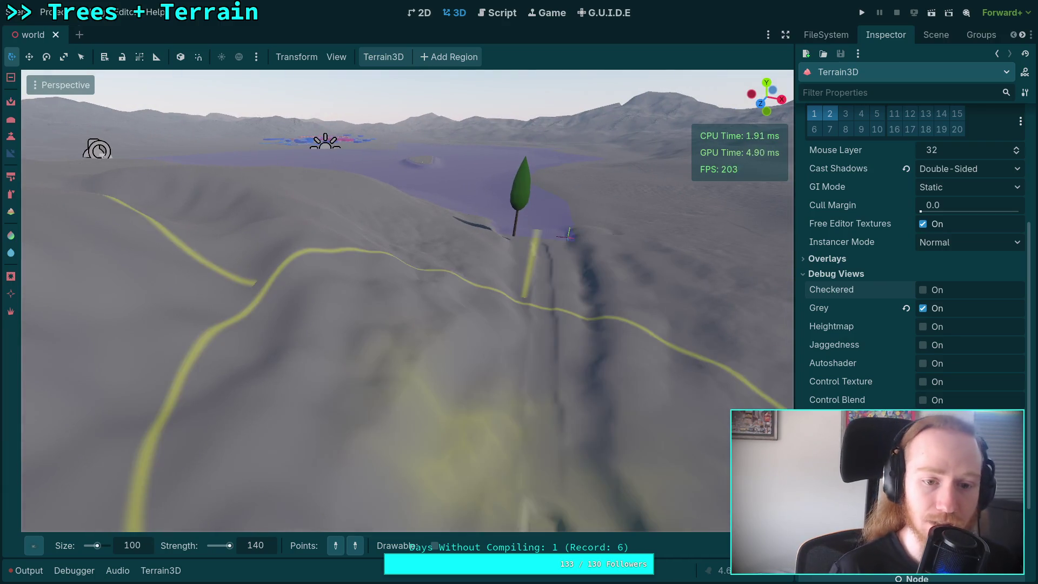
pyautogui.moveTo(757, 545)
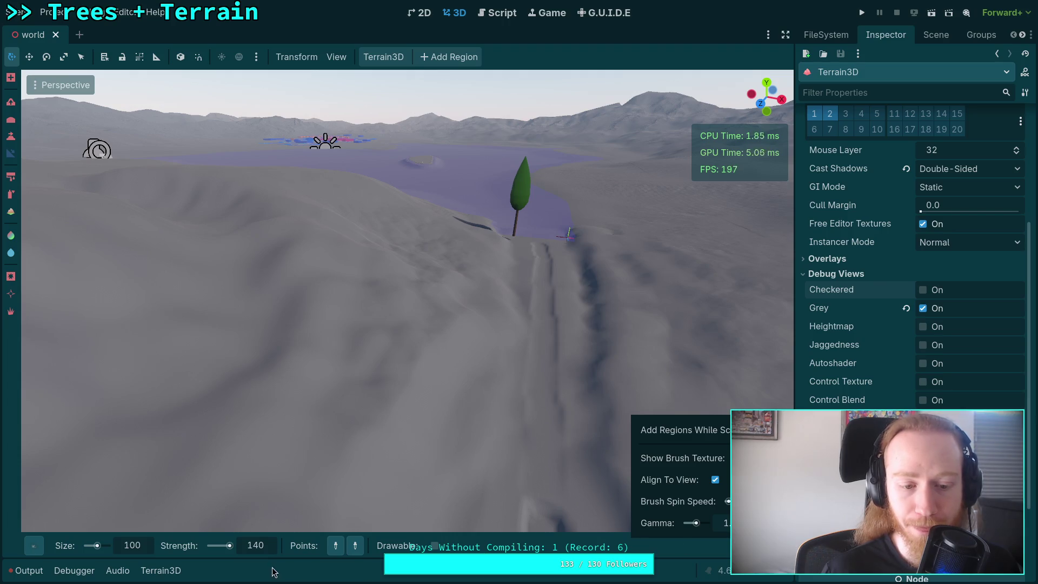
pyautogui.click(256, 546)
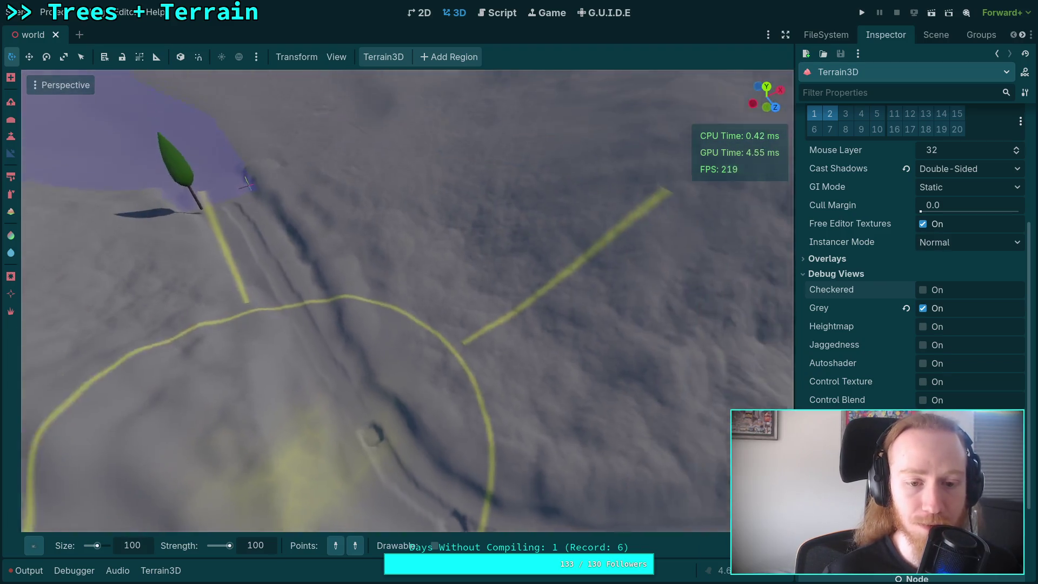
# Step: Set the brush strength to 100, then sculpt along the trench bank and undo that stroke
pyautogui.moveTo(757, 545)
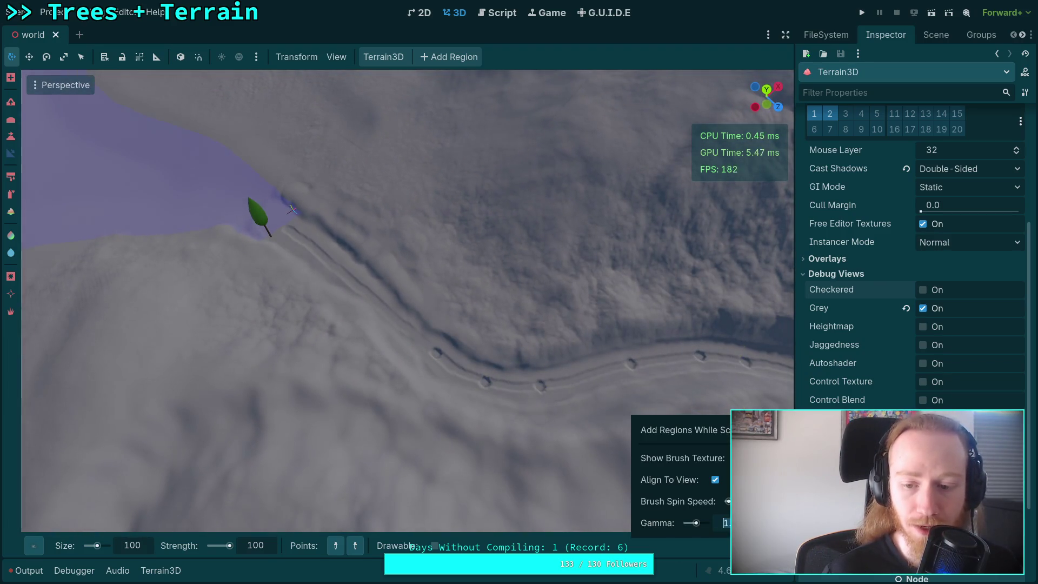
pyautogui.click(259, 545)
pyautogui.write('150')
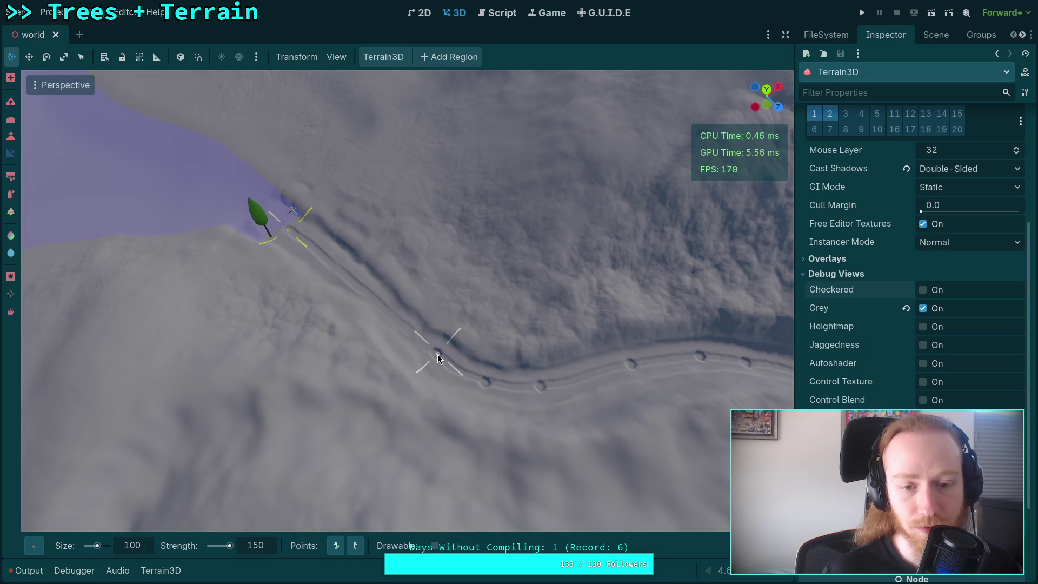
pyautogui.moveTo(436, 356); pyautogui.dragTo(483, 382)
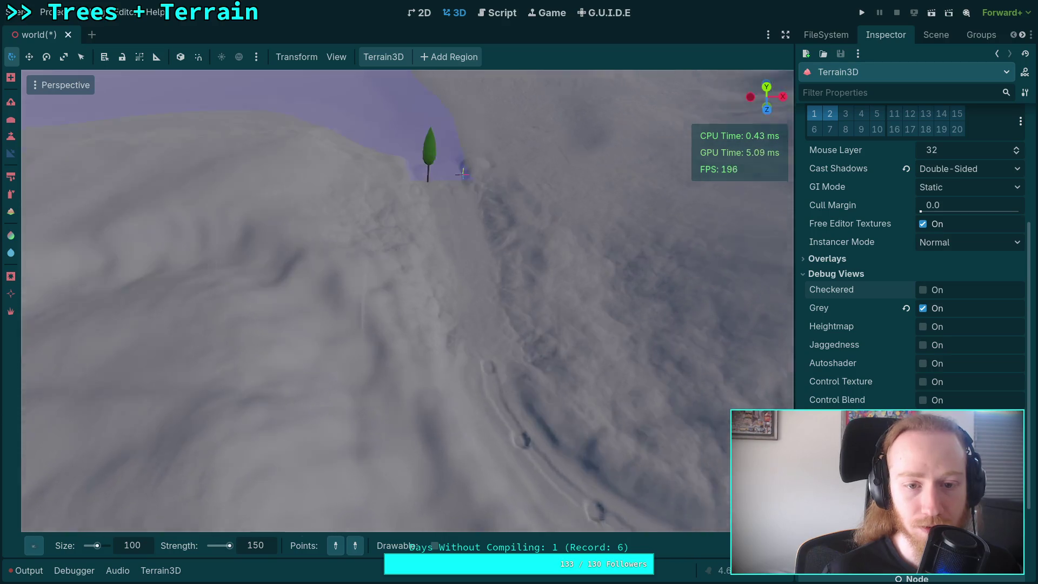
pyautogui.hotkey('ctrl', 'z')
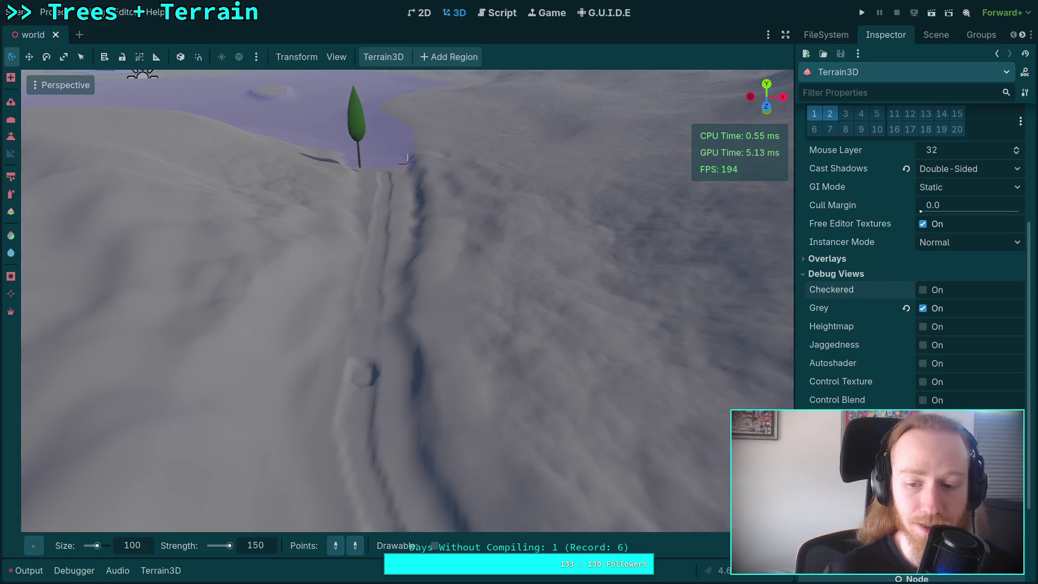
# Step: Place path points from beside the tree down the ridge and save the scene
pyautogui.moveTo(743, 545)
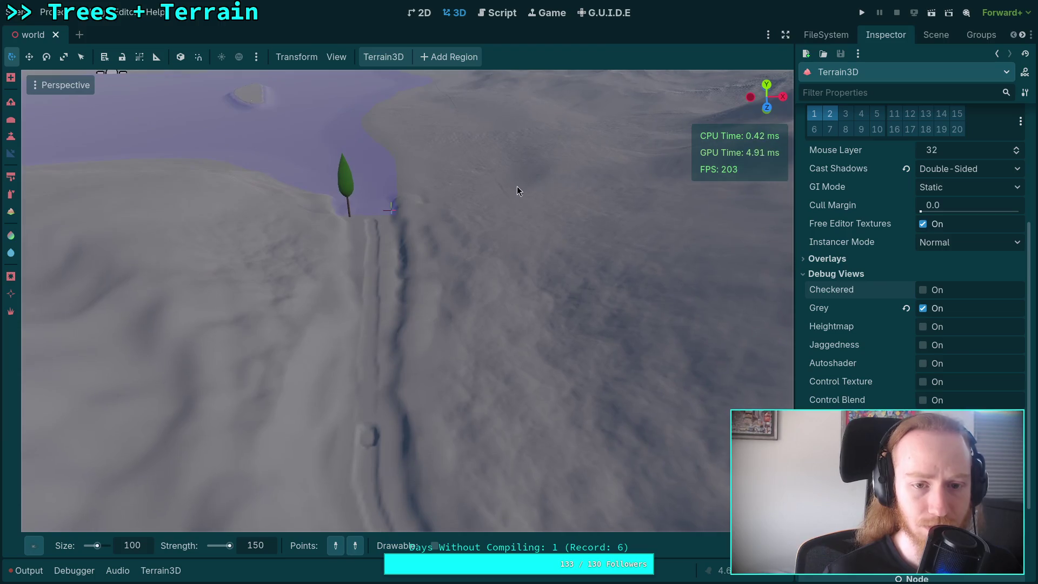
pyautogui.click(371, 223)
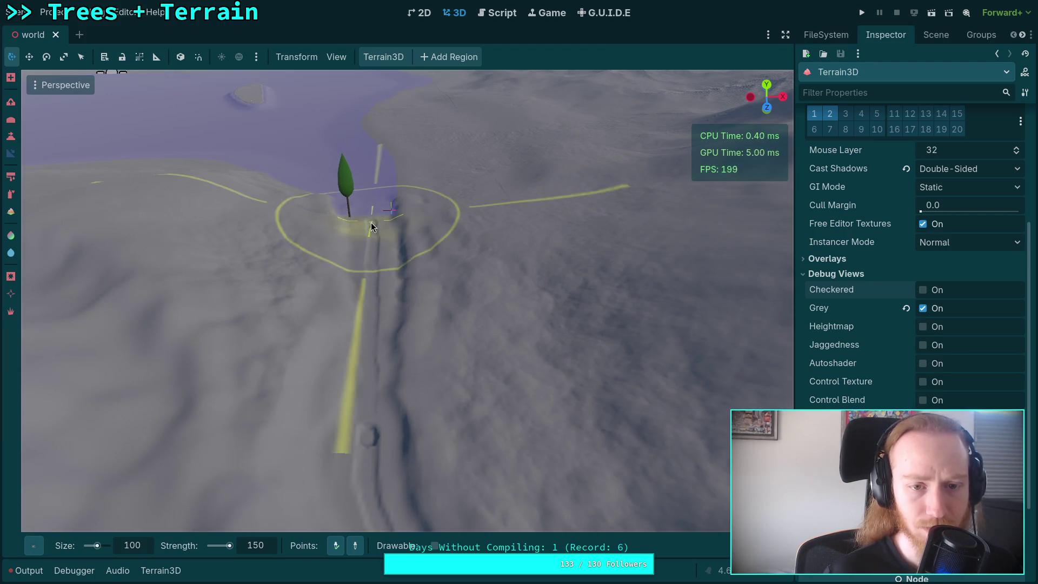
pyautogui.click(368, 439)
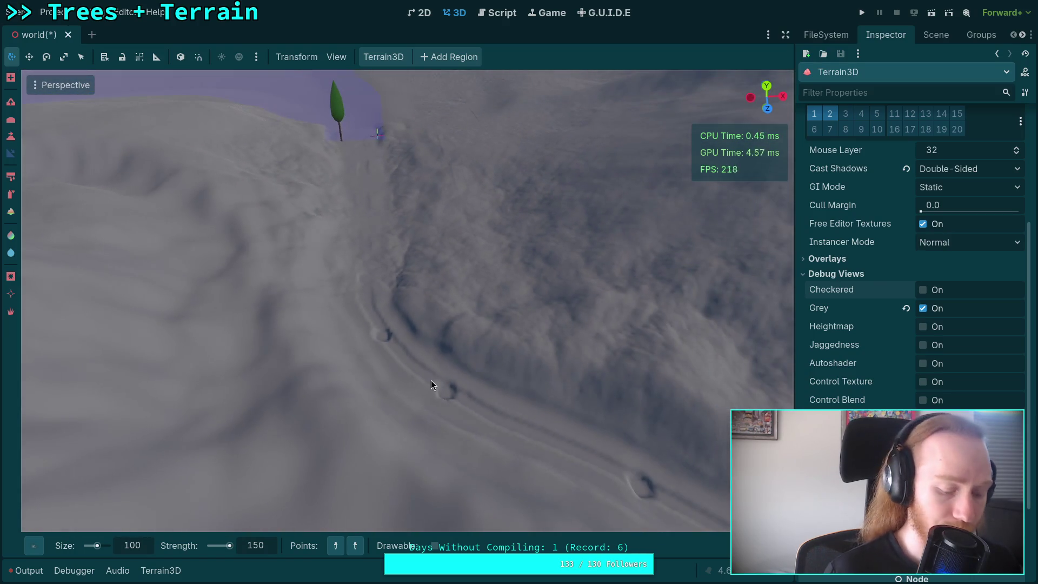
pyautogui.hotkey('ctrl', 's')
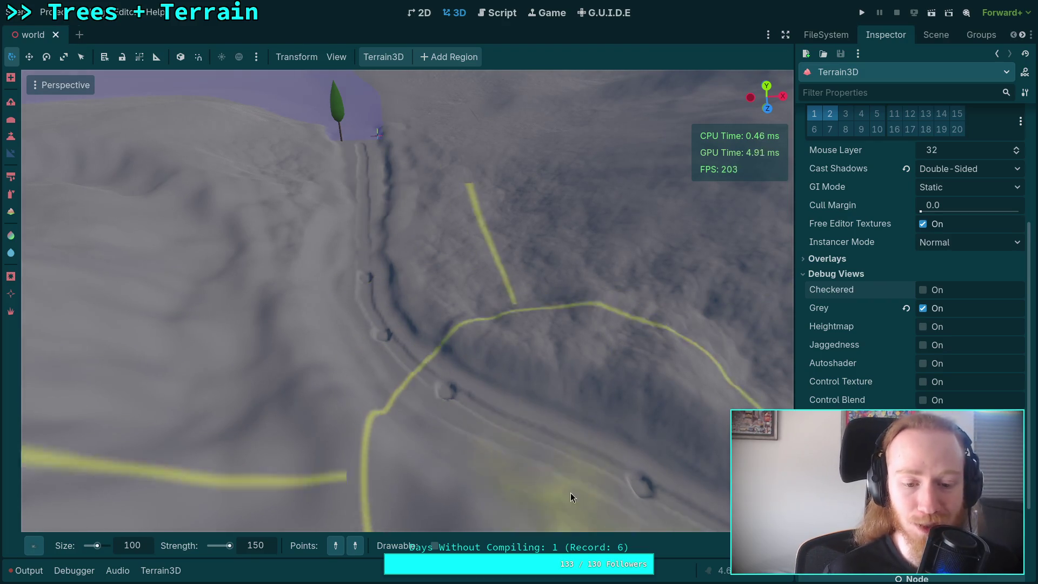
# Step: Sculpt along the path to the tree, save, and set the brush strength to 200
pyautogui.moveTo(741, 546)
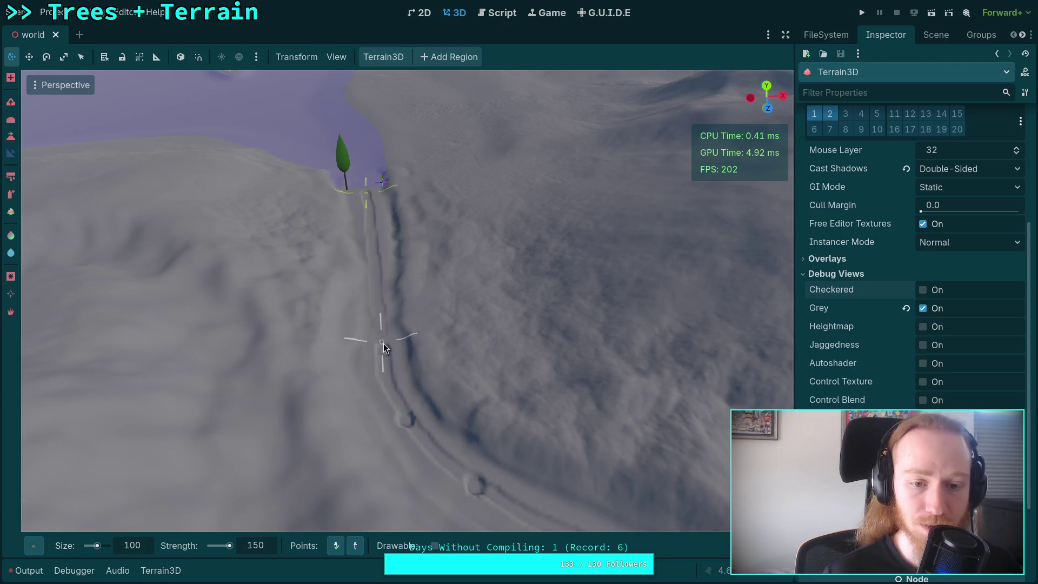
pyautogui.moveTo(384, 350); pyautogui.dragTo(384, 350)
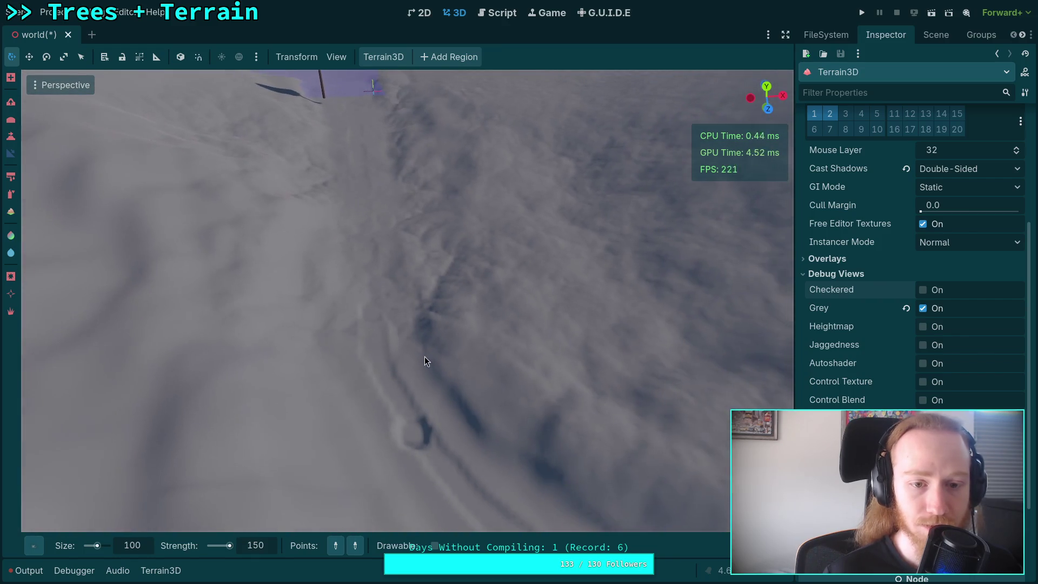
pyautogui.hotkey('ctrl', 's')
pyautogui.click(258, 547)
pyautogui.click(259, 546)
pyautogui.write('200')
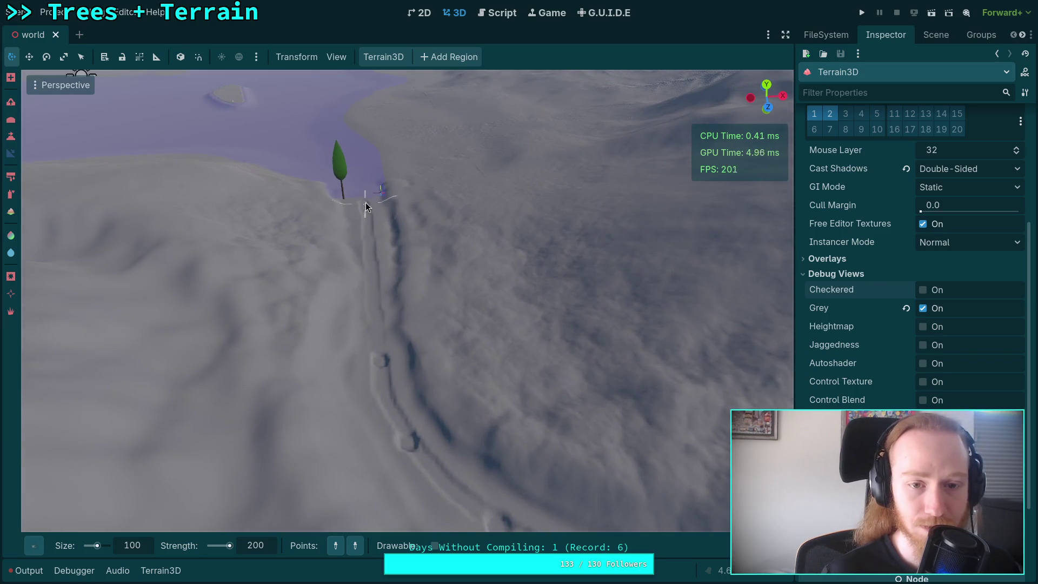
# Step: Sculpt a path down from the tree base, then undo the stroke
pyautogui.click(364, 210)
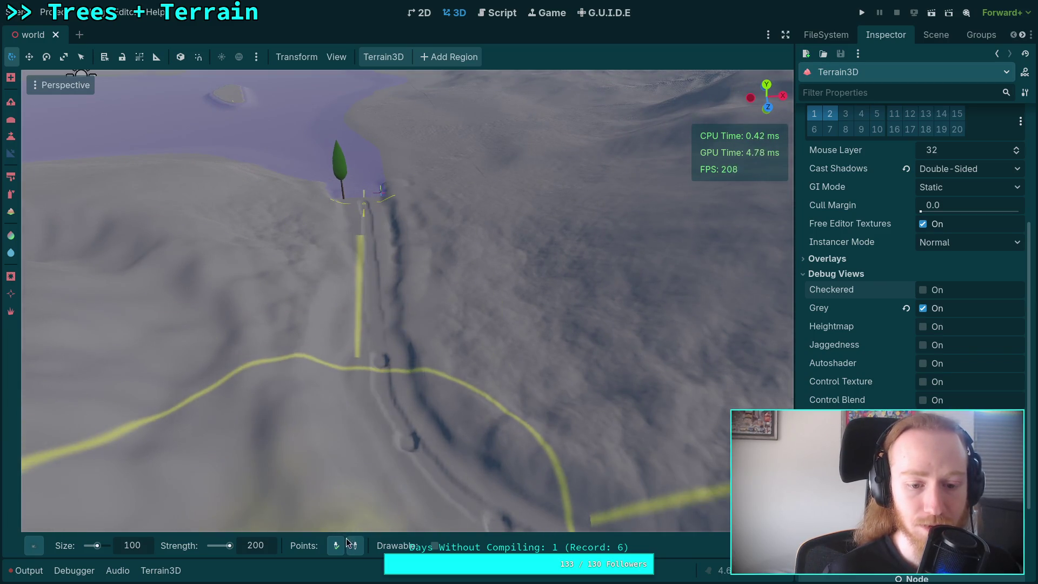
pyautogui.click(380, 363)
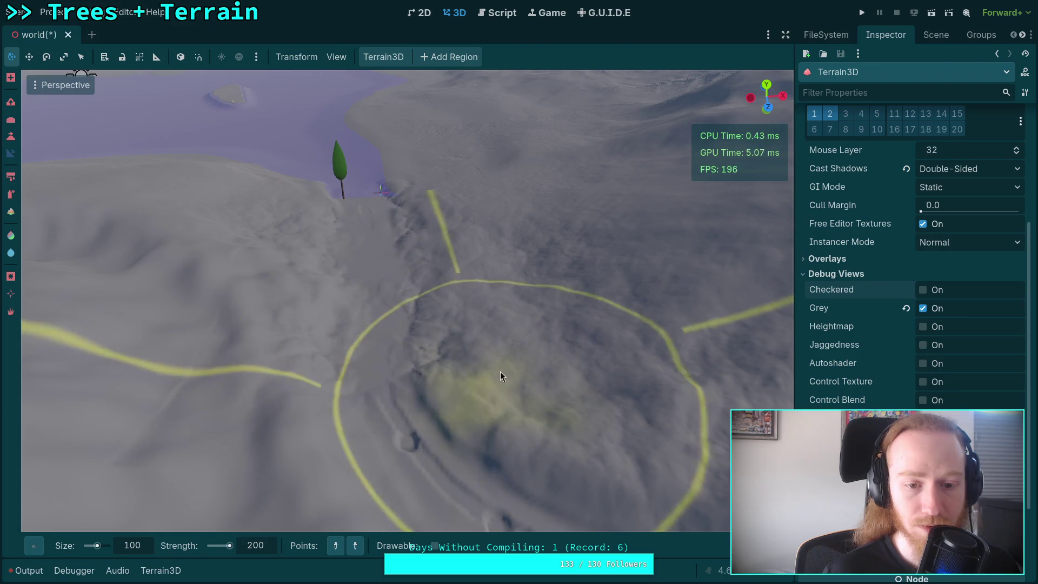
pyautogui.scroll(3, 498, 370)
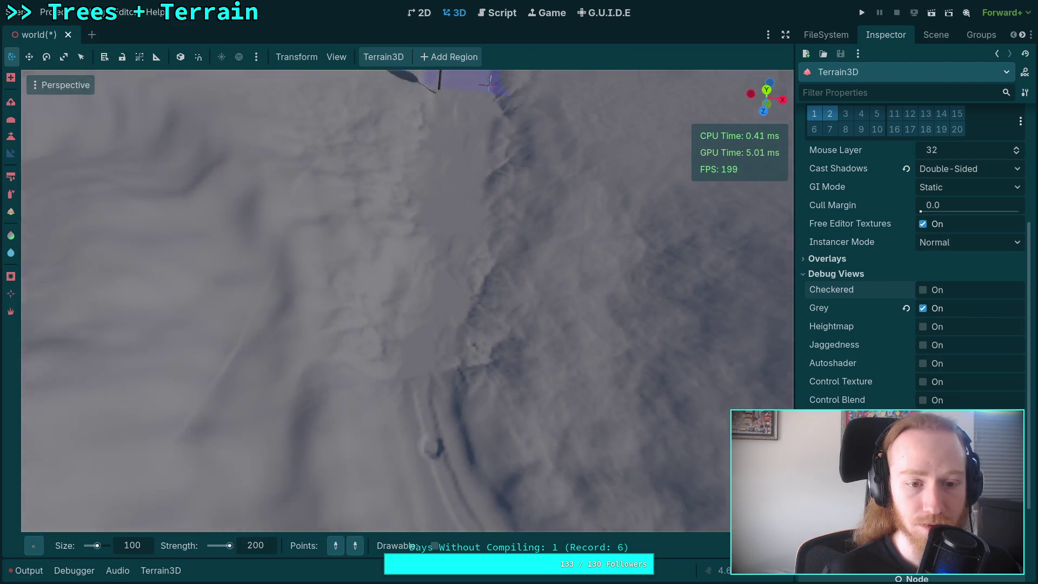
pyautogui.hotkey('ctrl', 'z')
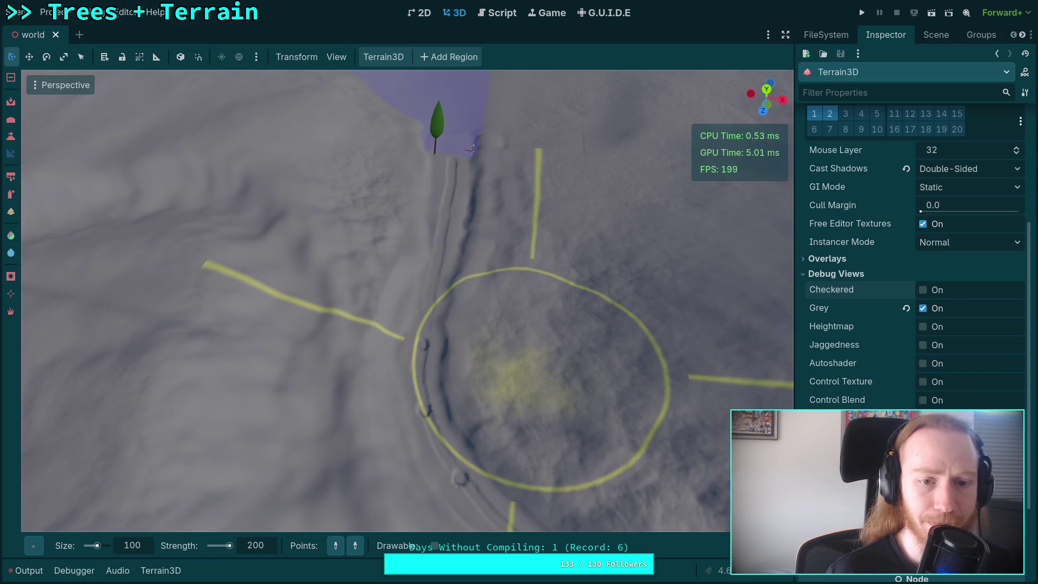
# Step: Pick a different brush shape, carve the trench along points from the tree downhill, and save
pyautogui.click(34, 546)
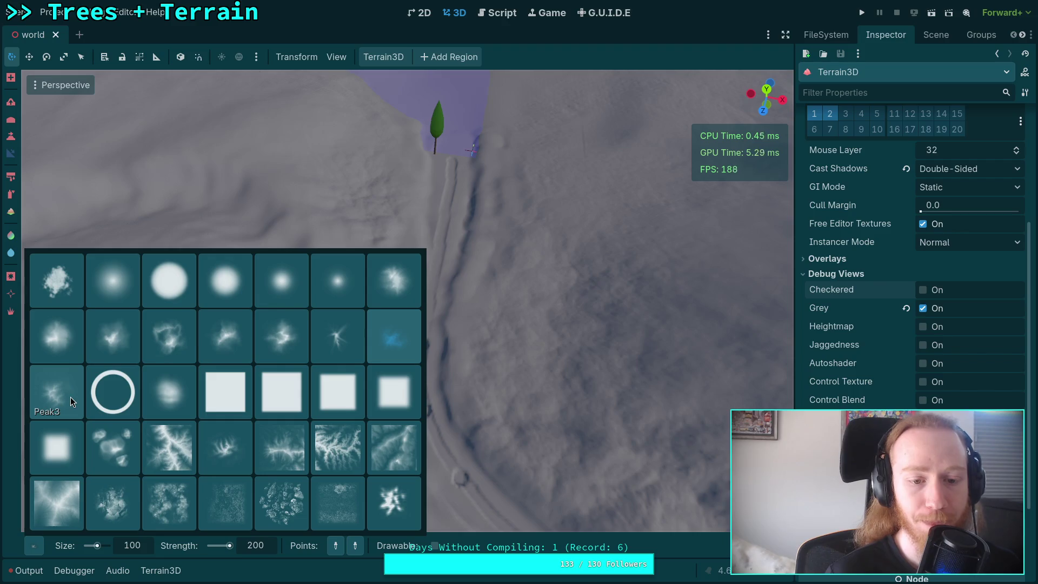
pyautogui.click(334, 346)
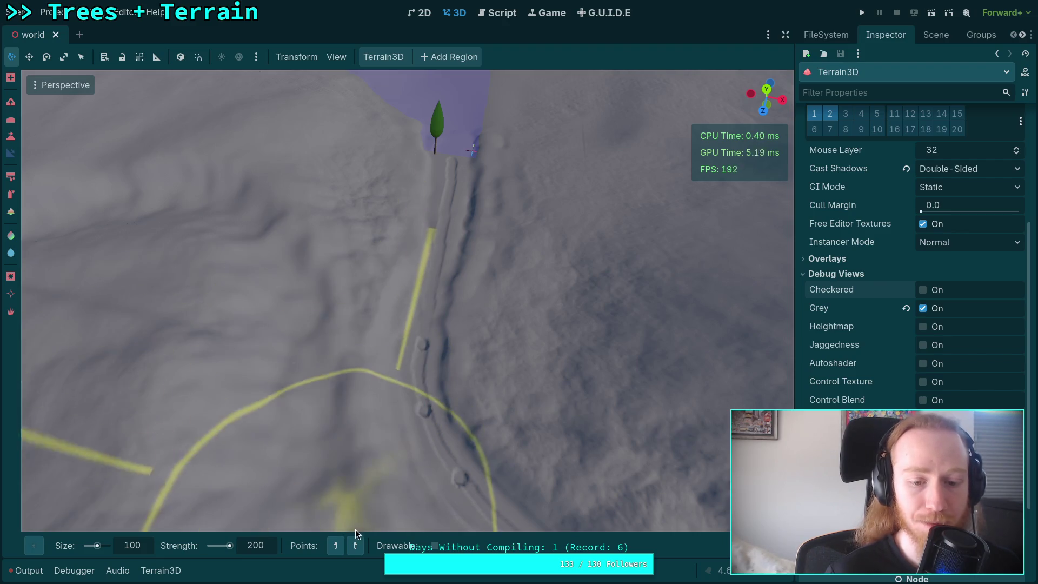
pyautogui.click(336, 551)
pyautogui.click(453, 162)
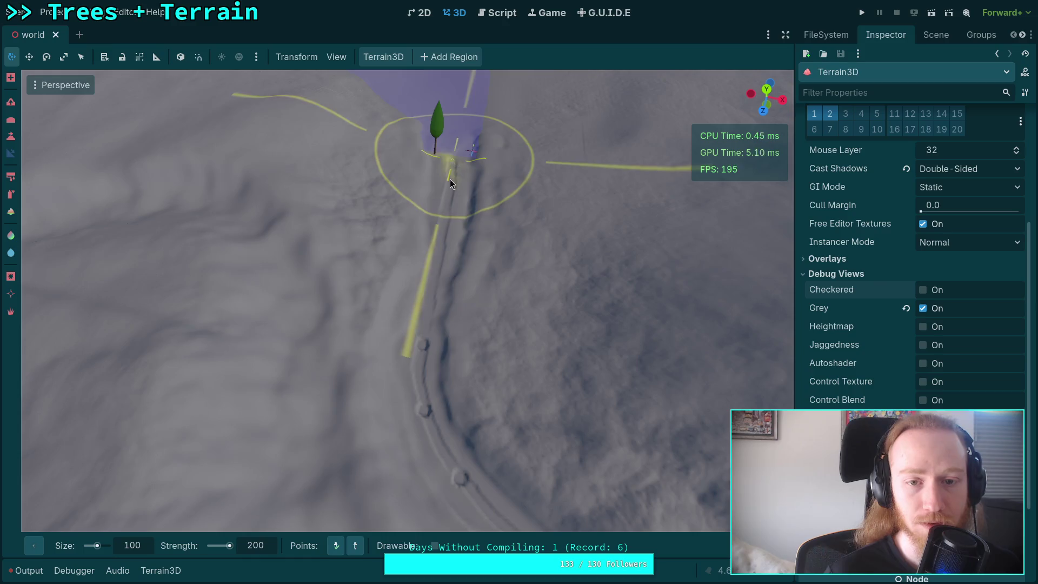
pyautogui.click(415, 405)
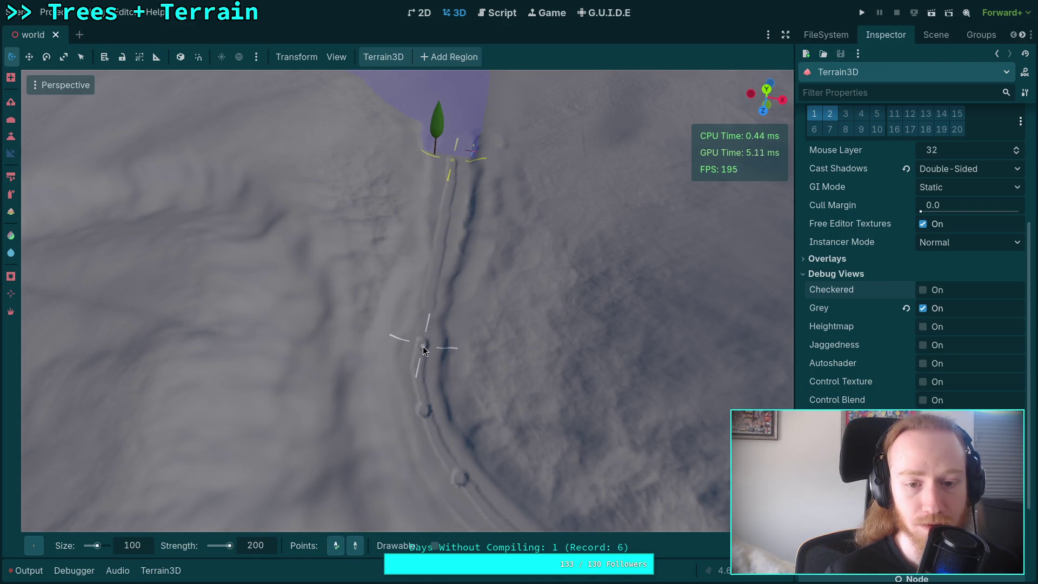
pyautogui.click(423, 346)
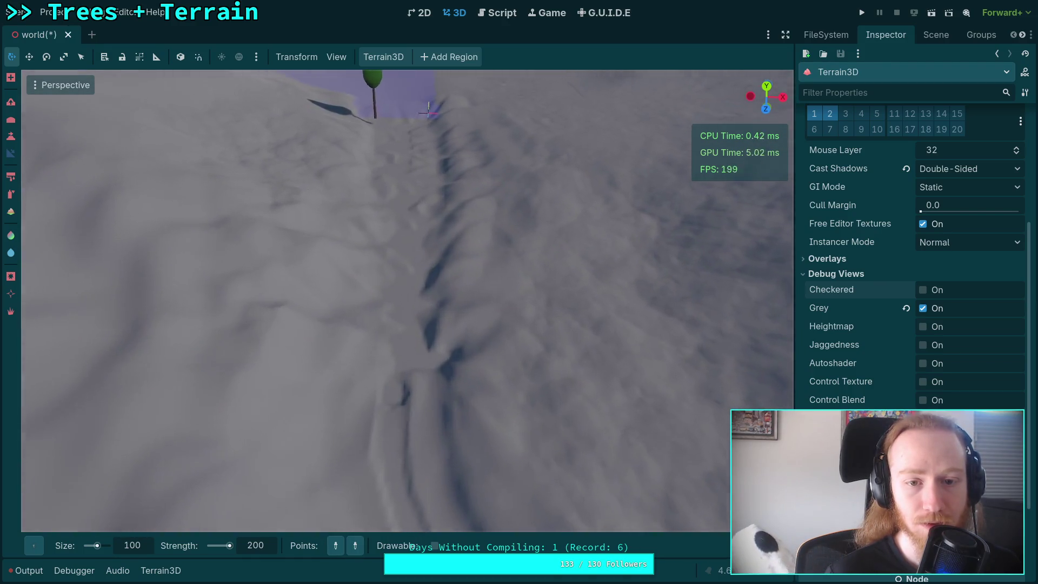
pyautogui.hotkey('ctrl', 's')
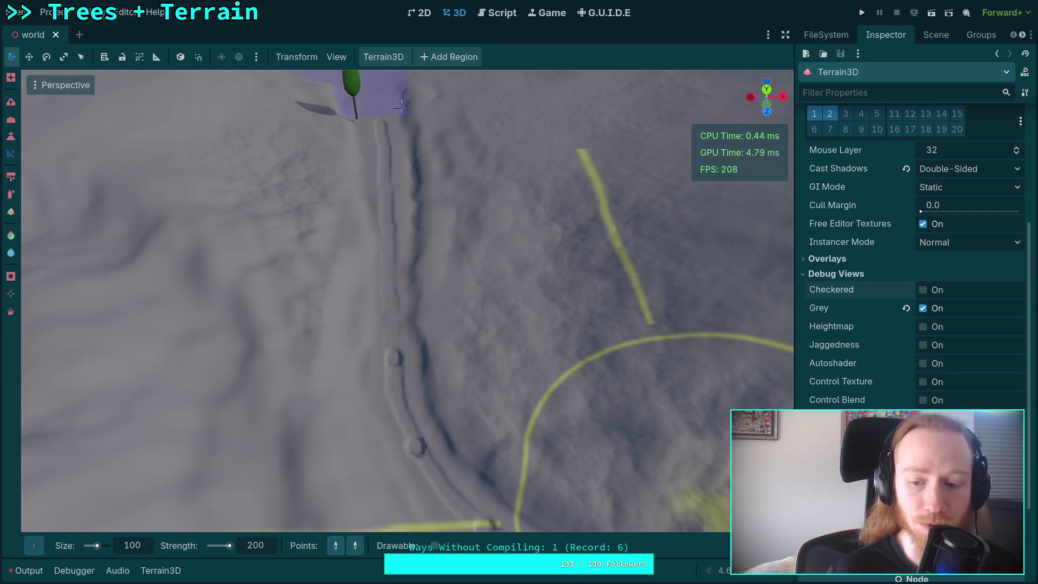
# Step: Re-anchor the path start at the tree, carve the trench along it, and save
pyautogui.moveTo(719, 545)
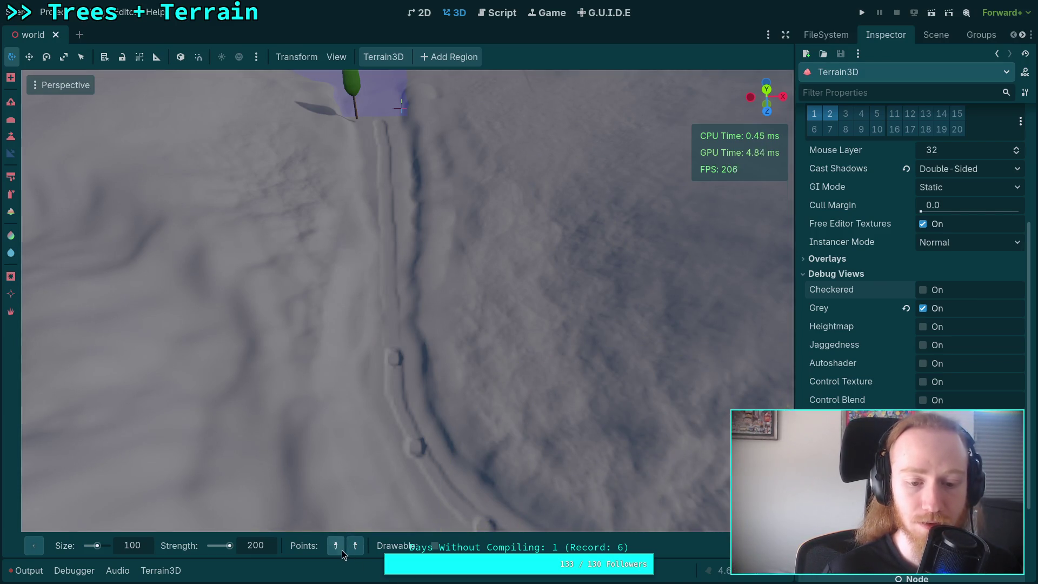
pyautogui.click(380, 124)
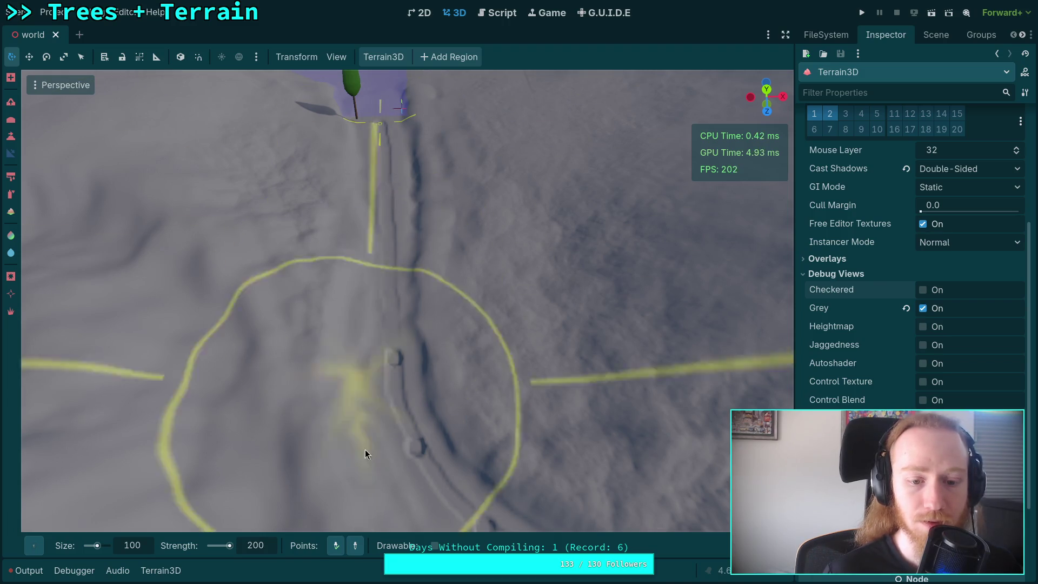
pyautogui.click(394, 360)
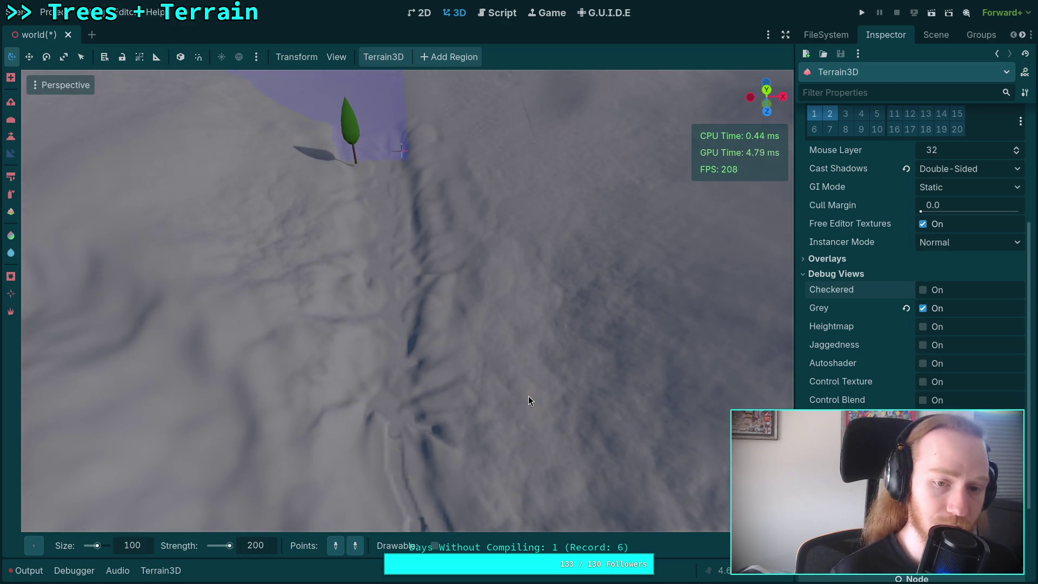
pyautogui.hotkey('ctrl', 's')
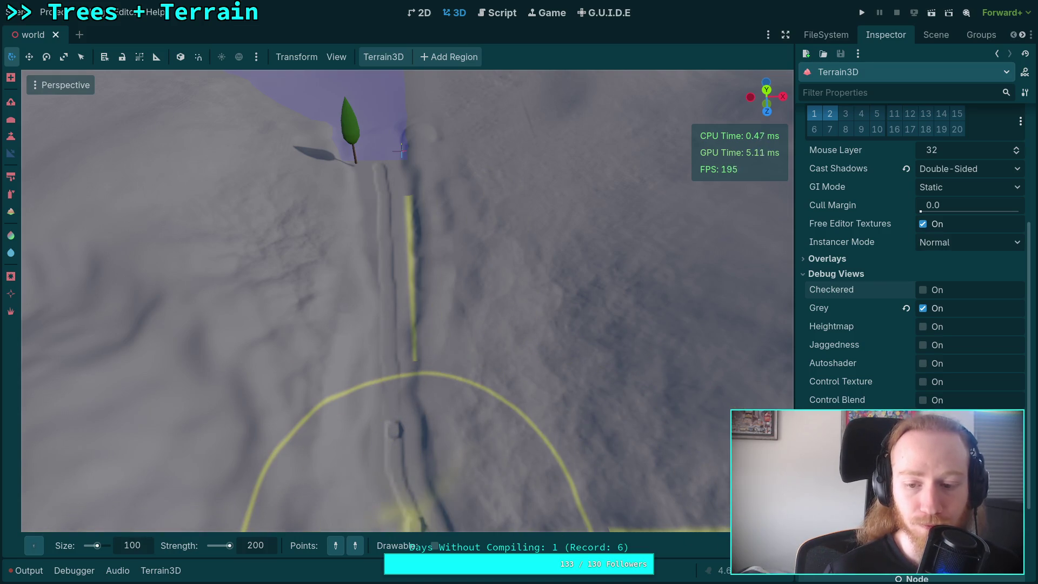
# Step: Switch to a softer brush shape, smooth around the trail, then undo the smoothing
pyautogui.moveTo(722, 545)
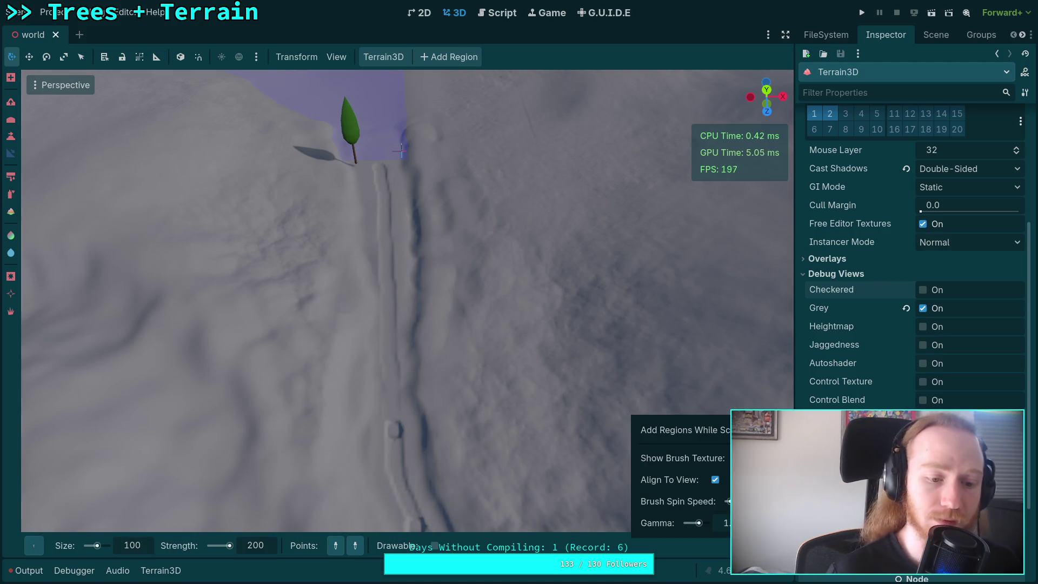
pyautogui.moveTo(34, 547)
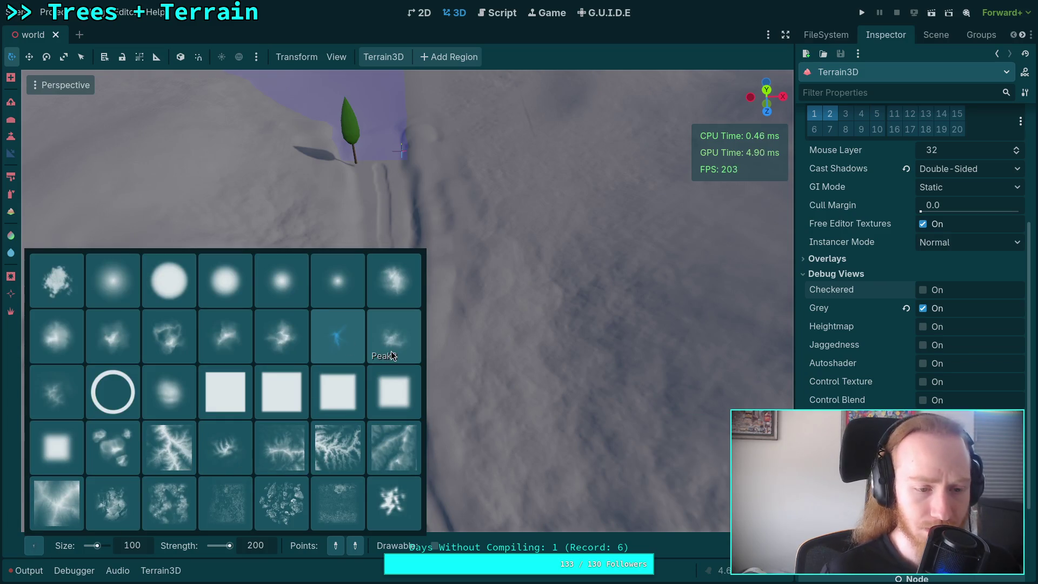
pyautogui.click(55, 403)
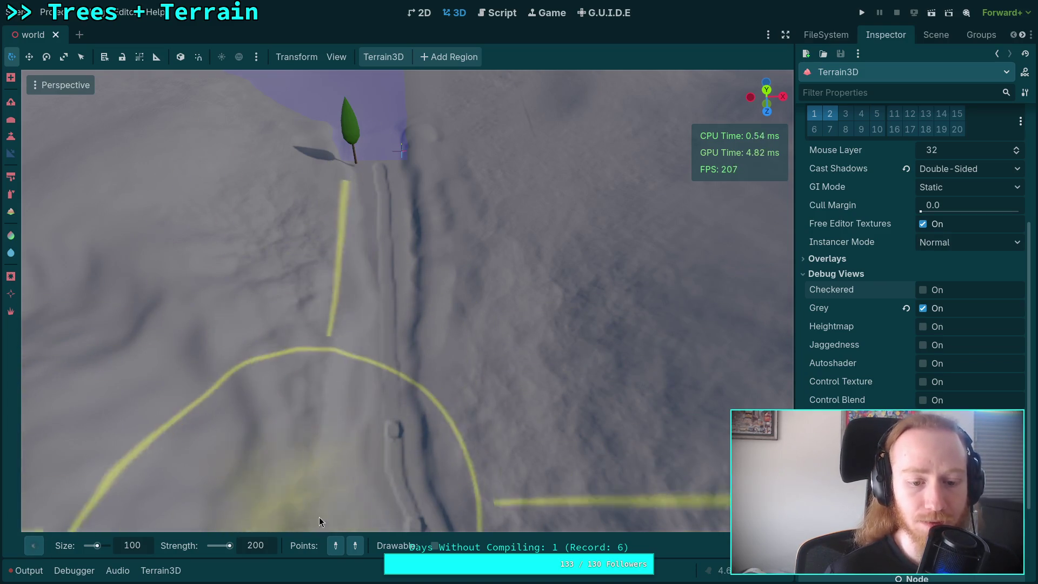
pyautogui.click(380, 168)
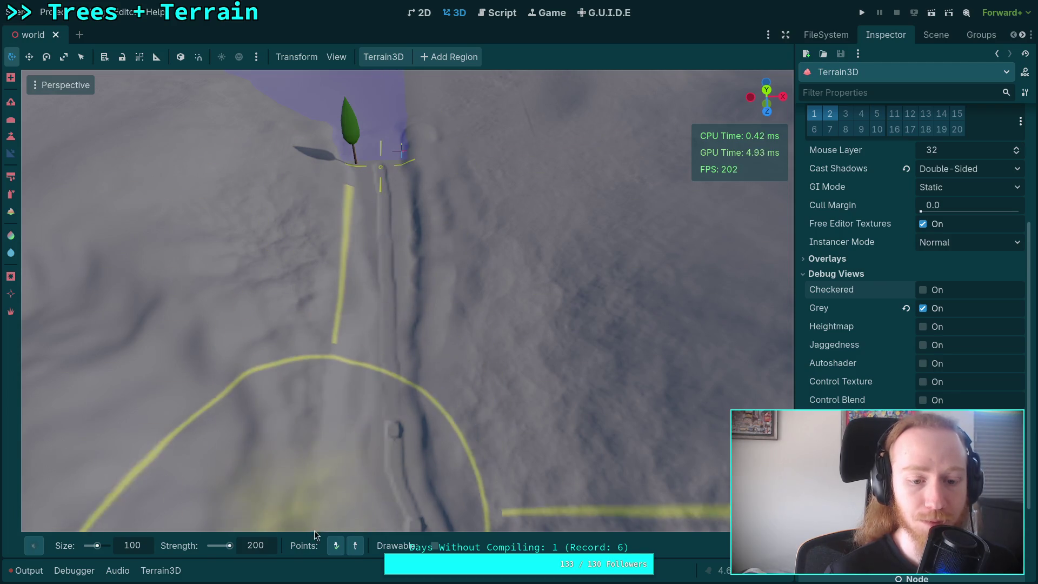
pyautogui.moveTo(398, 439)
pyautogui.mouseDown()
pyautogui.moveTo(394, 430)
pyautogui.moveTo(442, 411)
pyautogui.mouseUp()
pyautogui.scroll(3, 394, 431)
pyautogui.hotkey('ctrl', 'z')
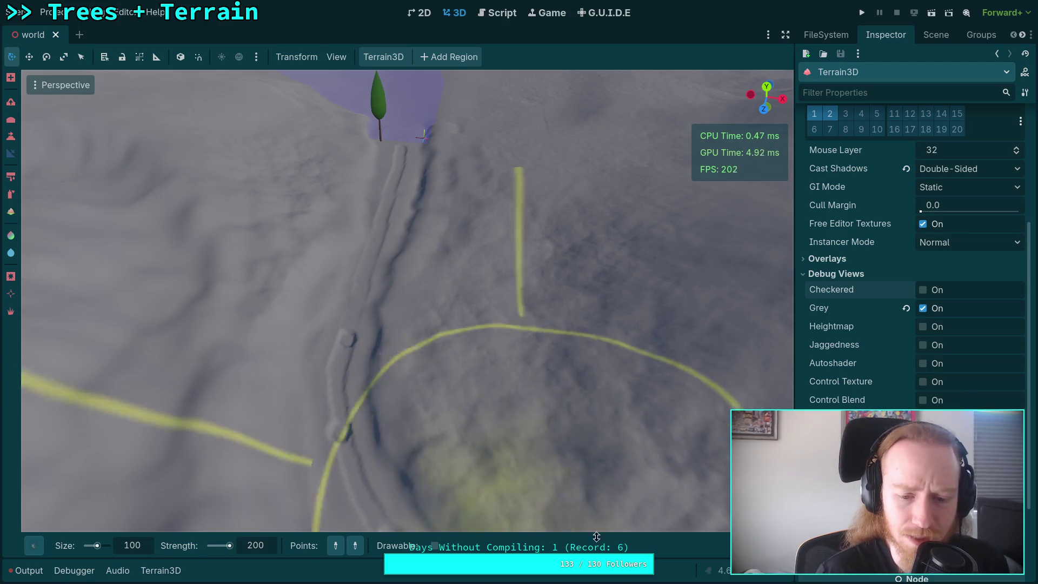
# Step: Set brush strength back to 100, reshape the trench from near the tree, and save
pyautogui.moveTo(743, 546)
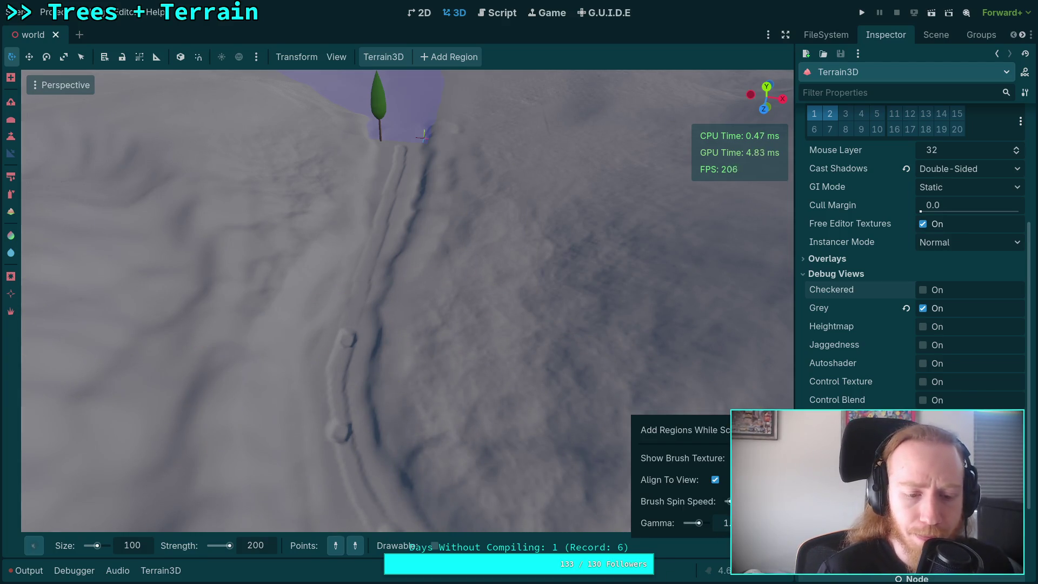
pyautogui.click(258, 546)
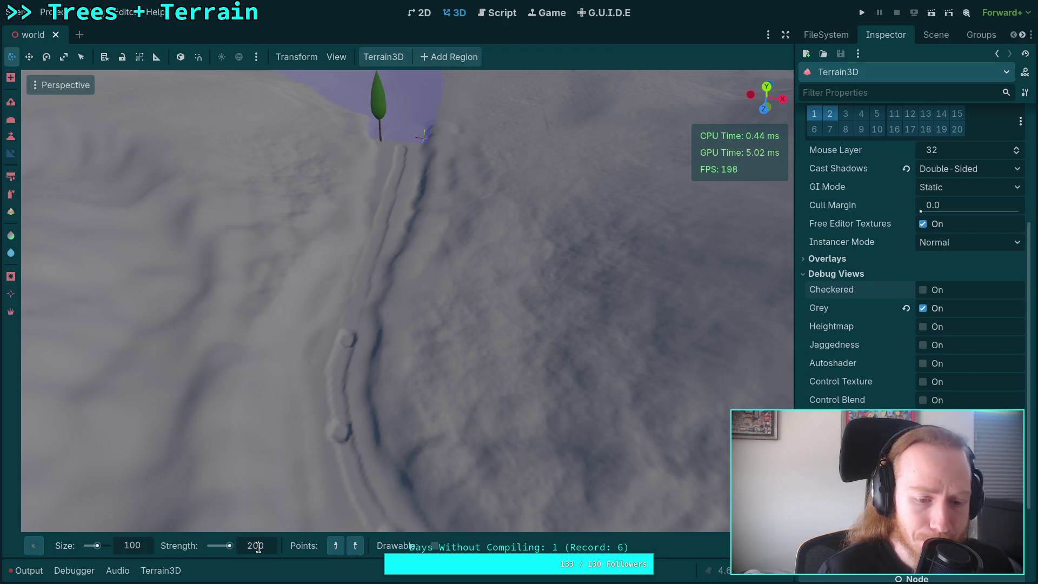
pyautogui.write('10')
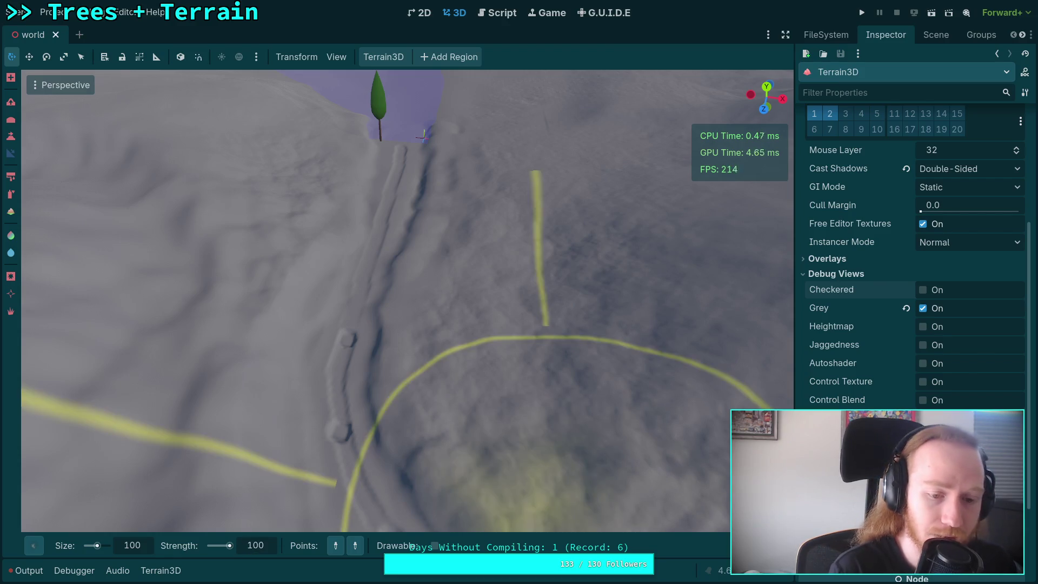
pyautogui.moveTo(743, 545)
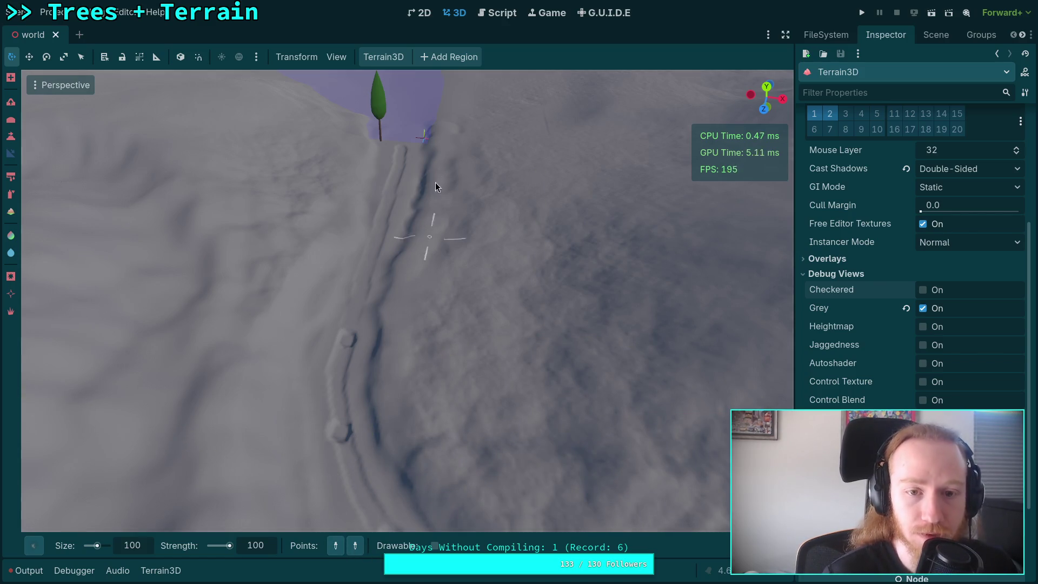
pyautogui.click(400, 147)
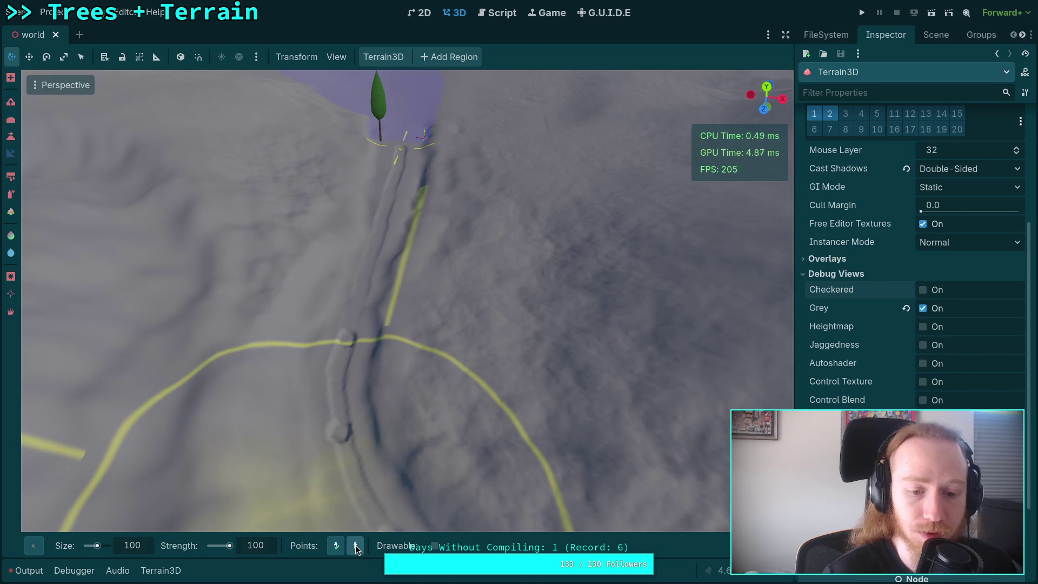
pyautogui.click(348, 339)
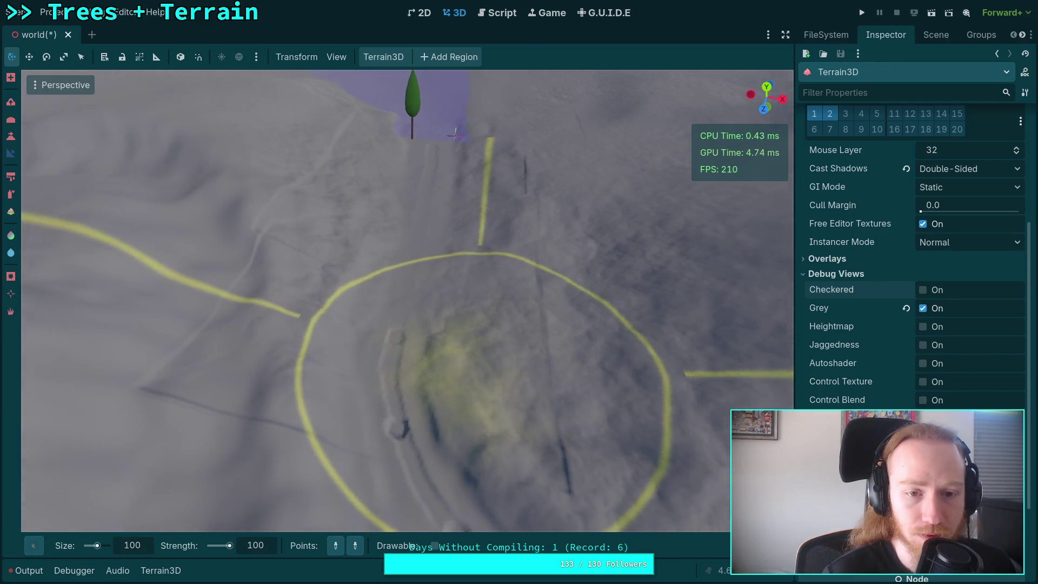
pyautogui.hotkey('ctrl', 's')
# Step: Apply another slope edit to the terrain and undo it
pyautogui.moveTo(746, 545)
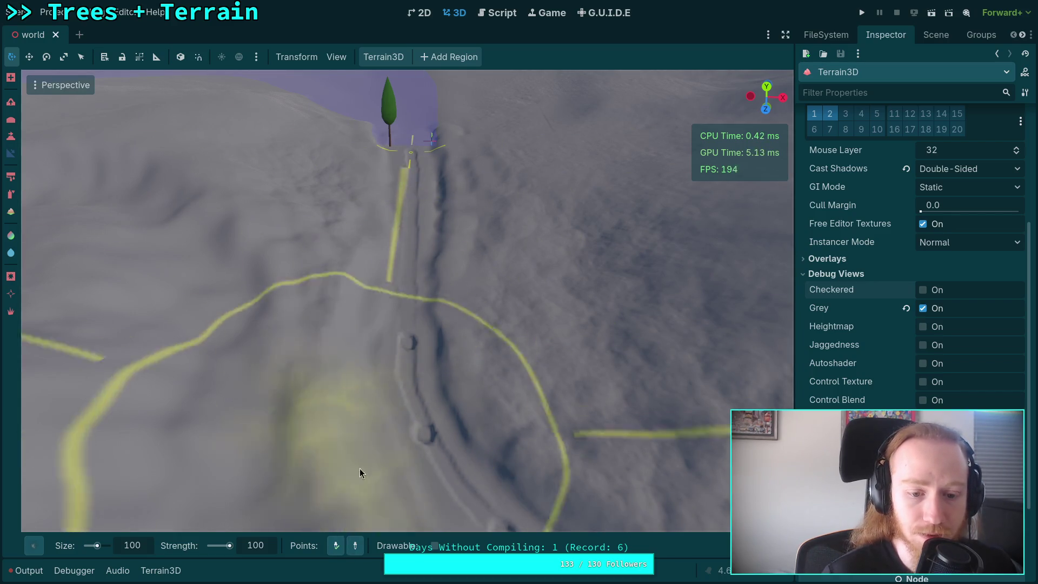
pyautogui.click(408, 344)
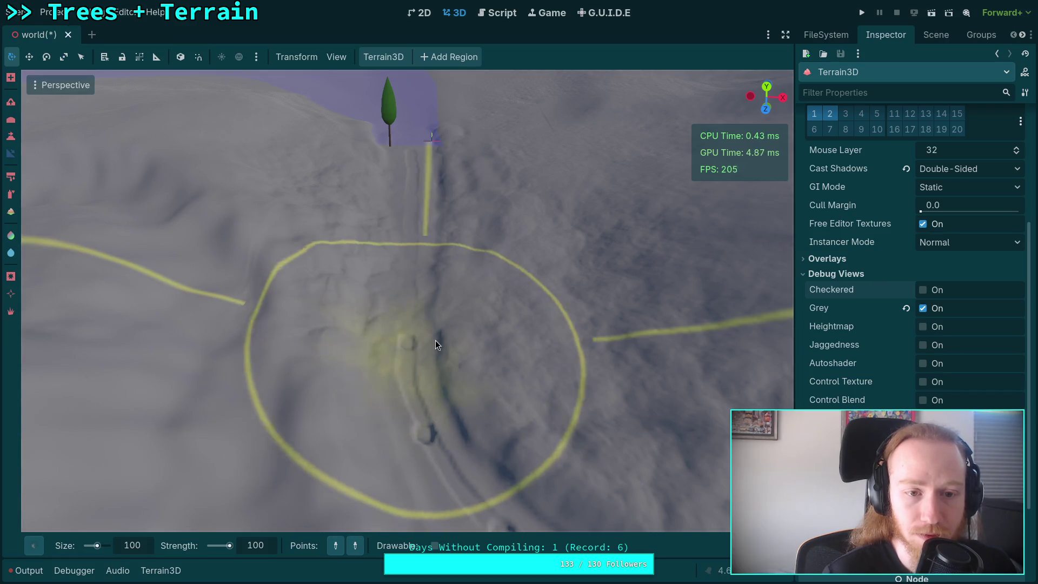
pyautogui.hotkey('ctrl', 'z')
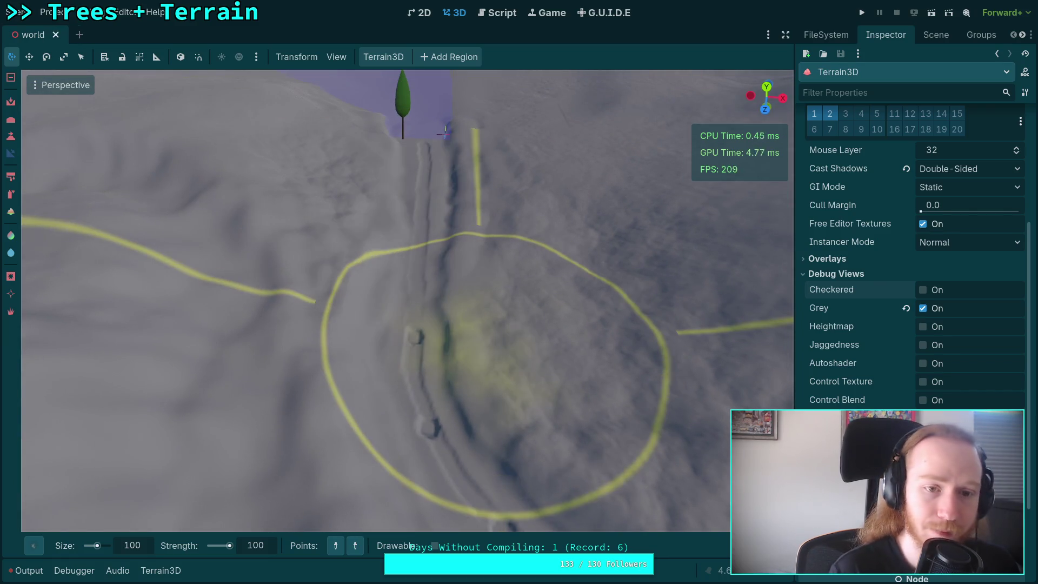
pyautogui.click(43, 546)
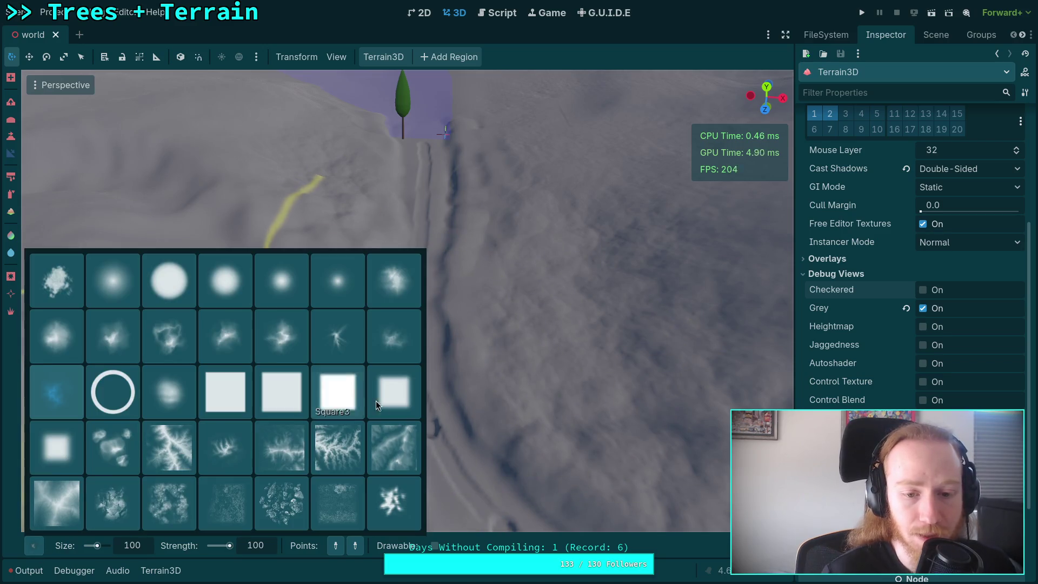
# Step: Choose a new brush shape, slope the trench from the tree downhill, and save
pyautogui.click(390, 338)
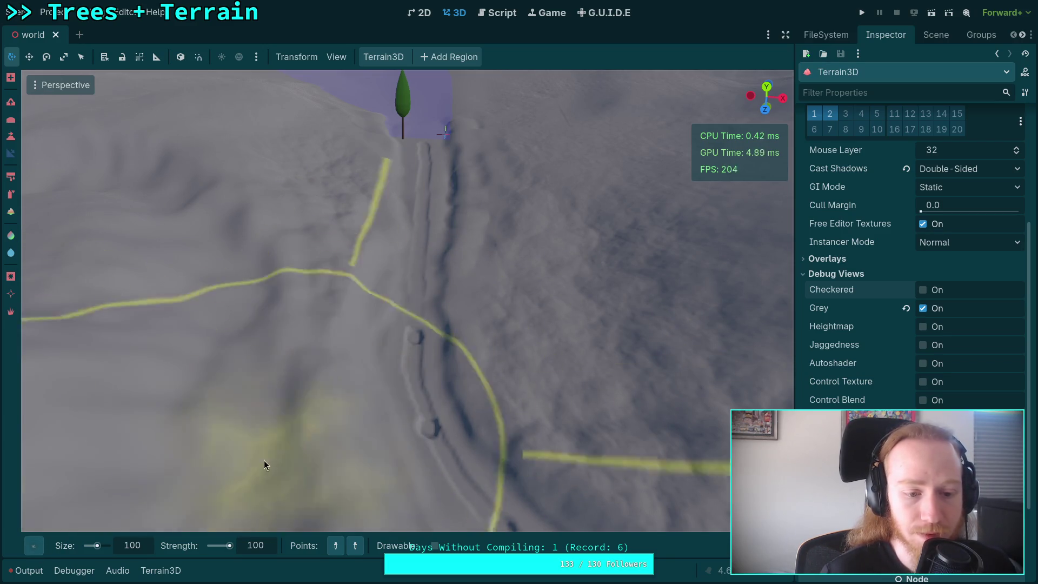
pyautogui.moveTo(424, 148)
pyautogui.mouseDown()
pyautogui.moveTo(408, 335)
pyautogui.moveTo(521, 340)
pyautogui.mouseUp()
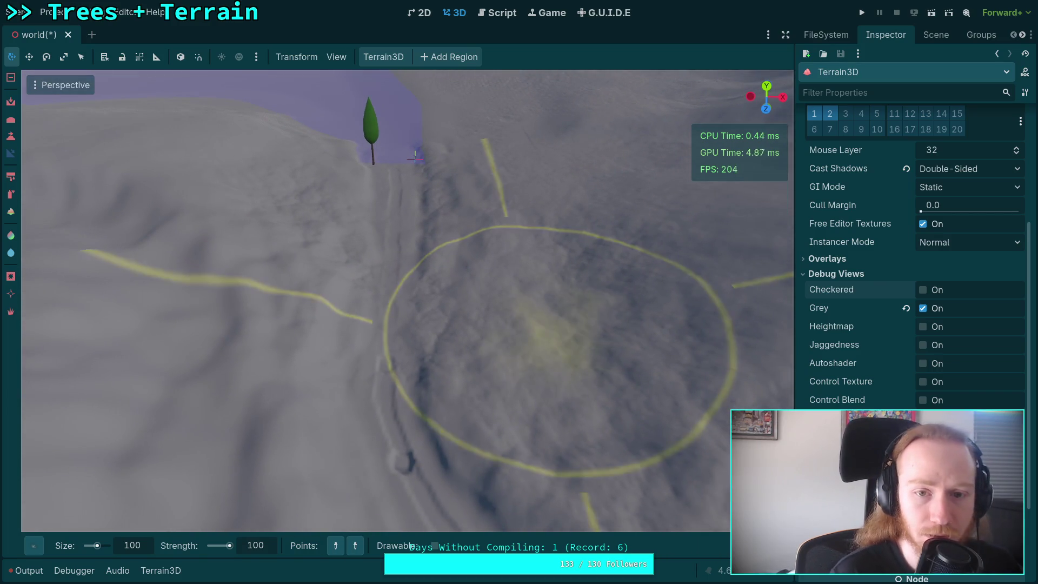
pyautogui.hotkey('ctrl', 's')
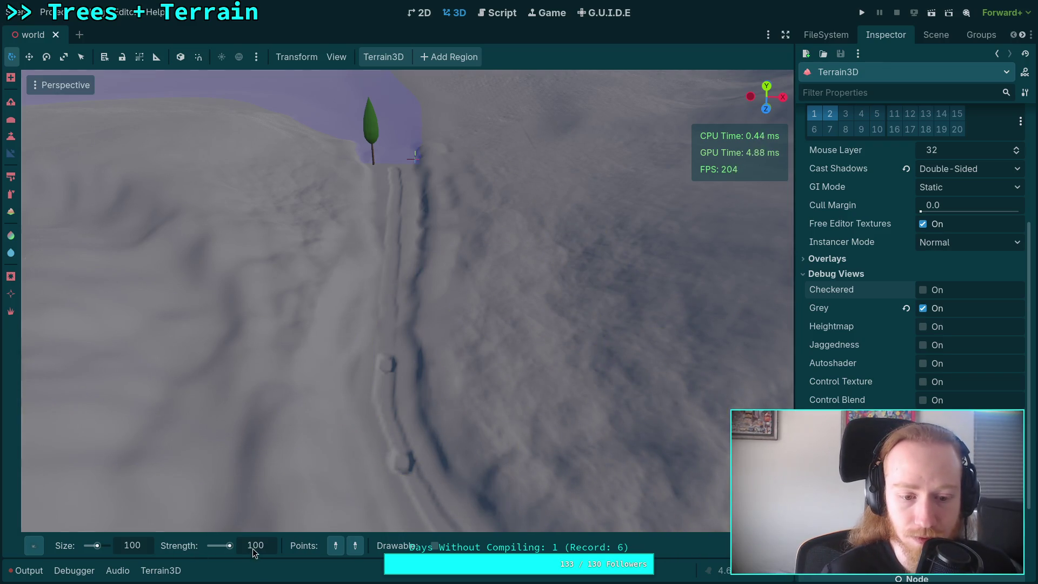
# Step: Try another slope edit, undo it, and check the advanced brush settings
pyautogui.write('2')
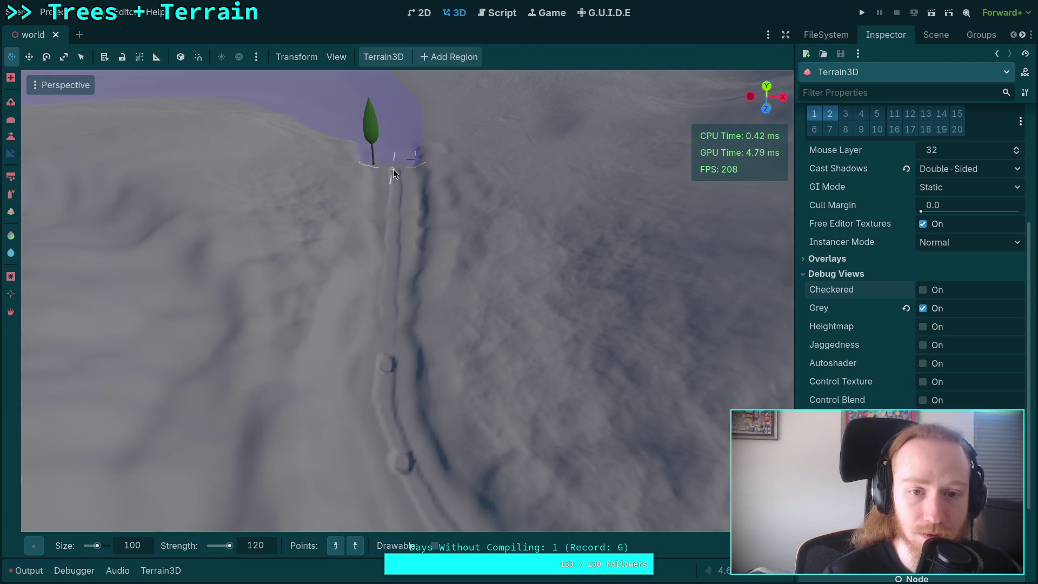
pyautogui.click(357, 544)
pyautogui.click(387, 366)
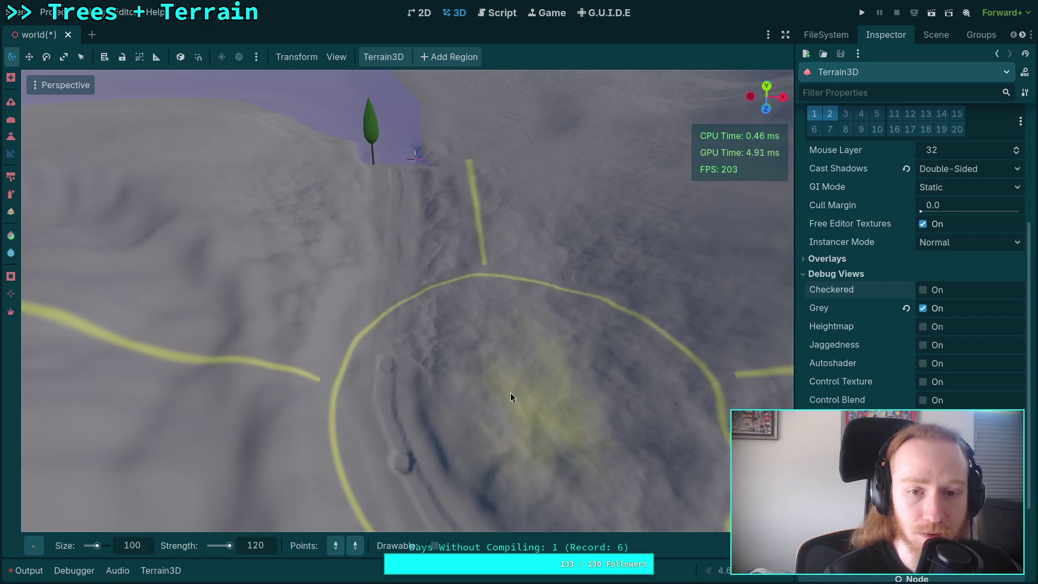
pyautogui.hotkey('ctrl', 'z')
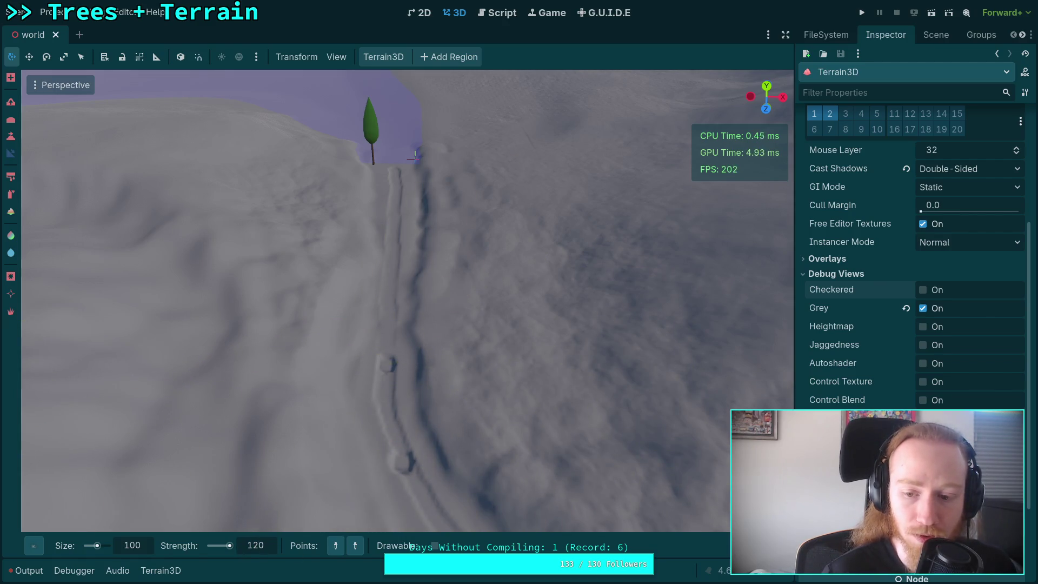
pyautogui.click(746, 545)
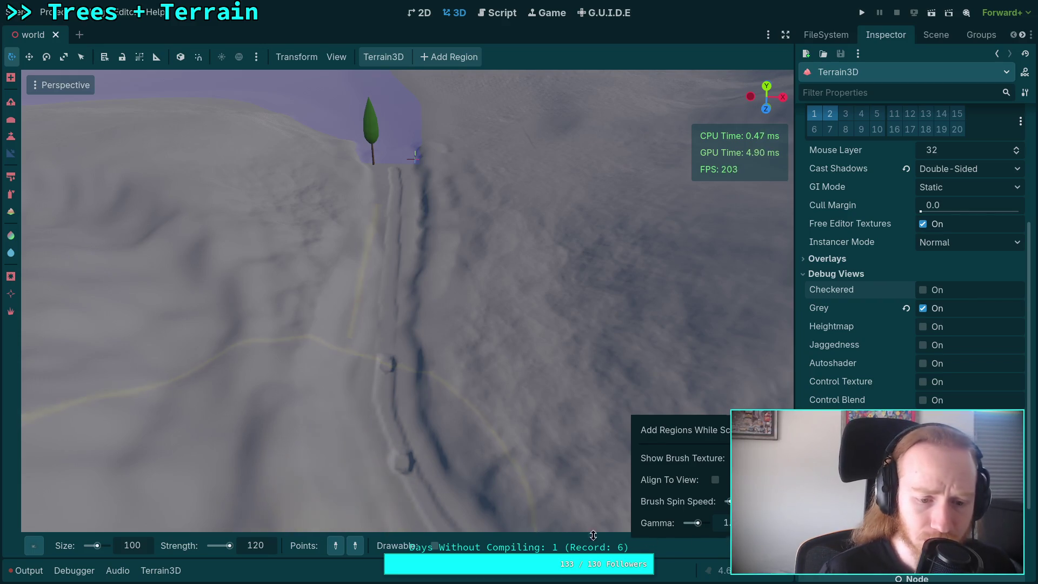
pyautogui.click(393, 223)
# Step: Draw a slope guide from the tree downhill, sculpt along the trench, and undo the bump
pyautogui.moveTo(390, 172); pyautogui.dragTo(370, 448)
pyautogui.moveTo(388, 366); pyautogui.dragTo(478, 395)
pyautogui.press('ctrl')
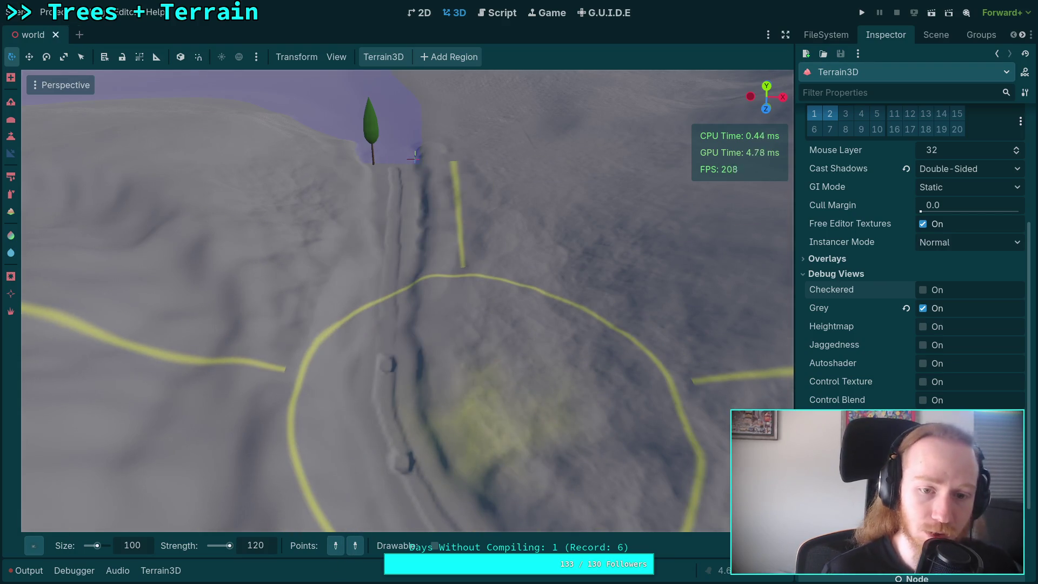
pyautogui.hotkey('ctrl', 'z')
pyautogui.moveTo(719, 546)
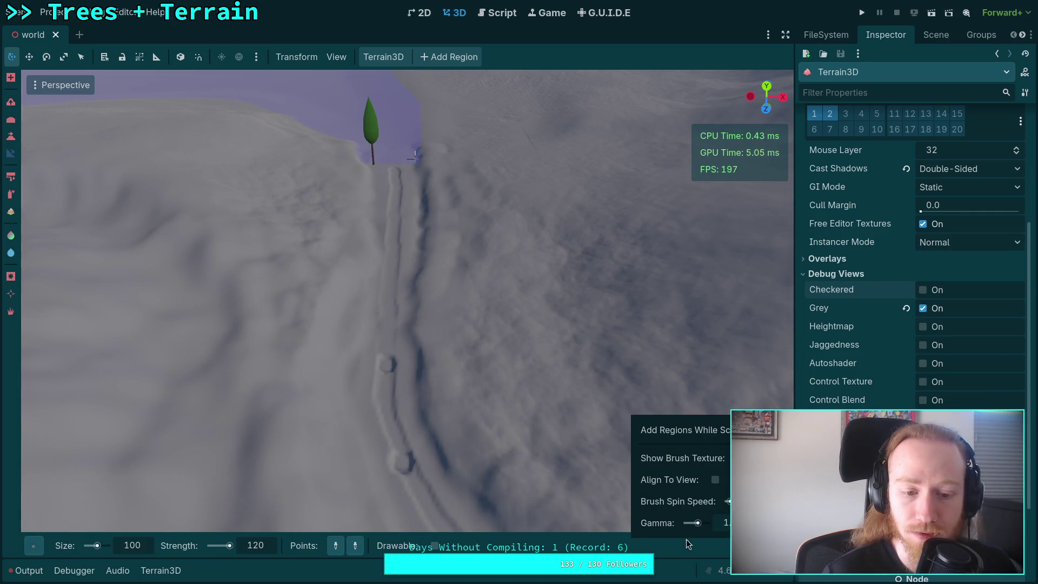
# Step: Edit the strength value, set the slope from the tree base down the trench, and save
pyautogui.click(258, 545)
pyautogui.write('0')
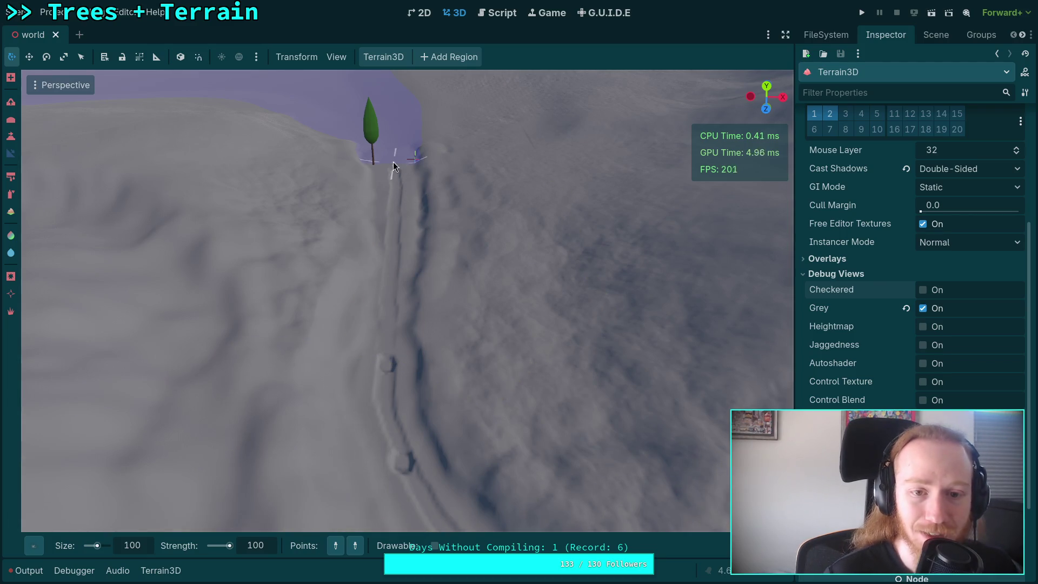
pyautogui.click(393, 173)
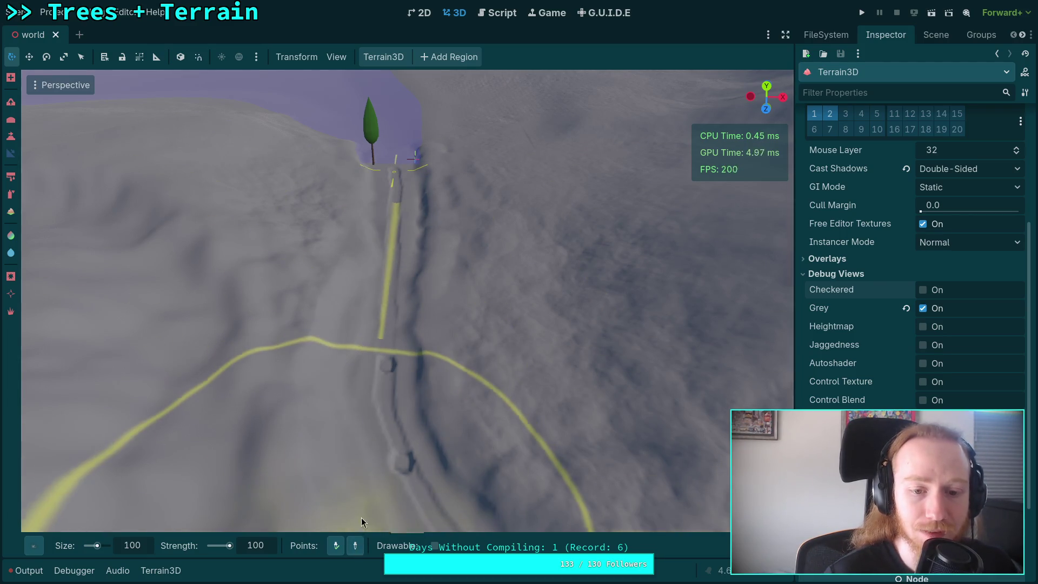
pyautogui.click(386, 366)
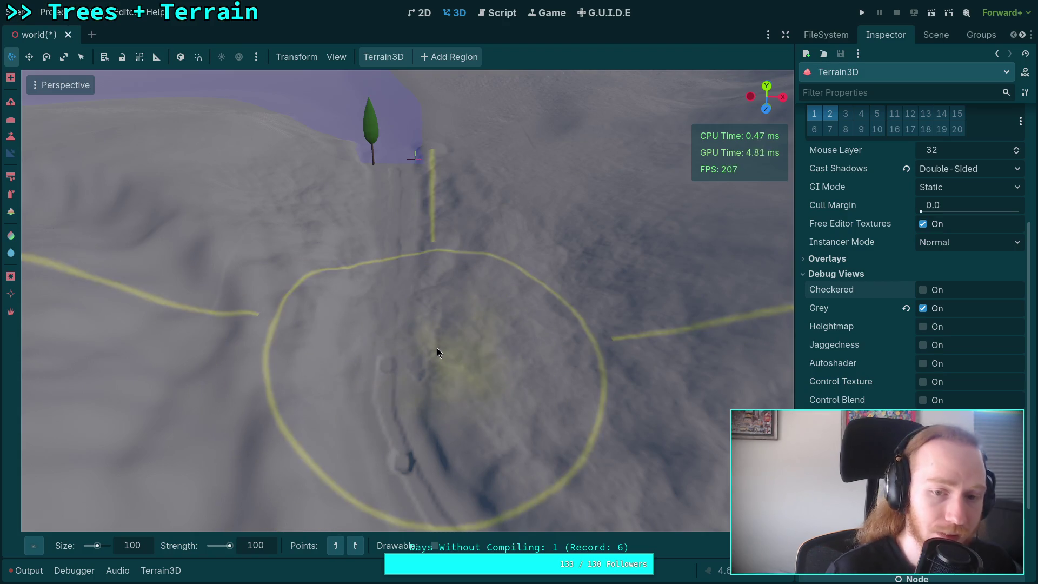
pyautogui.hotkey('ctrl', 's')
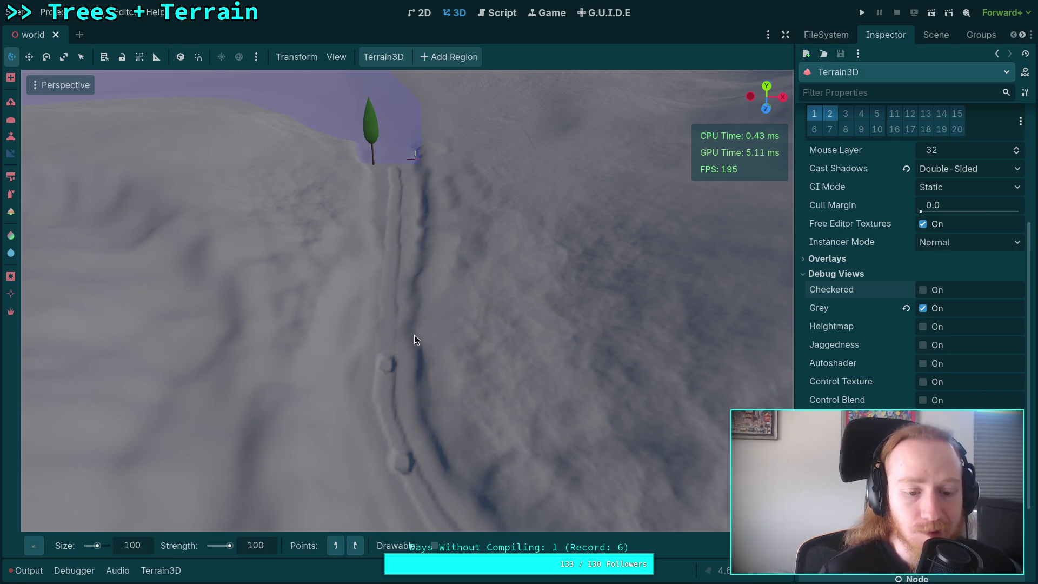
# Step: Apply the slope edit, toggle undo/redo to compare before and after, then leave it undone
pyautogui.moveTo(719, 546)
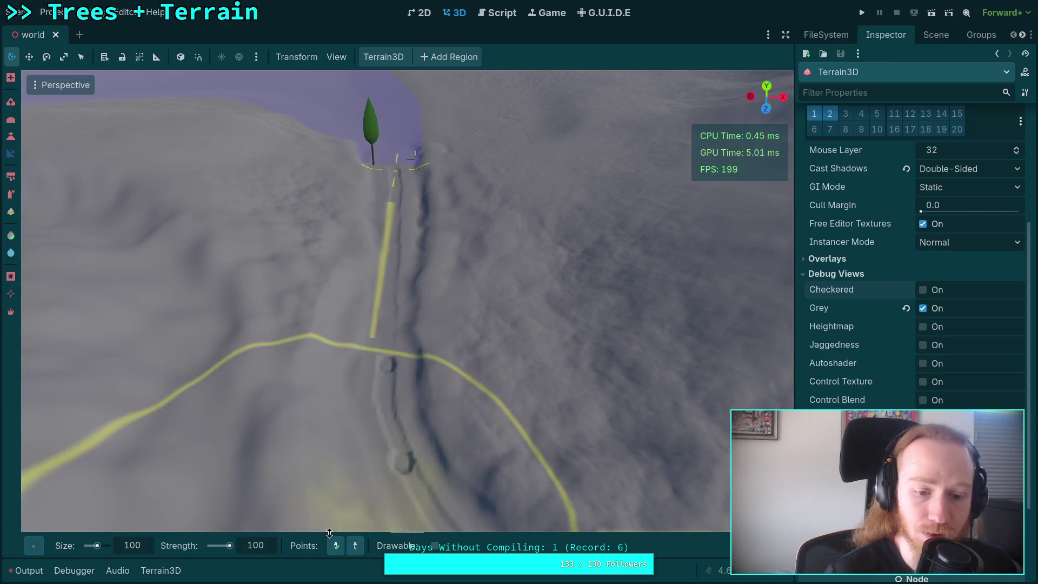
pyautogui.click(388, 365)
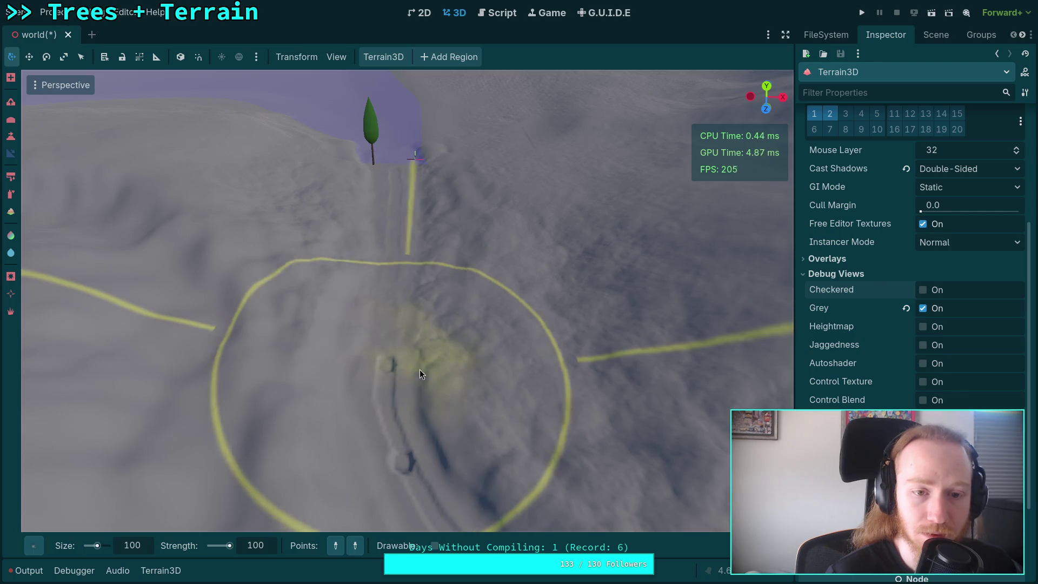
pyautogui.hotkey('ctrl', 'z')
pyautogui.hotkey('ctrl', 'shift', 'z')
pyautogui.hotkey('ctrl', 'z')
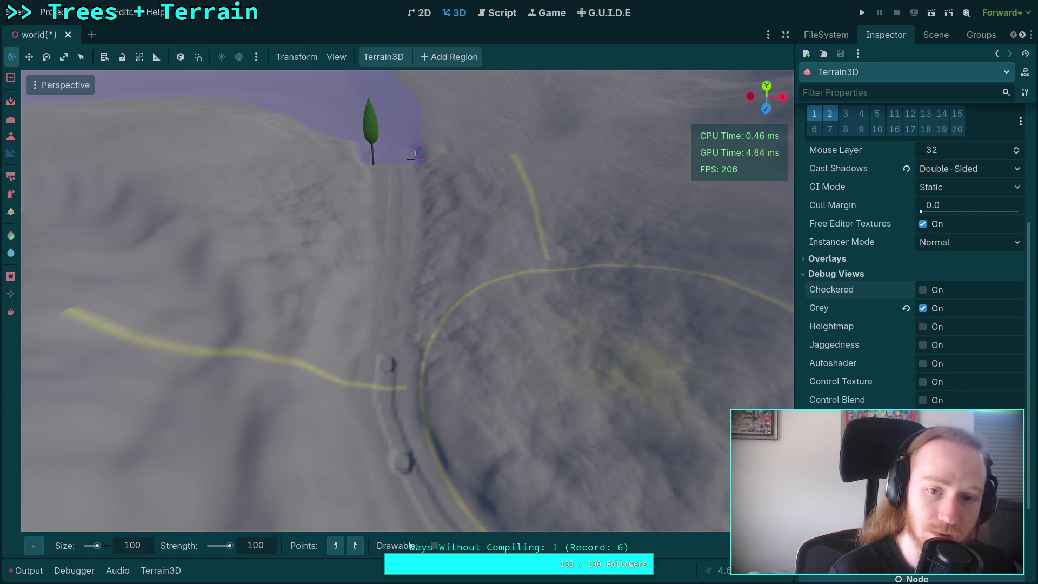
pyautogui.hotkey('ctrl', 'shift', 'z')
pyautogui.hotkey('ctrl', 'z')
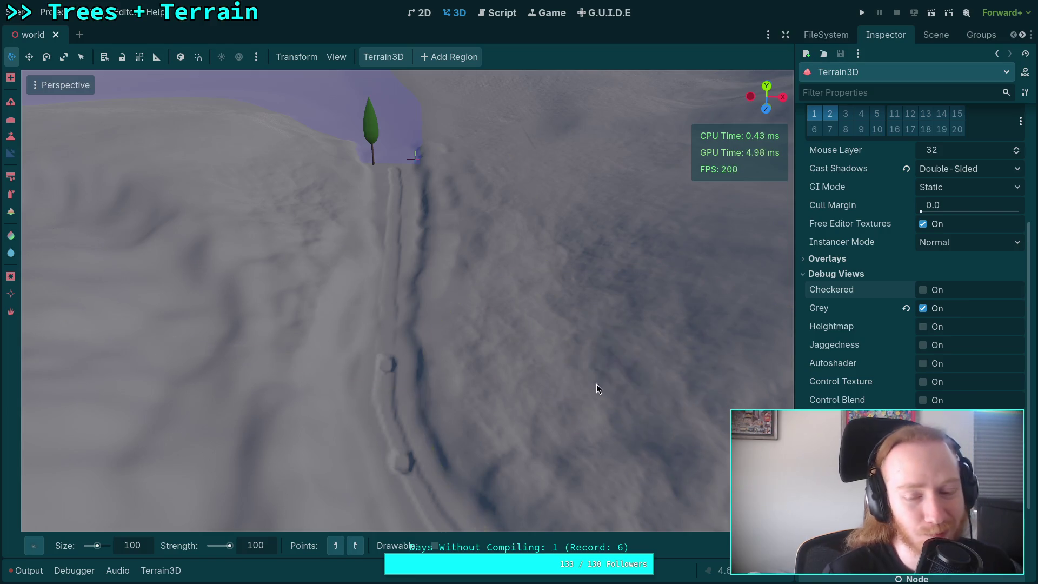
pyautogui.hotkey('ctrl', 'shift', 'z')
pyautogui.hotkey('ctrl', 'z')
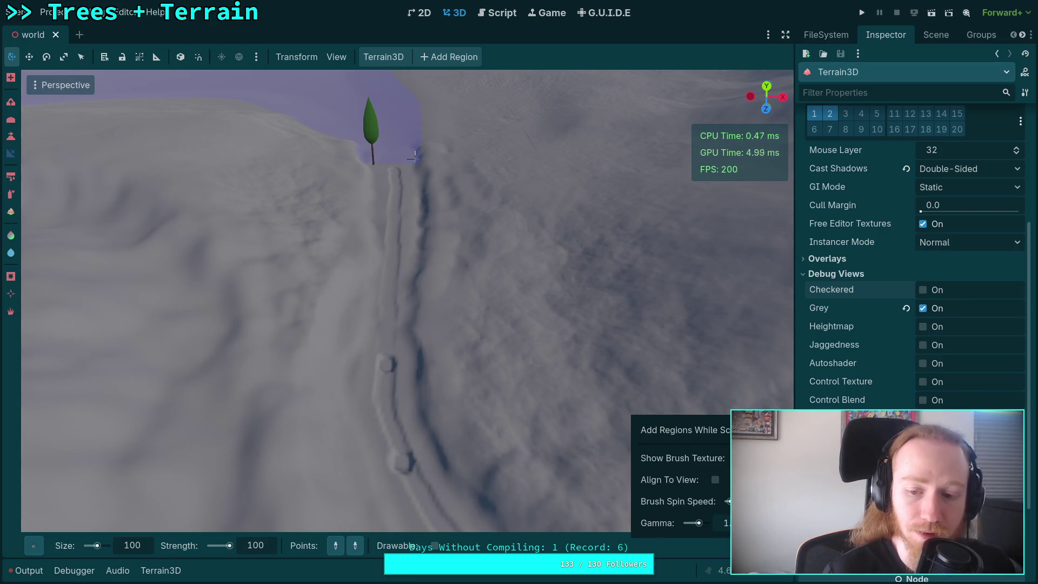
pyautogui.hotkey('ctrl', 'shift', 'z')
pyautogui.hotkey('ctrl', 'z')
pyautogui.hotkey('ctrl', 'shift', 'z')
pyautogui.hotkey('ctrl', 'z')
pyautogui.hotkey('ctrl', 'shift', 'z')
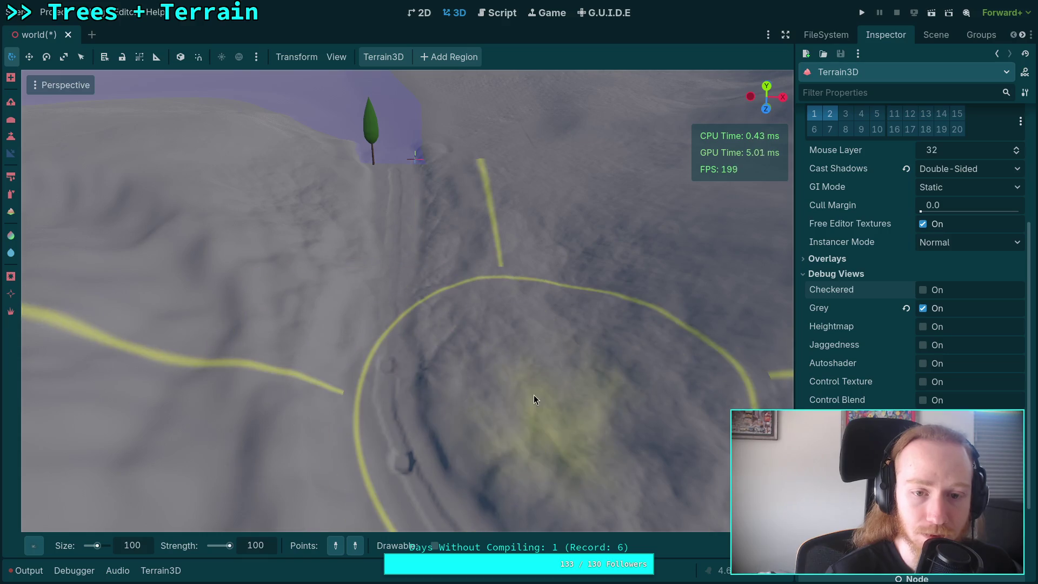
pyautogui.hotkey('ctrl', 'z')
pyautogui.hotkey('ctrl', 'z')
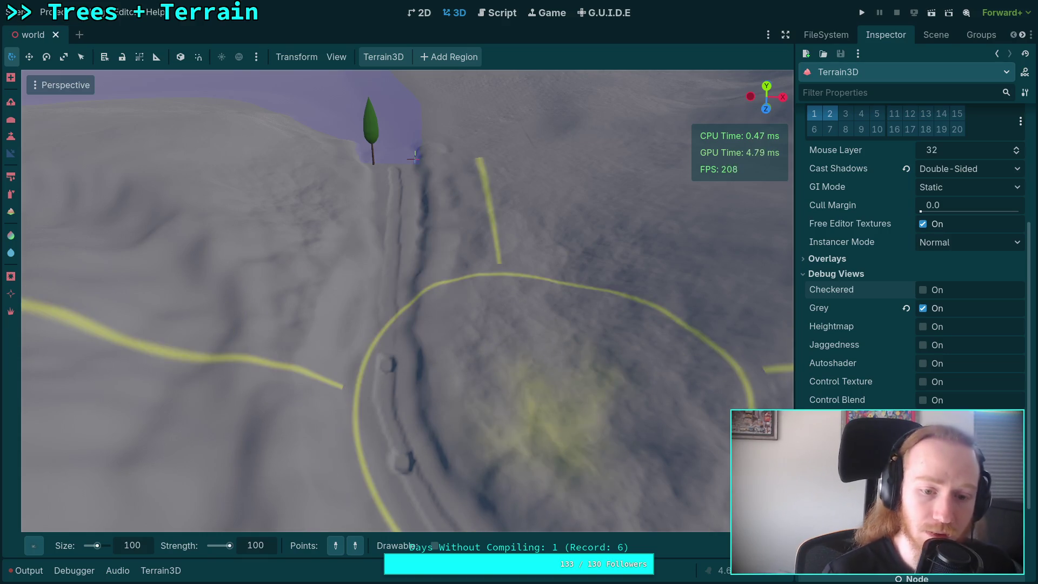
# Step: Set the sculpting strength to 120
pyautogui.click(257, 546)
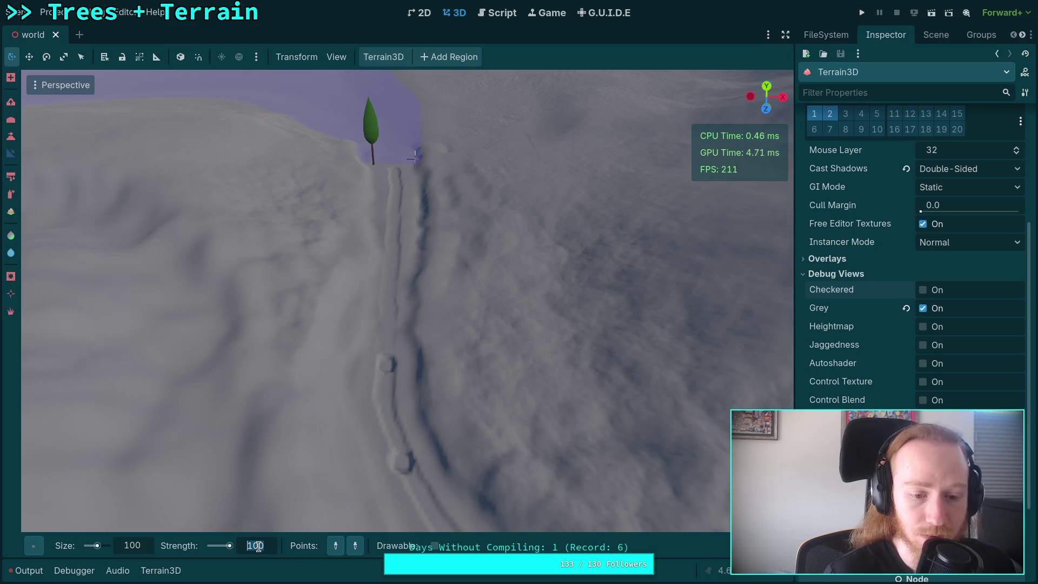
pyautogui.click(256, 545)
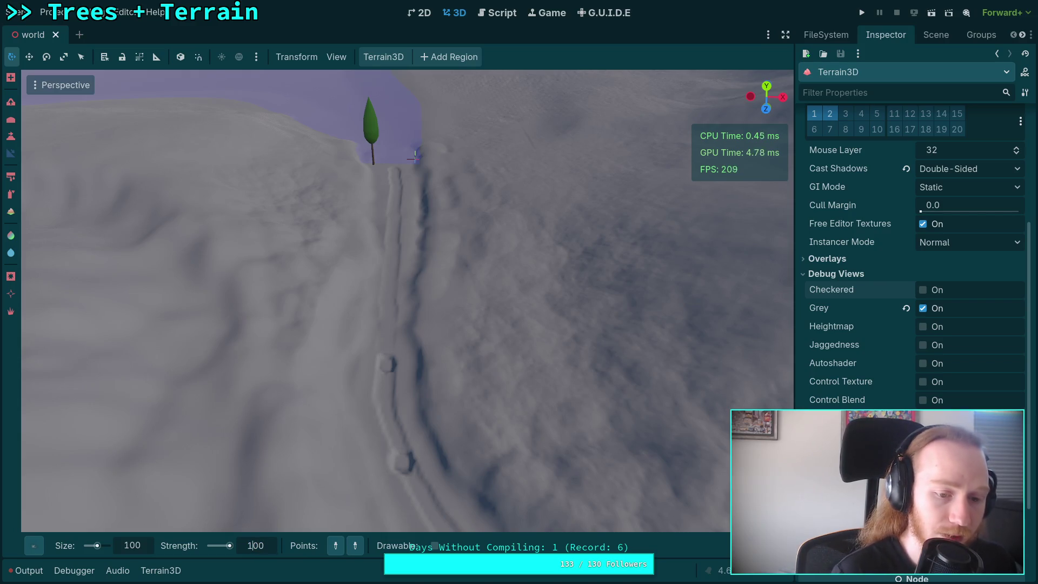
pyautogui.press('Return')
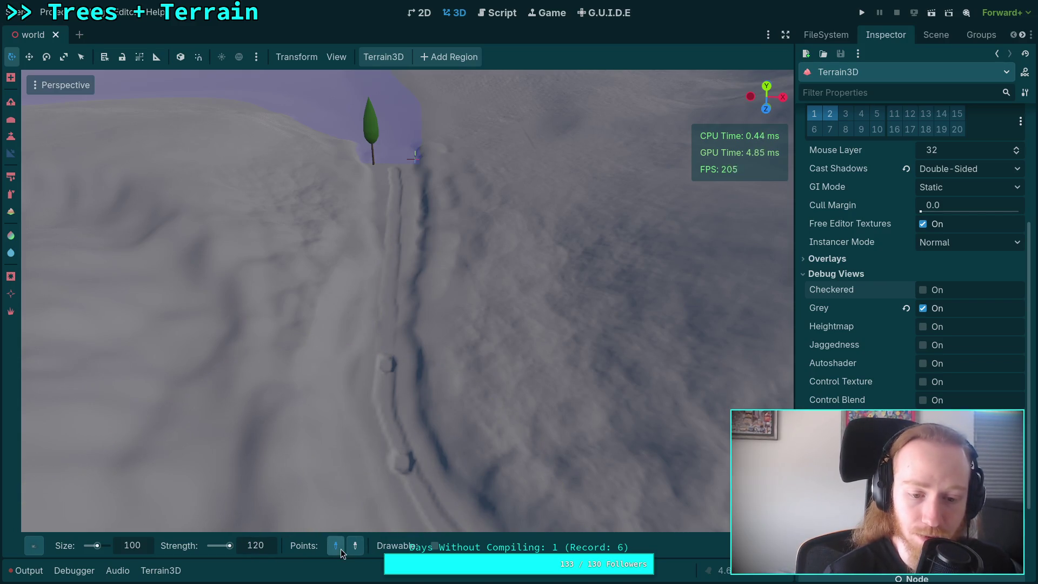
# Step: Slope the trench from the tree base downhill and save the scene
pyautogui.moveTo(394, 173)
pyautogui.mouseDown()
pyautogui.moveTo(367, 373)
pyautogui.moveTo(377, 414)
pyautogui.mouseUp()
pyautogui.moveTo(388, 368); pyautogui.dragTo(386, 364)
pyautogui.hotkey('ctrl', 's')
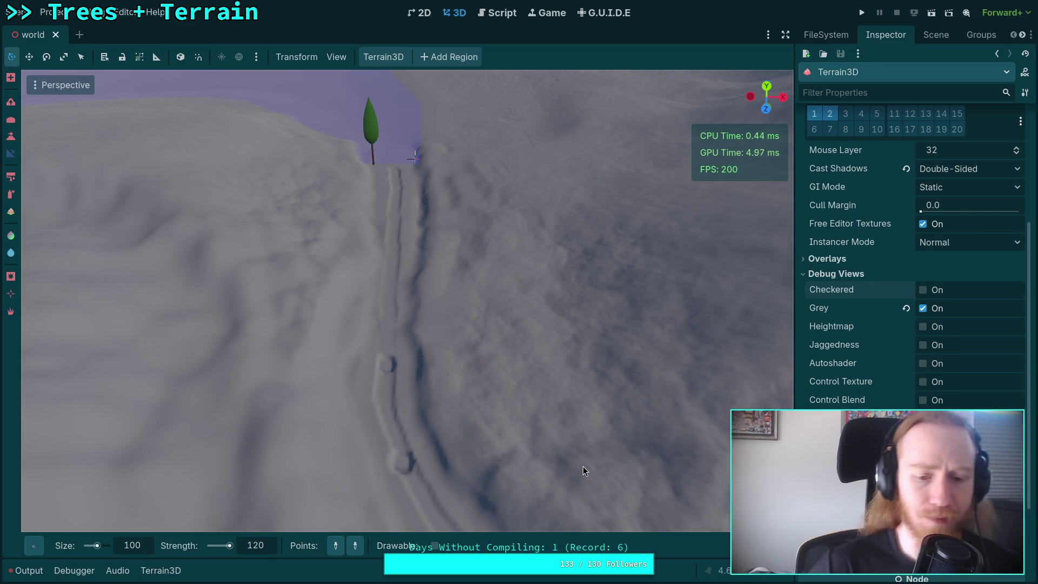
# Step: Pick the slope start at the tree and end down the trench, then apply it to the trench floor
pyautogui.moveTo(725, 546)
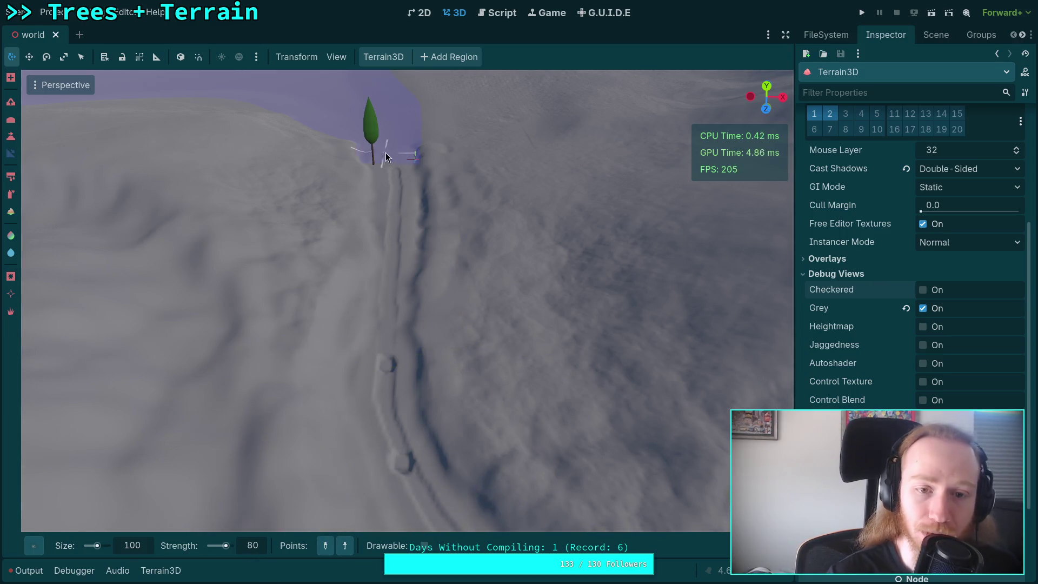
pyautogui.click(397, 176)
pyautogui.click(345, 545)
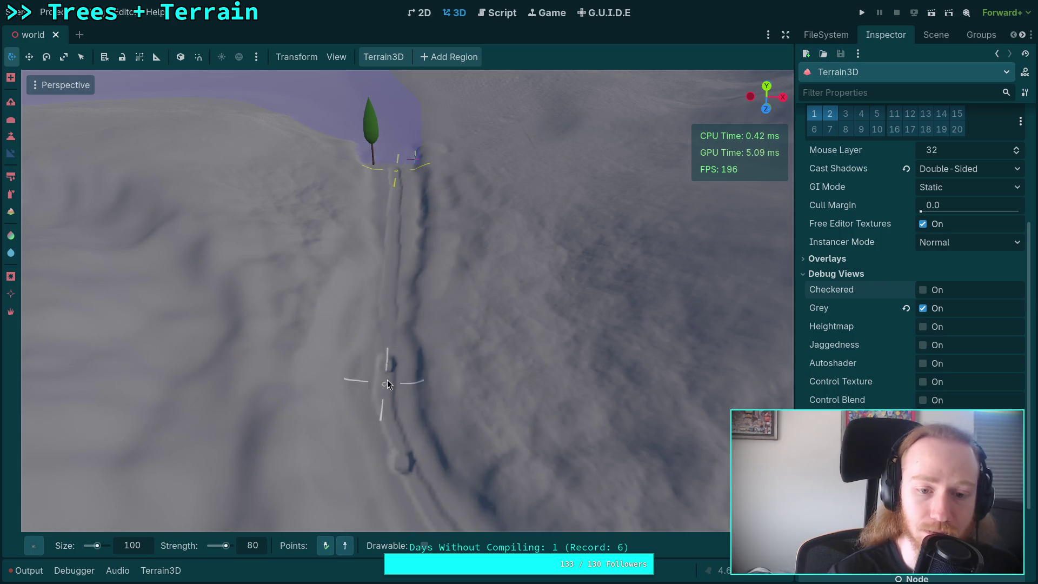
pyautogui.click(386, 364)
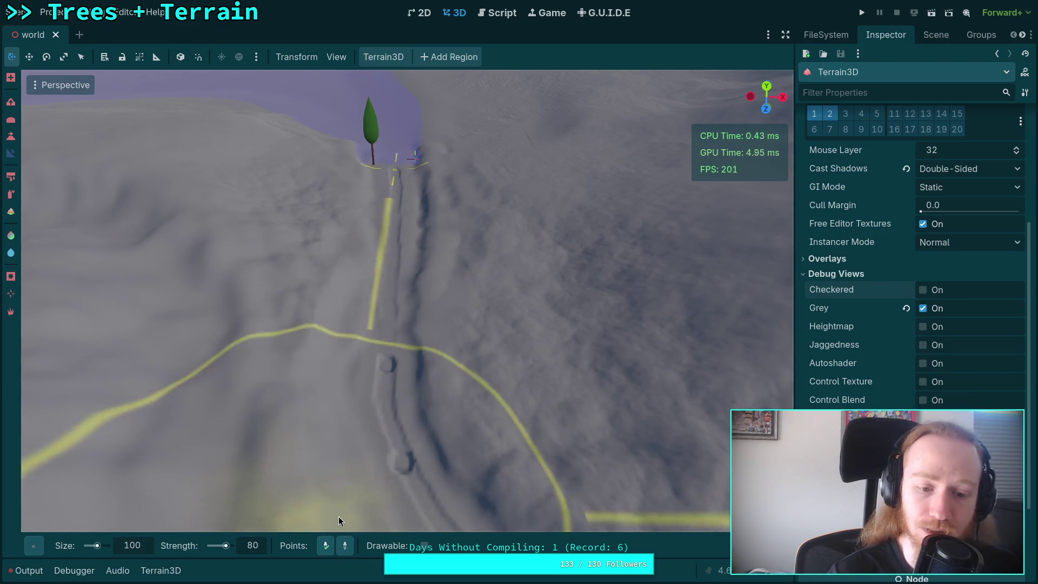
pyautogui.click(386, 366)
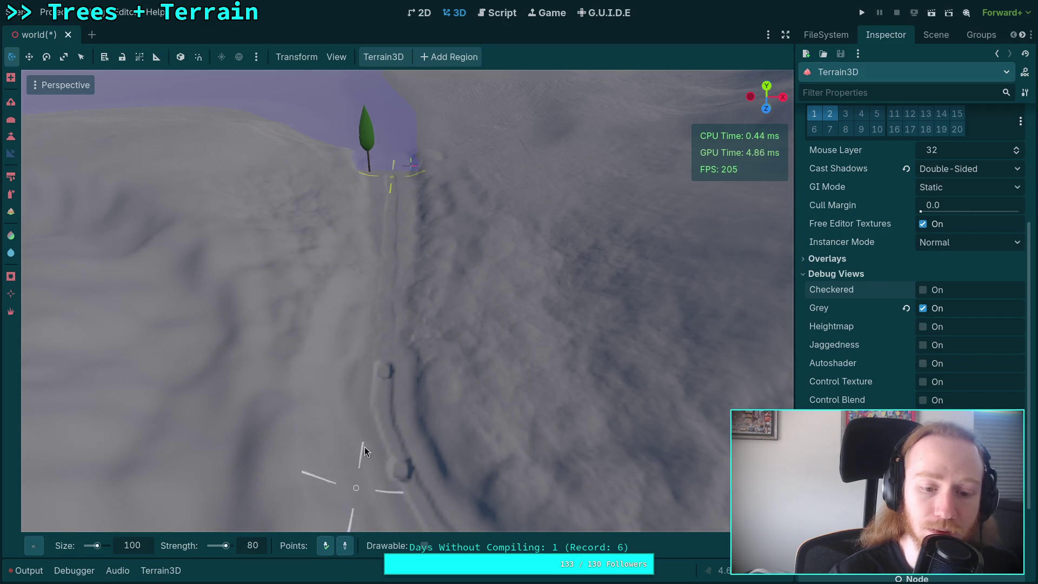
pyautogui.moveTo(385, 382)
pyautogui.mouseDown()
pyautogui.moveTo(509, 369)
pyautogui.moveTo(426, 339)
pyautogui.moveTo(487, 346)
pyautogui.moveTo(568, 335)
pyautogui.moveTo(381, 482)
pyautogui.moveTo(341, 424)
pyautogui.mouseUp()
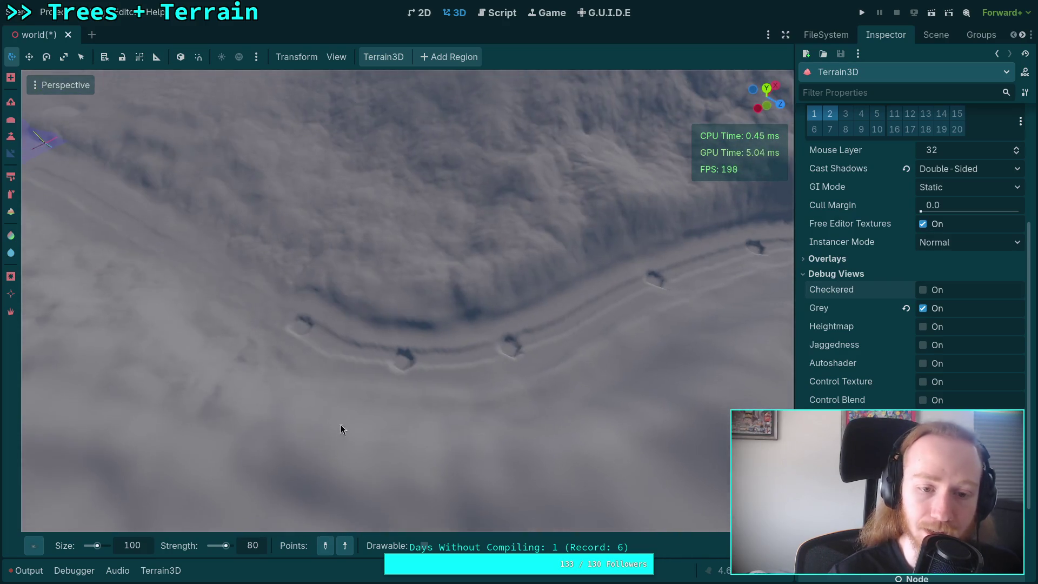
# Step: Slope the first stretch of the track between a start point and the ridge
pyautogui.click(303, 327)
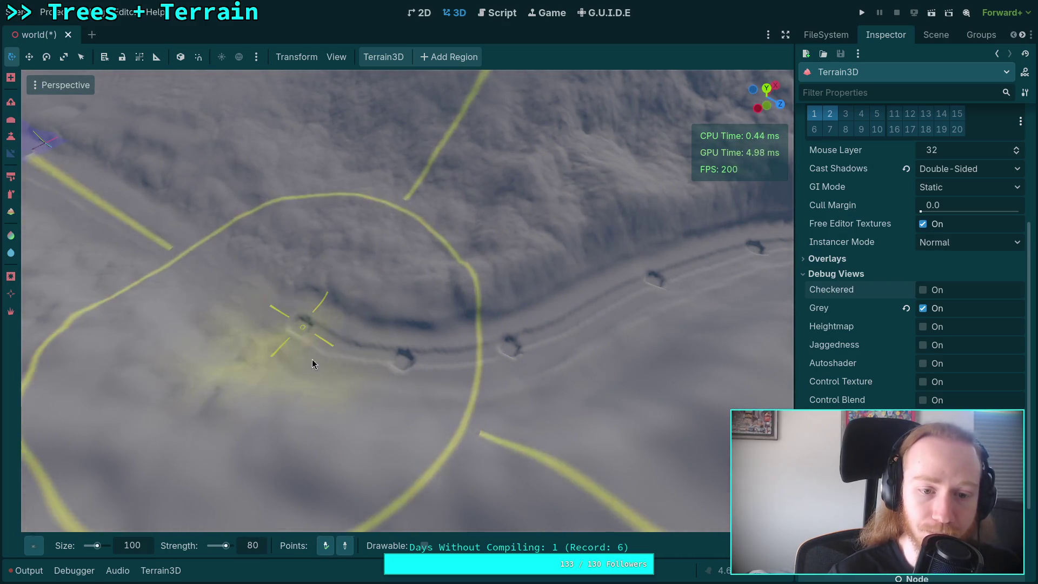
pyautogui.click(403, 367)
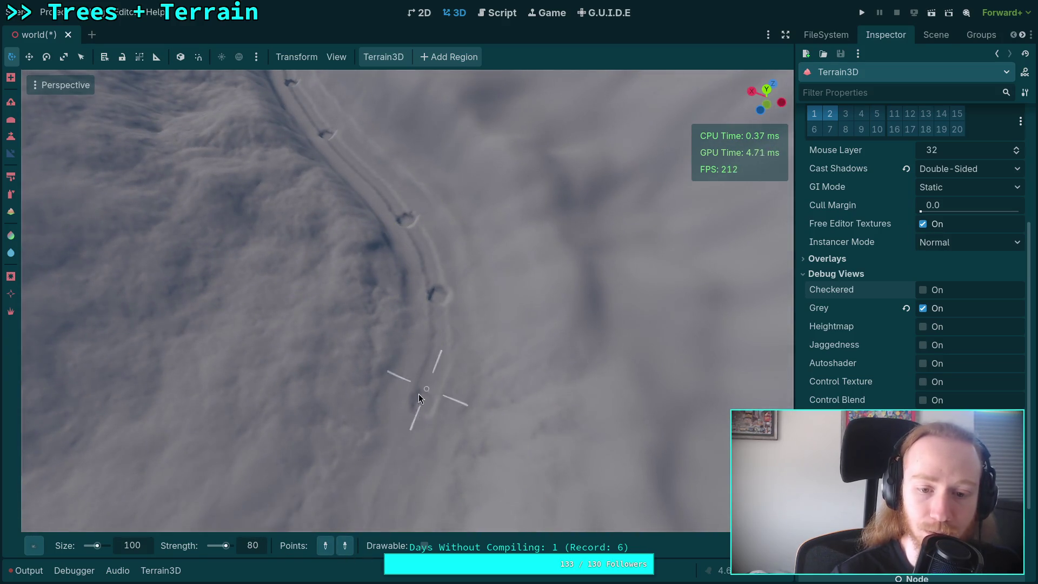
pyautogui.click(424, 404)
pyautogui.click(438, 293)
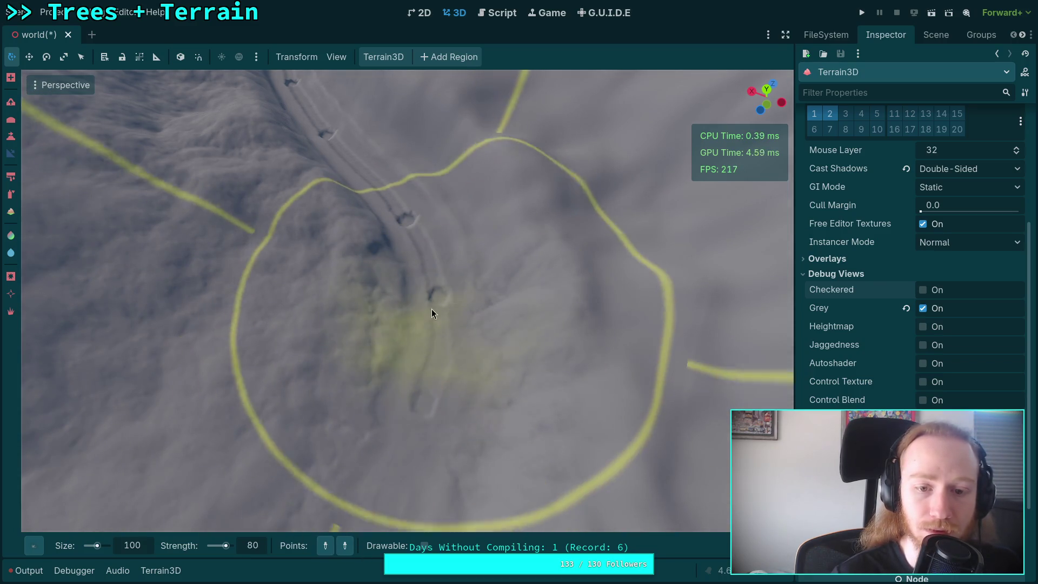
# Step: Pick slope start and end points across the ridge and apply the grade there
pyautogui.click(325, 545)
pyautogui.click(439, 300)
pyautogui.click(439, 300)
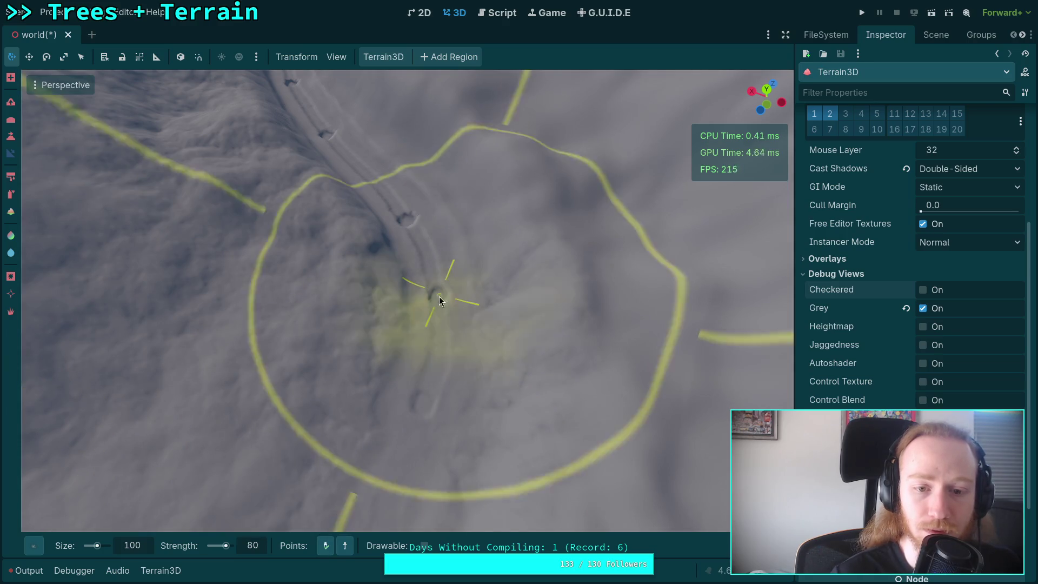
pyautogui.click(346, 545)
pyautogui.moveTo(443, 382); pyautogui.dragTo(364, 258)
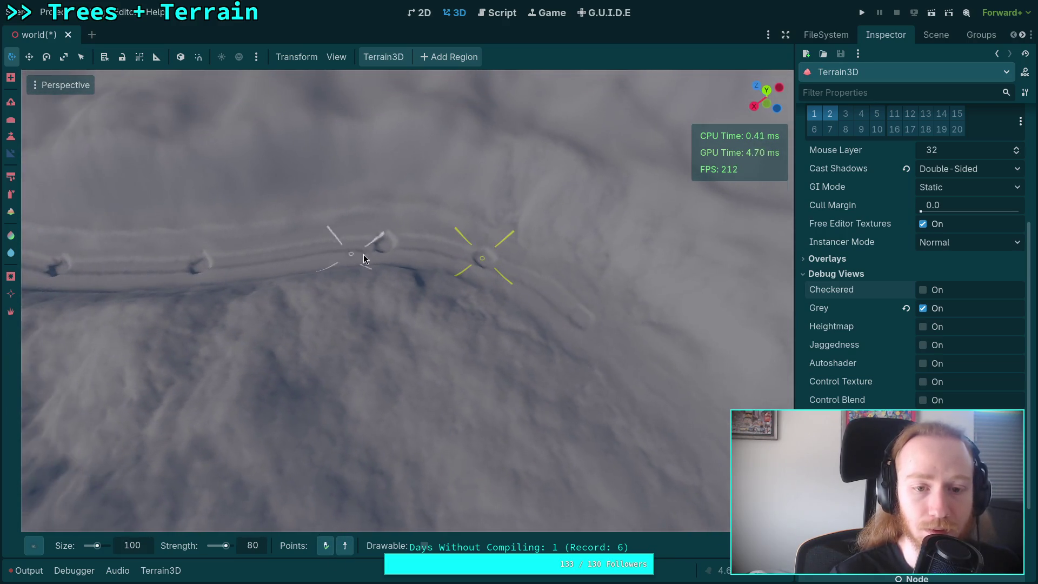
pyautogui.click(386, 246)
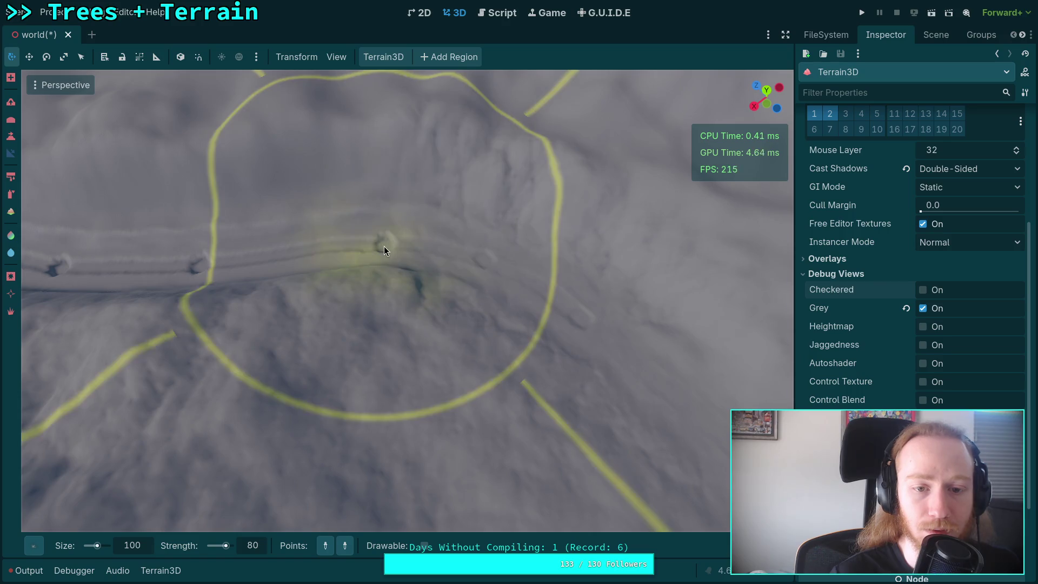
pyautogui.click(327, 546)
pyautogui.click(484, 261)
# Step: Grade the next track stretch between new start and end slope points
pyautogui.moveTo(449, 337); pyautogui.dragTo(349, 372)
pyautogui.click(360, 287)
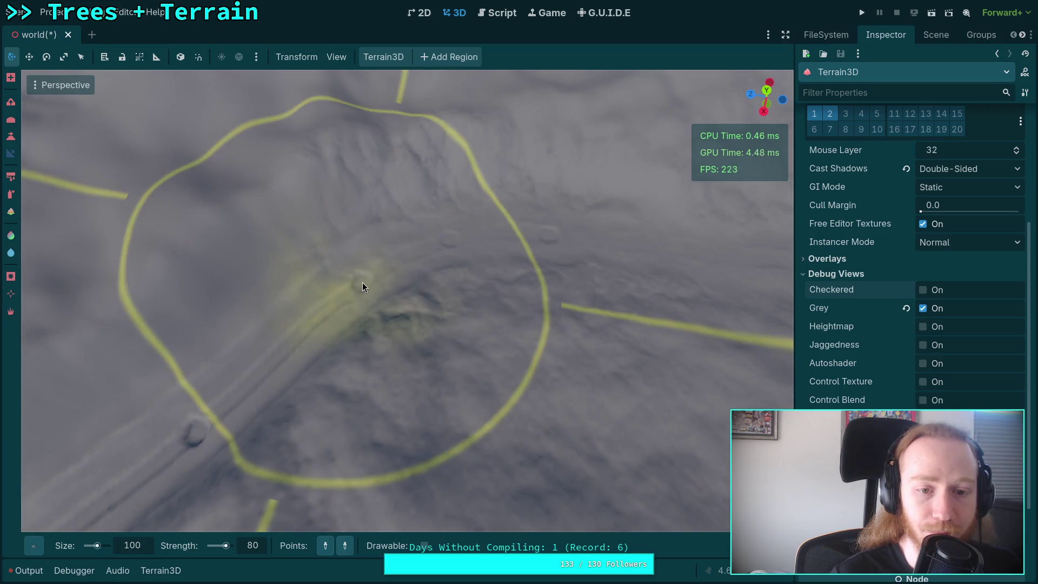
pyautogui.click(321, 547)
pyautogui.click(361, 283)
pyautogui.moveTo(364, 488)
pyautogui.mouseDown()
pyautogui.moveTo(618, 402)
pyautogui.moveTo(382, 463)
pyautogui.moveTo(383, 476)
pyautogui.moveTo(404, 447)
pyautogui.mouseUp()
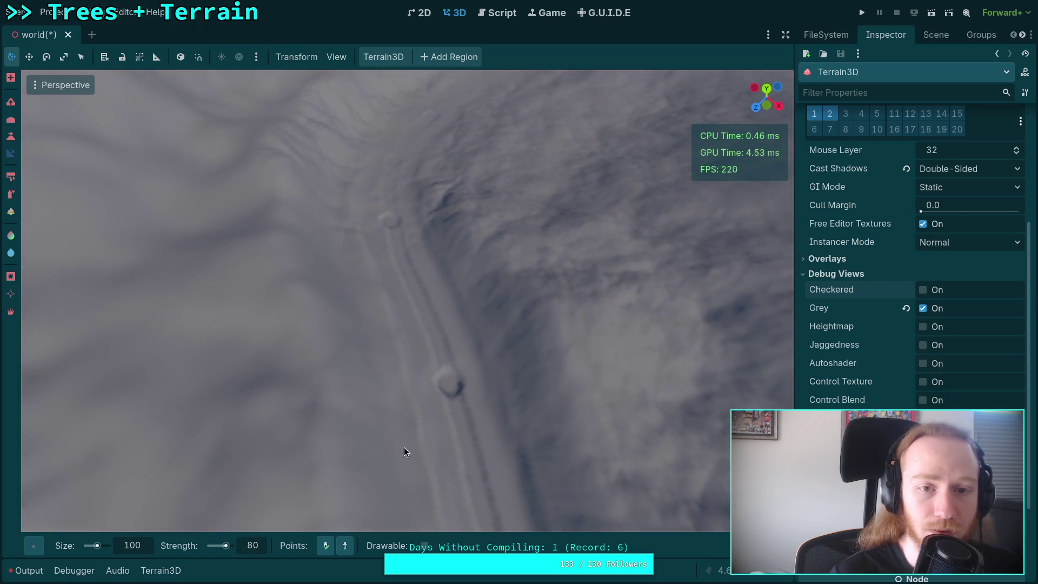
pyautogui.click(452, 386)
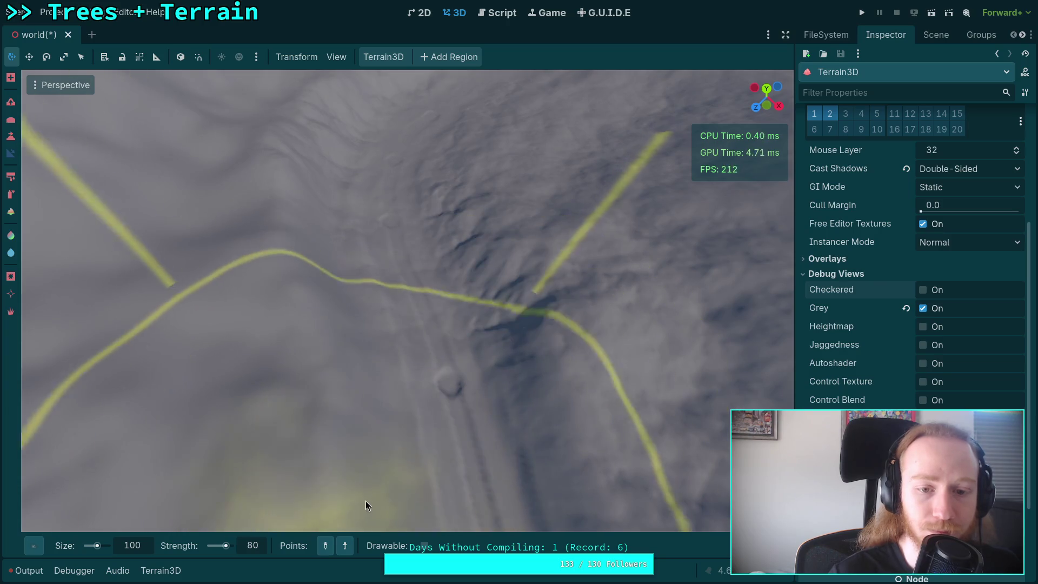
# Step: Slope the following track sections, smoothing out their grooves
pyautogui.click(393, 228)
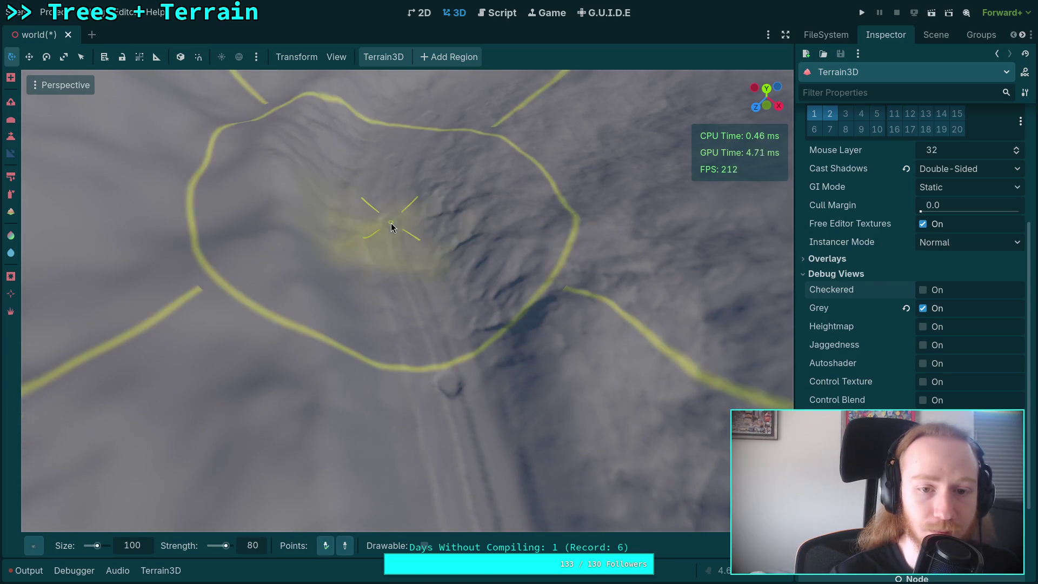
pyautogui.moveTo(440, 382); pyautogui.dragTo(444, 329)
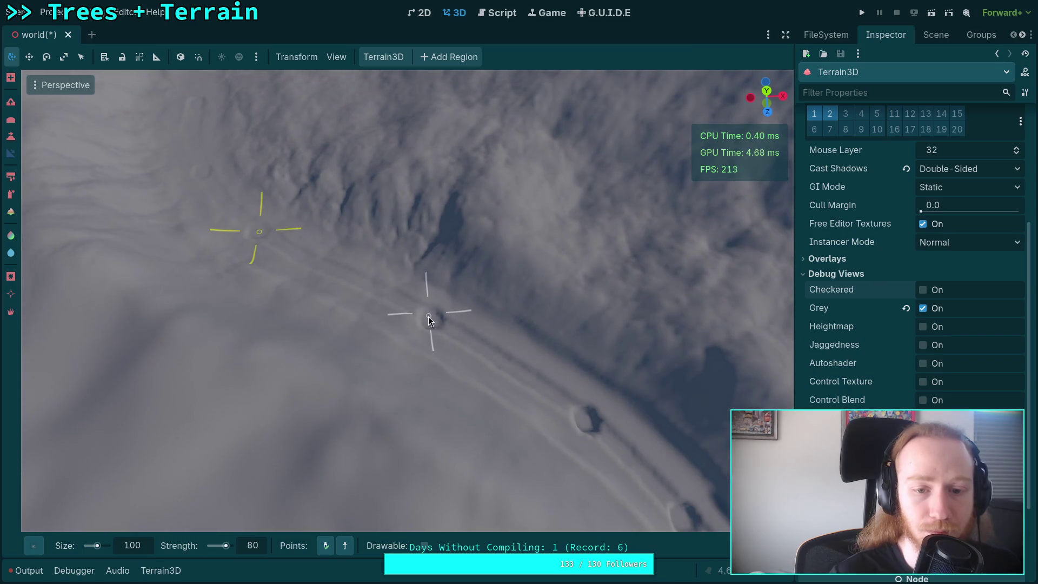
pyautogui.click(432, 322)
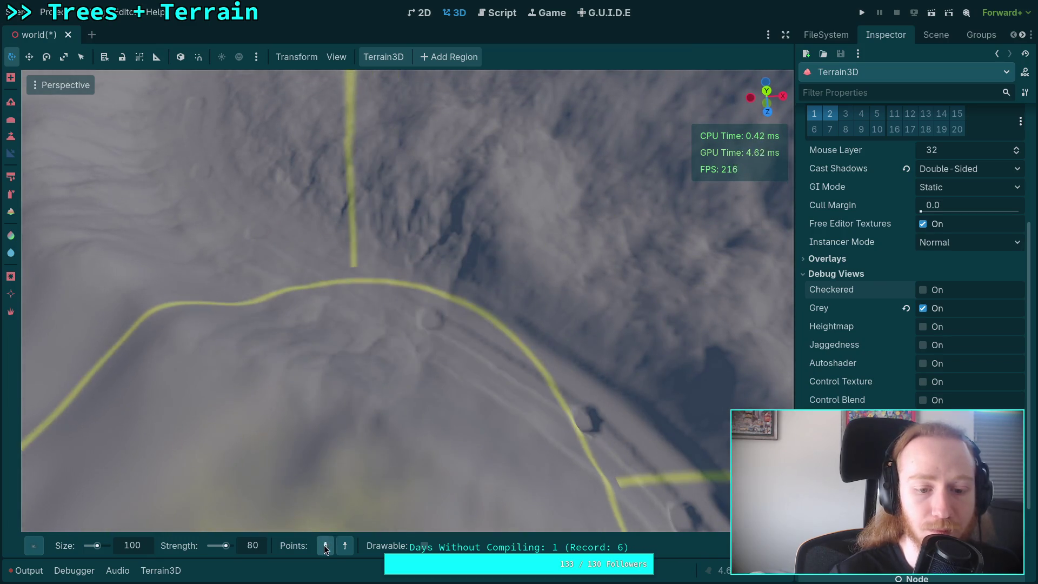
pyautogui.click(430, 319)
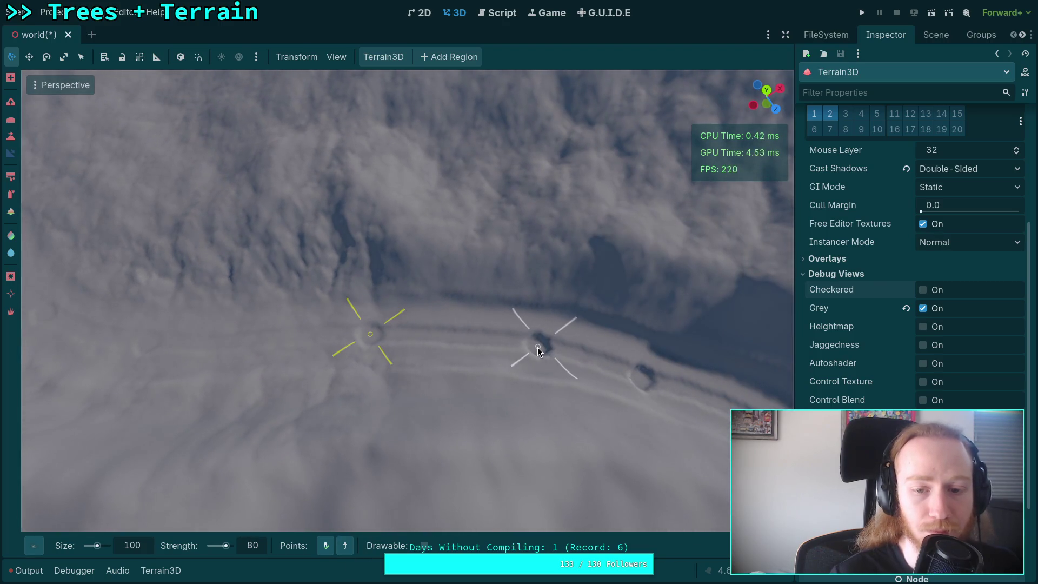
pyautogui.click(538, 351)
pyautogui.click(368, 339)
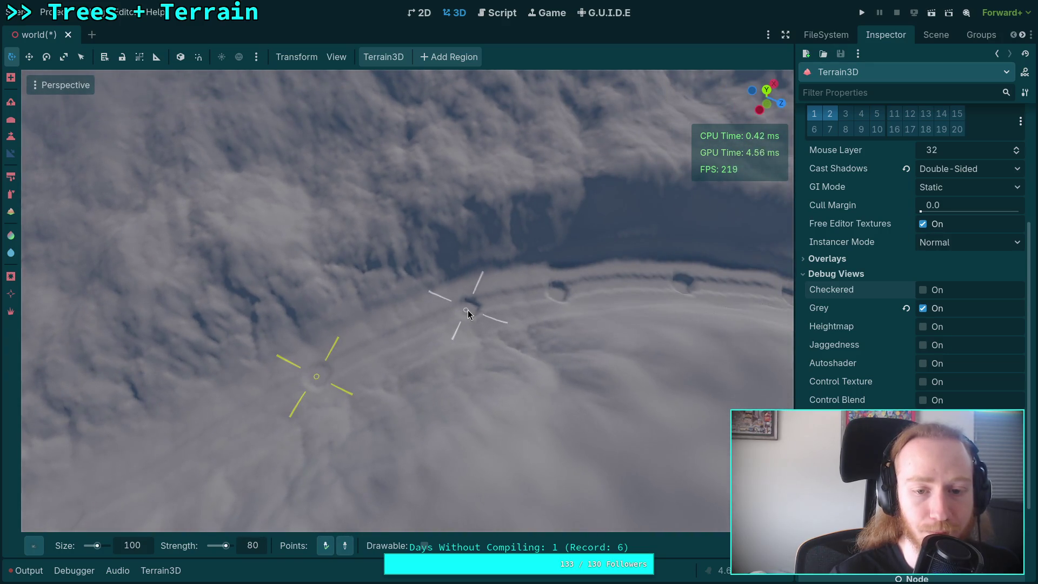
pyautogui.click(468, 313)
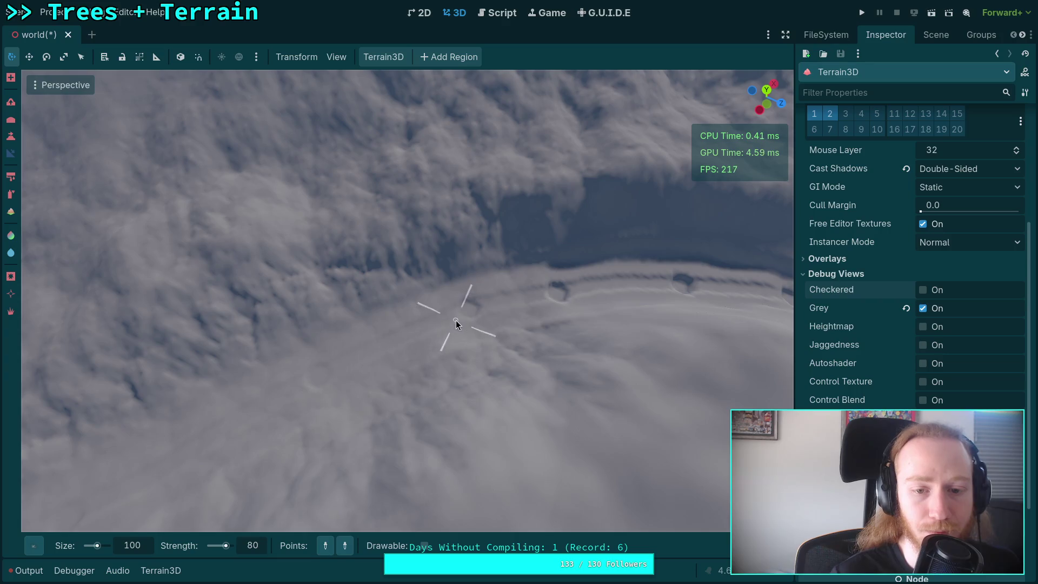
pyautogui.click(465, 308)
# Step: Set slope points in the next trench section and apply the grade along it
pyautogui.moveTo(349, 461); pyautogui.dragTo(352, 429)
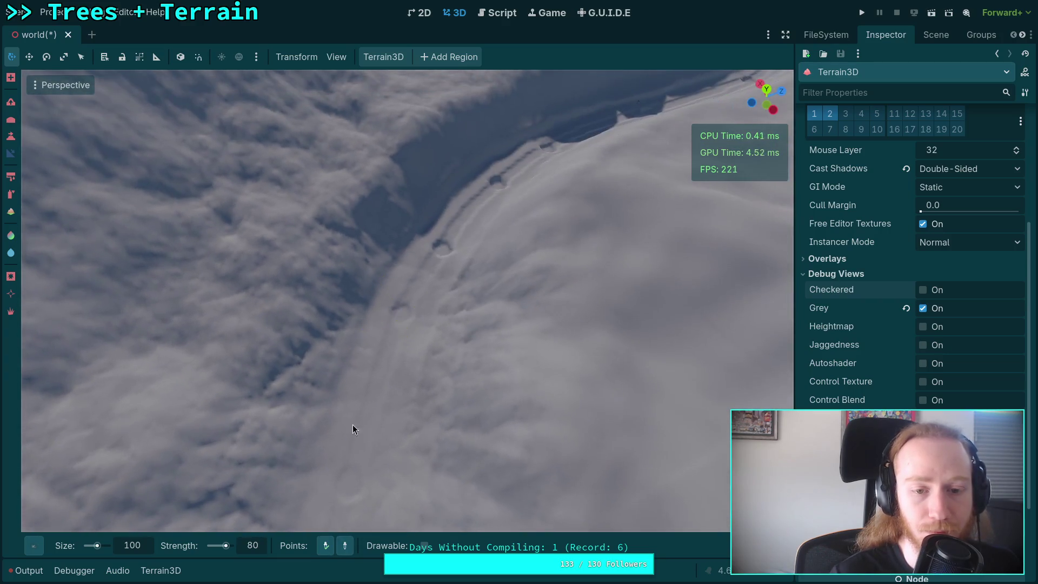
pyautogui.click(401, 322)
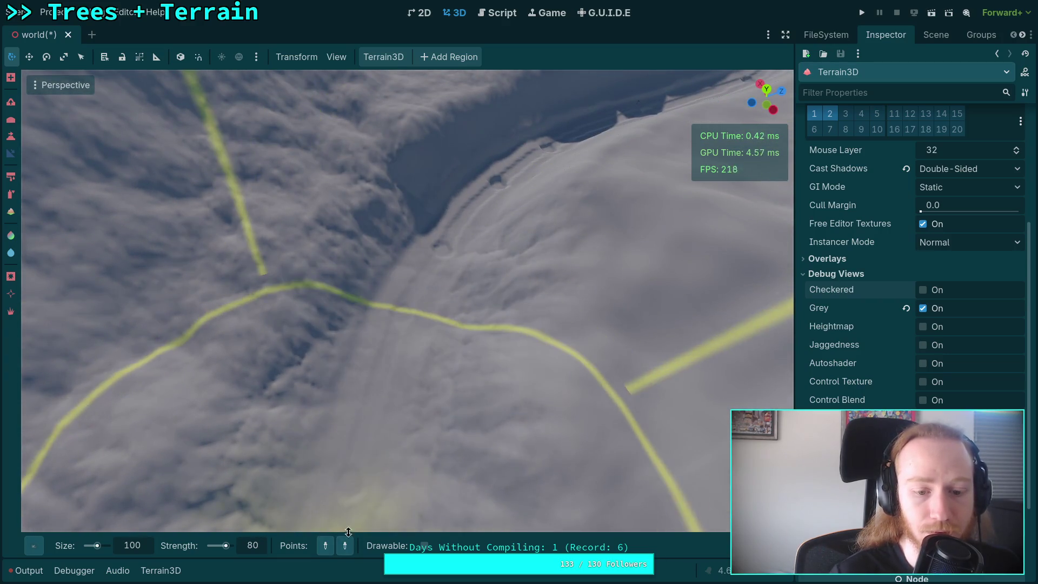
pyautogui.click(401, 314)
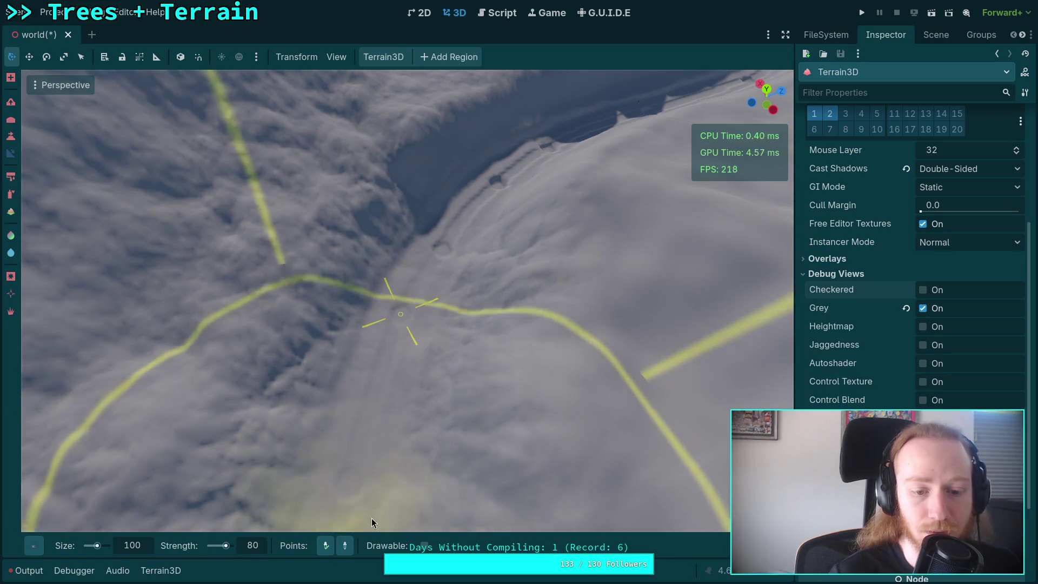
pyautogui.moveTo(401, 314); pyautogui.dragTo(383, 463)
pyautogui.click(387, 238)
pyautogui.moveTo(389, 238); pyautogui.dragTo(321, 532)
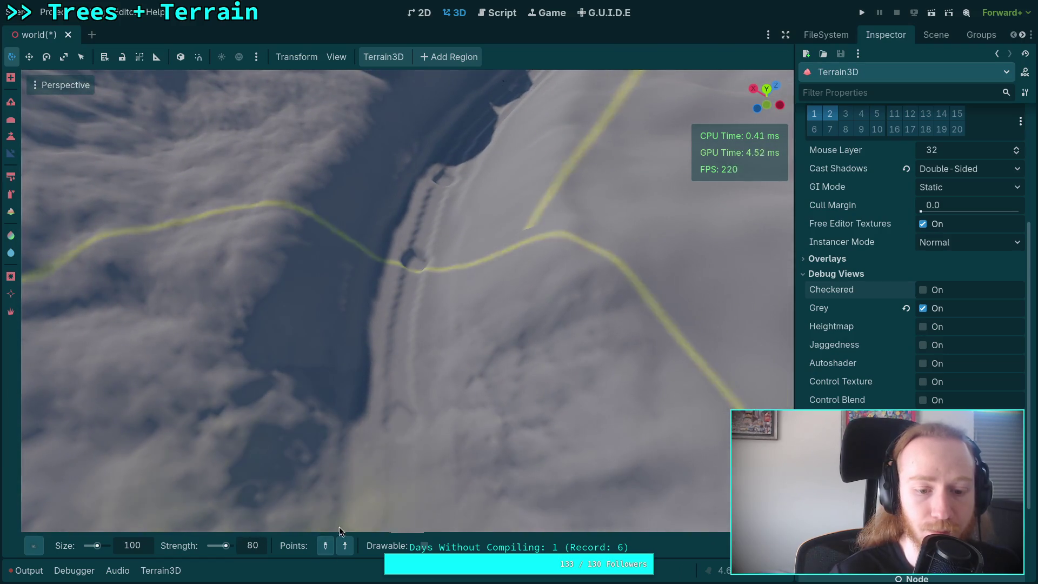
pyautogui.click(398, 423)
# Step: Slope the last trench section to flatten its remaining bumps
pyautogui.moveTo(382, 432)
pyautogui.mouseDown()
pyautogui.moveTo(475, 449)
pyautogui.moveTo(373, 451)
pyautogui.mouseUp()
pyautogui.click(397, 296)
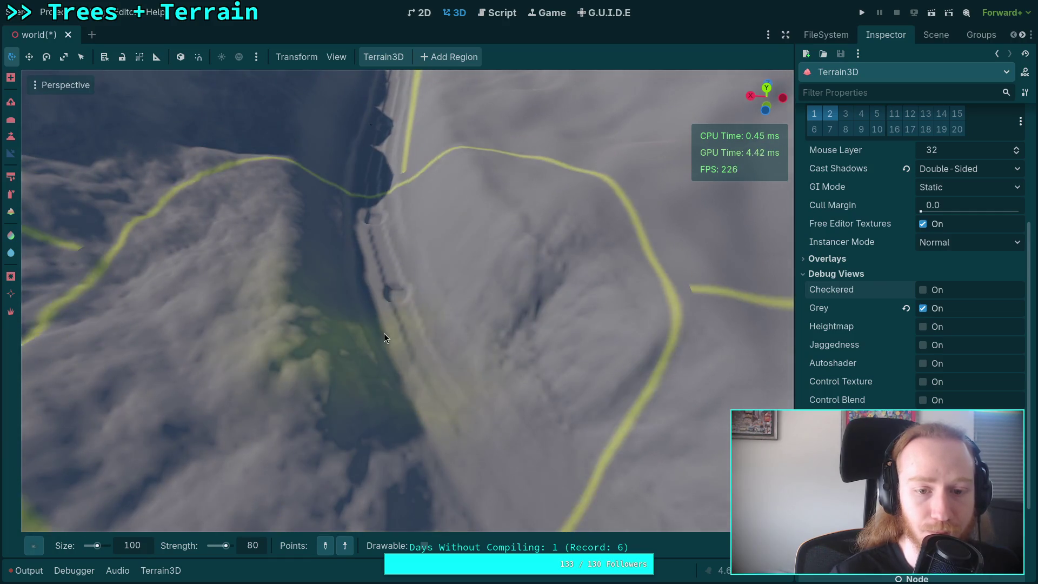
pyautogui.click(463, 424)
pyautogui.moveTo(436, 455)
pyautogui.mouseDown()
pyautogui.moveTo(352, 328)
pyautogui.moveTo(346, 378)
pyautogui.moveTo(417, 372)
pyautogui.moveTo(403, 367)
pyautogui.moveTo(410, 415)
pyautogui.moveTo(324, 368)
pyautogui.moveTo(387, 468)
pyautogui.mouseUp()
pyautogui.click(345, 316)
pyautogui.moveTo(432, 346)
pyautogui.mouseDown()
pyautogui.moveTo(368, 520)
pyautogui.moveTo(394, 496)
pyautogui.mouseUp()
pyautogui.moveTo(560, 343)
pyautogui.mouseDown()
pyautogui.moveTo(399, 494)
pyautogui.moveTo(395, 362)
pyautogui.moveTo(384, 356)
pyautogui.moveTo(343, 545)
pyautogui.mouseUp()
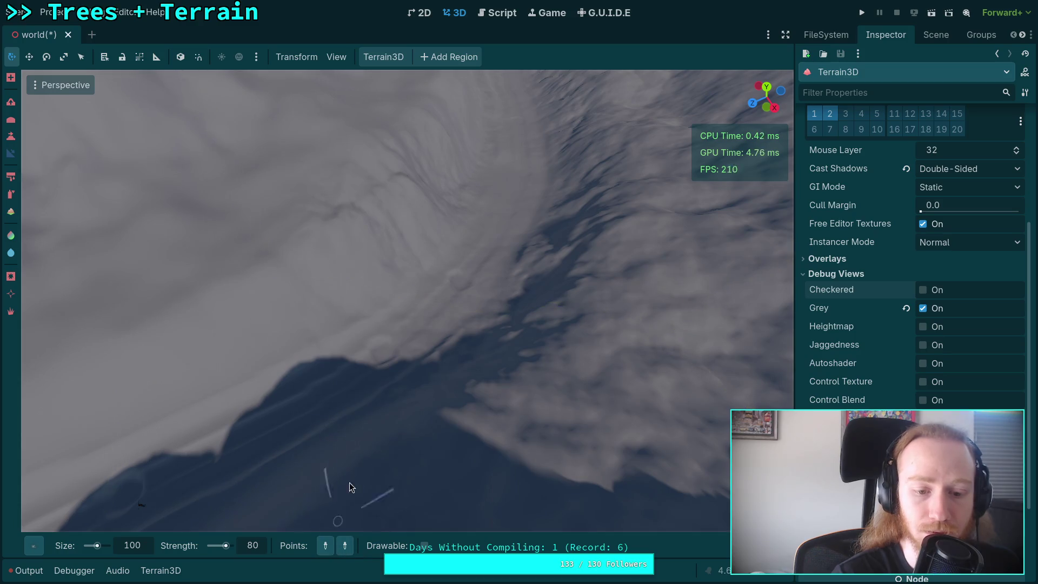
pyautogui.moveTo(386, 352)
pyautogui.mouseDown()
pyautogui.moveTo(310, 493)
pyautogui.moveTo(411, 384)
pyautogui.moveTo(310, 549)
pyautogui.moveTo(342, 459)
pyautogui.mouseUp()
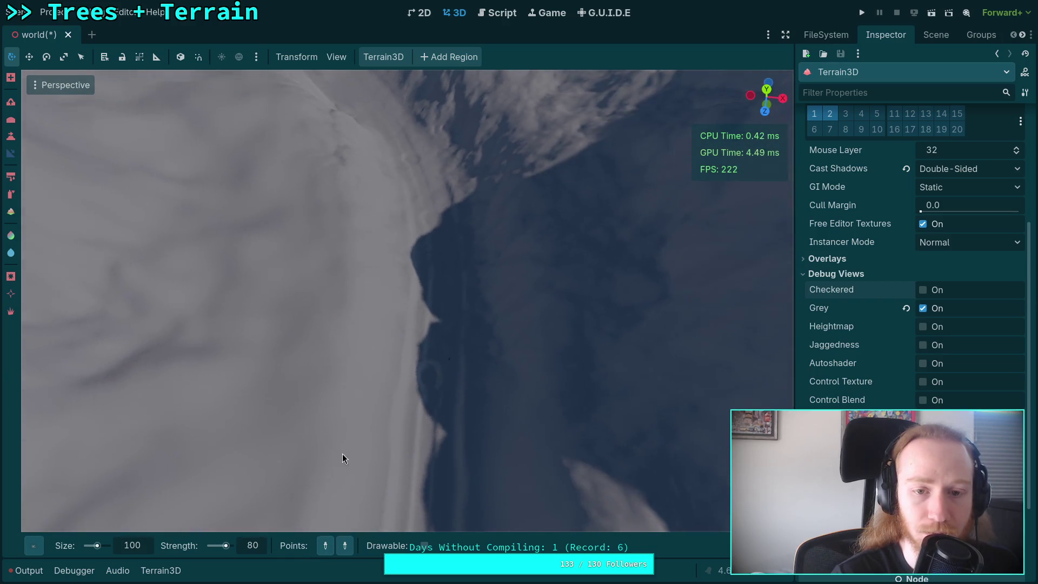
pyautogui.click(434, 219)
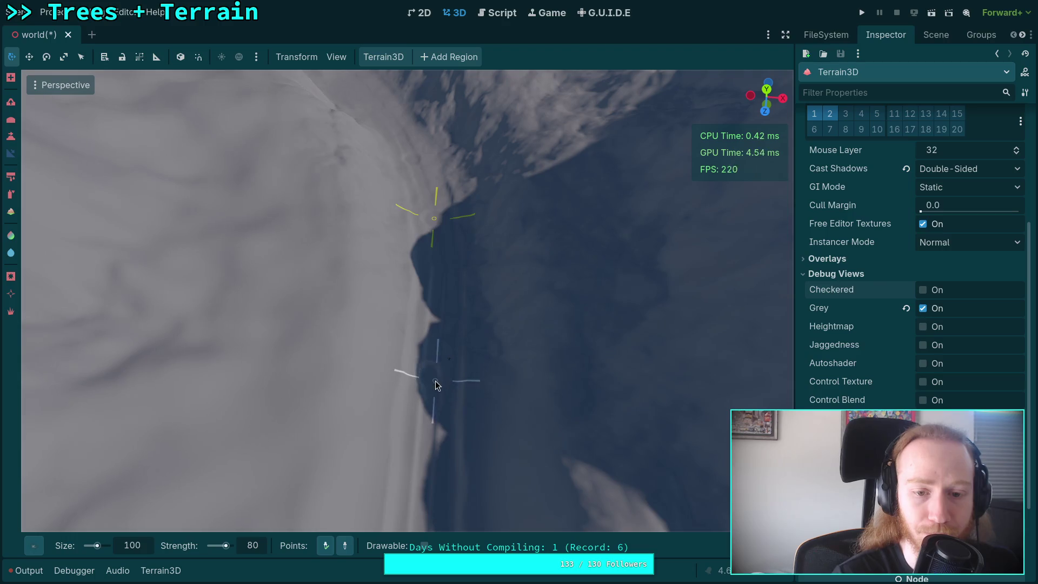
pyautogui.moveTo(431, 381)
pyautogui.mouseDown()
pyautogui.moveTo(342, 403)
pyautogui.moveTo(372, 409)
pyautogui.mouseUp()
pyautogui.moveTo(404, 375)
pyautogui.mouseDown()
pyautogui.moveTo(355, 558)
pyautogui.moveTo(424, 406)
pyautogui.mouseUp()
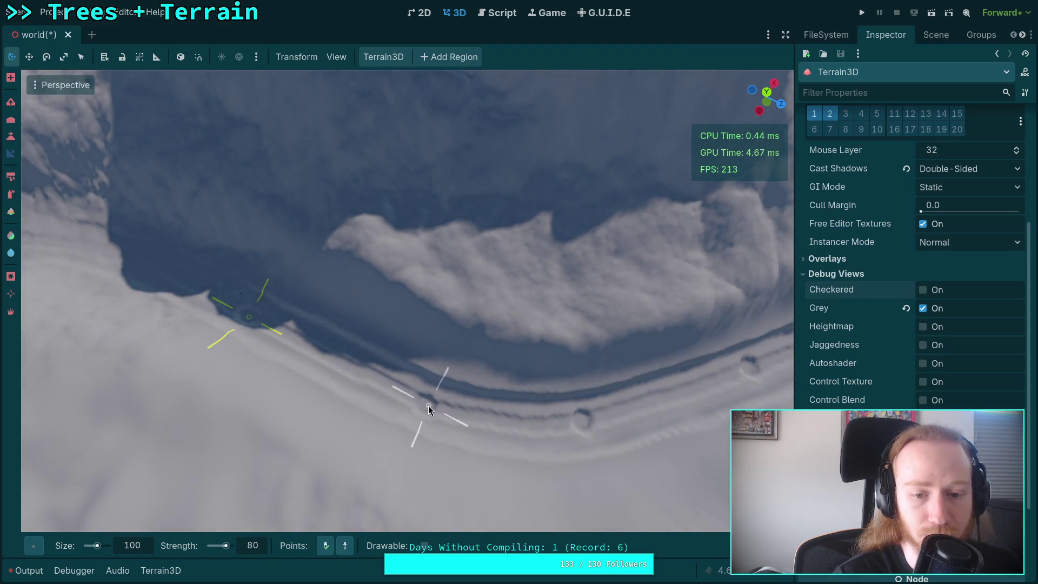
pyautogui.scroll(5, 407, 401)
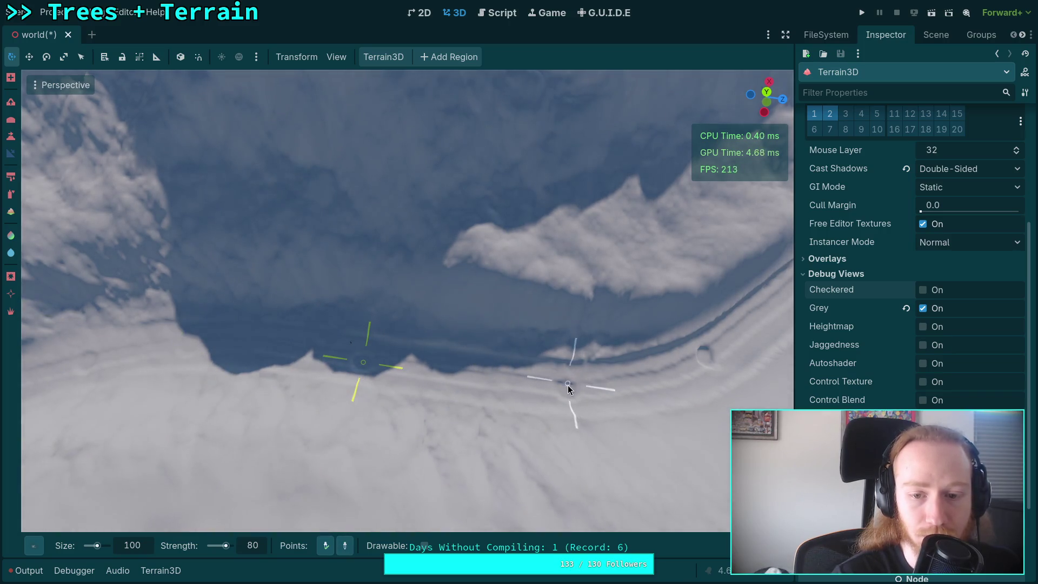
pyautogui.moveTo(566, 392); pyautogui.dragTo(346, 544)
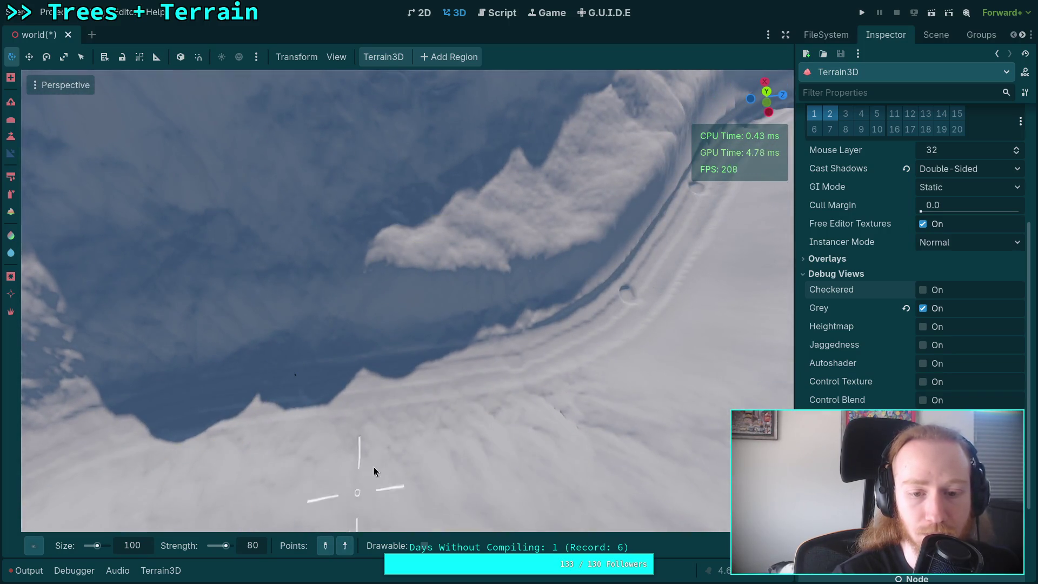
pyautogui.moveTo(374, 466); pyautogui.dragTo(456, 398)
pyautogui.moveTo(489, 355); pyautogui.dragTo(442, 233)
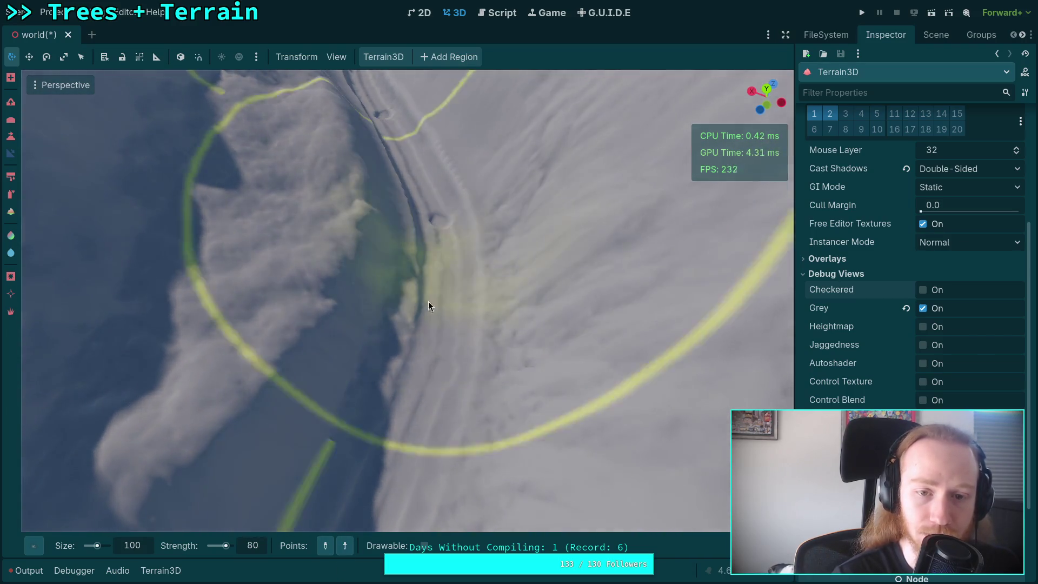
pyautogui.moveTo(440, 370)
pyautogui.mouseDown()
pyautogui.moveTo(355, 495)
pyautogui.moveTo(373, 461)
pyautogui.mouseUp()
pyautogui.moveTo(394, 222); pyautogui.dragTo(459, 454)
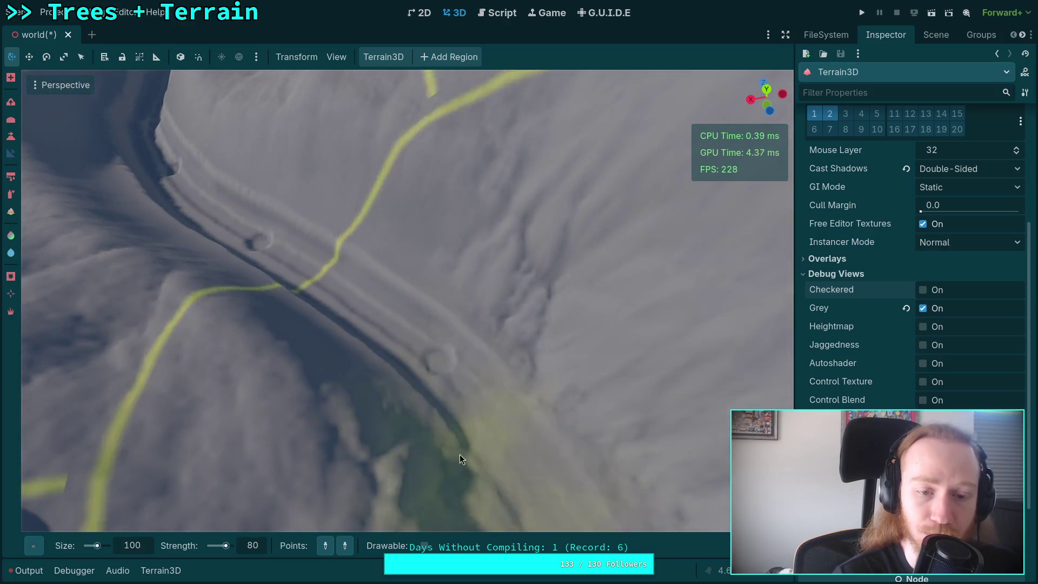
pyautogui.moveTo(438, 365)
pyautogui.mouseDown()
pyautogui.moveTo(359, 530)
pyautogui.moveTo(393, 420)
pyautogui.moveTo(232, 269)
pyautogui.moveTo(272, 491)
pyautogui.moveTo(331, 552)
pyautogui.moveTo(449, 351)
pyautogui.moveTo(468, 342)
pyautogui.moveTo(361, 394)
pyautogui.mouseUp()
pyautogui.moveTo(322, 292); pyautogui.dragTo(399, 524)
# Step: Enable Add Points and place the first new path points along the ridge
pyautogui.click(345, 546)
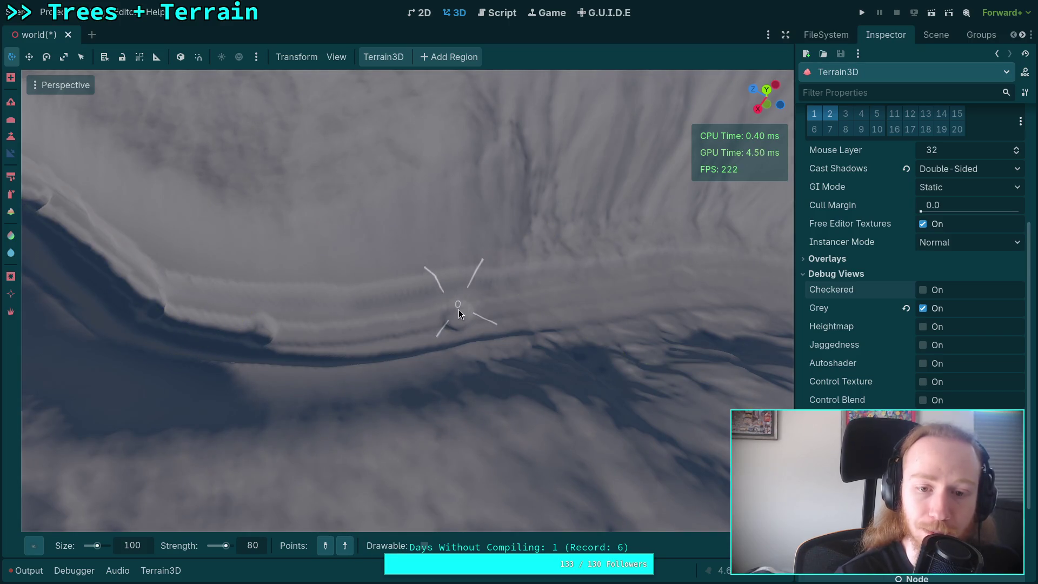
pyautogui.click(455, 320)
pyautogui.click(326, 546)
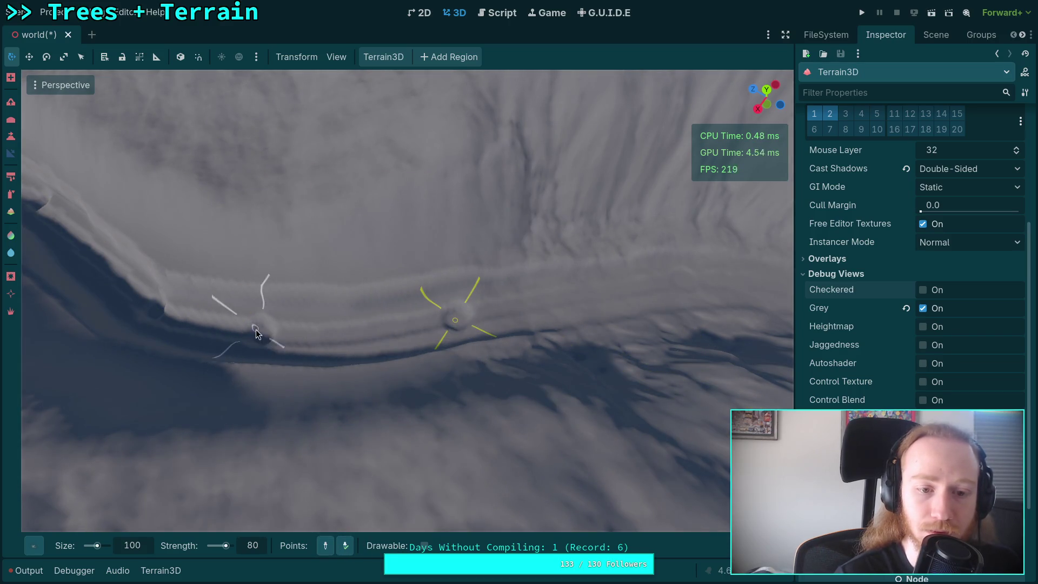
pyautogui.moveTo(264, 341)
pyautogui.mouseDown()
pyautogui.moveTo(293, 521)
pyautogui.moveTo(312, 547)
pyautogui.moveTo(311, 443)
pyautogui.moveTo(352, 406)
pyautogui.mouseUp()
pyautogui.click(517, 289)
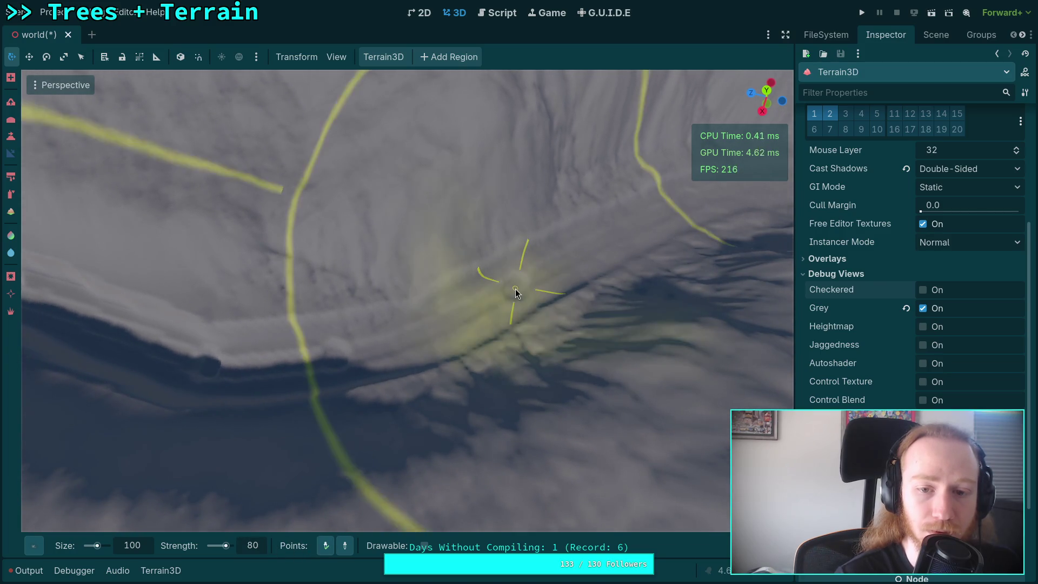
pyautogui.click(335, 360)
pyautogui.moveTo(335, 359); pyautogui.dragTo(320, 533)
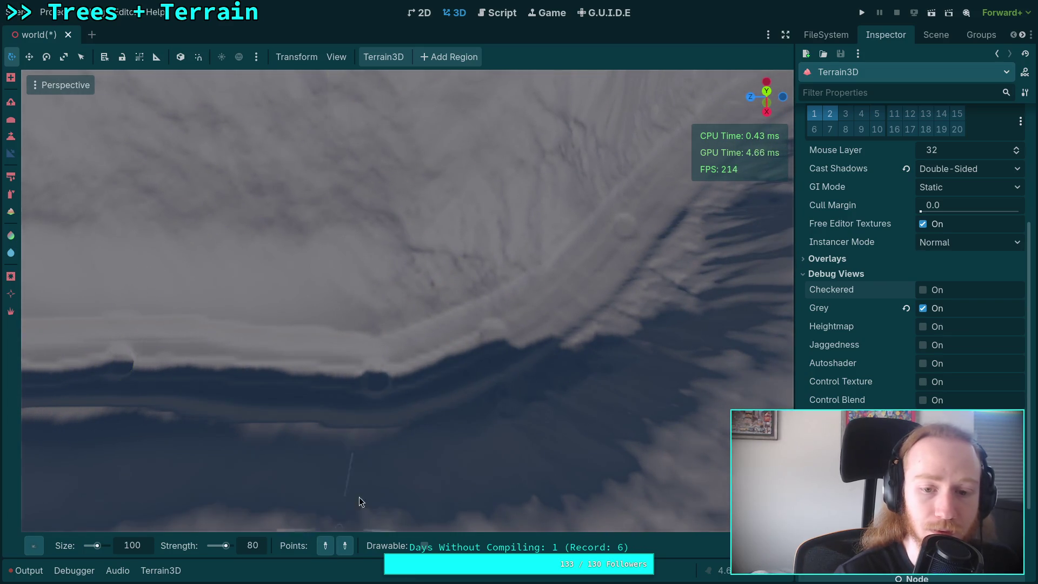
pyautogui.click(490, 343)
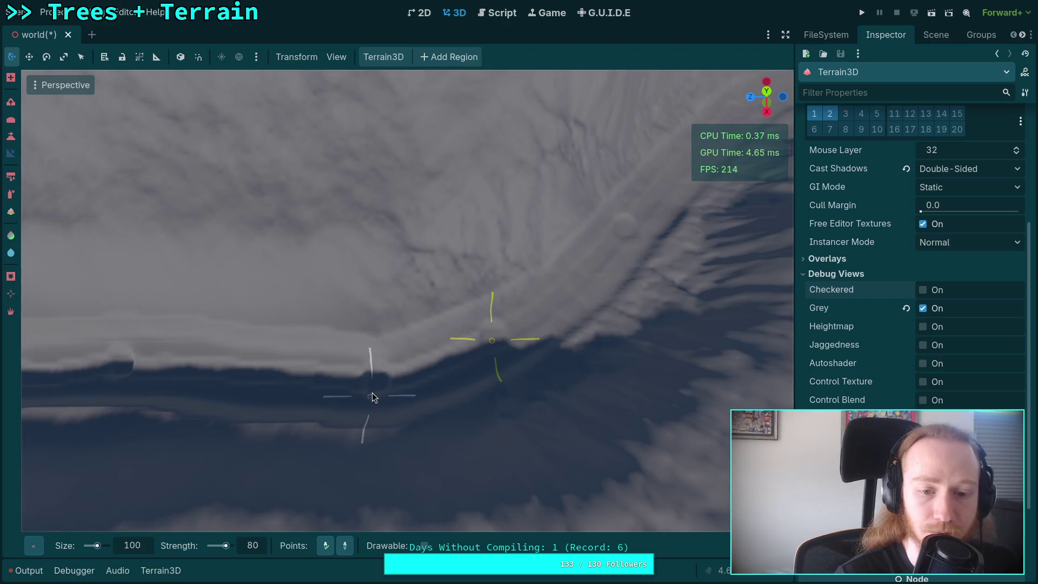
# Step: Add more path points along the trench, including on the bank and where they meet
pyautogui.click(377, 382)
pyautogui.scroll(3, 378, 382)
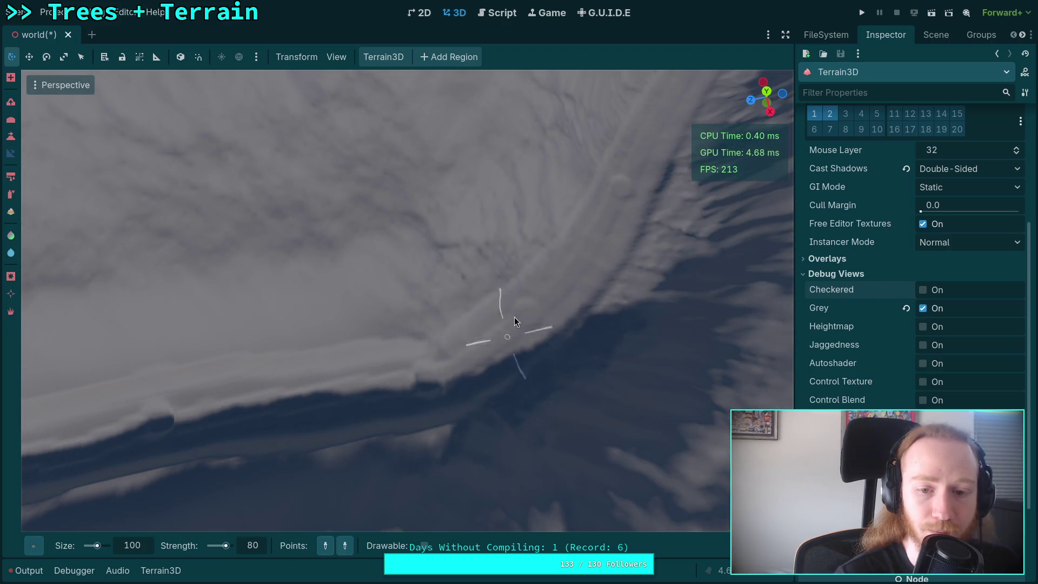
pyautogui.click(525, 316)
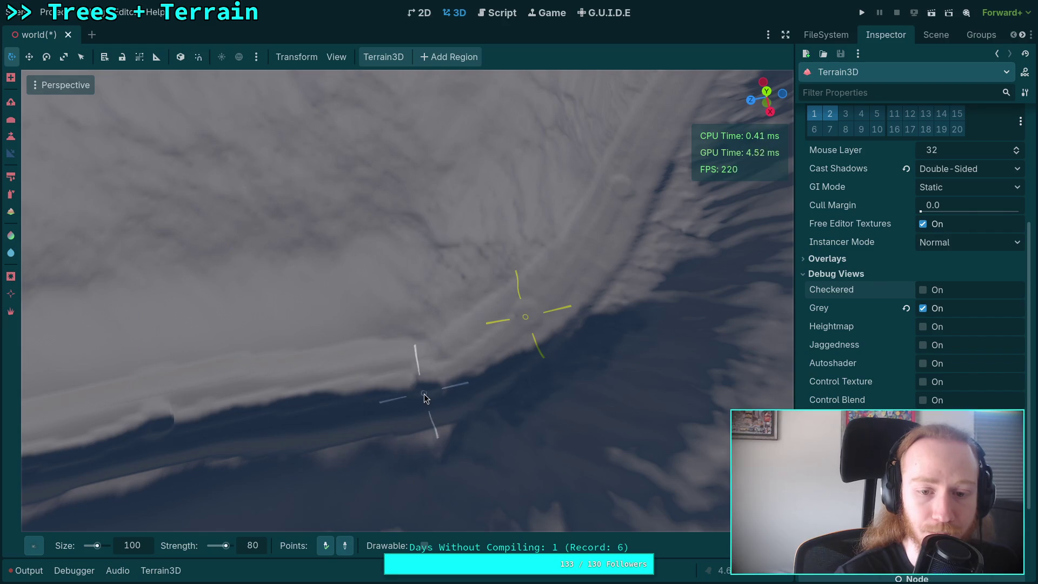
pyautogui.scroll(-5, 430, 389)
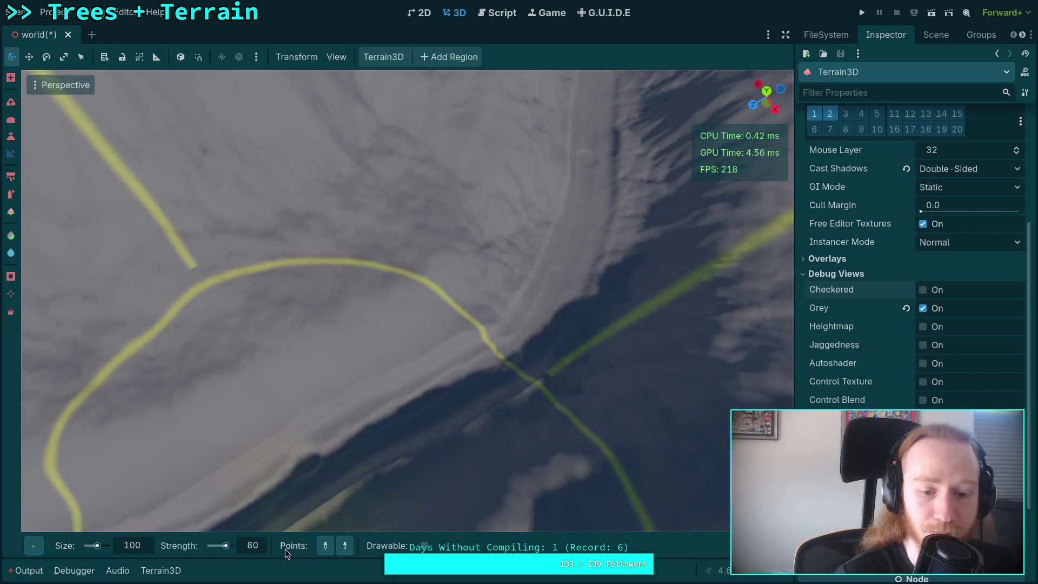
pyautogui.click(508, 354)
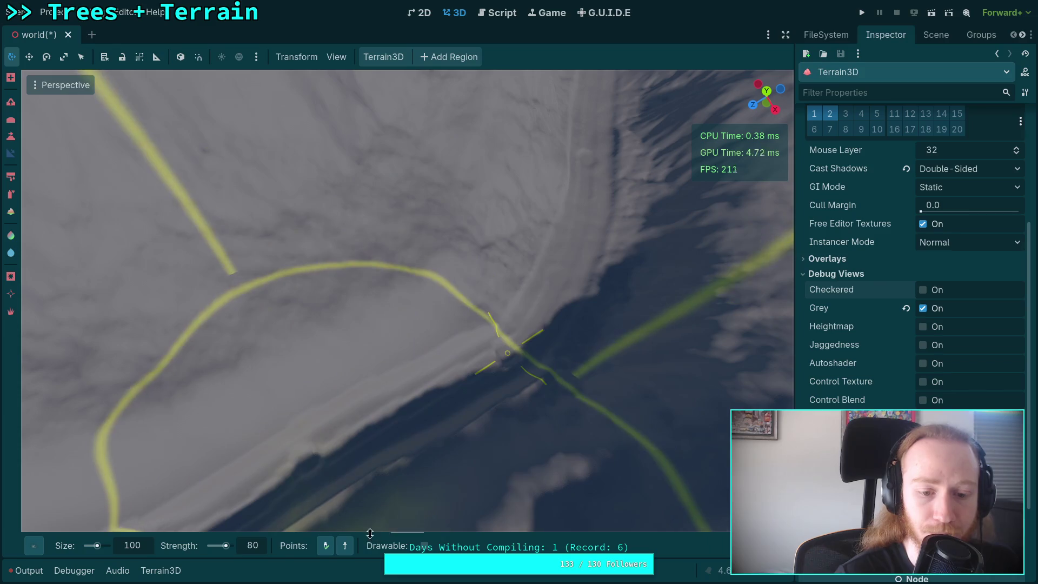
pyautogui.click(310, 467)
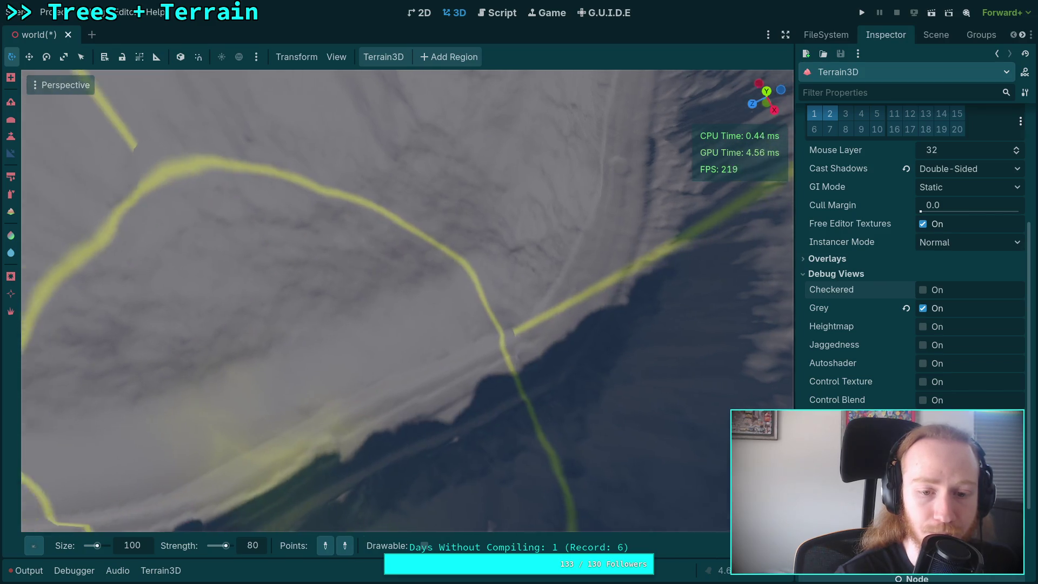
# Step: Extend the path with points from the trench edge down to the trench's end
pyautogui.click(325, 546)
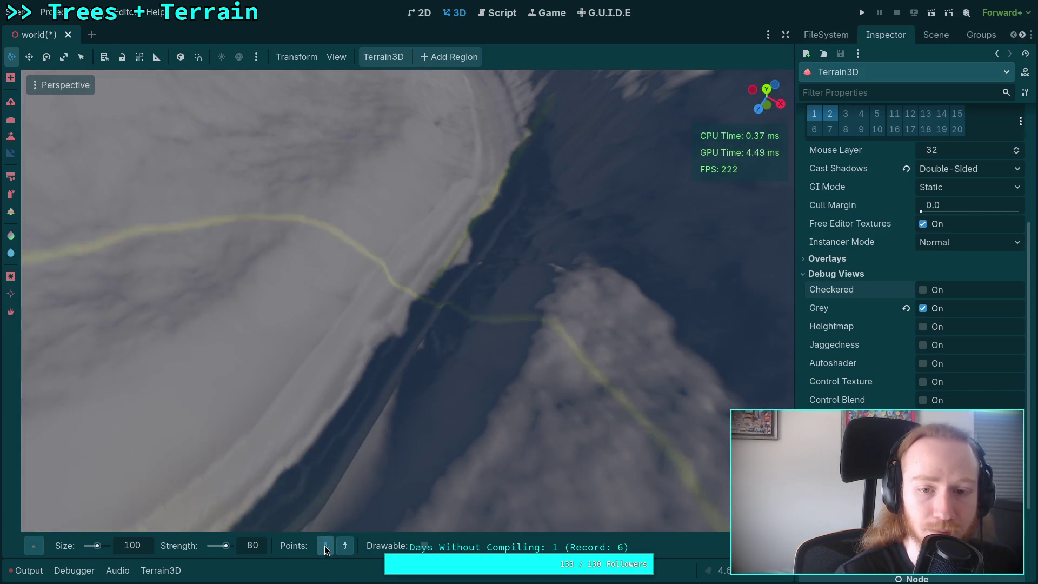
pyautogui.click(492, 199)
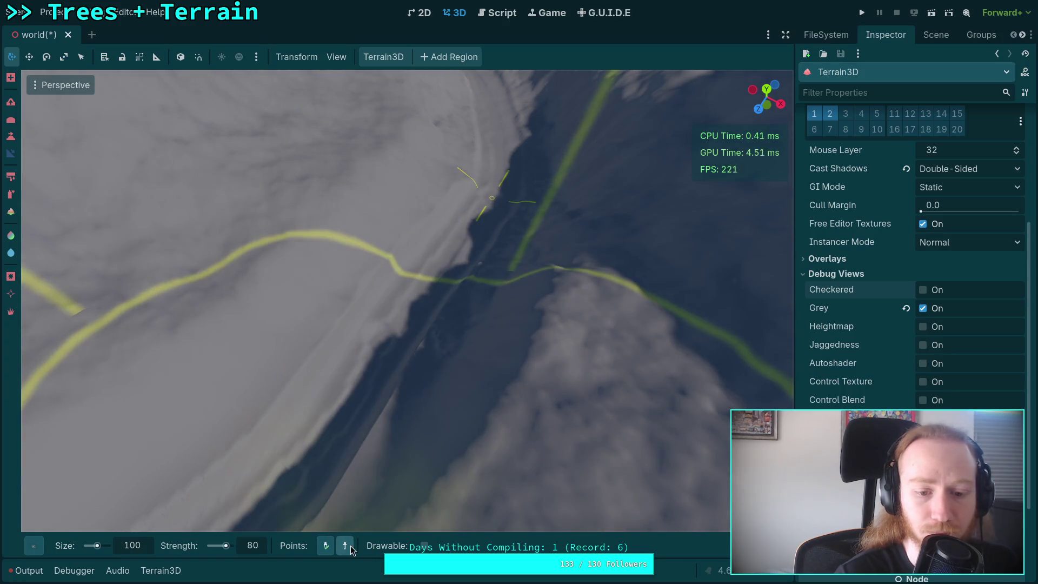
pyautogui.click(386, 346)
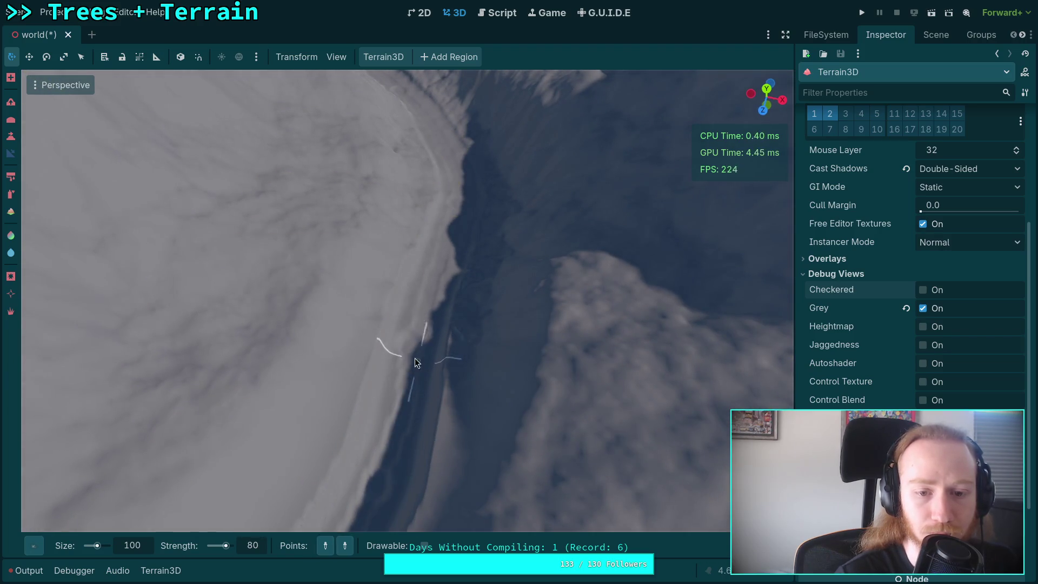
pyautogui.click(414, 358)
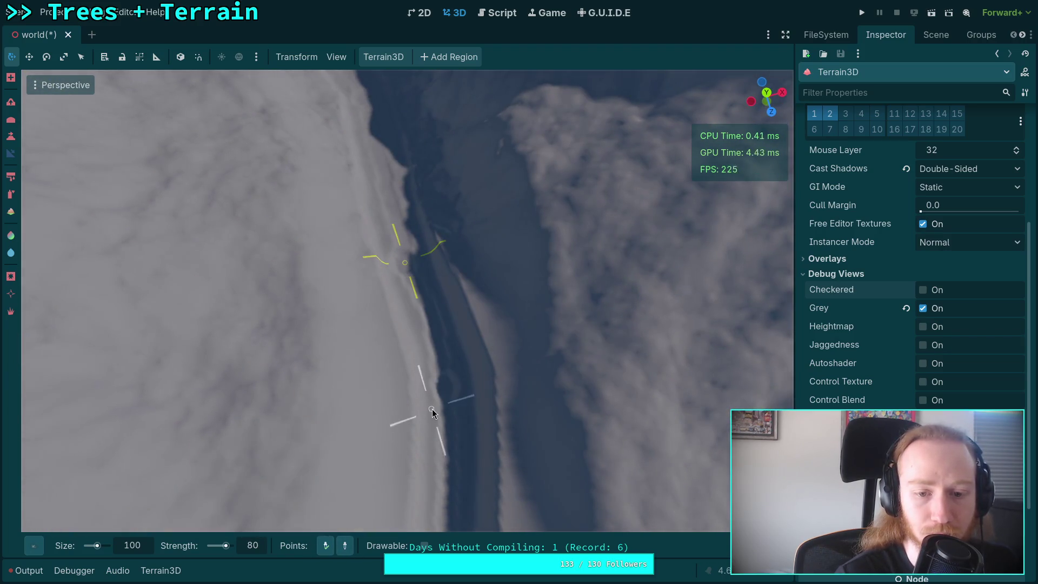
pyautogui.click(449, 390)
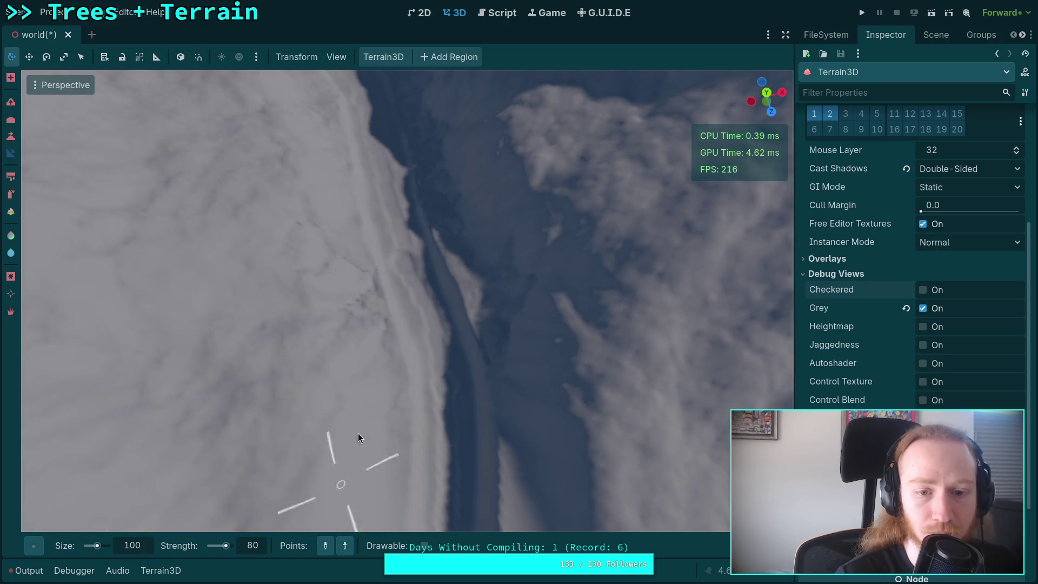
pyautogui.click(439, 338)
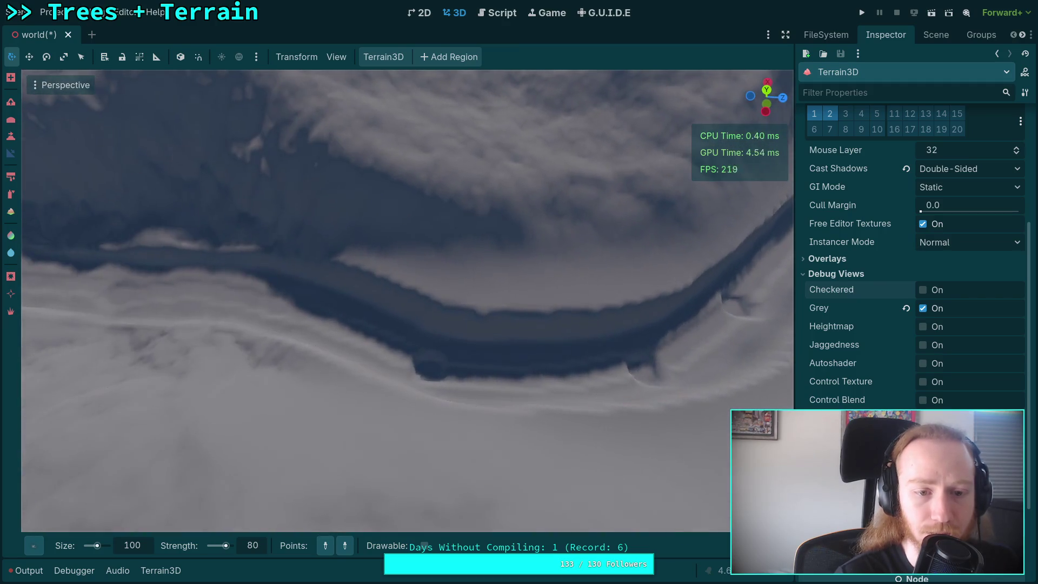
# Step: Select several existing path points along the trench
pyautogui.click(429, 371)
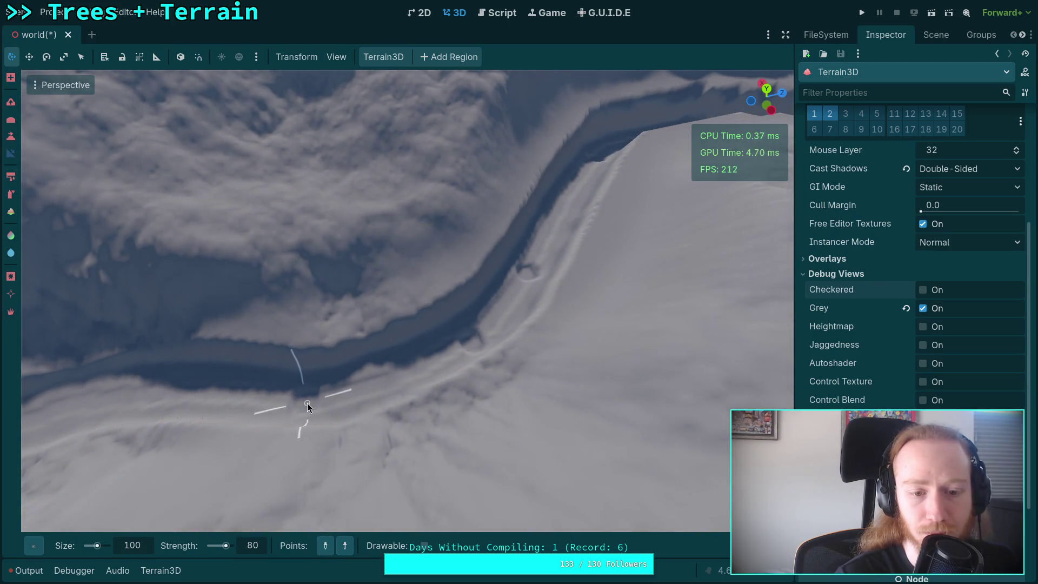
pyautogui.click(307, 403)
pyautogui.click(346, 544)
pyautogui.click(494, 324)
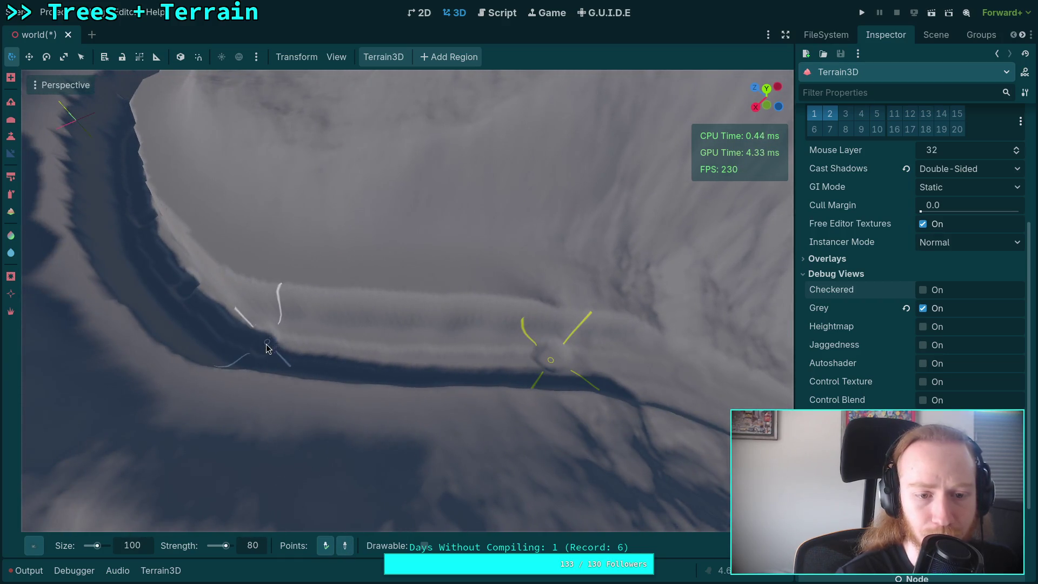
# Step: Add two new path points farther down the trench and bank
pyautogui.click(335, 545)
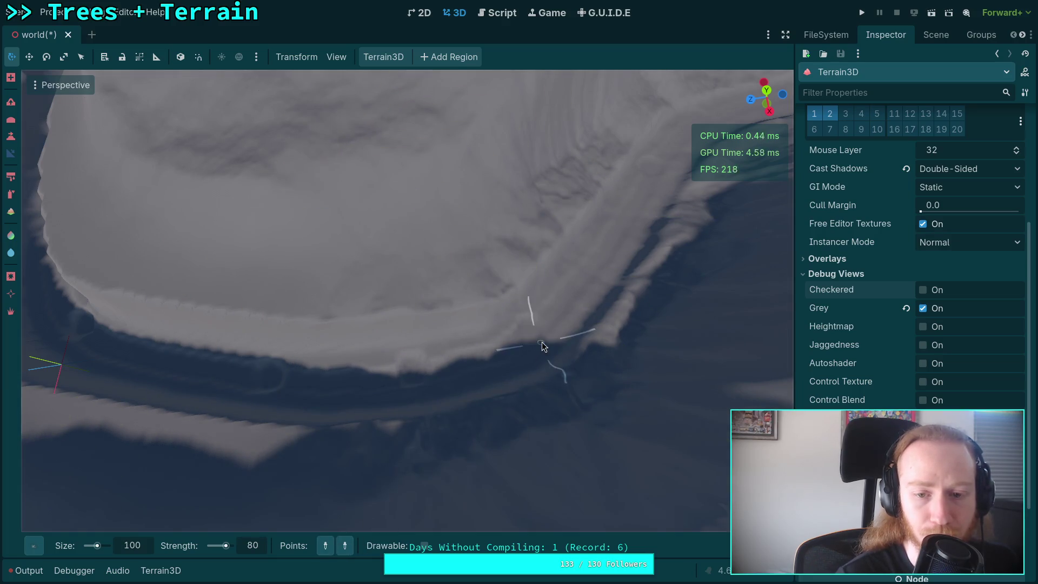
pyautogui.click(527, 333)
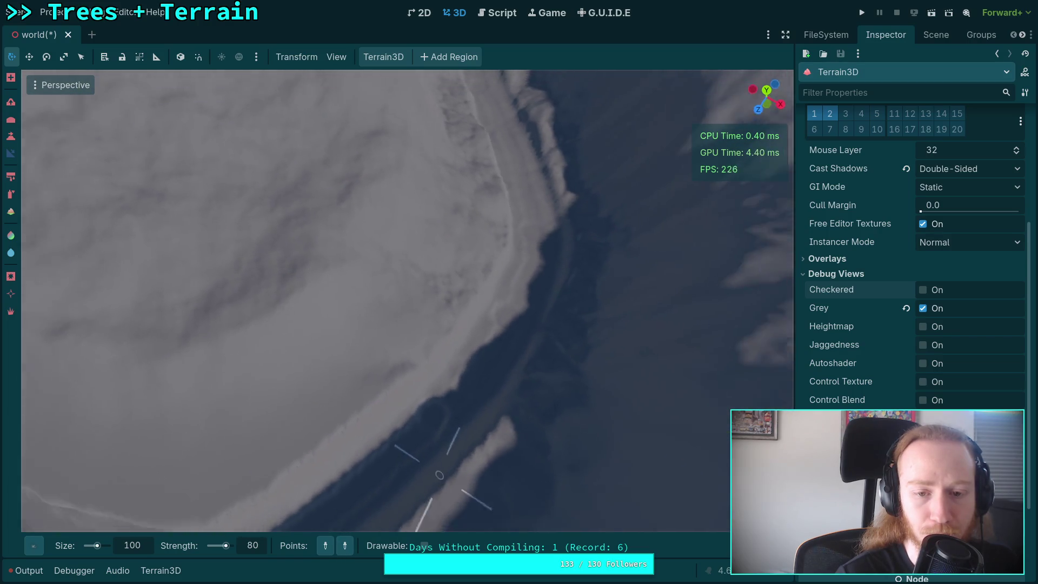
pyautogui.click(498, 325)
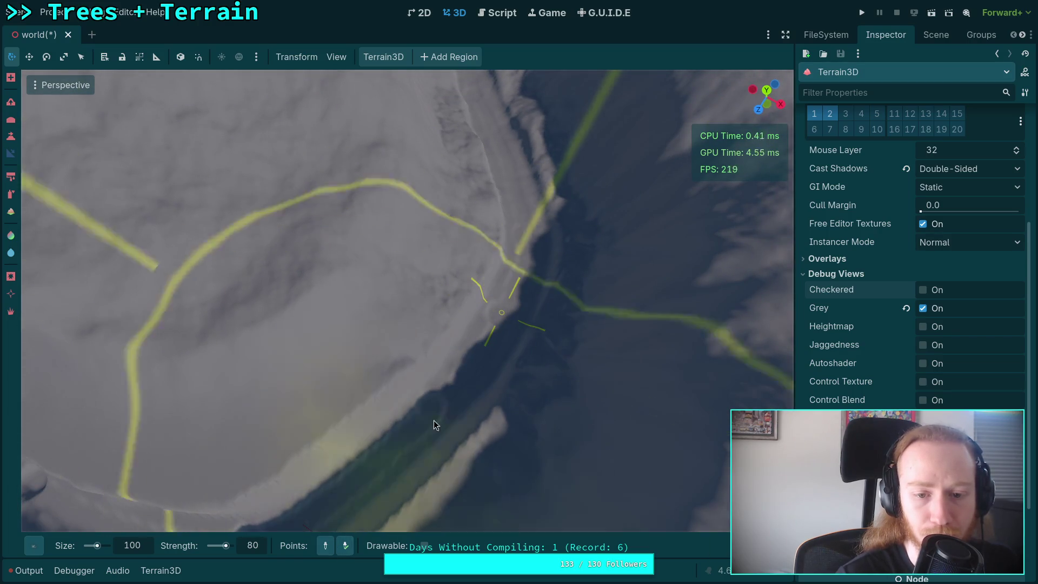
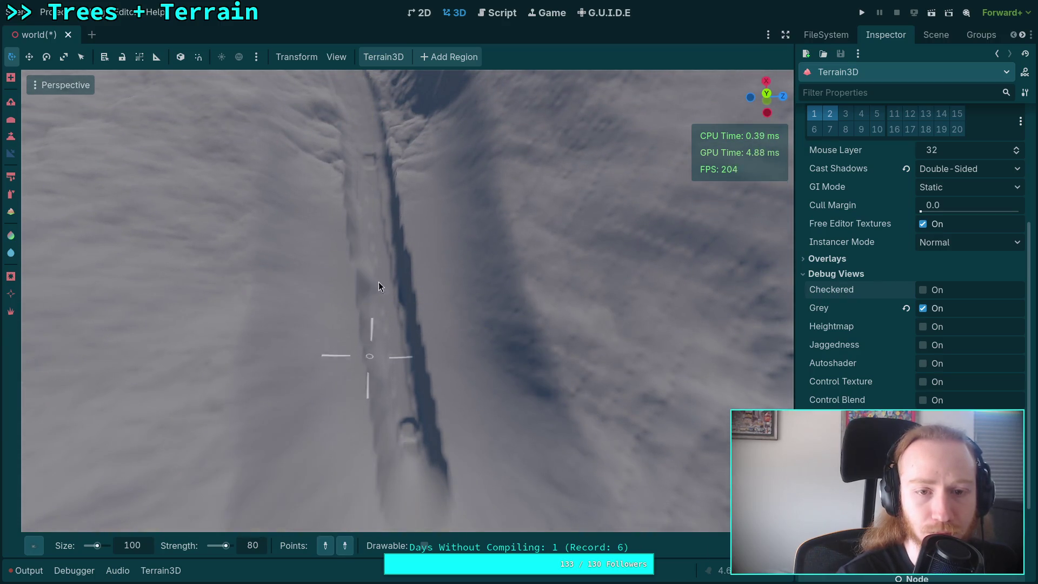
# Step: Place three Slope gradient points running down the ravine floor along the crevasse
pyautogui.click(367, 162)
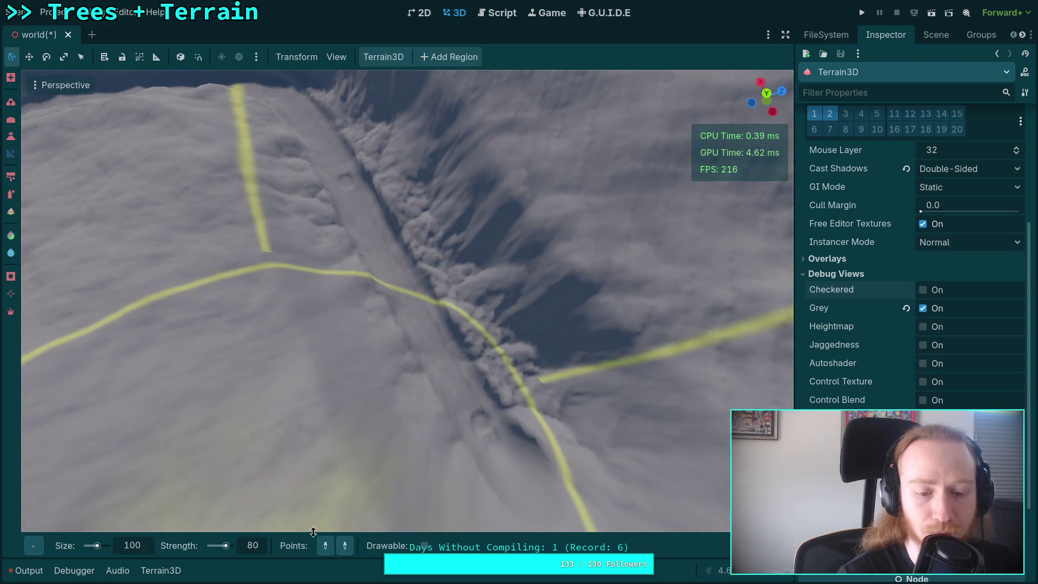
pyautogui.click(347, 188)
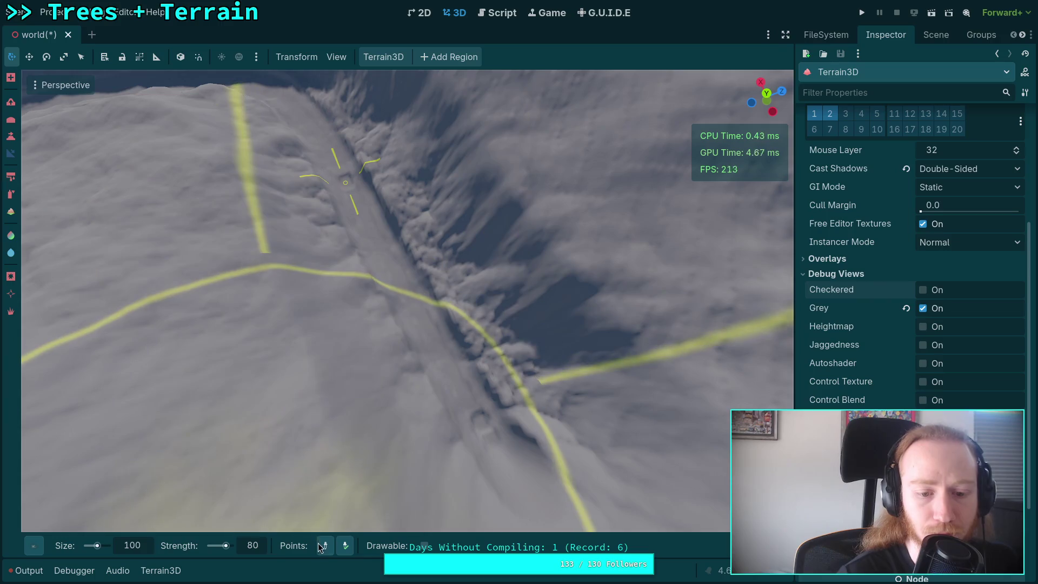
pyautogui.click(521, 397)
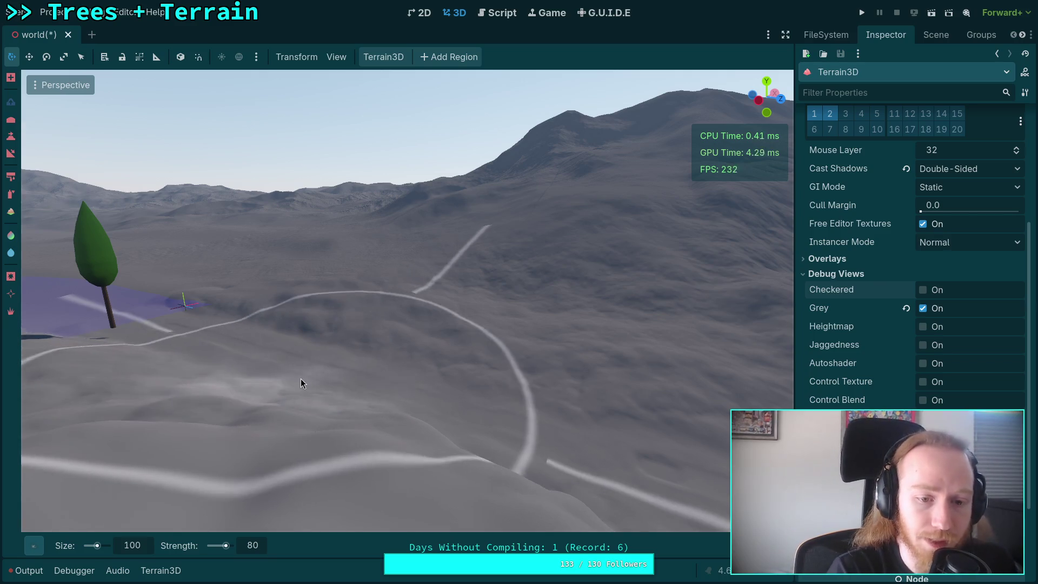
# Step: Switch the brush shape to Circle0 and test one stroke on the slope near the tree
pyautogui.moveTo(33, 544)
pyautogui.click(105, 299)
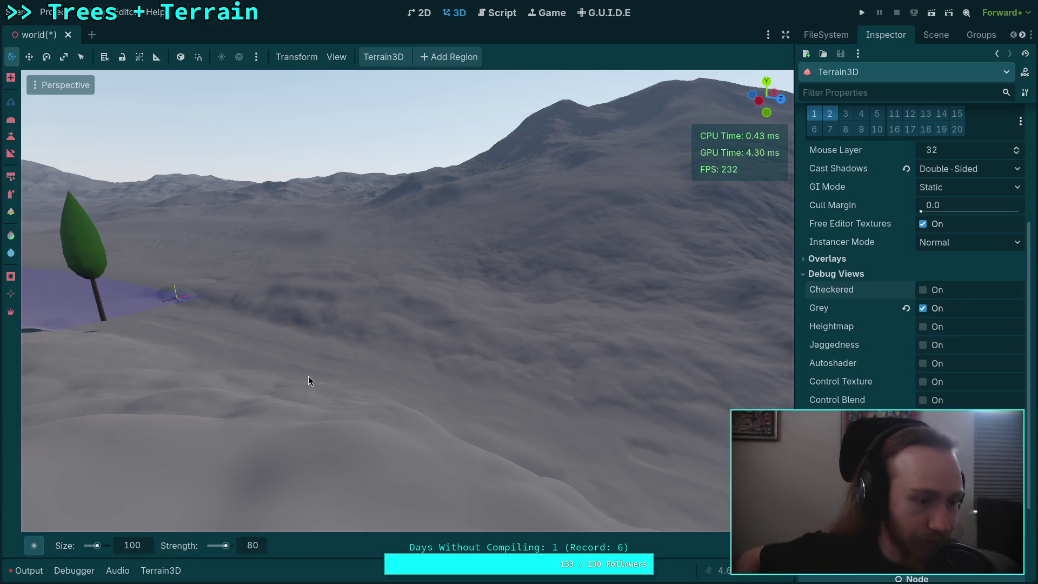
pyautogui.click(308, 375)
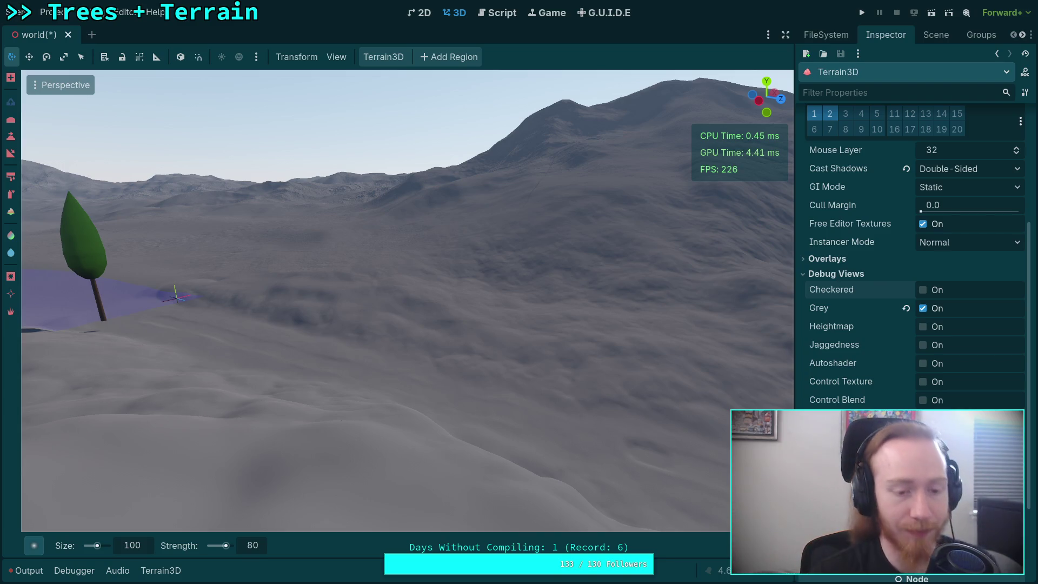
pyautogui.scroll(5, 406, 300)
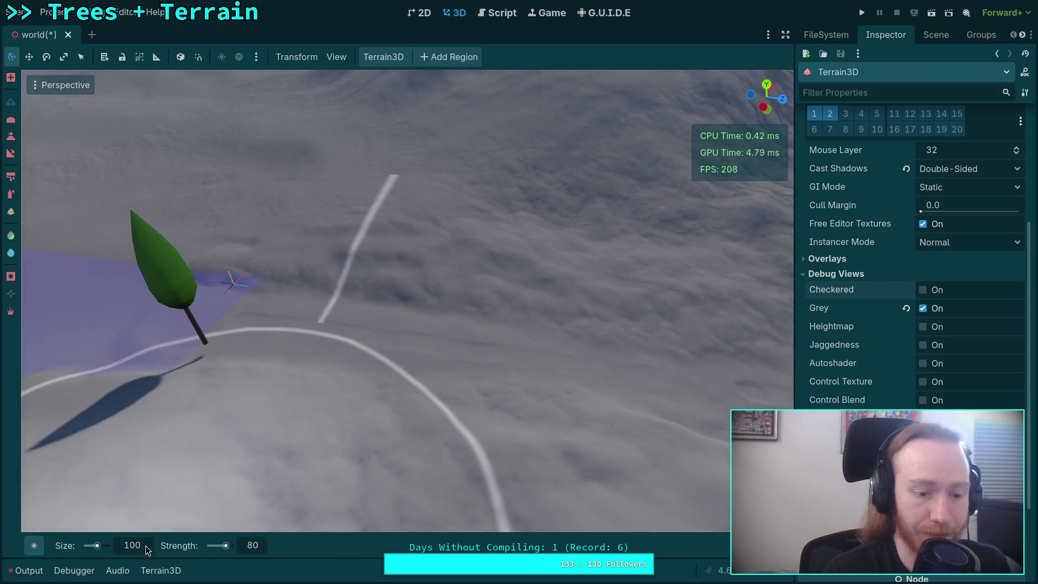
# Step: Set the brush Size to 20 m and Strength to 30, reframing the view away from the tree
pyautogui.click(145, 545)
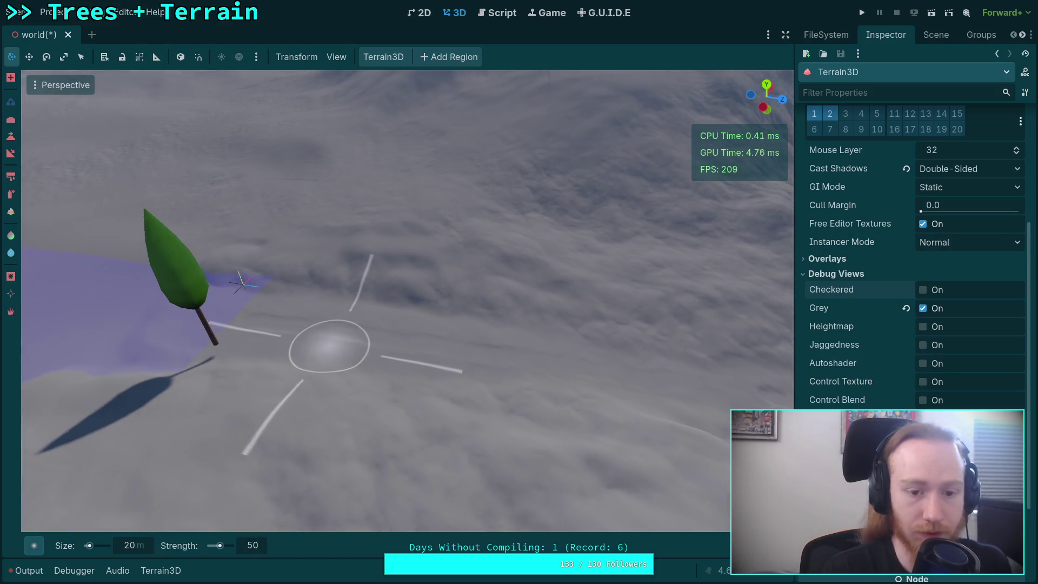
pyautogui.scroll(3, 324, 343)
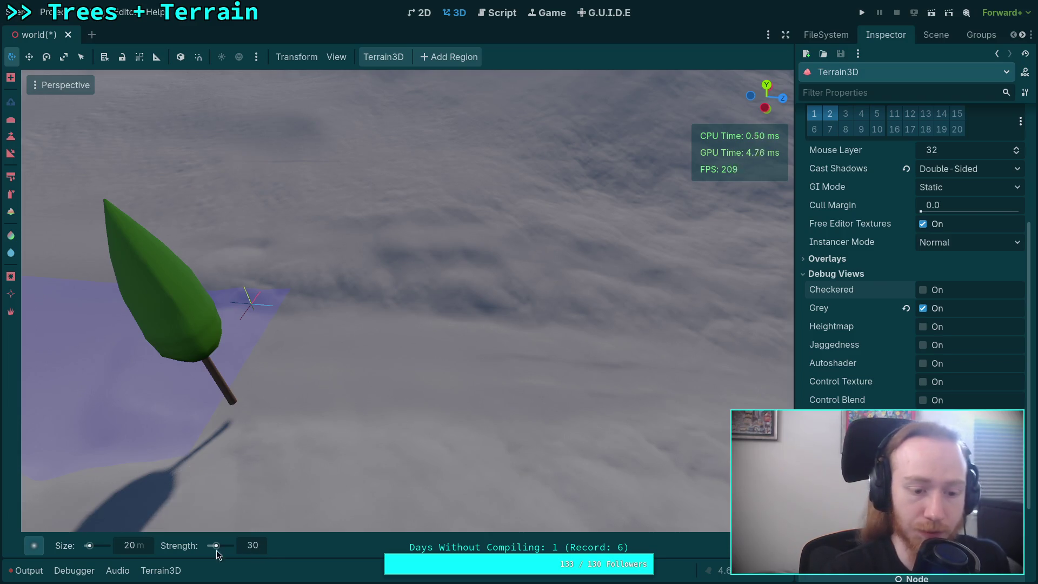
pyautogui.moveTo(424, 331)
pyautogui.mouseDown()
pyautogui.moveTo(262, 417)
pyautogui.moveTo(387, 371)
pyautogui.mouseUp()
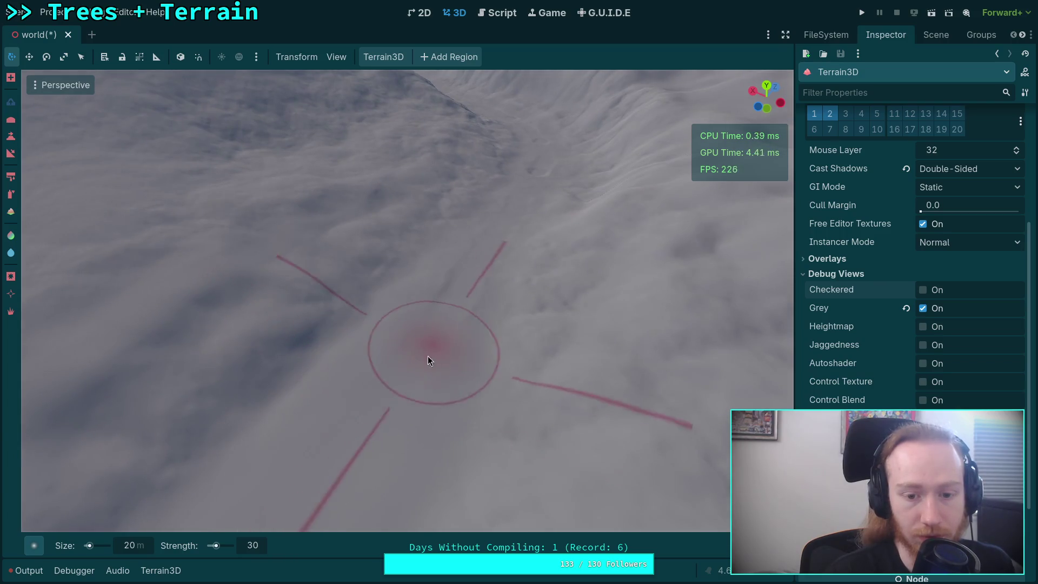
pyautogui.moveTo(427, 335)
pyautogui.mouseDown()
pyautogui.moveTo(343, 443)
pyautogui.moveTo(412, 343)
pyautogui.mouseUp()
# Step: Fly the freelook camera down and in toward the valley
pyautogui.moveTo(427, 285); pyautogui.dragTo(372, 333)
pyautogui.moveTo(365, 274)
pyautogui.mouseDown()
pyautogui.moveTo(360, 325)
pyautogui.moveTo(372, 317)
pyautogui.moveTo(413, 406)
pyautogui.moveTo(450, 403)
pyautogui.mouseUp()
pyautogui.moveTo(392, 299)
pyautogui.mouseDown()
pyautogui.moveTo(465, 427)
pyautogui.moveTo(464, 389)
pyautogui.mouseUp()
pyautogui.moveTo(280, 240); pyautogui.dragTo(422, 462)
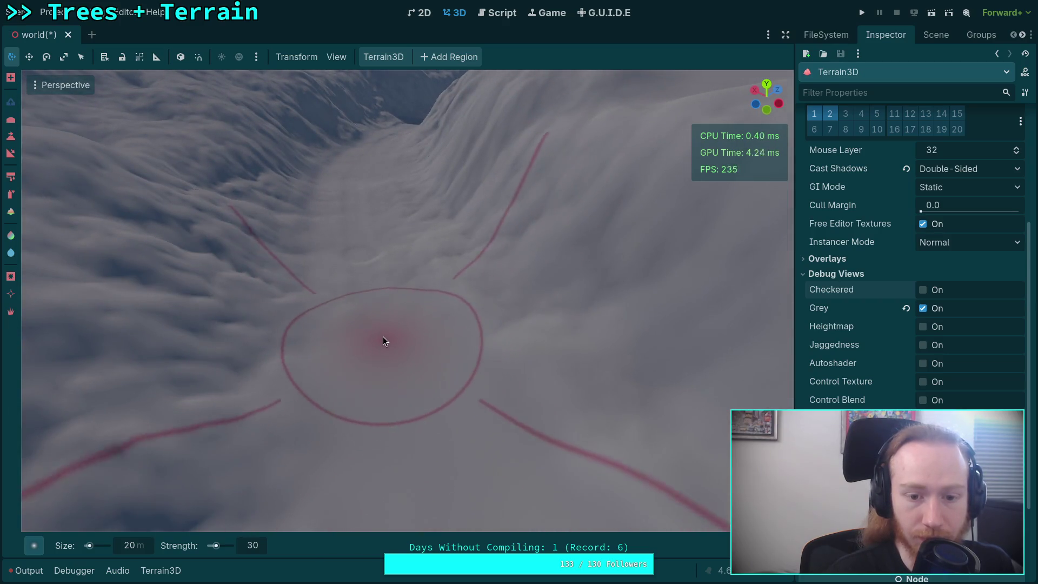
pyautogui.moveTo(366, 295)
pyautogui.mouseDown()
pyautogui.moveTo(432, 398)
pyautogui.moveTo(420, 248)
pyautogui.moveTo(417, 267)
pyautogui.moveTo(322, 356)
pyautogui.mouseUp()
pyautogui.moveTo(309, 284); pyautogui.dragTo(382, 305)
# Step: Frame the valley slope and paint a stroke along the ravine to carve it deeper
pyautogui.moveTo(350, 276); pyautogui.dragTo(426, 431)
pyautogui.moveTo(394, 291); pyautogui.dragTo(483, 384)
pyautogui.moveTo(401, 236); pyautogui.dragTo(546, 387)
pyautogui.moveTo(391, 294)
pyautogui.mouseDown()
pyautogui.moveTo(371, 352)
pyautogui.moveTo(400, 372)
pyautogui.moveTo(373, 213)
pyautogui.moveTo(348, 440)
pyautogui.moveTo(360, 253)
pyautogui.mouseUp()
pyautogui.moveTo(371, 204)
pyautogui.mouseDown()
pyautogui.moveTo(371, 362)
pyautogui.moveTo(378, 420)
pyautogui.moveTo(391, 222)
pyautogui.moveTo(398, 432)
pyautogui.moveTo(403, 219)
pyautogui.moveTo(403, 318)
pyautogui.moveTo(387, 223)
pyautogui.moveTo(442, 427)
pyautogui.moveTo(399, 252)
pyautogui.moveTo(368, 201)
pyautogui.moveTo(462, 344)
pyautogui.moveTo(424, 262)
pyautogui.moveTo(487, 351)
pyautogui.moveTo(439, 399)
pyautogui.moveTo(396, 198)
pyautogui.moveTo(402, 255)
pyautogui.moveTo(360, 226)
pyautogui.moveTo(336, 293)
pyautogui.moveTo(432, 386)
pyautogui.moveTo(499, 231)
pyautogui.moveTo(315, 412)
pyautogui.moveTo(371, 245)
pyautogui.moveTo(505, 343)
pyautogui.moveTo(504, 196)
pyautogui.moveTo(373, 227)
pyautogui.moveTo(382, 181)
pyautogui.moveTo(336, 395)
pyautogui.moveTo(312, 193)
pyautogui.moveTo(419, 157)
pyautogui.moveTo(377, 330)
pyautogui.mouseUp()
pyautogui.moveTo(356, 278)
pyautogui.mouseDown()
pyautogui.moveTo(419, 259)
pyautogui.moveTo(433, 191)
pyautogui.moveTo(420, 306)
pyautogui.moveTo(406, 214)
pyautogui.moveTo(467, 186)
pyautogui.moveTo(474, 133)
pyautogui.moveTo(411, 196)
pyautogui.moveTo(400, 264)
pyautogui.moveTo(429, 341)
pyautogui.moveTo(367, 200)
pyautogui.moveTo(347, 260)
pyautogui.moveTo(435, 220)
pyautogui.moveTo(358, 277)
pyautogui.moveTo(324, 179)
pyautogui.moveTo(336, 244)
pyautogui.moveTo(388, 349)
pyautogui.moveTo(352, 264)
pyautogui.moveTo(391, 216)
pyautogui.moveTo(371, 322)
pyautogui.moveTo(498, 278)
pyautogui.moveTo(537, 324)
pyautogui.moveTo(485, 398)
pyautogui.moveTo(460, 357)
pyautogui.moveTo(380, 306)
pyautogui.moveTo(467, 310)
pyautogui.moveTo(478, 236)
pyautogui.moveTo(339, 287)
pyautogui.moveTo(393, 185)
pyautogui.moveTo(540, 281)
pyautogui.moveTo(532, 240)
pyautogui.mouseUp()
pyautogui.scroll(-5, 526, 250)
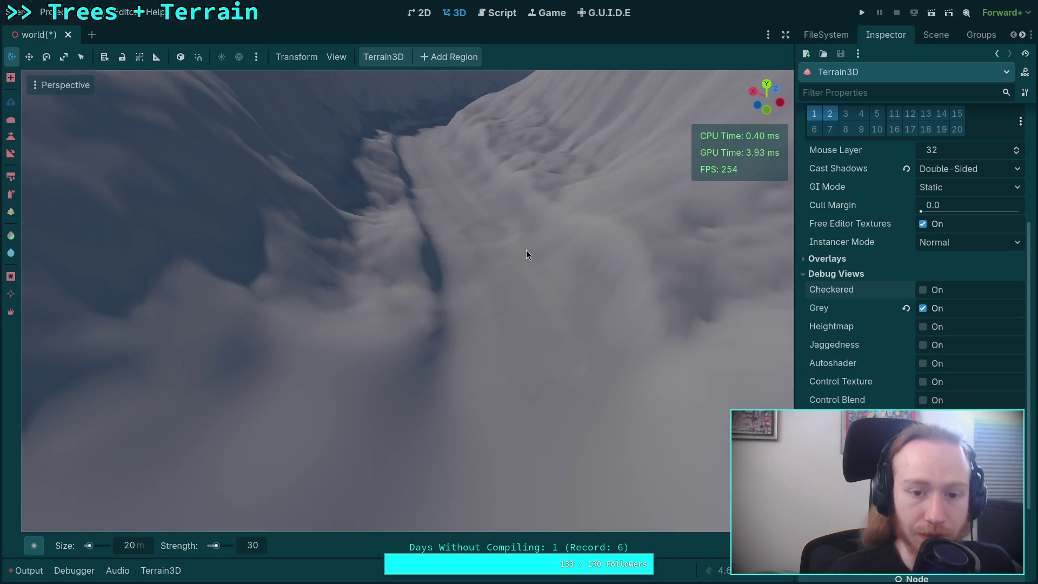
# Step: Orbit around the snowy ridge and sculpt its edge into a steep cliff beside the crevasse
pyautogui.moveTo(508, 333); pyautogui.dragTo(508, 333)
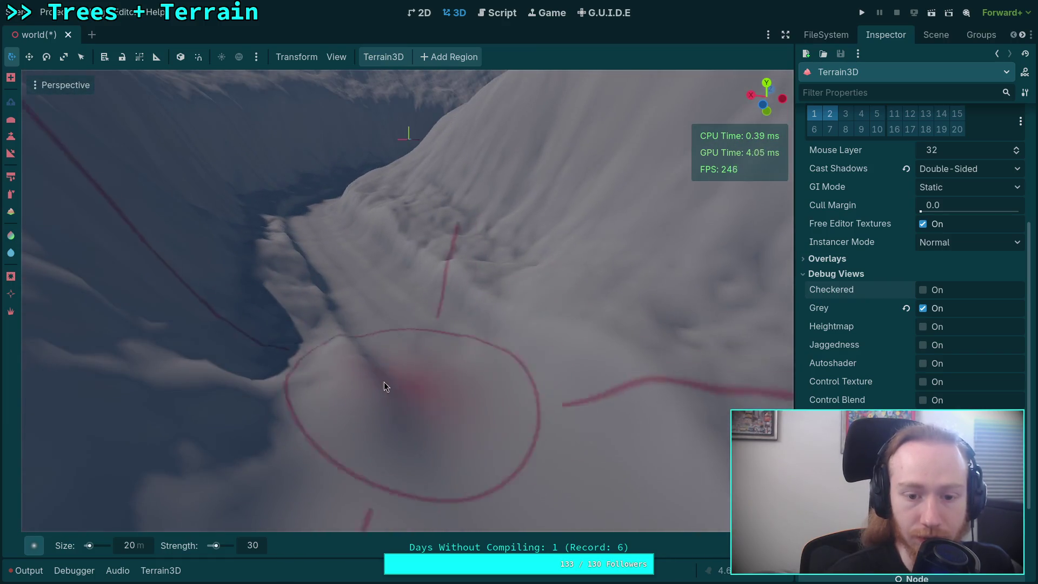
pyautogui.moveTo(286, 274)
pyautogui.mouseDown()
pyautogui.moveTo(377, 389)
pyautogui.moveTo(481, 342)
pyautogui.moveTo(517, 348)
pyautogui.moveTo(508, 354)
pyautogui.moveTo(393, 212)
pyautogui.moveTo(325, 267)
pyautogui.moveTo(332, 324)
pyautogui.moveTo(377, 290)
pyautogui.moveTo(317, 346)
pyautogui.mouseUp()
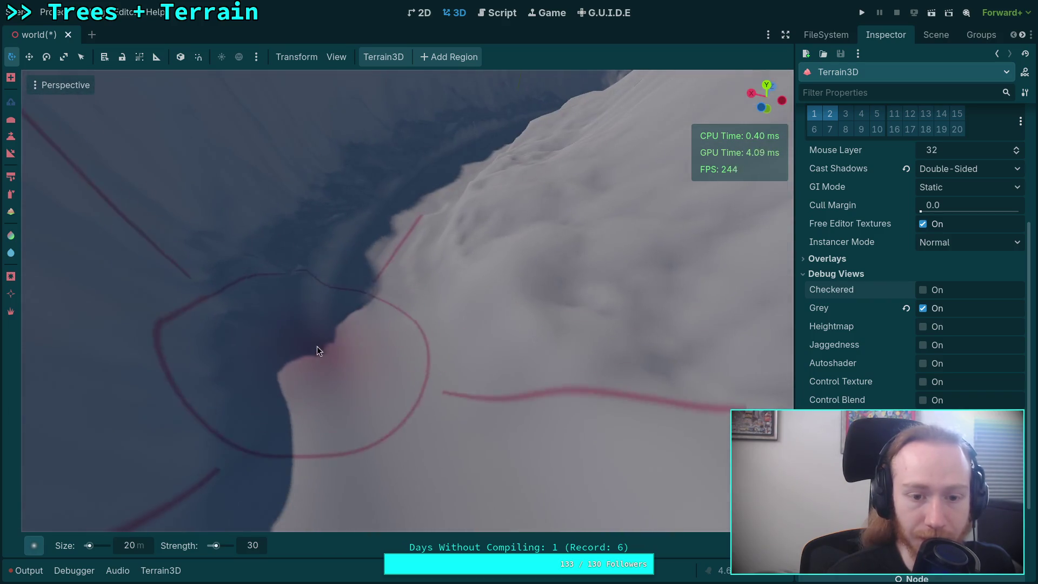
pyautogui.moveTo(533, 281); pyautogui.dragTo(524, 338)
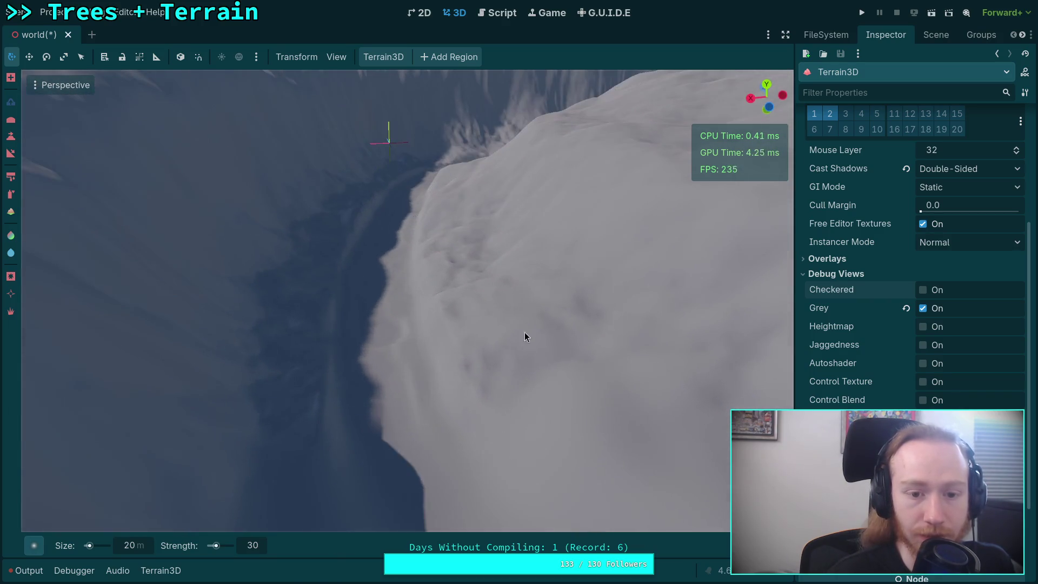
pyautogui.moveTo(355, 385); pyautogui.dragTo(359, 382)
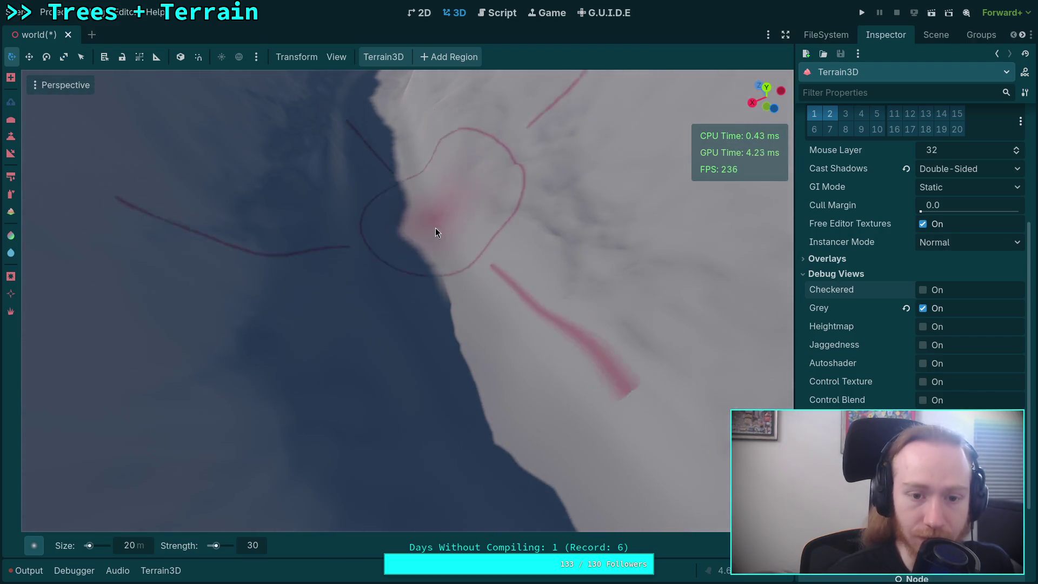
pyautogui.moveTo(340, 210); pyautogui.dragTo(441, 347)
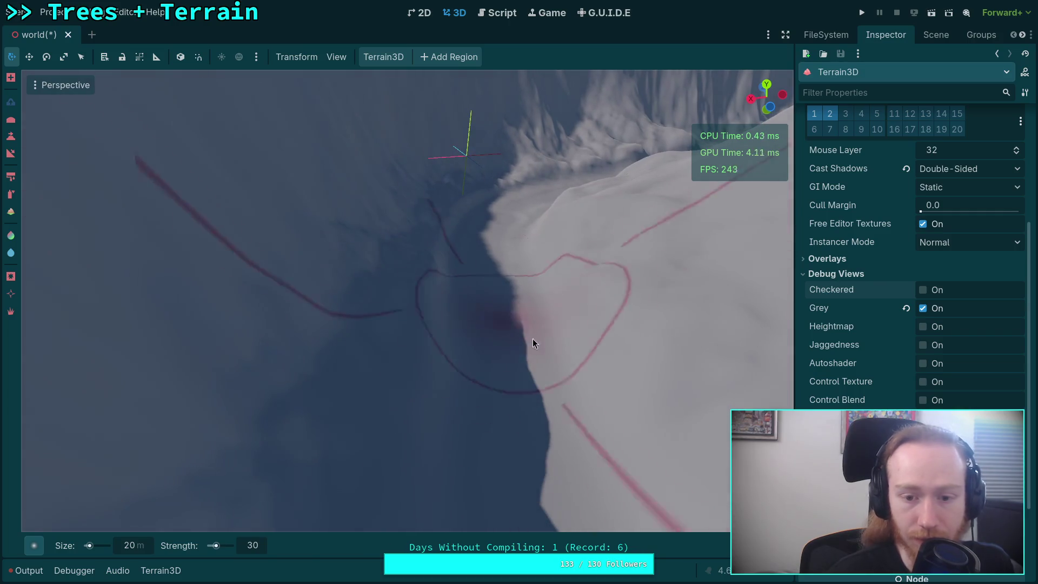
pyautogui.moveTo(507, 341)
pyautogui.mouseDown()
pyautogui.moveTo(456, 426)
pyautogui.moveTo(401, 294)
pyautogui.moveTo(495, 283)
pyautogui.moveTo(459, 400)
pyautogui.mouseUp()
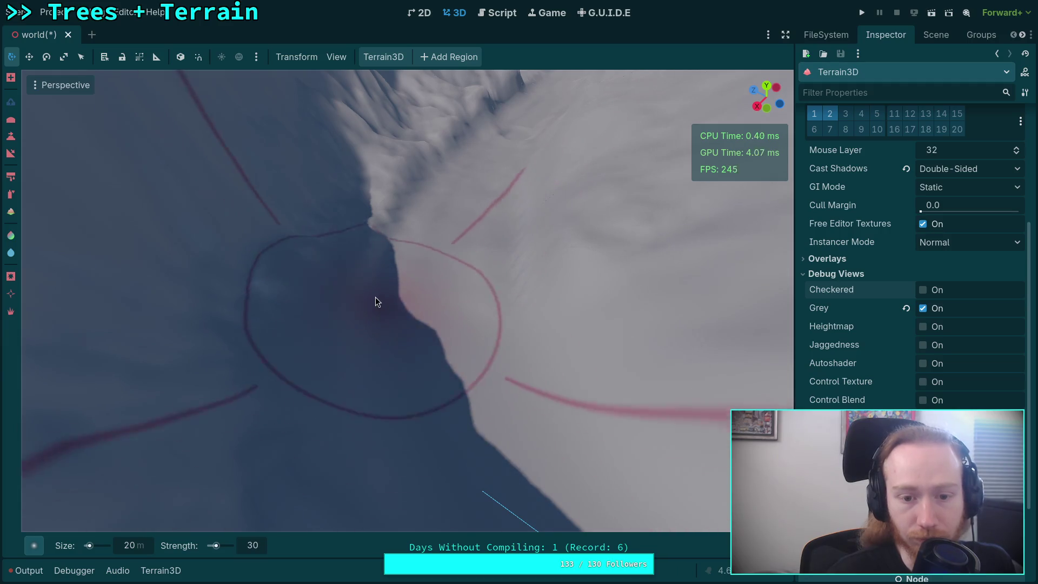
pyautogui.moveTo(413, 193)
pyautogui.mouseDown()
pyautogui.moveTo(393, 271)
pyautogui.moveTo(403, 198)
pyautogui.moveTo(513, 240)
pyautogui.moveTo(362, 385)
pyautogui.moveTo(326, 284)
pyautogui.moveTo(486, 400)
pyautogui.moveTo(483, 266)
pyautogui.moveTo(360, 227)
pyautogui.moveTo(355, 293)
pyautogui.moveTo(345, 259)
pyautogui.moveTo(511, 361)
pyautogui.moveTo(467, 229)
pyautogui.moveTo(355, 354)
pyautogui.moveTo(373, 229)
pyautogui.moveTo(501, 303)
pyautogui.moveTo(331, 327)
pyautogui.moveTo(292, 206)
pyautogui.moveTo(371, 287)
pyautogui.moveTo(375, 308)
pyautogui.moveTo(326, 282)
pyautogui.moveTo(431, 340)
pyautogui.moveTo(364, 273)
pyautogui.moveTo(337, 204)
pyautogui.moveTo(359, 195)
pyautogui.moveTo(447, 251)
pyautogui.moveTo(220, 283)
pyautogui.moveTo(371, 458)
pyautogui.moveTo(281, 342)
pyautogui.moveTo(356, 359)
pyautogui.mouseUp()
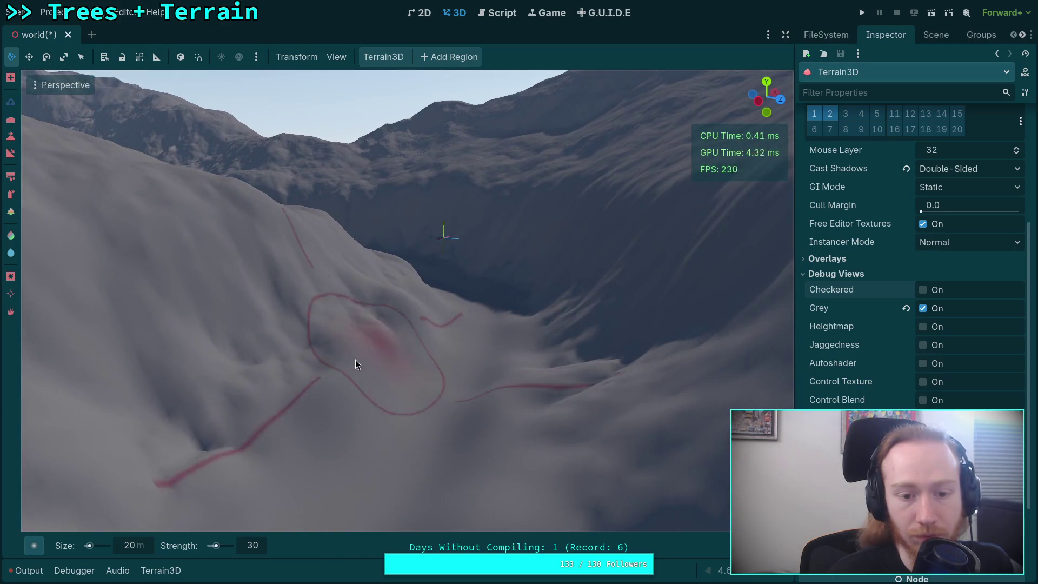
pyautogui.moveTo(282, 368)
pyautogui.mouseDown()
pyautogui.moveTo(575, 384)
pyautogui.moveTo(294, 226)
pyautogui.moveTo(185, 397)
pyautogui.moveTo(419, 264)
pyautogui.moveTo(653, 309)
pyautogui.moveTo(380, 296)
pyautogui.moveTo(271, 277)
pyautogui.moveTo(323, 297)
pyautogui.moveTo(318, 309)
pyautogui.moveTo(340, 319)
pyautogui.moveTo(436, 215)
pyautogui.moveTo(752, 301)
pyautogui.moveTo(703, 281)
pyautogui.moveTo(464, 282)
pyautogui.moveTo(458, 215)
pyautogui.moveTo(750, 239)
pyautogui.moveTo(399, 230)
pyautogui.moveTo(178, 179)
pyautogui.moveTo(332, 422)
pyautogui.mouseUp()
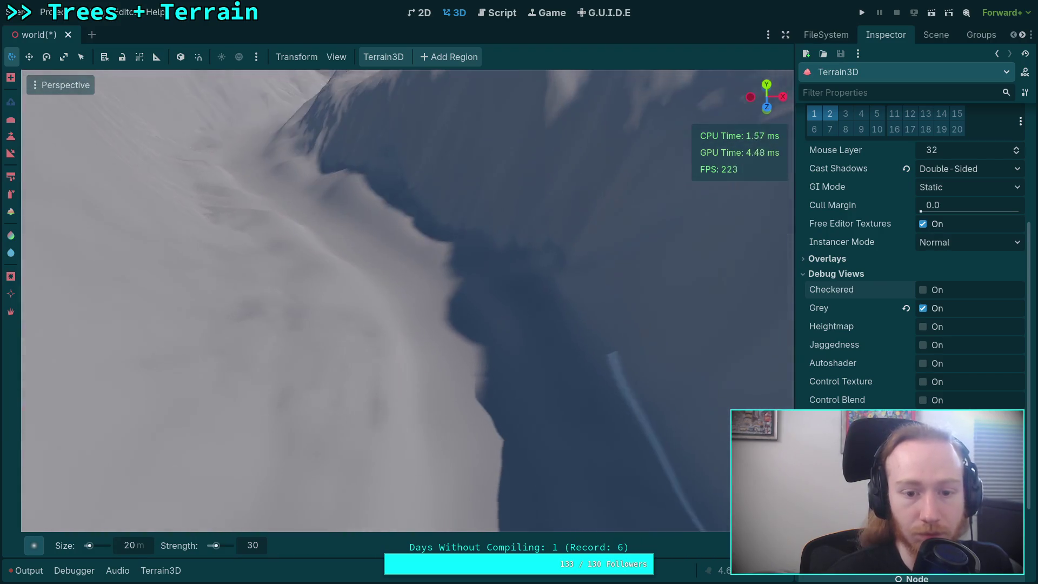
# Step: Sculpt the darker slope and steep cliff around the ravine with the 20 m brush
pyautogui.moveTo(615, 400)
pyautogui.mouseDown()
pyautogui.moveTo(306, 282)
pyautogui.moveTo(572, 280)
pyautogui.moveTo(623, 391)
pyautogui.moveTo(475, 335)
pyautogui.moveTo(287, 394)
pyautogui.moveTo(217, 400)
pyautogui.moveTo(233, 425)
pyautogui.moveTo(319, 272)
pyautogui.moveTo(319, 338)
pyautogui.moveTo(523, 357)
pyautogui.moveTo(598, 316)
pyautogui.moveTo(515, 430)
pyautogui.moveTo(431, 368)
pyautogui.moveTo(151, 433)
pyautogui.moveTo(347, 303)
pyautogui.moveTo(254, 431)
pyautogui.moveTo(439, 312)
pyautogui.moveTo(447, 347)
pyautogui.moveTo(607, 315)
pyautogui.moveTo(345, 362)
pyautogui.moveTo(364, 254)
pyautogui.moveTo(577, 262)
pyautogui.moveTo(626, 366)
pyautogui.moveTo(481, 433)
pyautogui.moveTo(487, 348)
pyautogui.moveTo(274, 260)
pyautogui.moveTo(378, 332)
pyautogui.moveTo(295, 304)
pyautogui.moveTo(640, 495)
pyautogui.moveTo(543, 301)
pyautogui.moveTo(589, 362)
pyautogui.moveTo(453, 254)
pyautogui.moveTo(323, 346)
pyautogui.moveTo(222, 221)
pyautogui.moveTo(270, 244)
pyautogui.moveTo(423, 395)
pyautogui.moveTo(409, 244)
pyautogui.moveTo(389, 216)
pyautogui.moveTo(430, 322)
pyautogui.moveTo(310, 421)
pyautogui.moveTo(227, 348)
pyautogui.moveTo(375, 262)
pyautogui.moveTo(322, 158)
pyautogui.moveTo(567, 324)
pyautogui.moveTo(468, 268)
pyautogui.moveTo(424, 428)
pyautogui.moveTo(456, 296)
pyautogui.mouseUp()
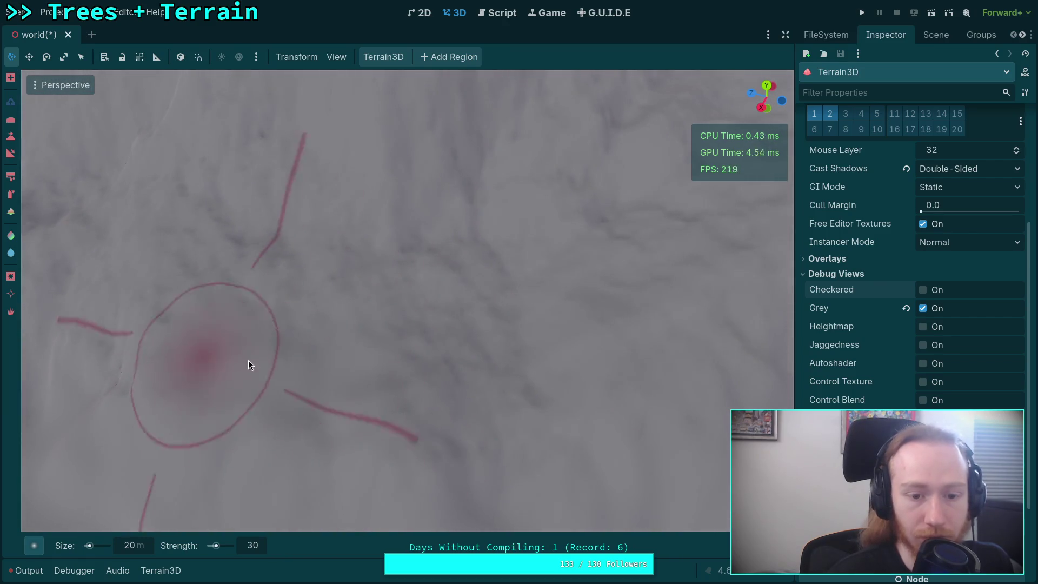
pyautogui.moveTo(556, 336); pyautogui.dragTo(549, 359)
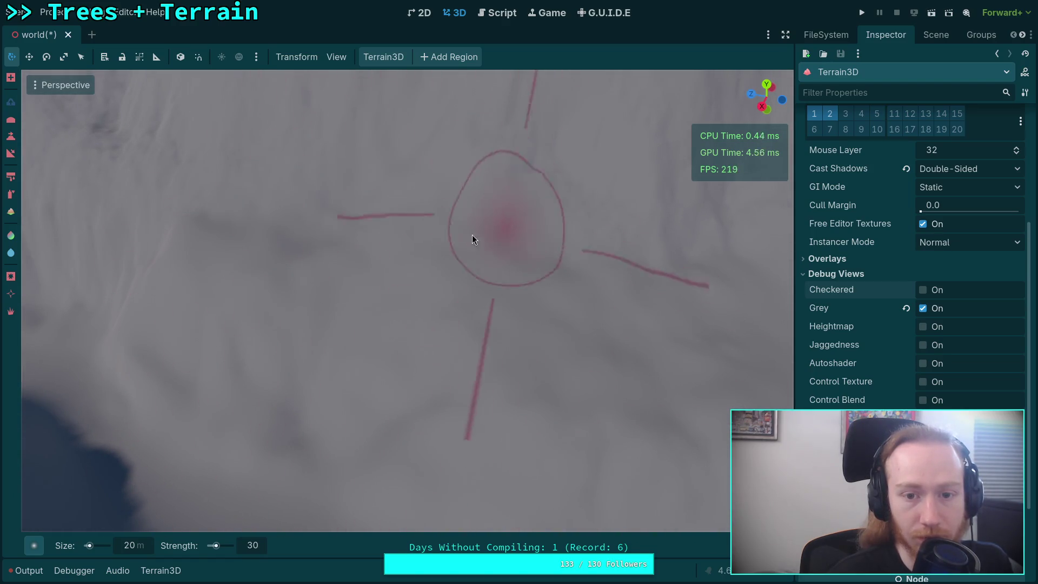
pyautogui.moveTo(592, 440); pyautogui.dragTo(487, 428)
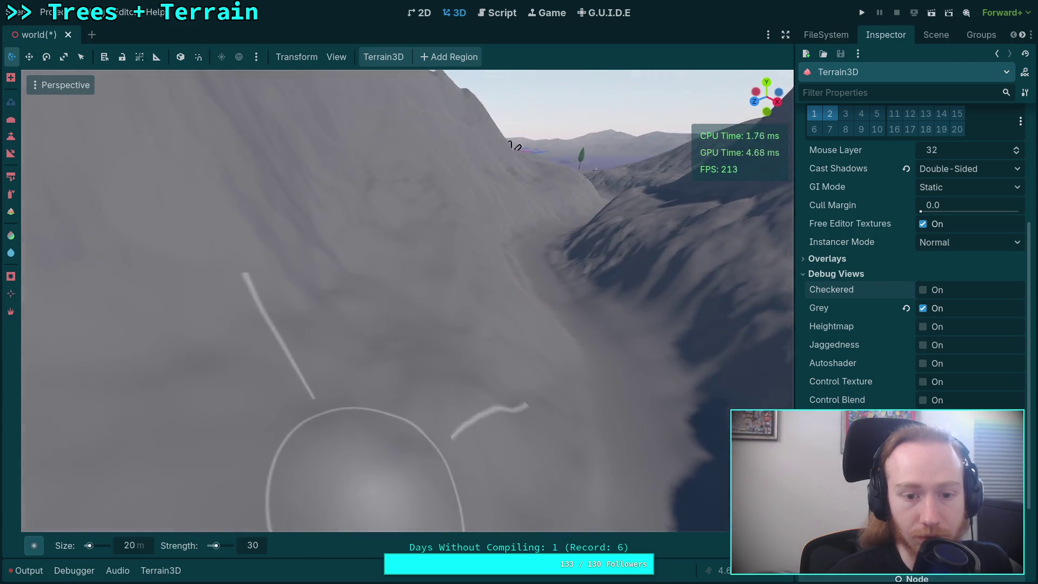
pyautogui.moveTo(373, 332); pyautogui.dragTo(356, 245)
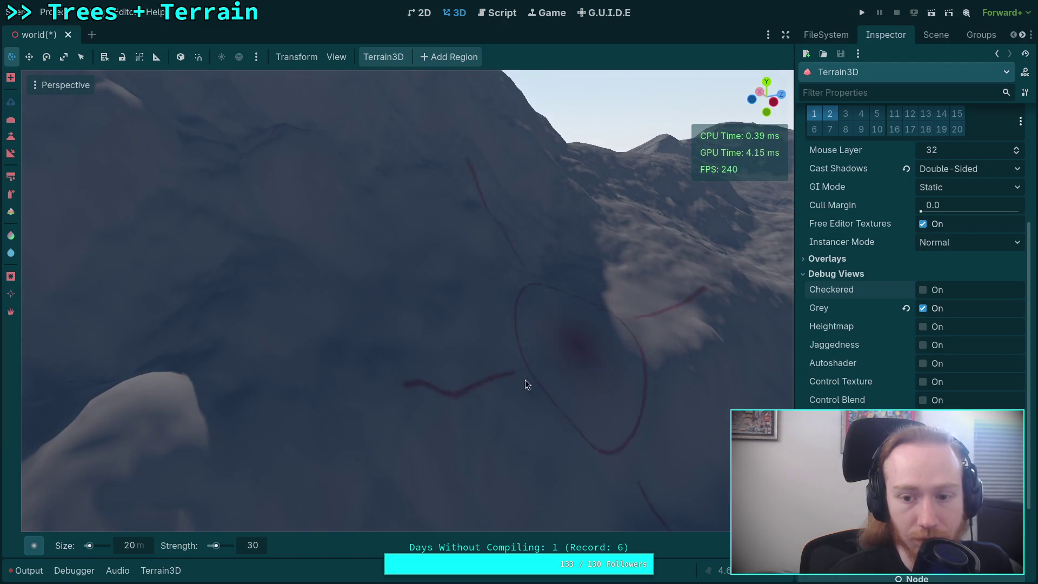
pyautogui.moveTo(388, 186); pyautogui.dragTo(316, 276)
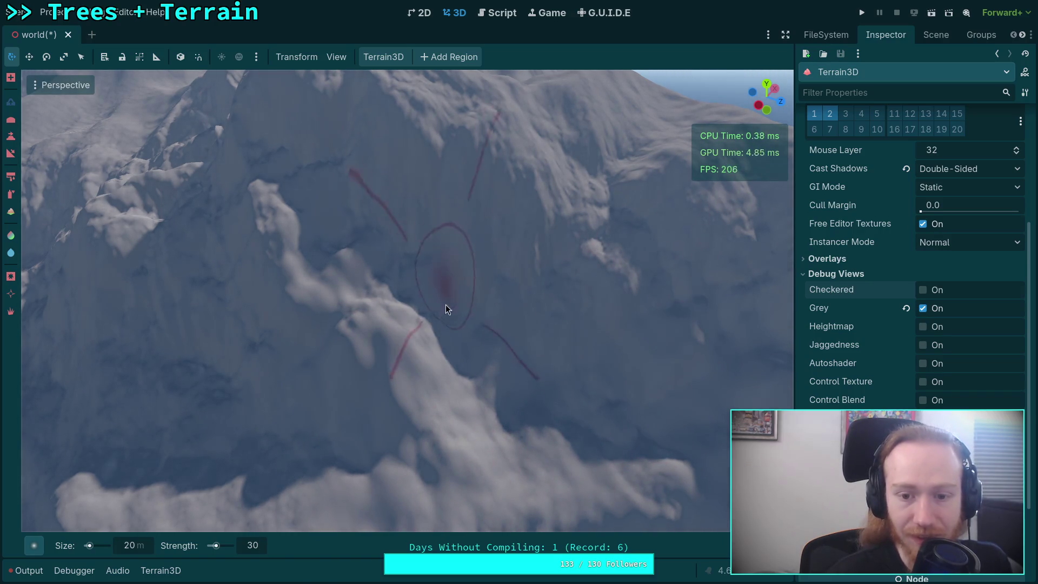
pyautogui.moveTo(282, 401); pyautogui.dragTo(420, 417)
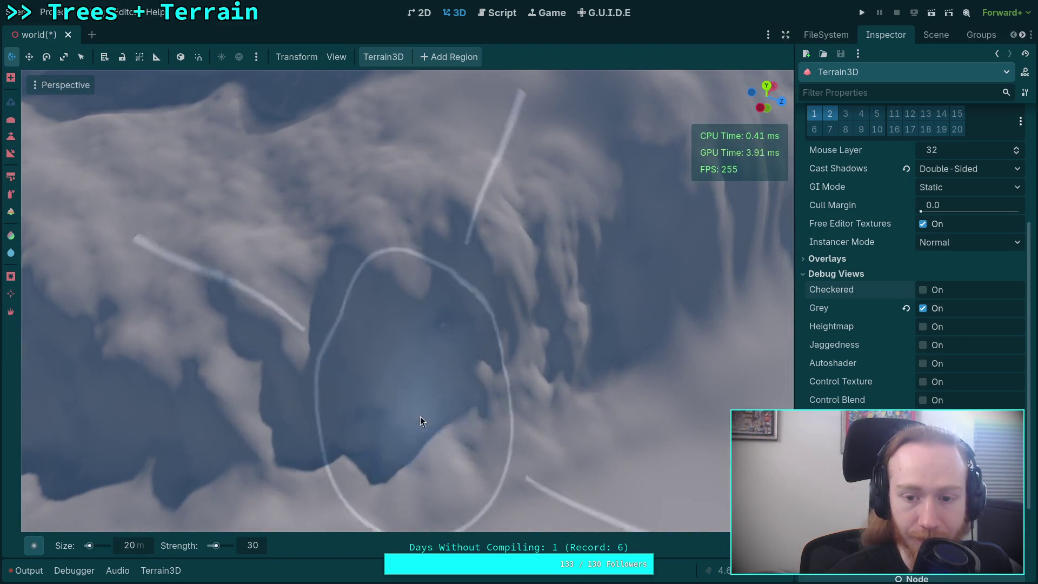
# Step: Paint strokes along several stretches of cliff edge to sharpen the drop into the crevasse
pyautogui.moveTo(452, 267); pyautogui.dragTo(407, 324)
pyautogui.moveTo(348, 242)
pyautogui.mouseDown()
pyautogui.moveTo(475, 232)
pyautogui.moveTo(574, 307)
pyautogui.moveTo(491, 221)
pyautogui.moveTo(346, 398)
pyautogui.moveTo(553, 377)
pyautogui.moveTo(443, 369)
pyautogui.moveTo(605, 333)
pyautogui.moveTo(503, 299)
pyautogui.moveTo(582, 338)
pyautogui.mouseUp()
pyautogui.moveTo(432, 400); pyautogui.dragTo(436, 366)
pyautogui.moveTo(541, 458)
pyautogui.mouseDown()
pyautogui.moveTo(389, 290)
pyautogui.moveTo(292, 285)
pyautogui.moveTo(572, 407)
pyautogui.moveTo(315, 316)
pyautogui.mouseUp()
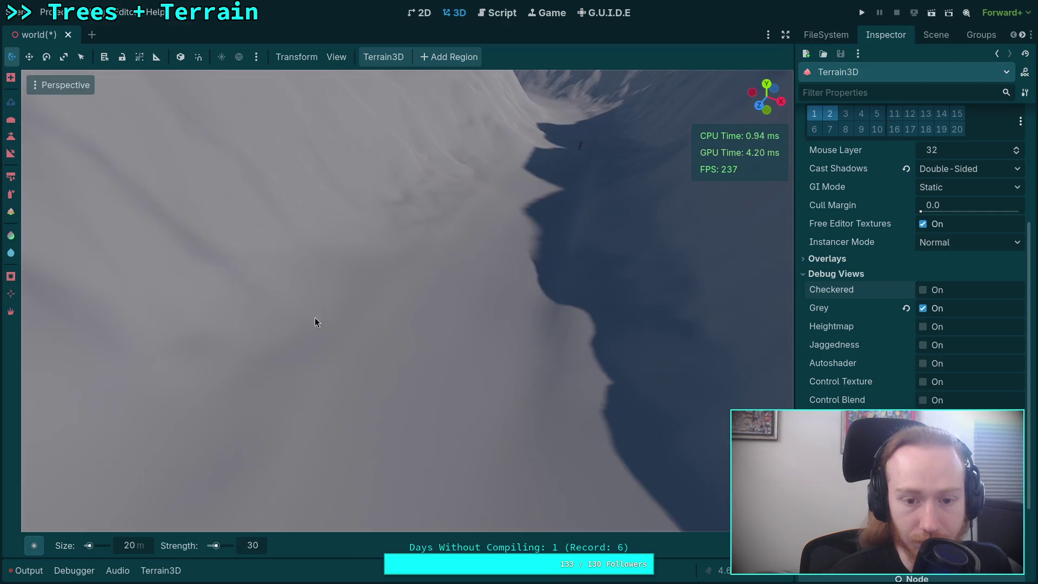
pyautogui.moveTo(386, 286)
pyautogui.mouseDown()
pyautogui.moveTo(558, 354)
pyautogui.moveTo(559, 301)
pyautogui.moveTo(556, 401)
pyautogui.moveTo(505, 400)
pyautogui.mouseUp()
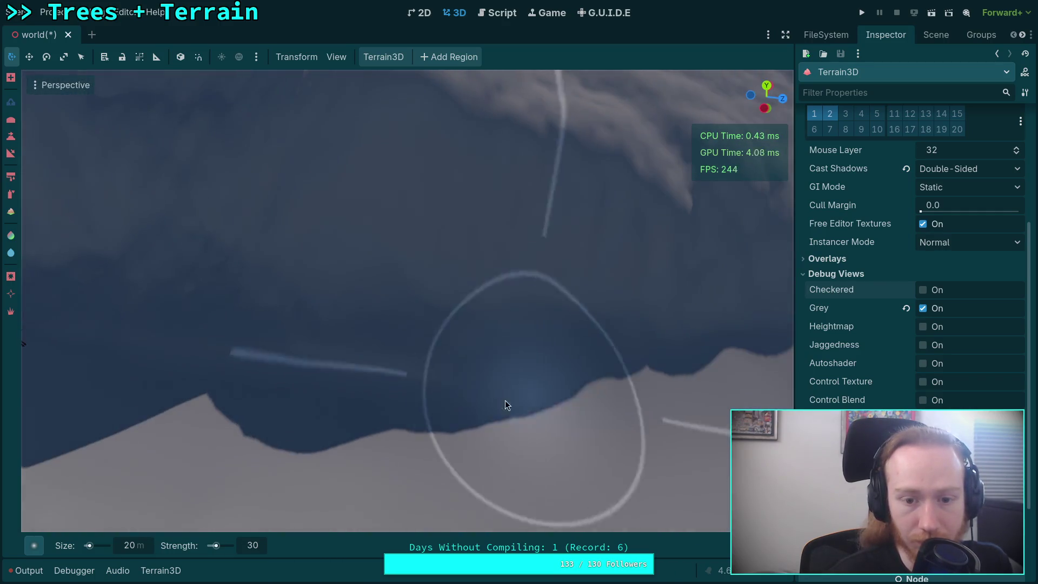
pyautogui.moveTo(671, 244)
pyautogui.mouseDown()
pyautogui.moveTo(454, 242)
pyautogui.moveTo(432, 346)
pyautogui.moveTo(254, 411)
pyautogui.mouseUp()
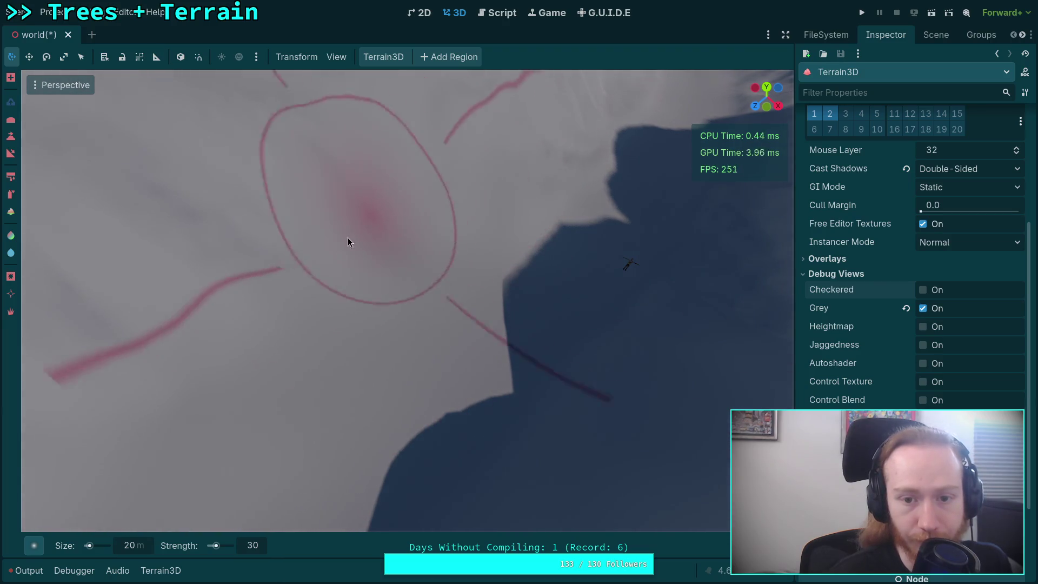
pyautogui.moveTo(734, 279); pyautogui.dragTo(274, 409)
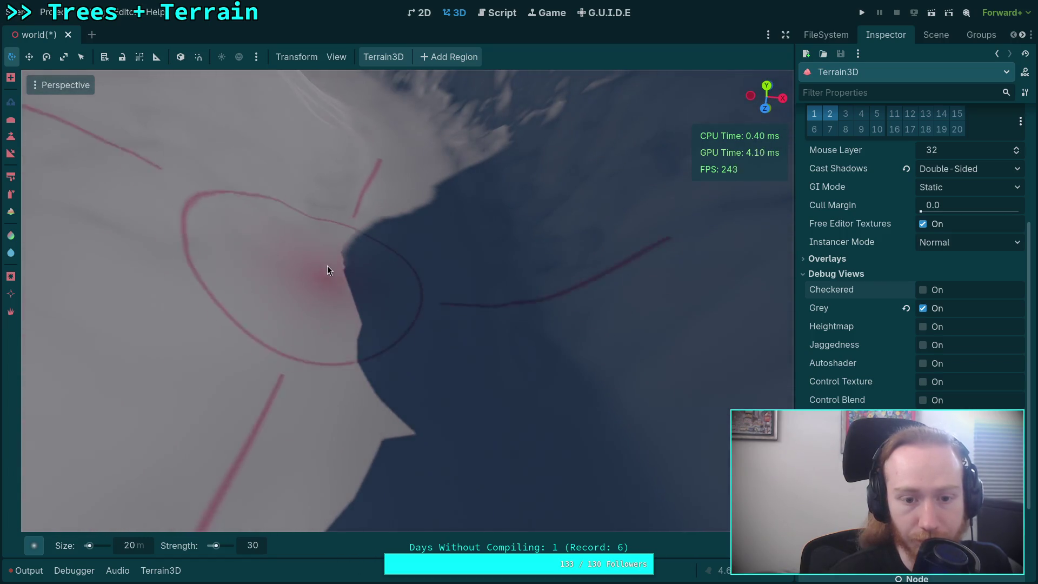
pyautogui.moveTo(576, 435); pyautogui.dragTo(454, 378)
pyautogui.moveTo(110, 364)
pyautogui.mouseDown()
pyautogui.moveTo(317, 392)
pyautogui.moveTo(302, 360)
pyautogui.mouseUp()
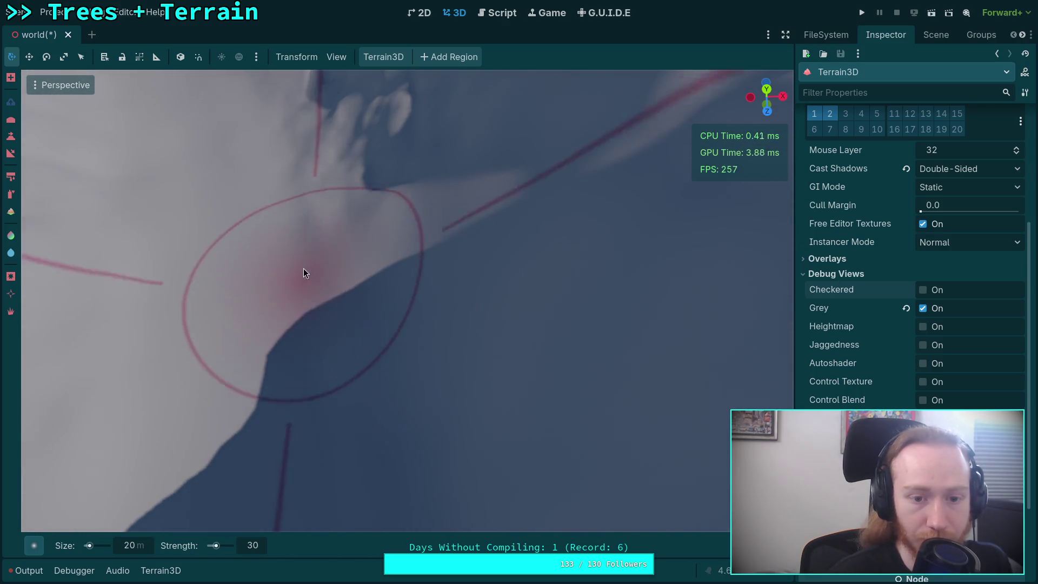
pyautogui.moveTo(344, 154); pyautogui.dragTo(299, 261)
# Step: Fly the camera forward past the dark ridge to survey the sculpted slopes and hollow
pyautogui.press('w')
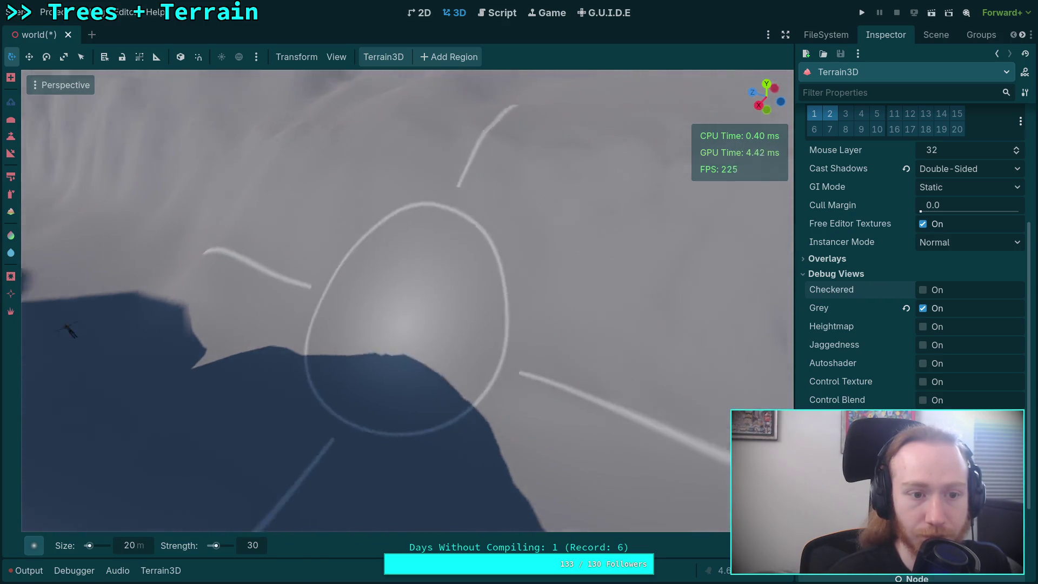
pyautogui.press('w')
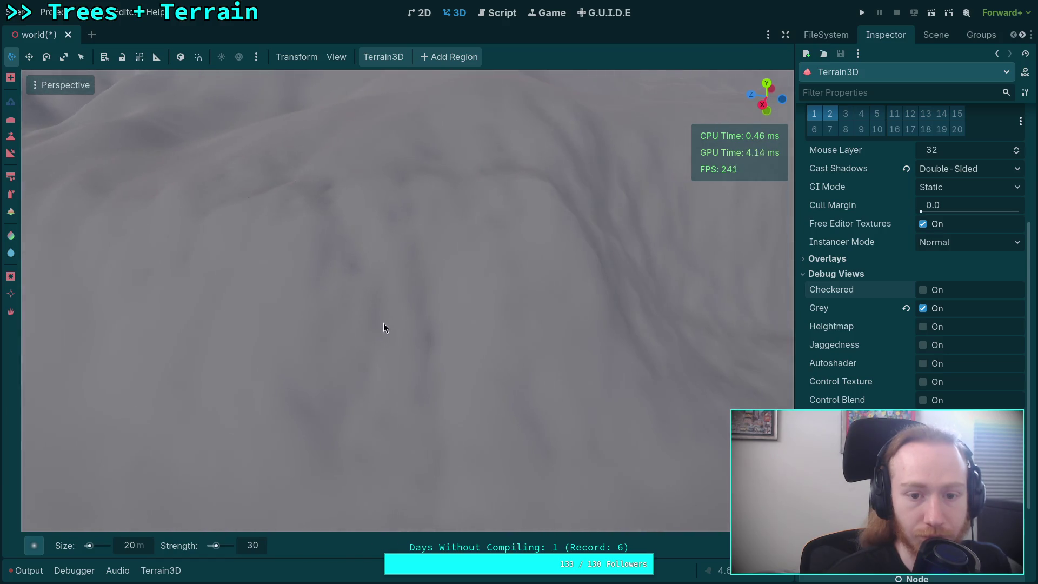
pyautogui.press('w')
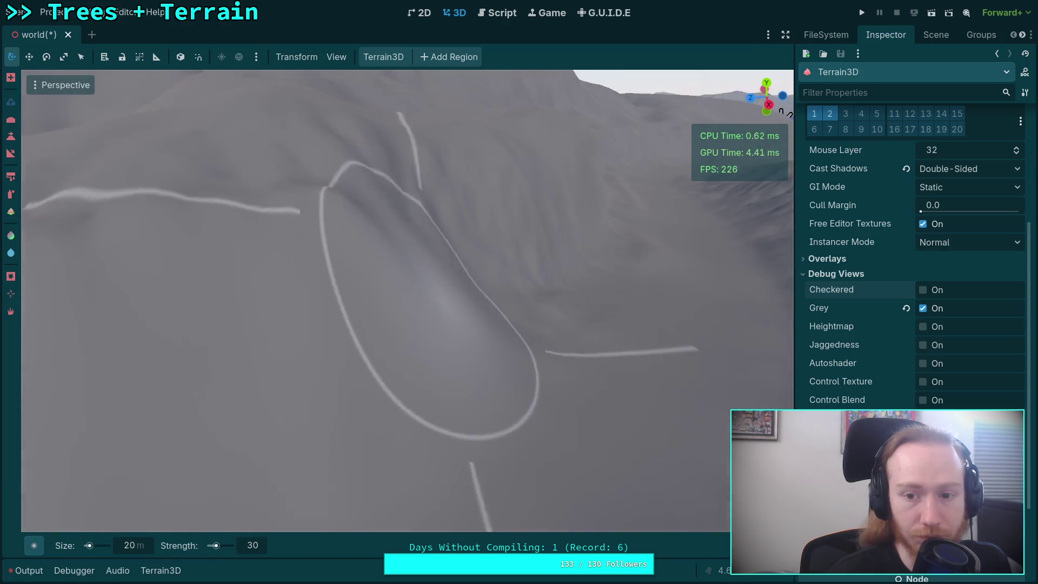
pyautogui.press('w')
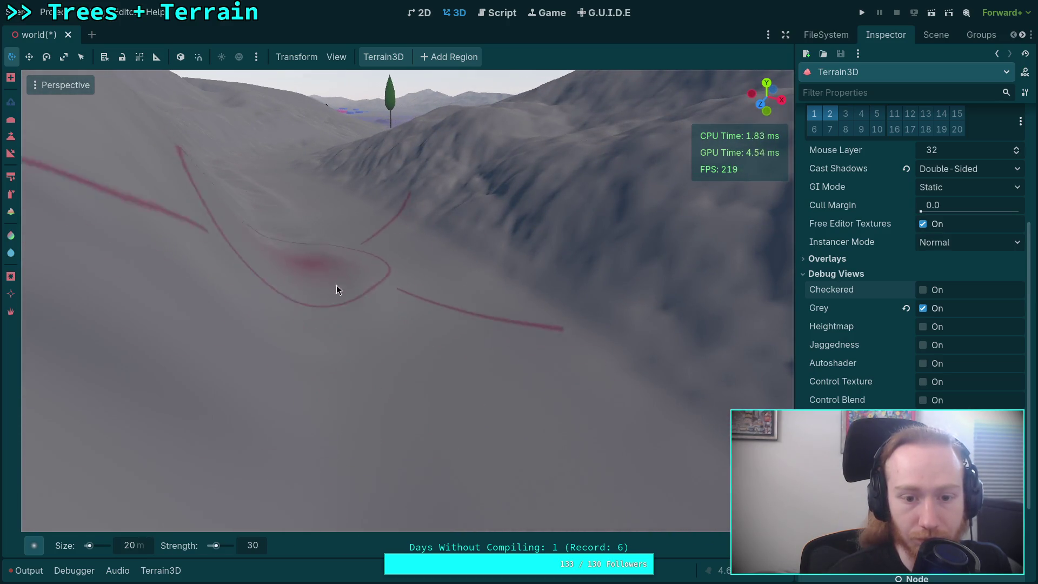
pyautogui.press('w')
pyautogui.press('w')
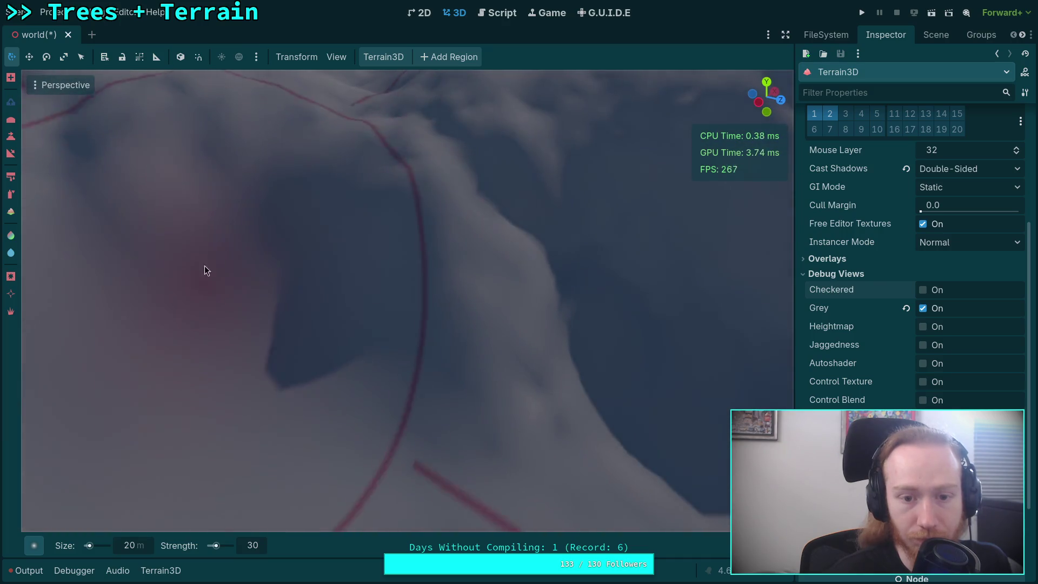
pyautogui.press('w')
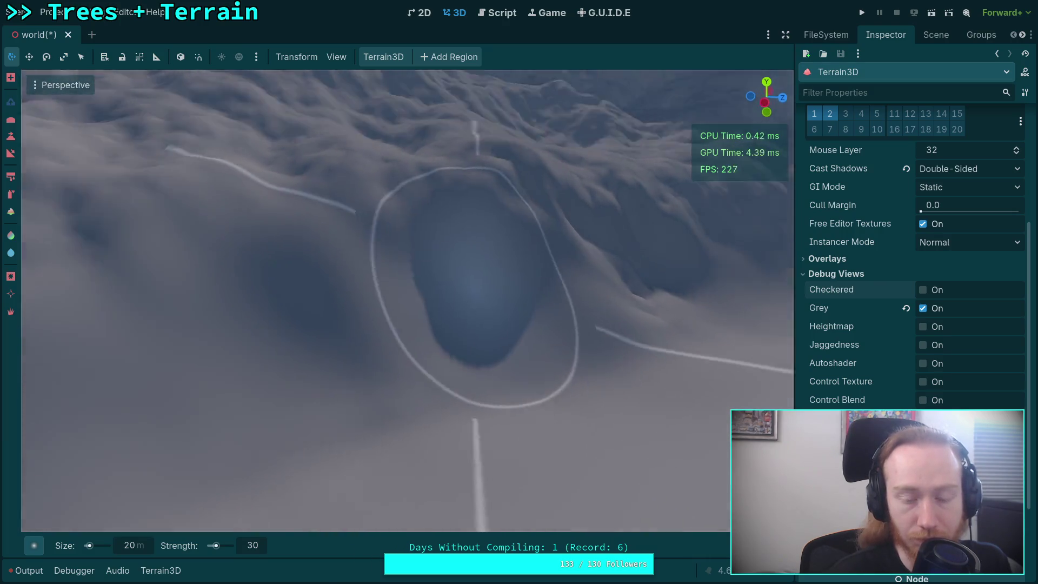
pyautogui.press('w')
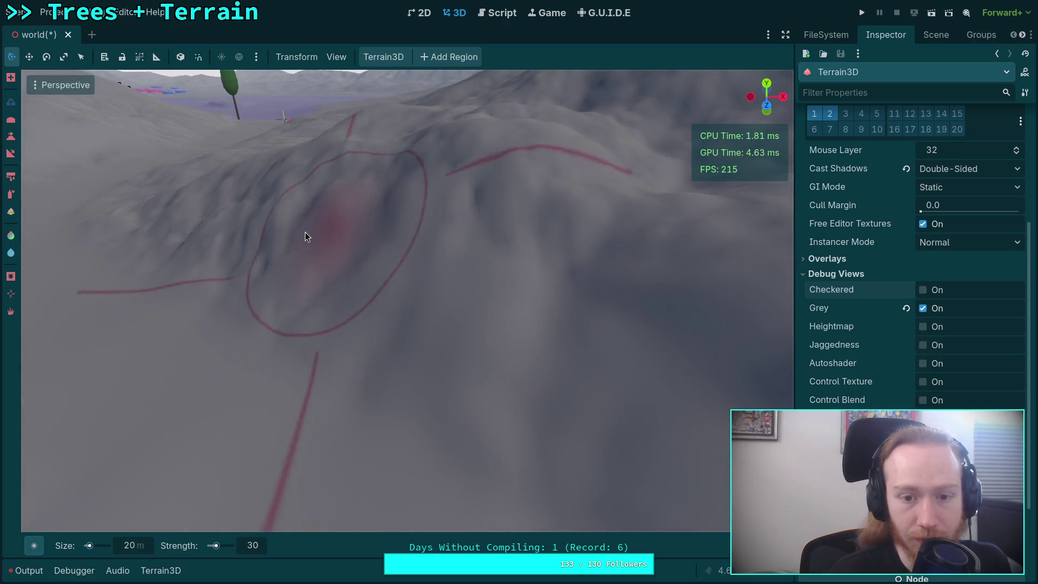
# Step: Orbit around the ridges, tree and flat ground while raising the brush Size to 50 m
pyautogui.moveTo(317, 307); pyautogui.dragTo(328, 343)
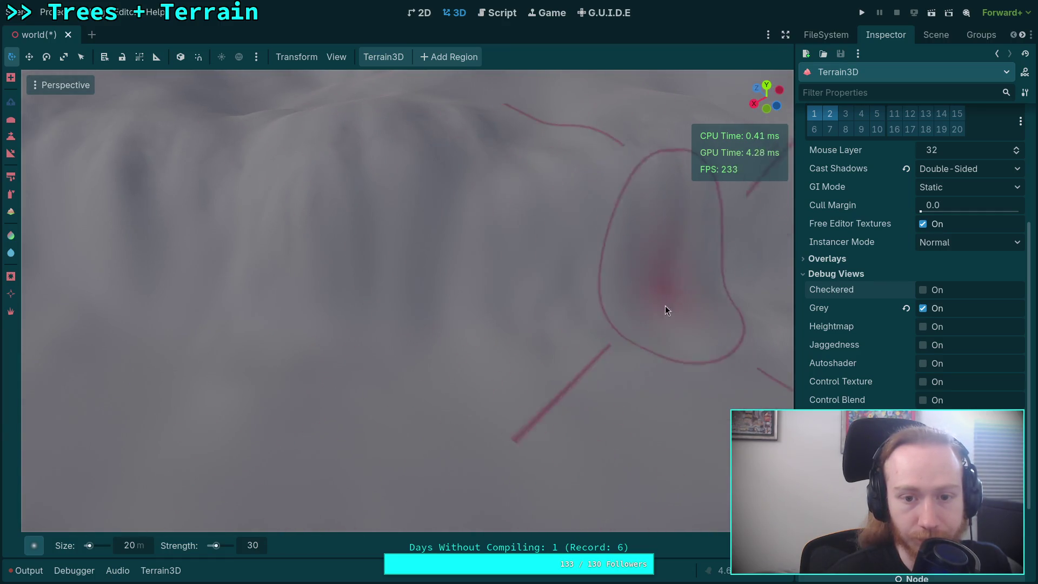
pyautogui.moveTo(107, 188); pyautogui.dragTo(366, 366)
pyautogui.moveTo(383, 173); pyautogui.dragTo(490, 305)
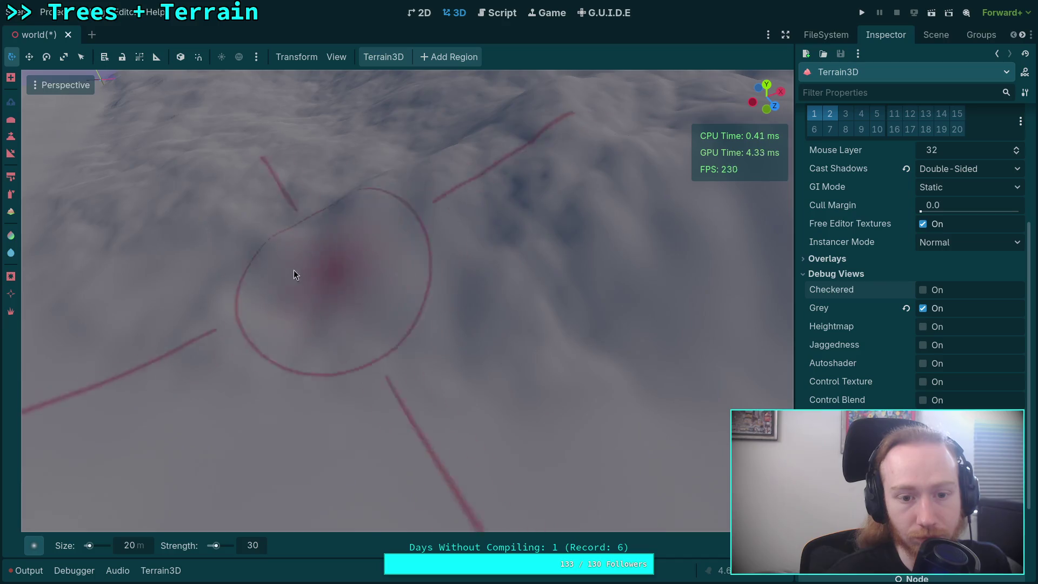
pyautogui.moveTo(572, 231); pyautogui.dragTo(407, 319)
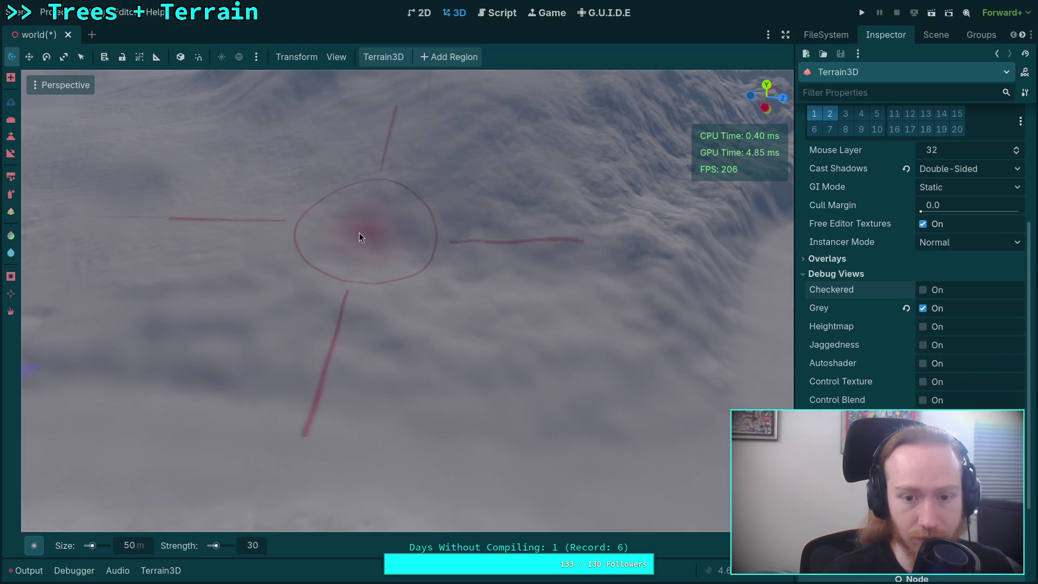
pyautogui.moveTo(595, 329); pyautogui.dragTo(404, 329)
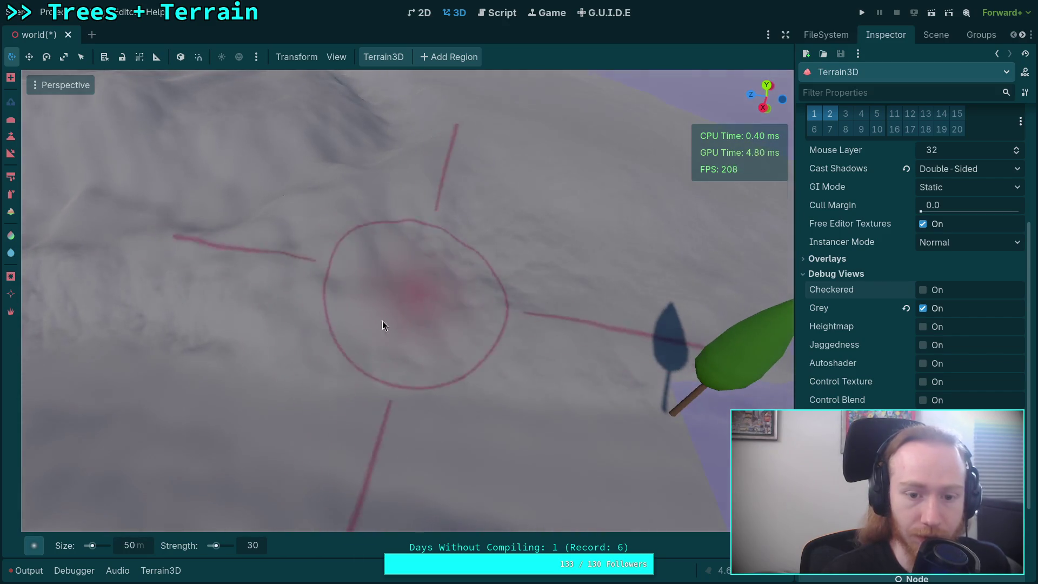
pyautogui.moveTo(421, 351); pyautogui.dragTo(376, 312)
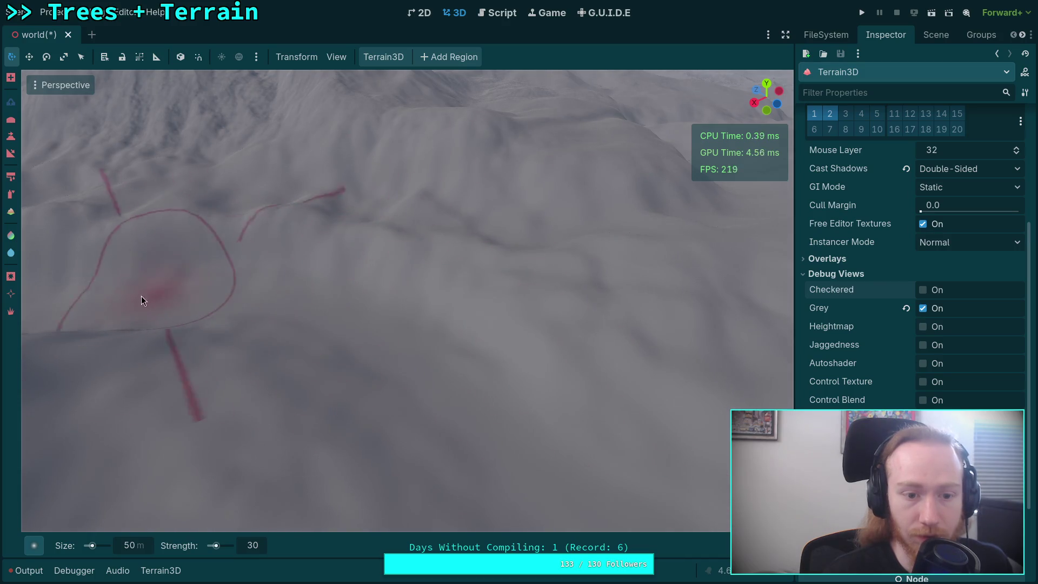
pyautogui.moveTo(527, 394)
pyautogui.mouseDown()
pyautogui.moveTo(433, 385)
pyautogui.moveTo(316, 251)
pyautogui.moveTo(417, 429)
pyautogui.moveTo(384, 395)
pyautogui.moveTo(430, 319)
pyautogui.moveTo(443, 324)
pyautogui.moveTo(400, 420)
pyautogui.moveTo(265, 248)
pyautogui.moveTo(349, 416)
pyautogui.moveTo(379, 411)
pyautogui.moveTo(346, 323)
pyautogui.moveTo(566, 312)
pyautogui.moveTo(429, 281)
pyautogui.moveTo(312, 379)
pyautogui.moveTo(319, 351)
pyautogui.moveTo(441, 315)
pyautogui.moveTo(521, 323)
pyautogui.mouseUp()
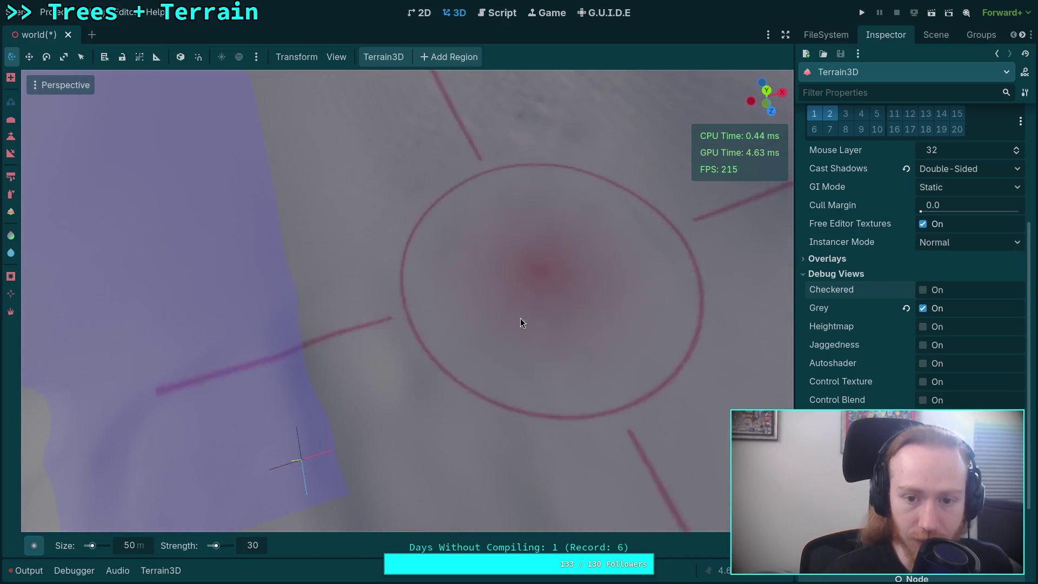
pyautogui.moveTo(568, 364)
pyautogui.mouseDown()
pyautogui.moveTo(487, 379)
pyautogui.moveTo(413, 411)
pyautogui.mouseUp()
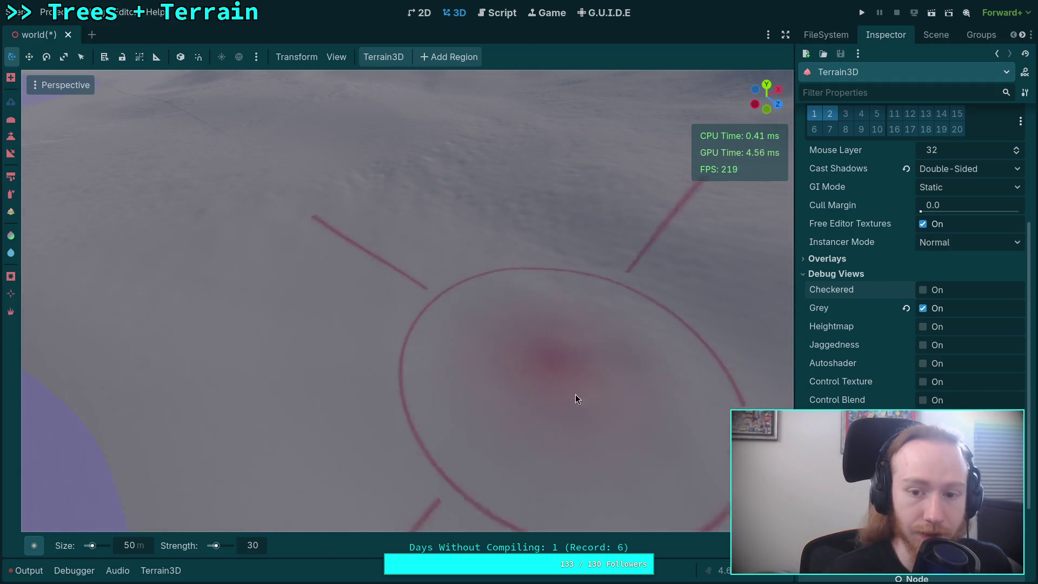
pyautogui.moveTo(702, 371); pyautogui.dragTo(683, 330)
pyautogui.press('w')
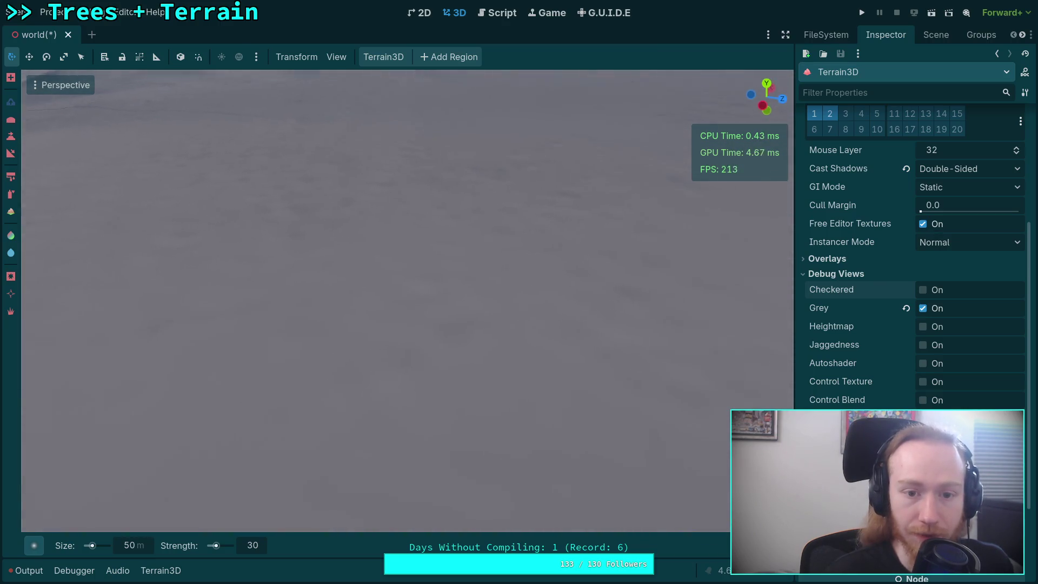
pyautogui.press('s')
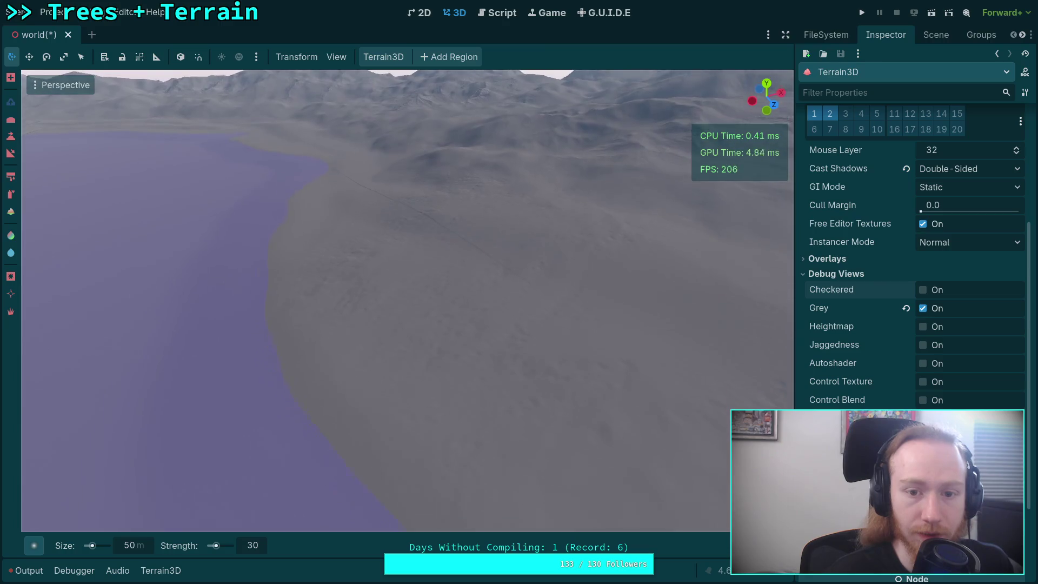
pyautogui.press('e')
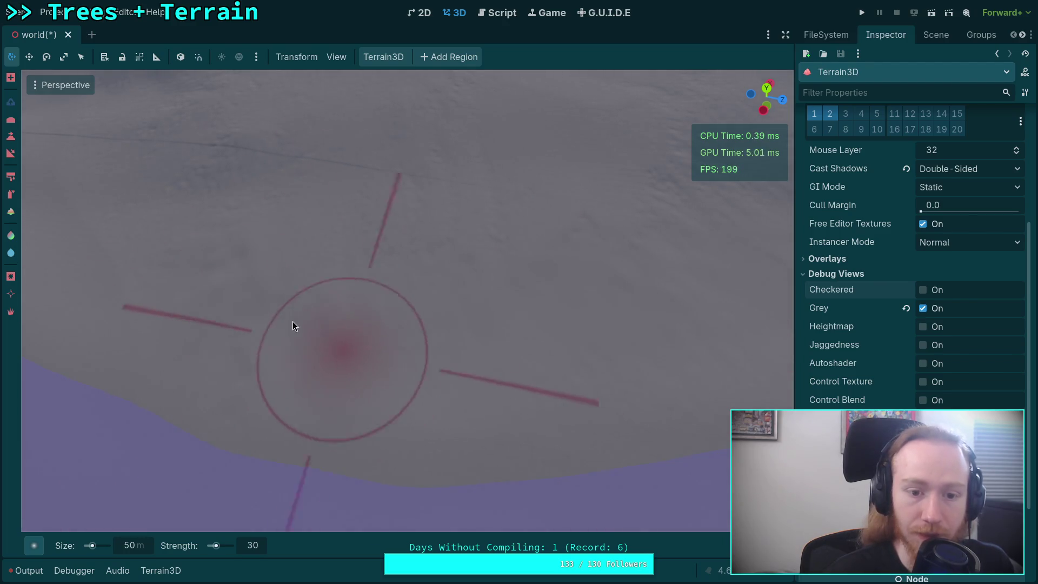
pyautogui.press('w')
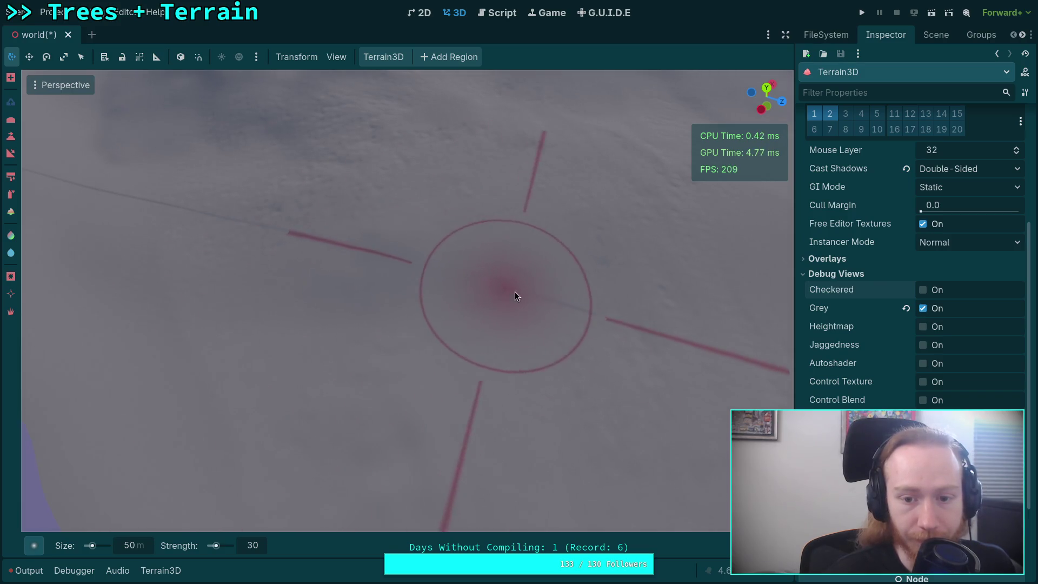
pyautogui.press('s')
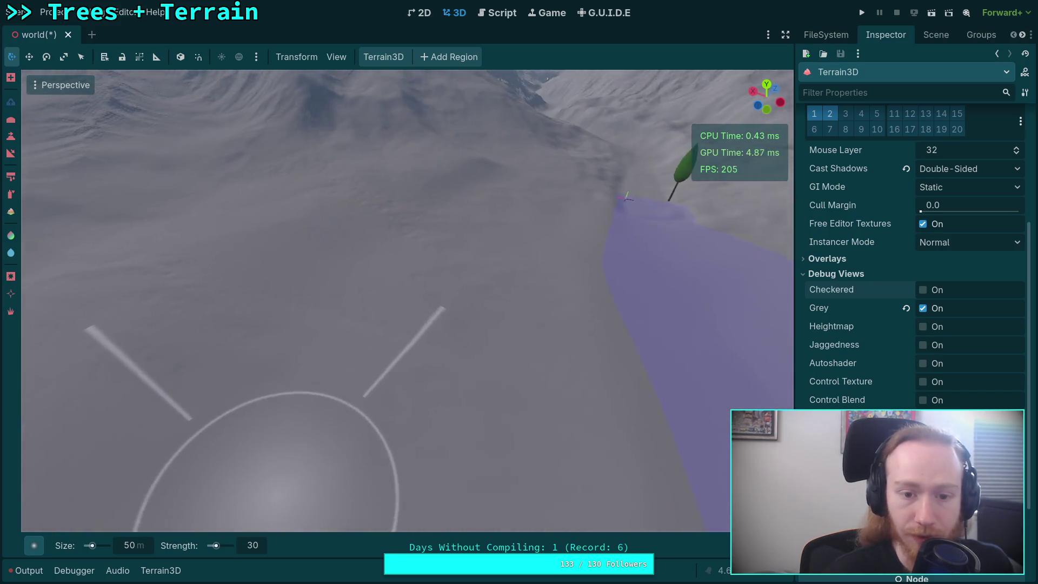
pyautogui.press('w')
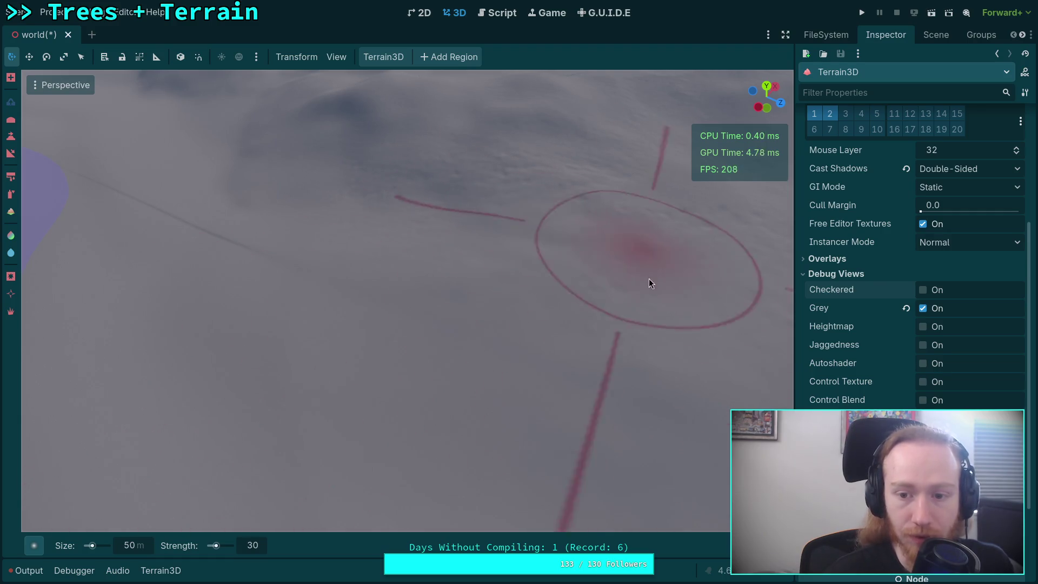
pyautogui.press('w')
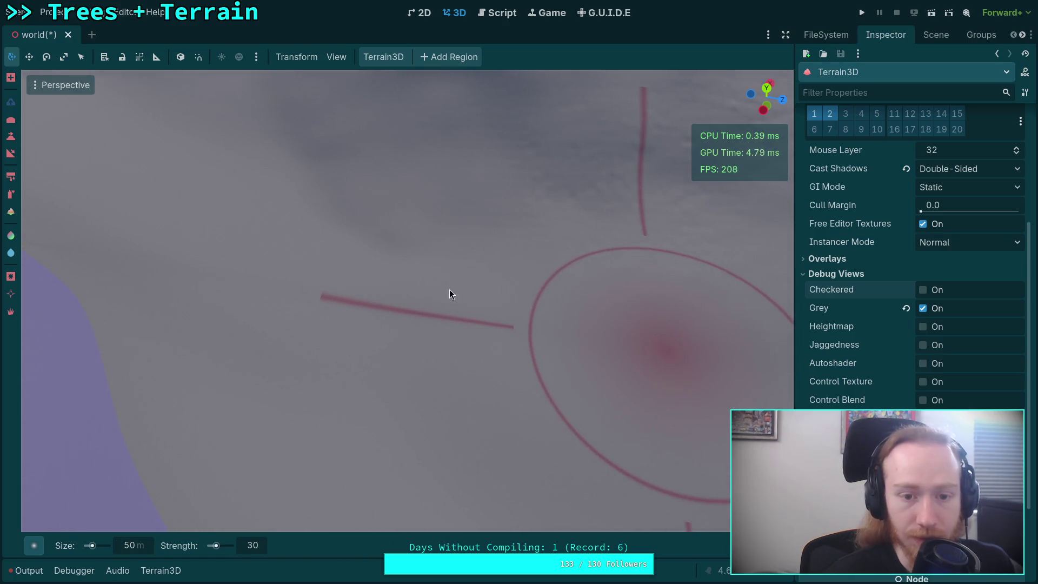
pyautogui.press('s')
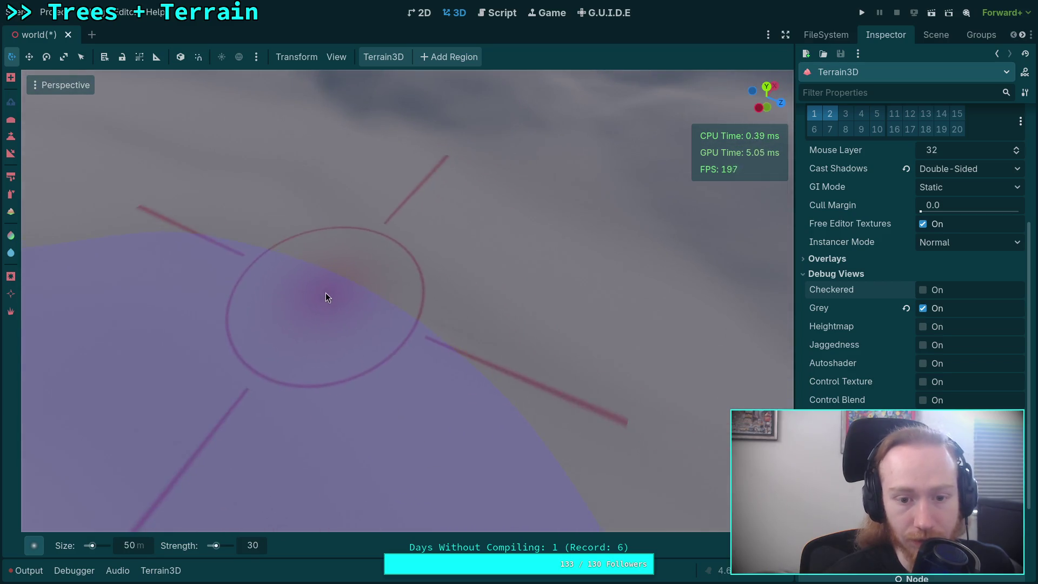
pyautogui.press('s')
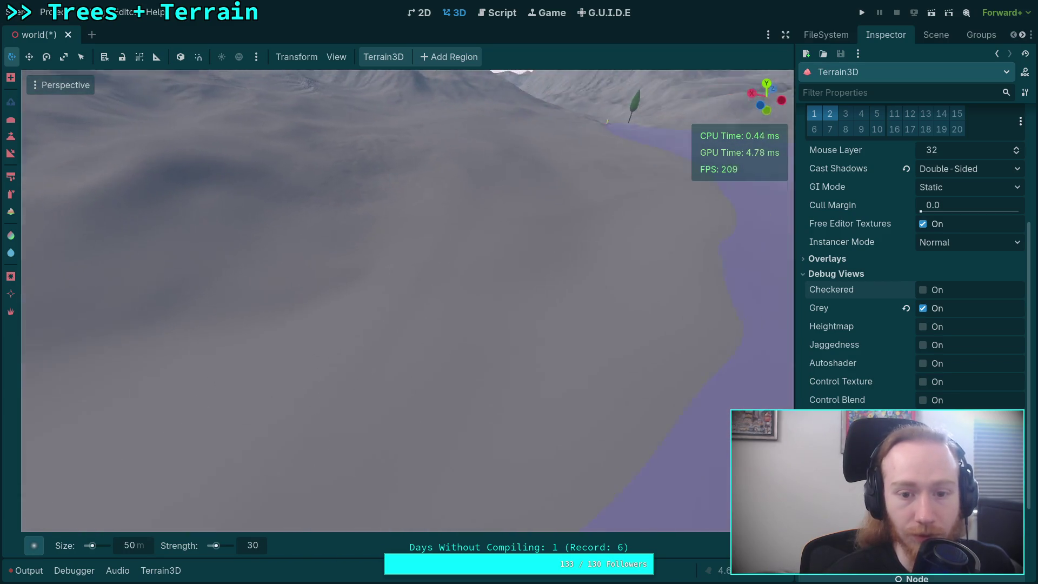
pyautogui.press('w')
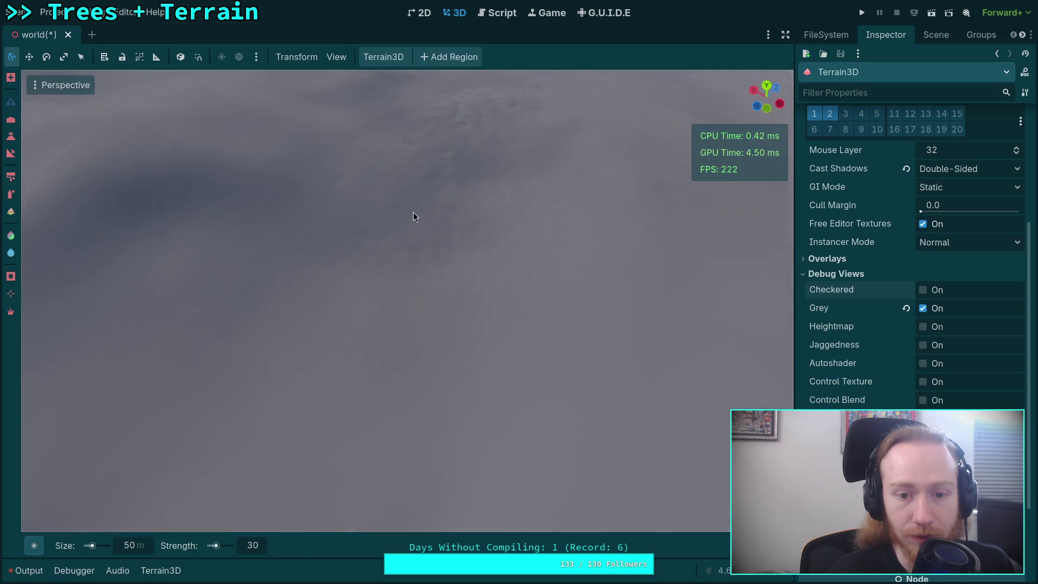
pyautogui.press('s')
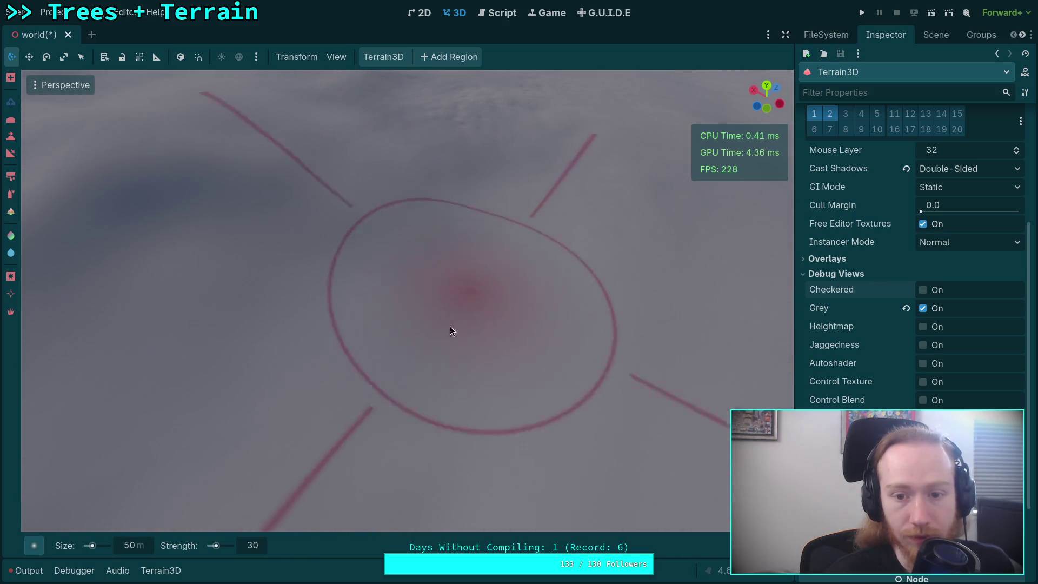
pyautogui.press('w')
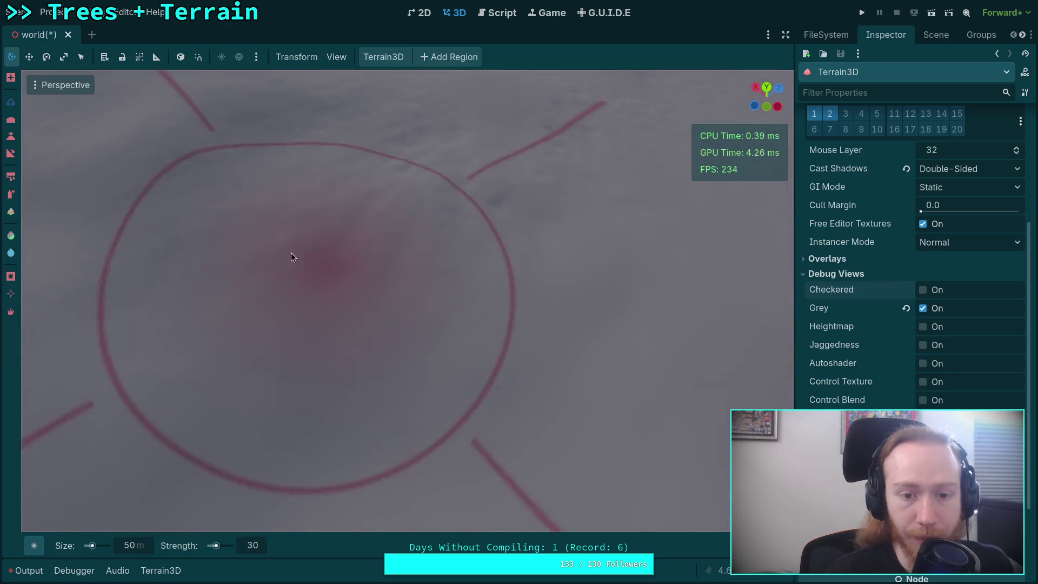
pyautogui.press('s')
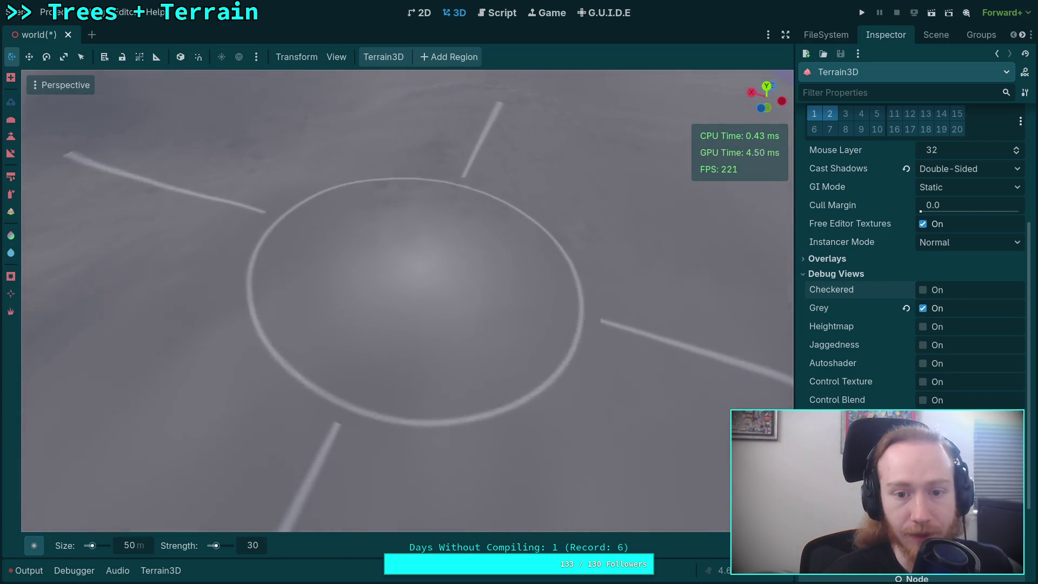
pyautogui.moveTo(629, 316)
pyautogui.mouseDown()
pyautogui.moveTo(385, 193)
pyautogui.moveTo(365, 280)
pyautogui.moveTo(553, 277)
pyautogui.moveTo(550, 249)
pyautogui.mouseUp()
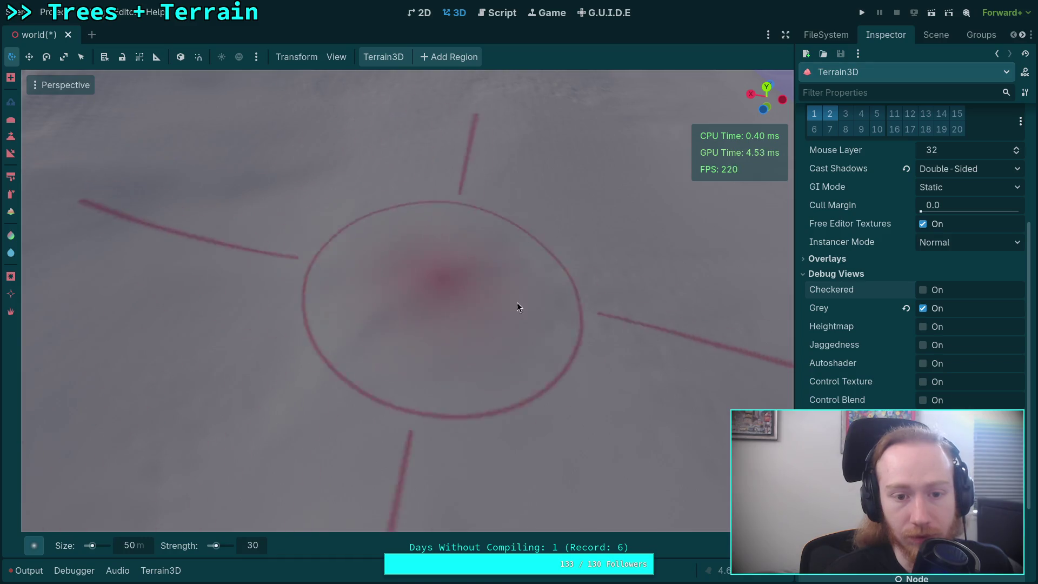
pyautogui.moveTo(628, 384); pyautogui.dragTo(622, 378)
pyautogui.moveTo(546, 322); pyautogui.dragTo(547, 323)
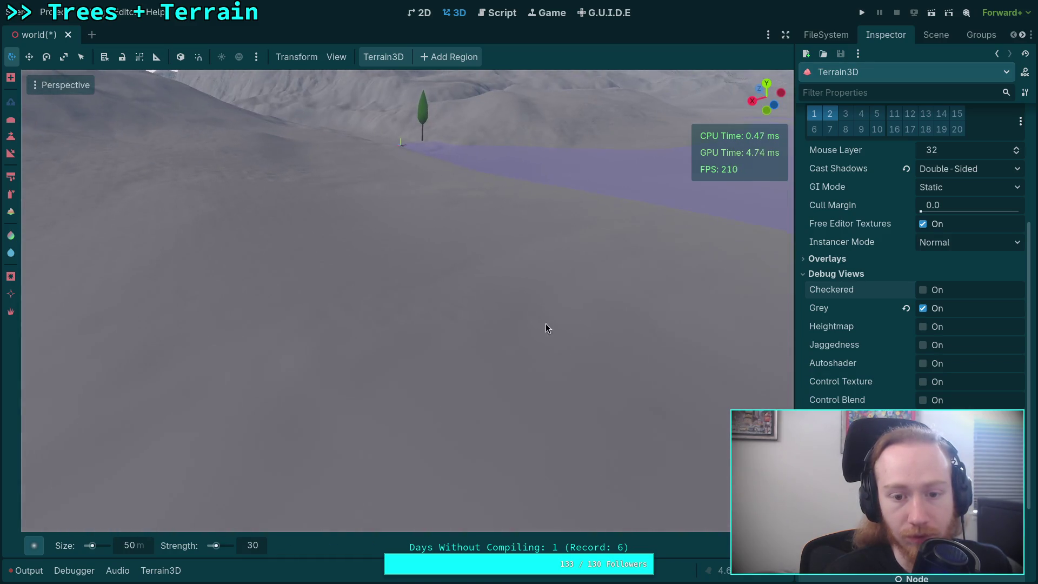
pyautogui.moveTo(317, 362); pyautogui.dragTo(317, 361)
pyautogui.moveTo(444, 298); pyautogui.dragTo(444, 298)
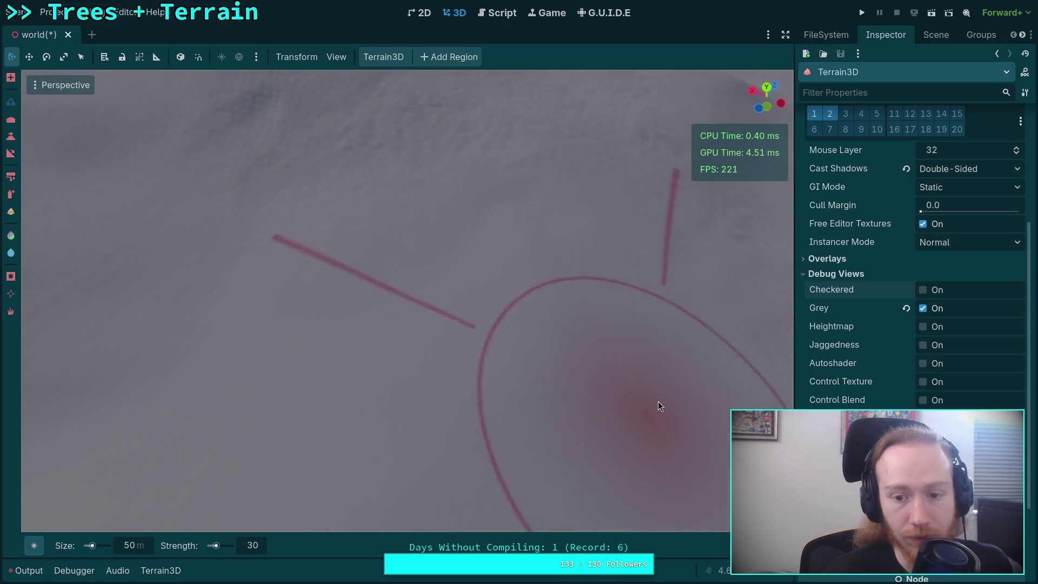
pyautogui.moveTo(657, 401); pyautogui.dragTo(254, 398)
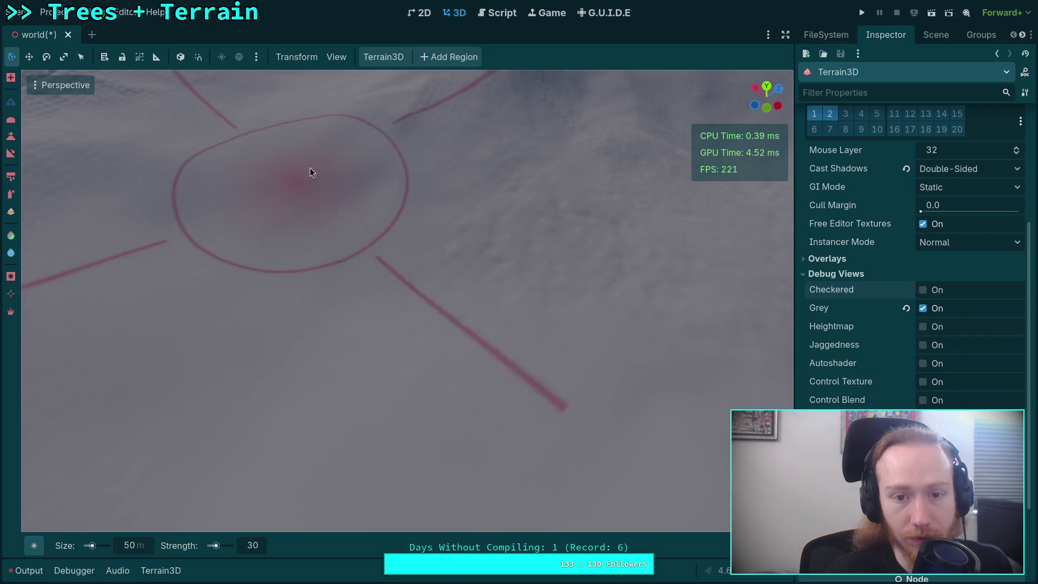
pyautogui.moveTo(650, 244); pyautogui.dragTo(308, 431)
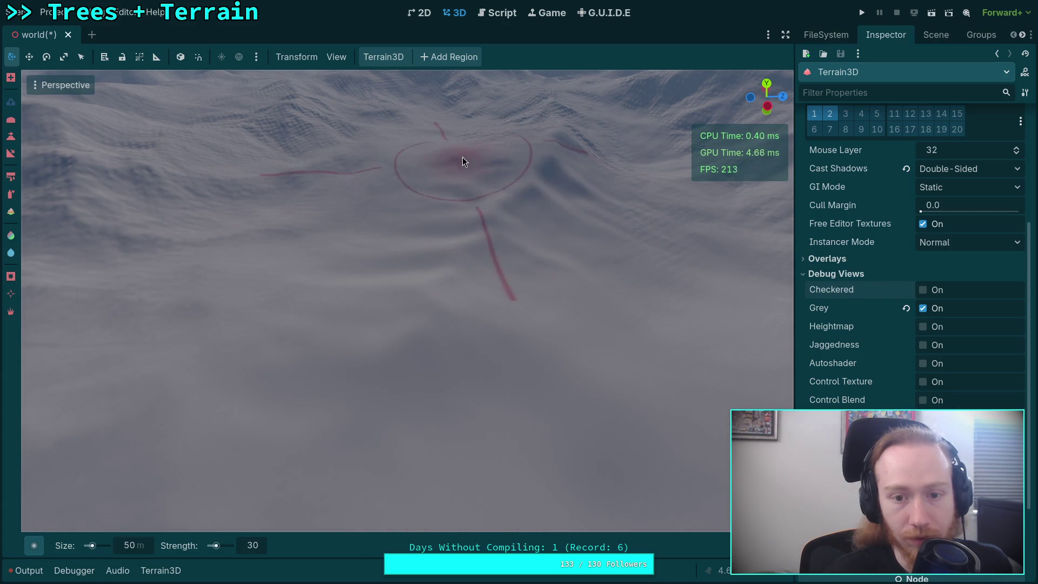
pyautogui.moveTo(475, 452)
pyautogui.mouseDown()
pyautogui.moveTo(414, 350)
pyautogui.moveTo(300, 258)
pyautogui.moveTo(471, 374)
pyautogui.moveTo(640, 324)
pyautogui.moveTo(246, 346)
pyautogui.moveTo(606, 252)
pyautogui.moveTo(703, 325)
pyautogui.moveTo(433, 275)
pyautogui.moveTo(24, 122)
pyautogui.moveTo(302, 213)
pyautogui.moveTo(470, 322)
pyautogui.moveTo(381, 410)
pyautogui.moveTo(488, 307)
pyautogui.moveTo(456, 292)
pyautogui.moveTo(514, 301)
pyautogui.moveTo(394, 292)
pyautogui.moveTo(427, 292)
pyautogui.moveTo(486, 252)
pyautogui.mouseUp()
pyautogui.moveTo(646, 299); pyautogui.dragTo(308, 324)
pyautogui.moveTo(393, 302); pyautogui.dragTo(430, 278)
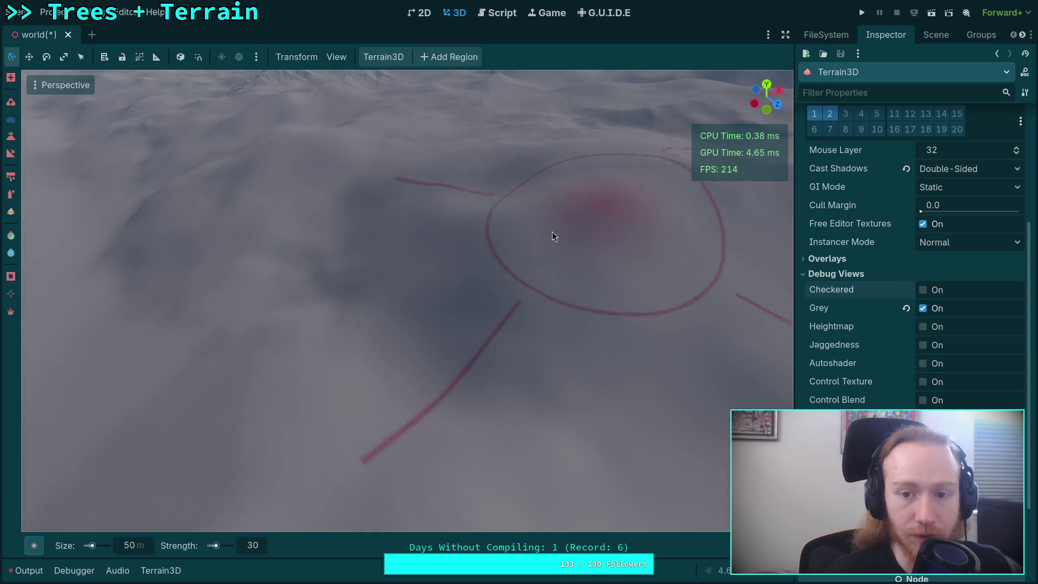
pyautogui.moveTo(614, 281)
pyautogui.mouseDown()
pyautogui.moveTo(594, 302)
pyautogui.moveTo(563, 302)
pyautogui.moveTo(541, 265)
pyautogui.moveTo(326, 209)
pyautogui.moveTo(338, 268)
pyautogui.moveTo(547, 377)
pyautogui.moveTo(433, 335)
pyautogui.moveTo(253, 292)
pyautogui.moveTo(259, 324)
pyautogui.moveTo(421, 413)
pyautogui.mouseUp()
pyautogui.moveTo(430, 255)
pyautogui.mouseDown()
pyautogui.moveTo(600, 319)
pyautogui.moveTo(294, 336)
pyautogui.moveTo(259, 122)
pyautogui.mouseUp()
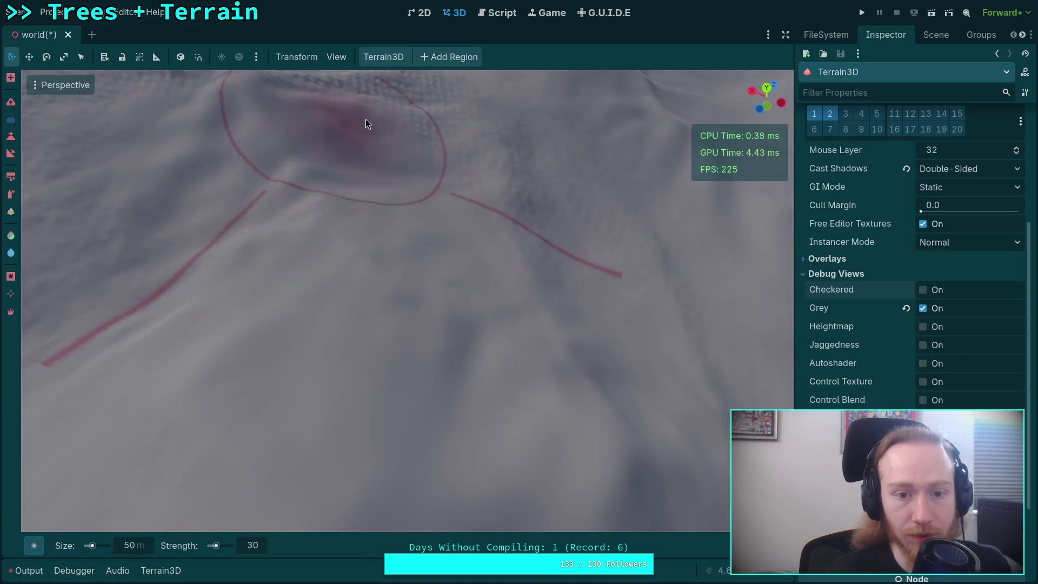
pyautogui.moveTo(726, 438)
pyautogui.mouseDown()
pyautogui.moveTo(652, 265)
pyautogui.moveTo(487, 243)
pyautogui.moveTo(340, 190)
pyautogui.moveTo(530, 330)
pyautogui.moveTo(320, 200)
pyautogui.moveTo(478, 230)
pyautogui.moveTo(420, 366)
pyautogui.moveTo(290, 247)
pyautogui.moveTo(496, 202)
pyautogui.moveTo(380, 284)
pyautogui.moveTo(679, 343)
pyautogui.moveTo(558, 347)
pyautogui.mouseUp()
pyautogui.moveTo(352, 282)
pyautogui.mouseDown()
pyautogui.moveTo(293, 300)
pyautogui.moveTo(326, 328)
pyautogui.moveTo(398, 259)
pyautogui.moveTo(586, 271)
pyautogui.moveTo(329, 292)
pyautogui.moveTo(367, 306)
pyautogui.moveTo(431, 230)
pyautogui.moveTo(431, 254)
pyautogui.moveTo(368, 368)
pyautogui.moveTo(591, 257)
pyautogui.moveTo(150, 285)
pyautogui.moveTo(420, 226)
pyautogui.moveTo(506, 297)
pyautogui.moveTo(521, 288)
pyautogui.moveTo(153, 125)
pyautogui.moveTo(629, 246)
pyautogui.moveTo(541, 271)
pyautogui.moveTo(551, 308)
pyautogui.moveTo(319, 243)
pyautogui.moveTo(584, 419)
pyautogui.moveTo(612, 384)
pyautogui.mouseUp()
pyautogui.moveTo(518, 318); pyautogui.dragTo(336, 168)
pyautogui.moveTo(267, 254)
pyautogui.mouseDown()
pyautogui.moveTo(618, 327)
pyautogui.moveTo(514, 185)
pyautogui.moveTo(459, 243)
pyautogui.moveTo(401, 378)
pyautogui.mouseUp()
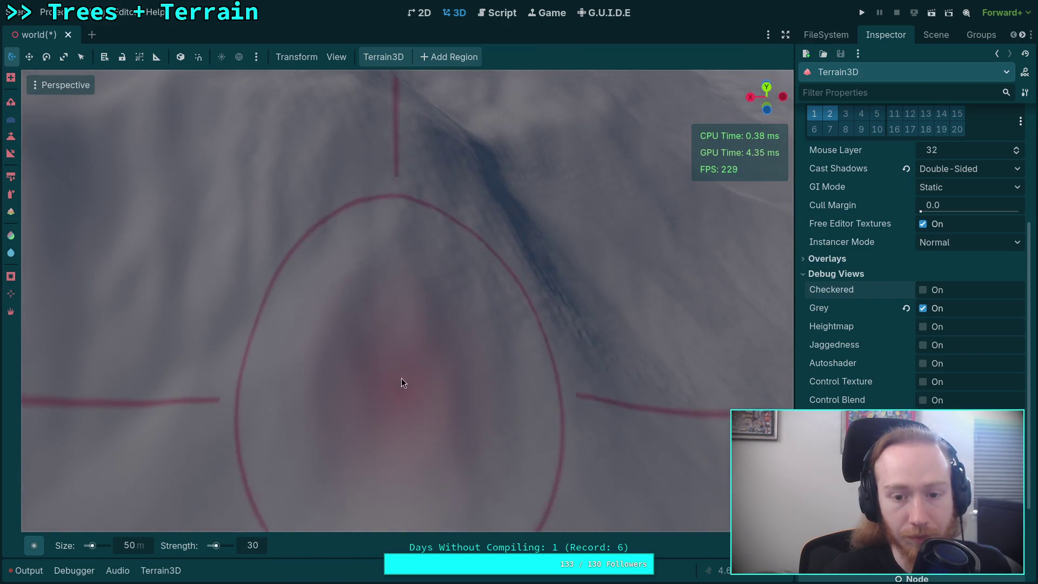
pyautogui.moveTo(649, 382)
pyautogui.mouseDown()
pyautogui.moveTo(540, 325)
pyautogui.moveTo(487, 271)
pyautogui.moveTo(572, 276)
pyautogui.moveTo(400, 393)
pyautogui.mouseUp()
pyautogui.moveTo(530, 384)
pyautogui.mouseDown()
pyautogui.moveTo(514, 297)
pyautogui.moveTo(271, 285)
pyautogui.moveTo(320, 218)
pyautogui.moveTo(408, 247)
pyautogui.mouseUp()
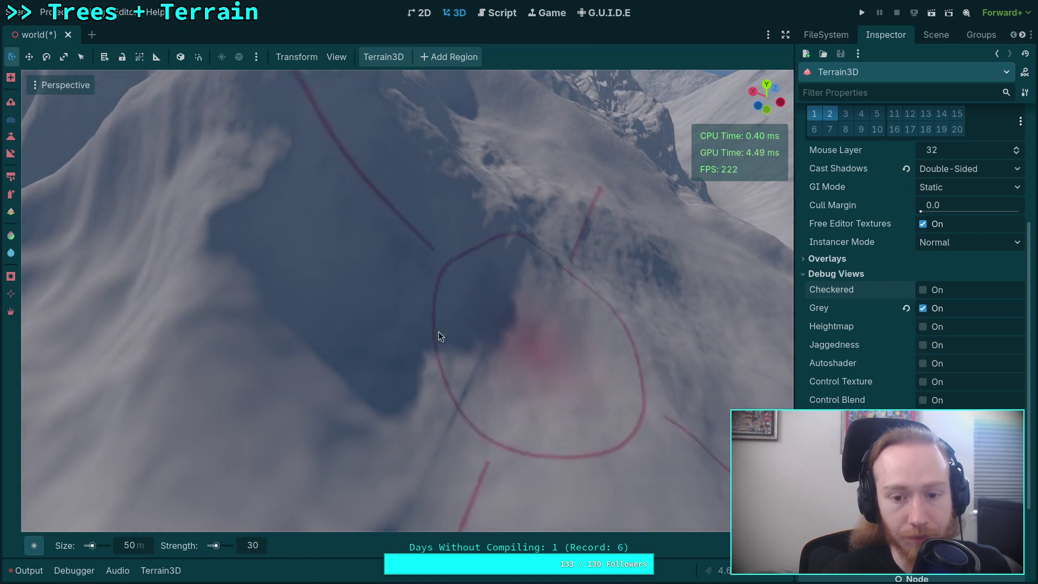
pyautogui.moveTo(436, 171); pyautogui.dragTo(507, 288)
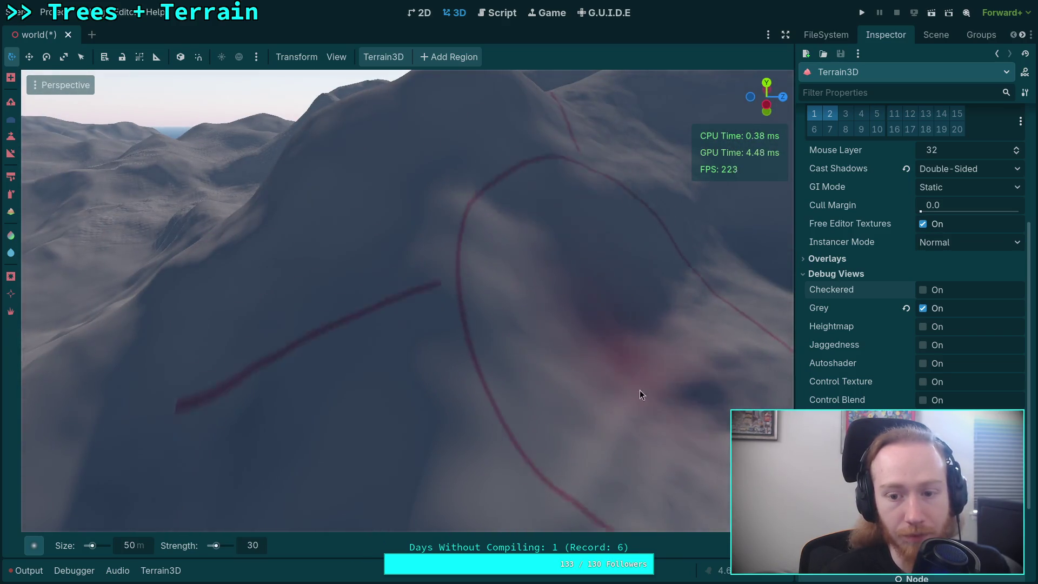
pyautogui.moveTo(653, 361); pyautogui.dragTo(403, 371)
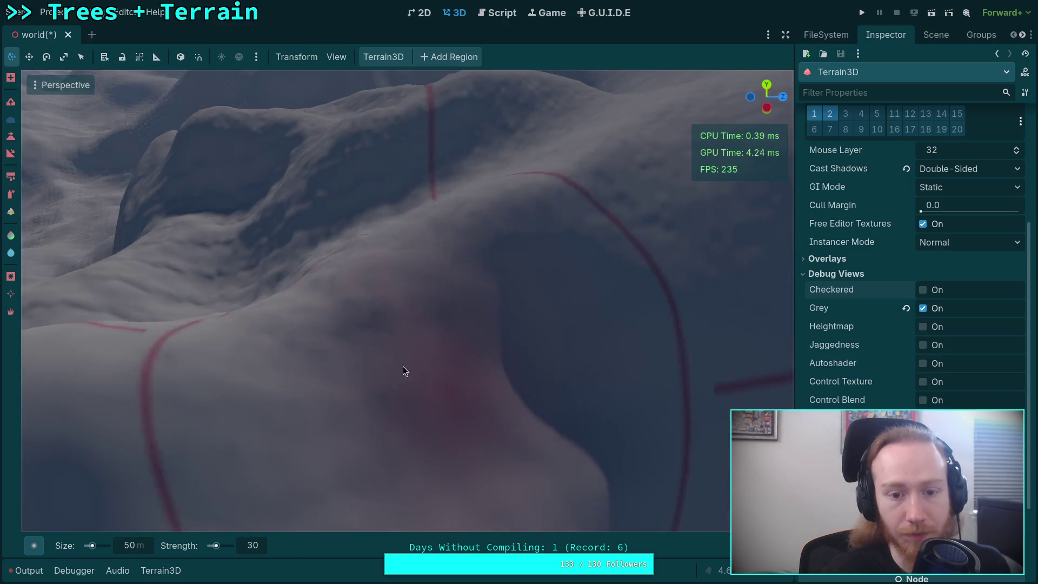
pyautogui.moveTo(277, 223)
pyautogui.mouseDown()
pyautogui.moveTo(636, 185)
pyautogui.moveTo(505, 297)
pyautogui.mouseUp()
pyautogui.moveTo(442, 257); pyautogui.dragTo(402, 227)
pyautogui.moveTo(511, 352)
pyautogui.mouseDown()
pyautogui.moveTo(470, 325)
pyautogui.moveTo(462, 335)
pyautogui.moveTo(426, 305)
pyautogui.mouseUp()
pyautogui.moveTo(430, 269); pyautogui.dragTo(468, 299)
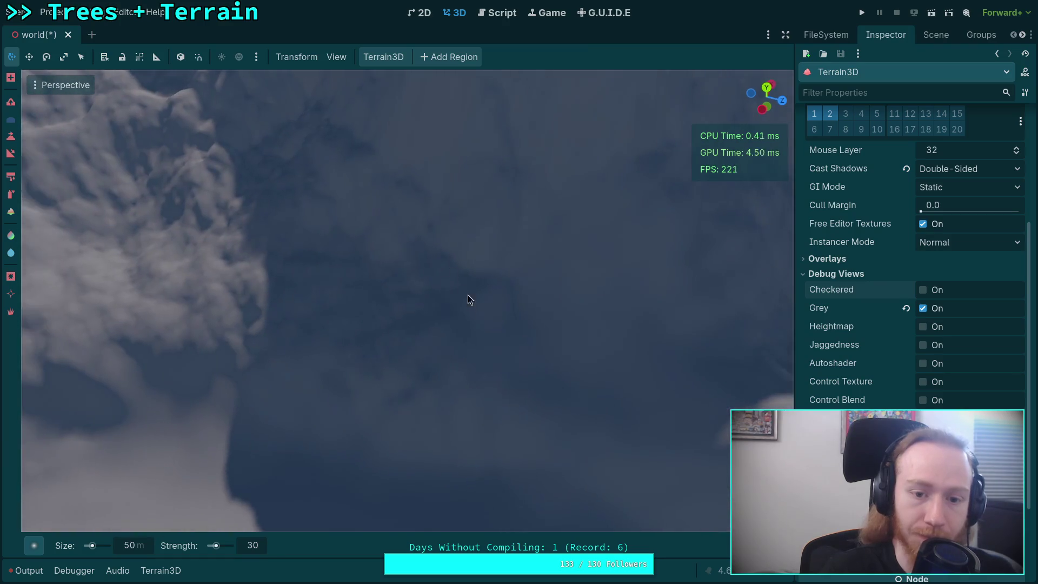
pyautogui.moveTo(133, 296); pyautogui.dragTo(539, 344)
pyautogui.moveTo(398, 267); pyautogui.dragTo(423, 316)
pyautogui.moveTo(413, 215); pyautogui.dragTo(432, 297)
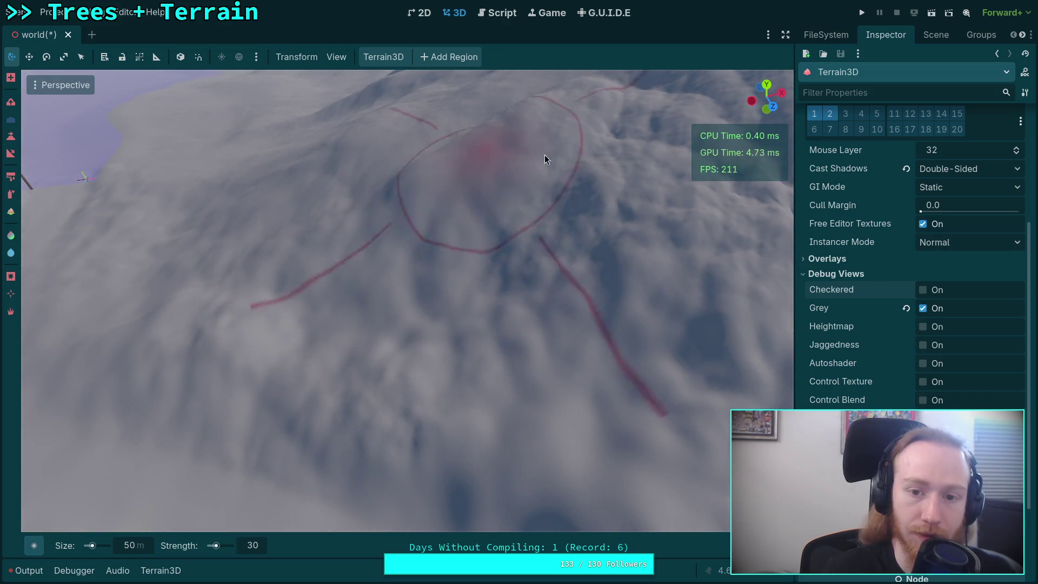
pyautogui.moveTo(371, 409); pyautogui.dragTo(389, 389)
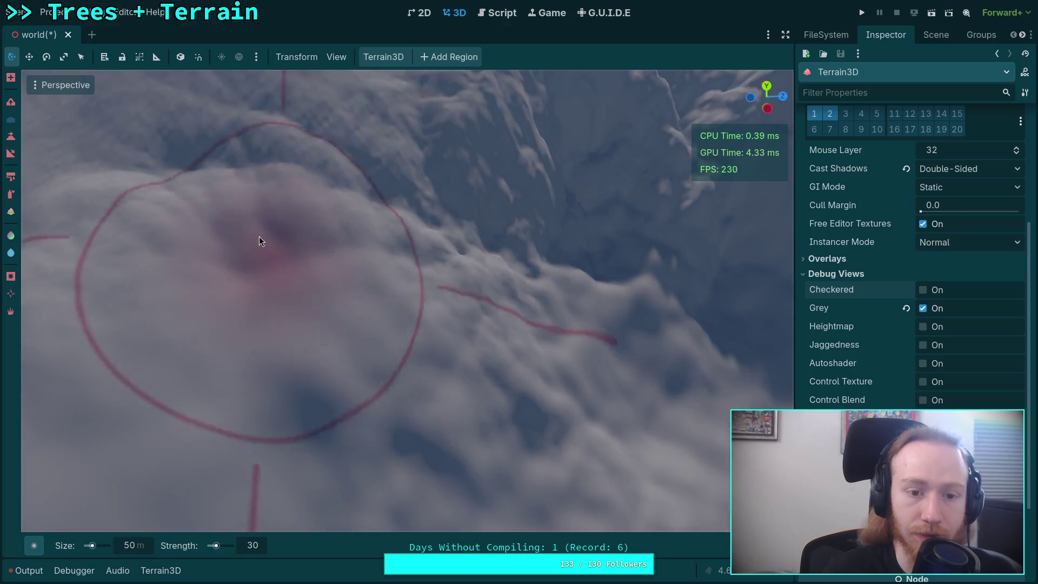
# Step: Orbit back to view the steep mountain wall and the sculpted ridges
pyautogui.scroll(-5, 447, 237)
pyautogui.scroll(5, 332, 283)
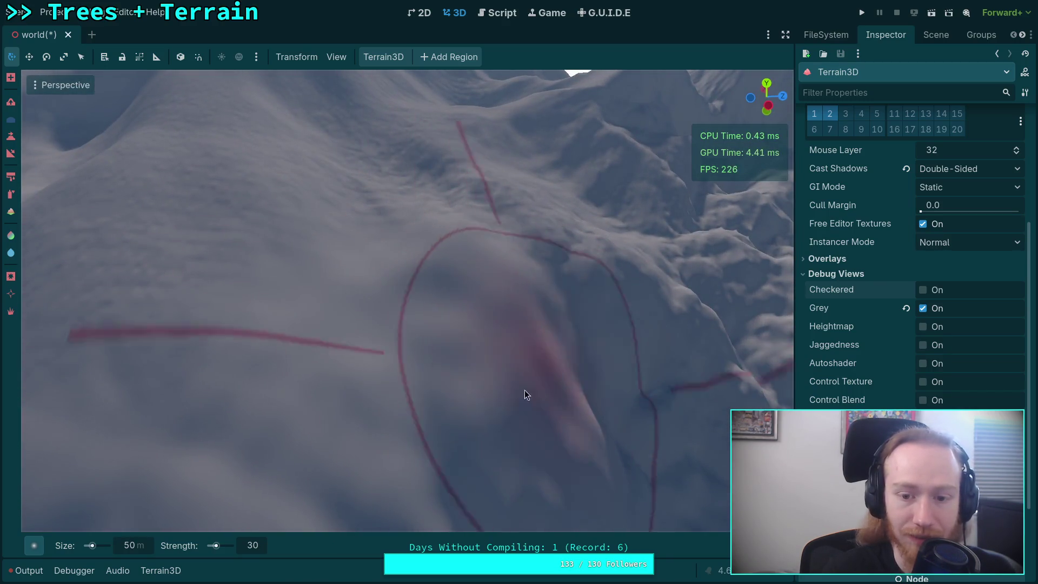
pyautogui.moveTo(525, 390)
pyautogui.mouseDown()
pyautogui.moveTo(525, 463)
pyautogui.moveTo(546, 440)
pyautogui.moveTo(452, 465)
pyautogui.moveTo(379, 324)
pyautogui.moveTo(397, 271)
pyautogui.moveTo(520, 326)
pyautogui.moveTo(532, 346)
pyautogui.moveTo(336, 349)
pyautogui.mouseUp()
pyautogui.moveTo(485, 359); pyautogui.dragTo(453, 330)
pyautogui.moveTo(369, 296)
pyautogui.mouseDown()
pyautogui.moveTo(329, 265)
pyautogui.moveTo(280, 270)
pyautogui.moveTo(316, 258)
pyautogui.moveTo(270, 228)
pyautogui.moveTo(272, 249)
pyautogui.moveTo(280, 214)
pyautogui.moveTo(414, 305)
pyautogui.moveTo(151, 259)
pyautogui.moveTo(472, 287)
pyautogui.moveTo(479, 301)
pyautogui.moveTo(445, 192)
pyautogui.moveTo(320, 347)
pyautogui.moveTo(455, 422)
pyautogui.moveTo(344, 394)
pyautogui.moveTo(174, 394)
pyautogui.moveTo(176, 447)
pyautogui.moveTo(194, 405)
pyautogui.moveTo(256, 367)
pyautogui.moveTo(420, 344)
pyautogui.moveTo(552, 241)
pyautogui.moveTo(514, 254)
pyautogui.mouseUp()
# Step: Sculpt two long strokes across the terrain along the slope
pyautogui.scroll(-5, 514, 254)
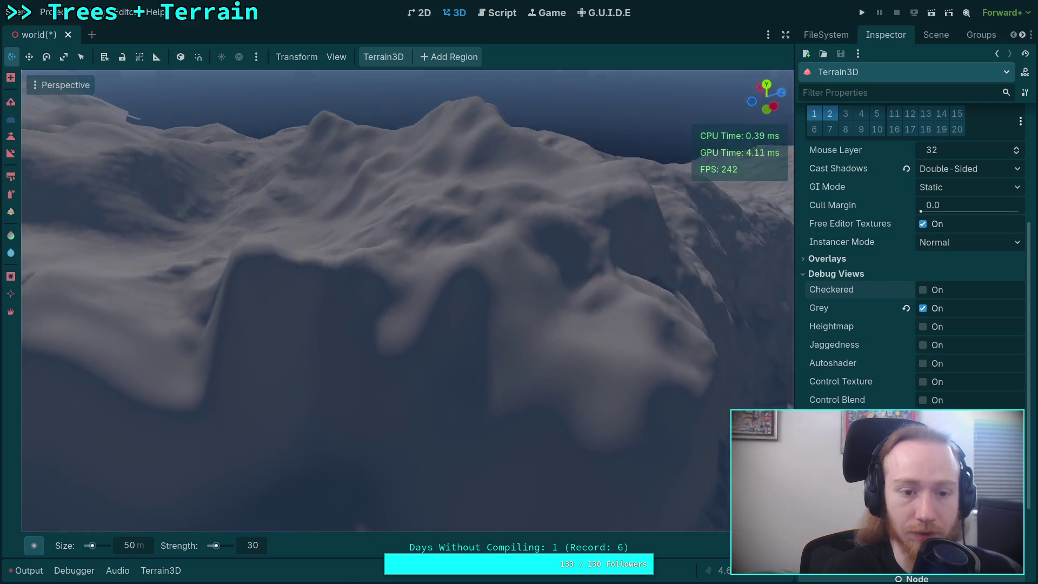
pyautogui.moveTo(239, 284)
pyautogui.mouseDown()
pyautogui.moveTo(212, 289)
pyautogui.moveTo(612, 277)
pyautogui.mouseUp()
pyautogui.scroll(6, 612, 276)
pyautogui.scroll(-6, 492, 293)
pyautogui.moveTo(247, 423)
pyautogui.mouseDown()
pyautogui.moveTo(411, 334)
pyautogui.moveTo(527, 288)
pyautogui.moveTo(581, 421)
pyautogui.mouseUp()
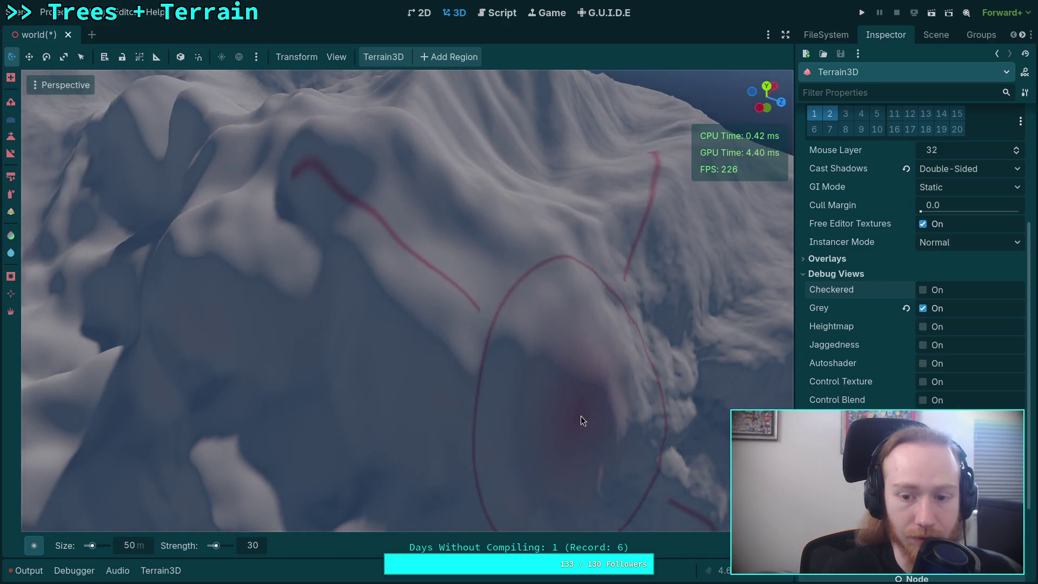
pyautogui.scroll(6, 581, 421)
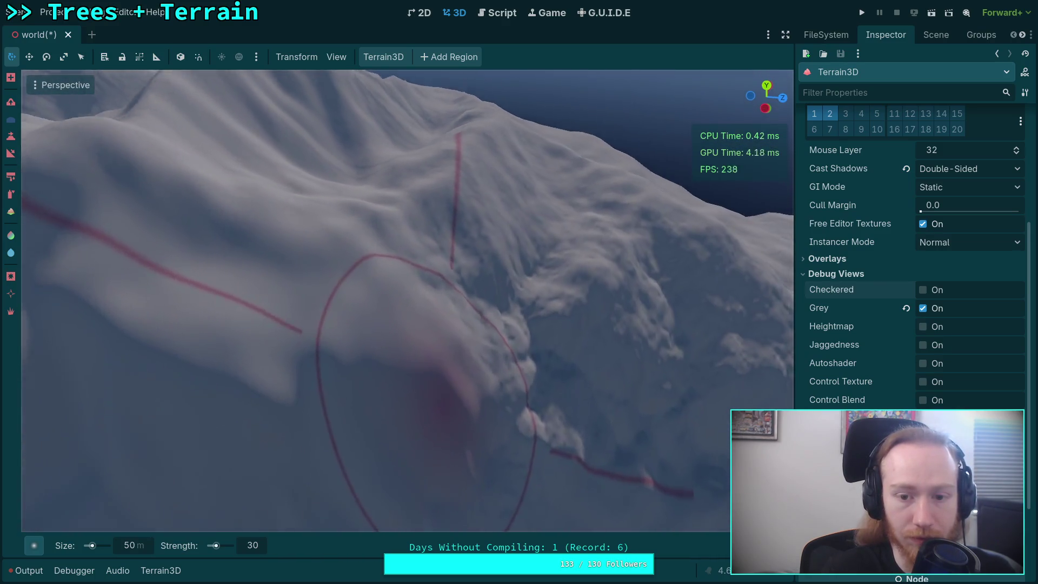
pyautogui.scroll(-4, 428, 260)
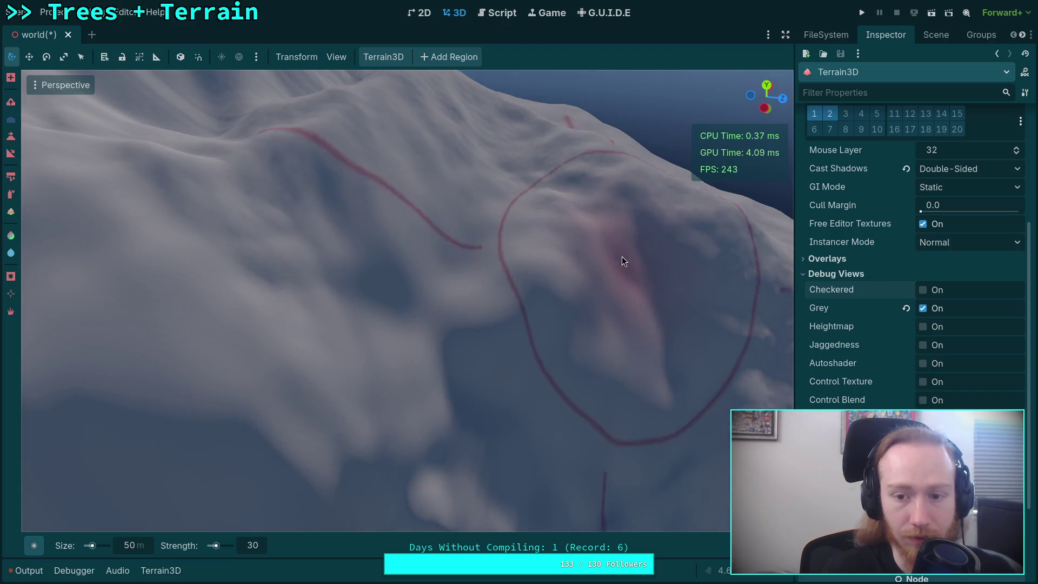
pyautogui.scroll(5, 622, 257)
pyautogui.scroll(-5, 364, 217)
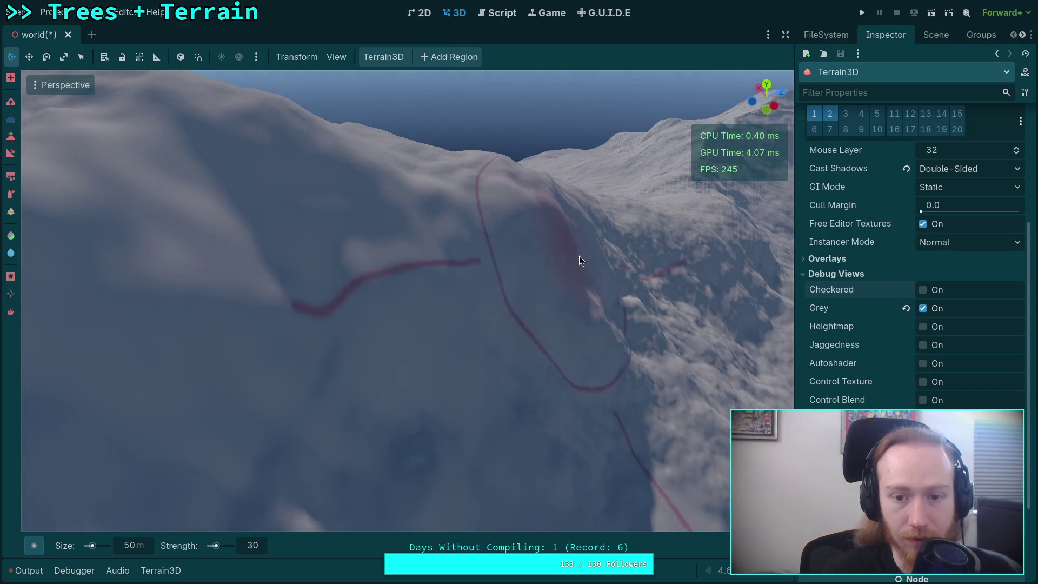
pyautogui.scroll(4, 579, 255)
pyautogui.scroll(-5, 457, 304)
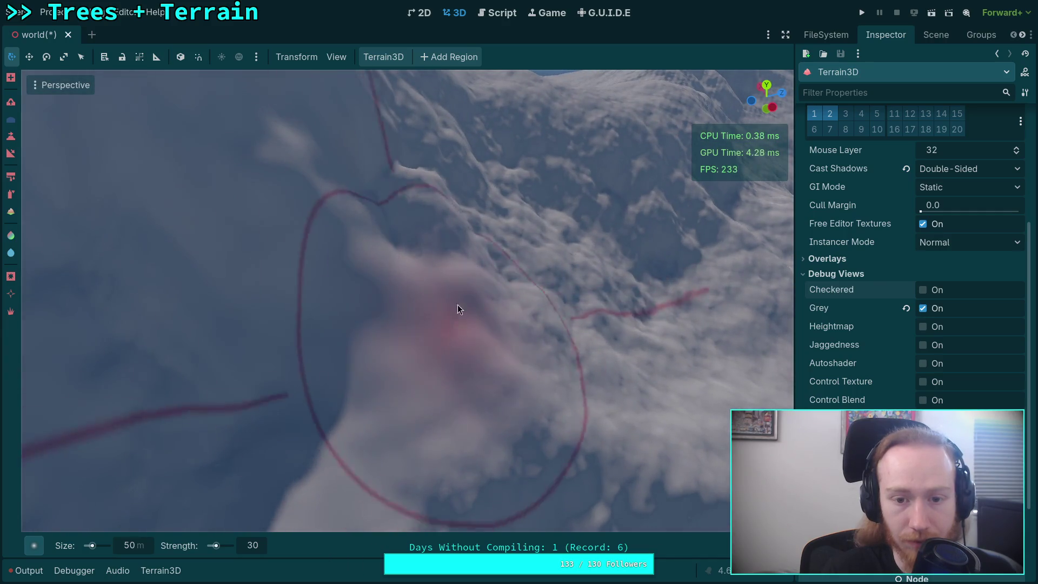
pyautogui.scroll(5, 495, 380)
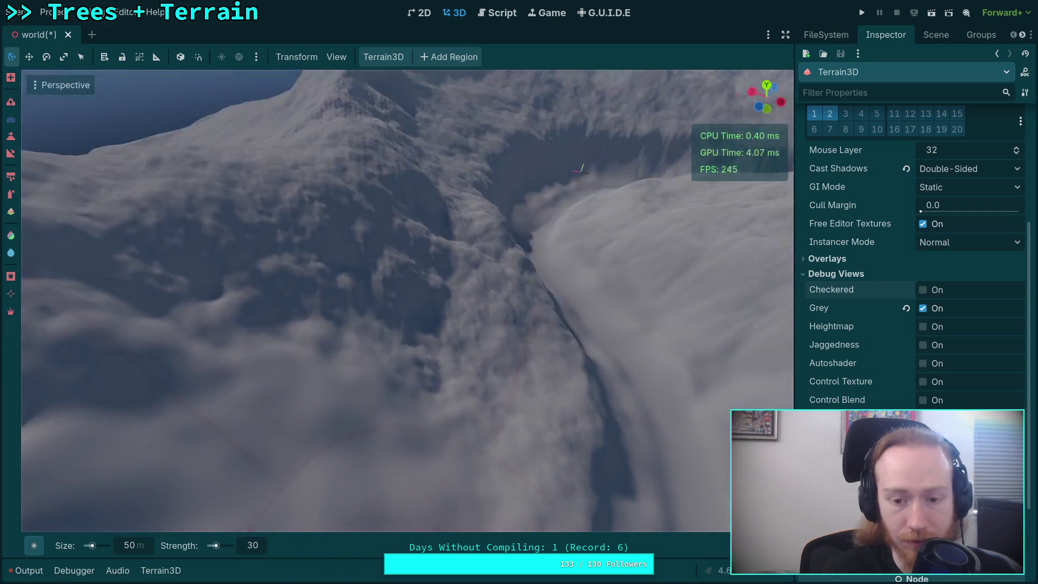
pyautogui.scroll(-4, 445, 222)
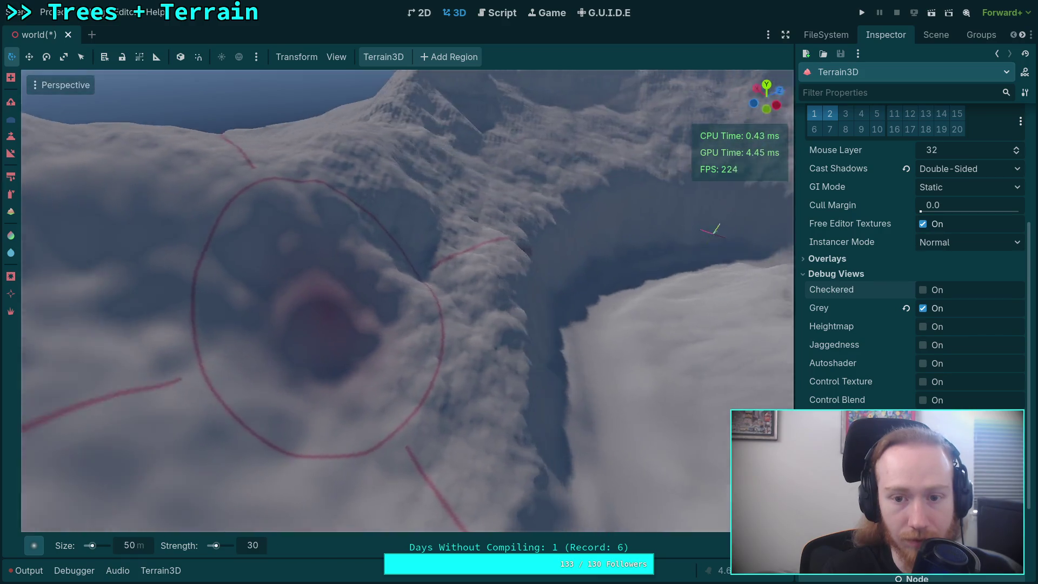
pyautogui.scroll(3, 568, 282)
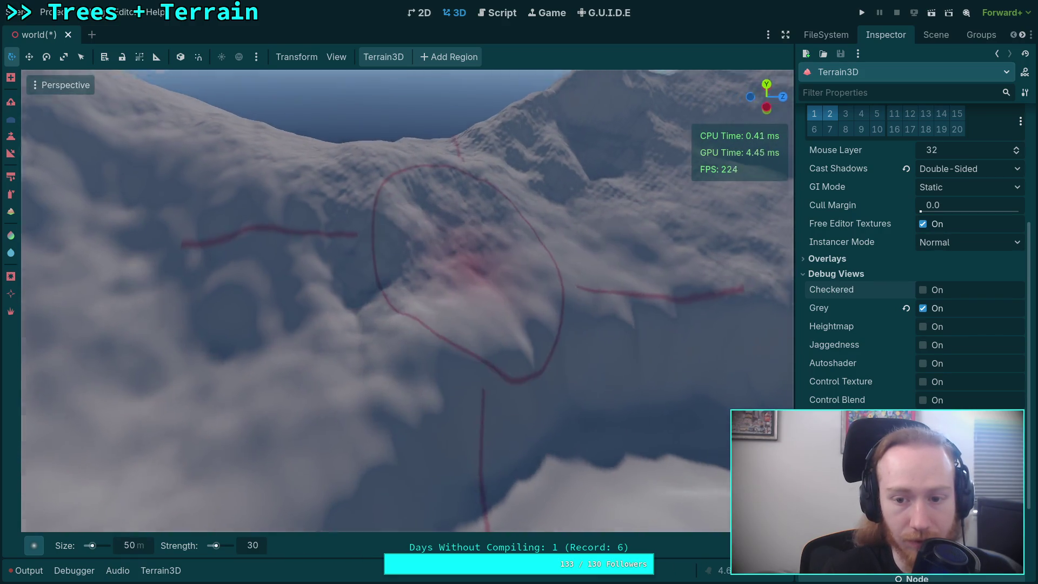
# Step: Survey the snowy slope and dark mountains, then show the Scene node tree in the right dock
pyautogui.moveTo(554, 313); pyautogui.dragTo(391, 248)
pyautogui.moveTo(203, 301); pyautogui.dragTo(255, 234)
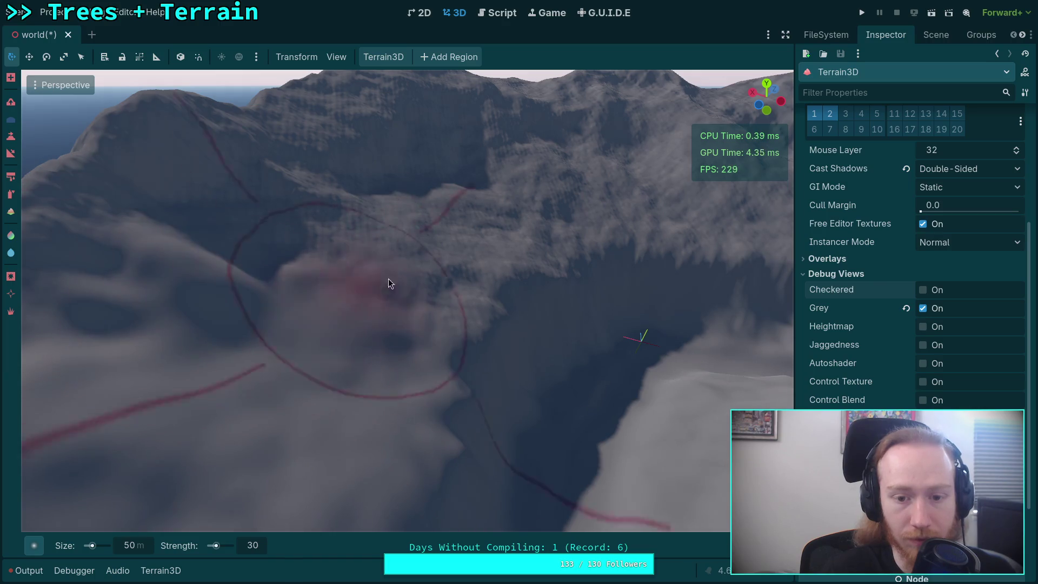
pyautogui.scroll(-3, 231, 262)
pyautogui.scroll(3, 303, 278)
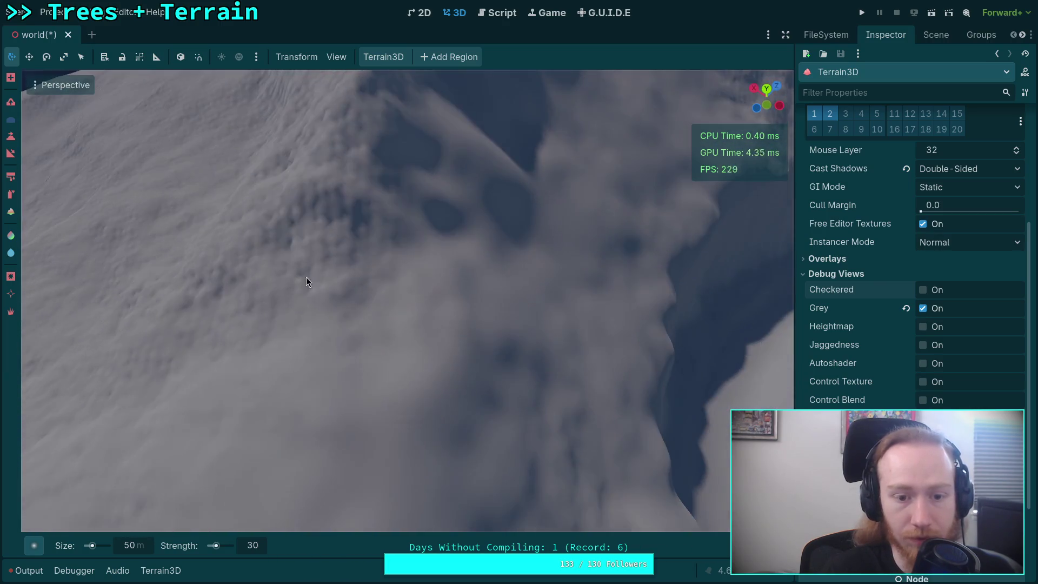
pyautogui.scroll(-3, 303, 167)
pyautogui.scroll(3, 303, 167)
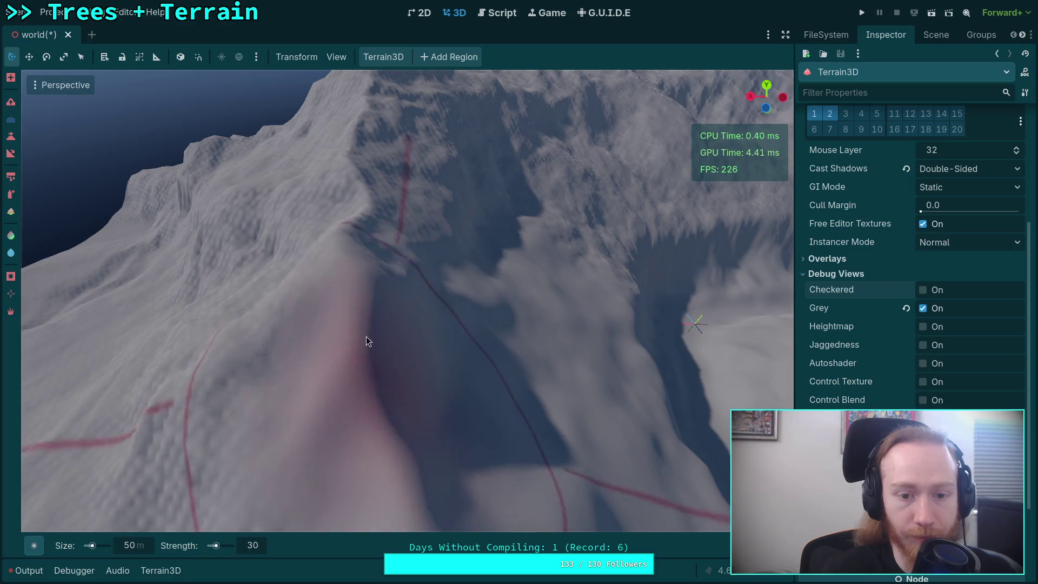
pyautogui.scroll(-3, 379, 194)
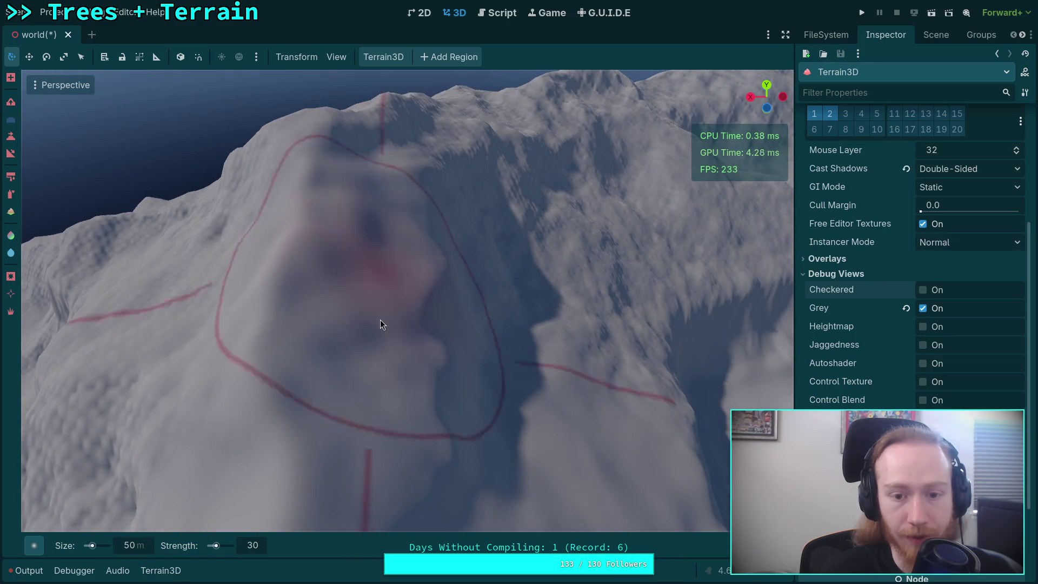
pyautogui.scroll(-3, 530, 262)
pyautogui.scroll(3, 449, 300)
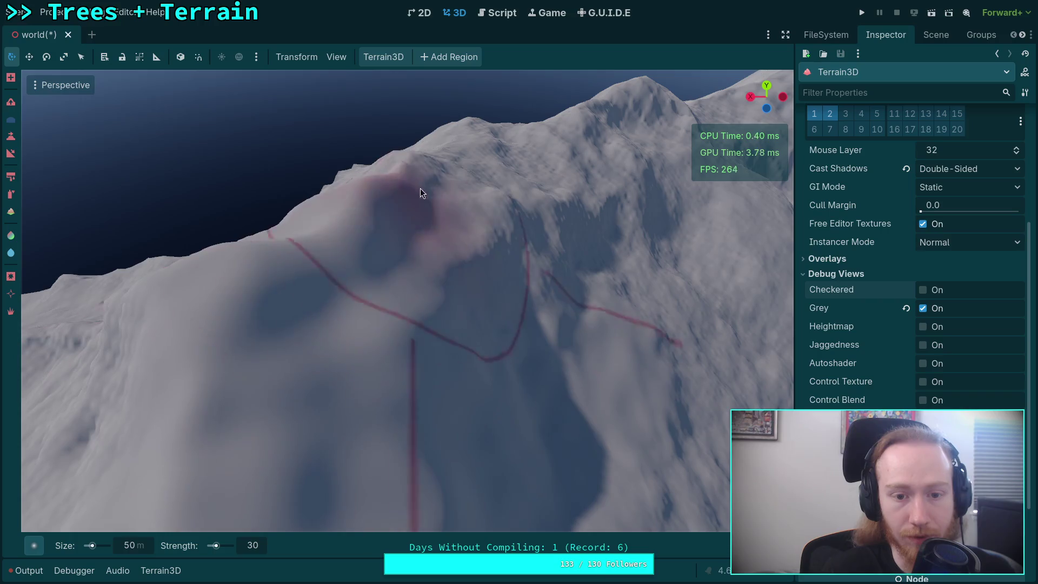
pyautogui.scroll(3, 501, 247)
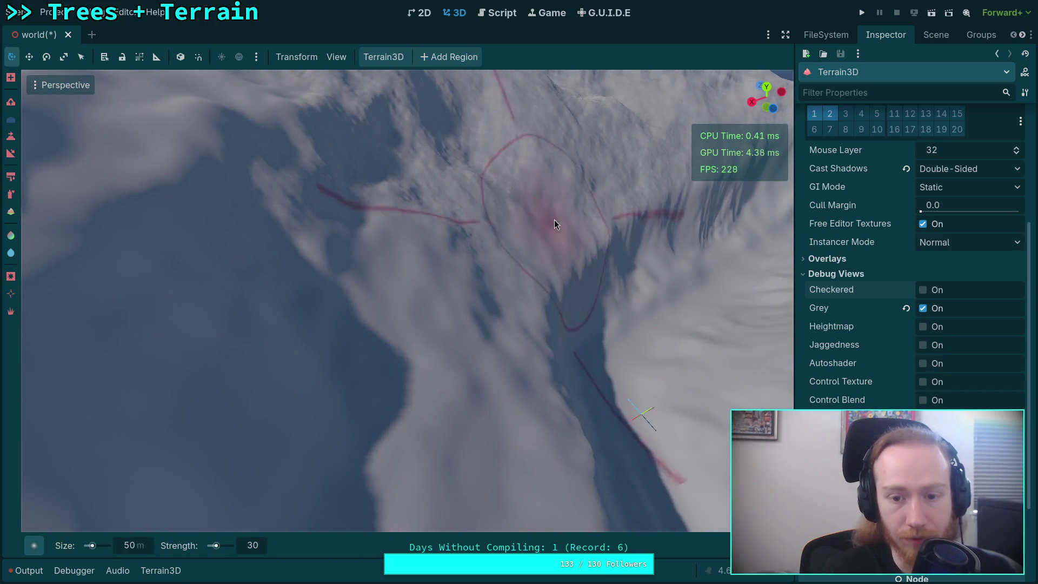
pyautogui.scroll(-3, 324, 351)
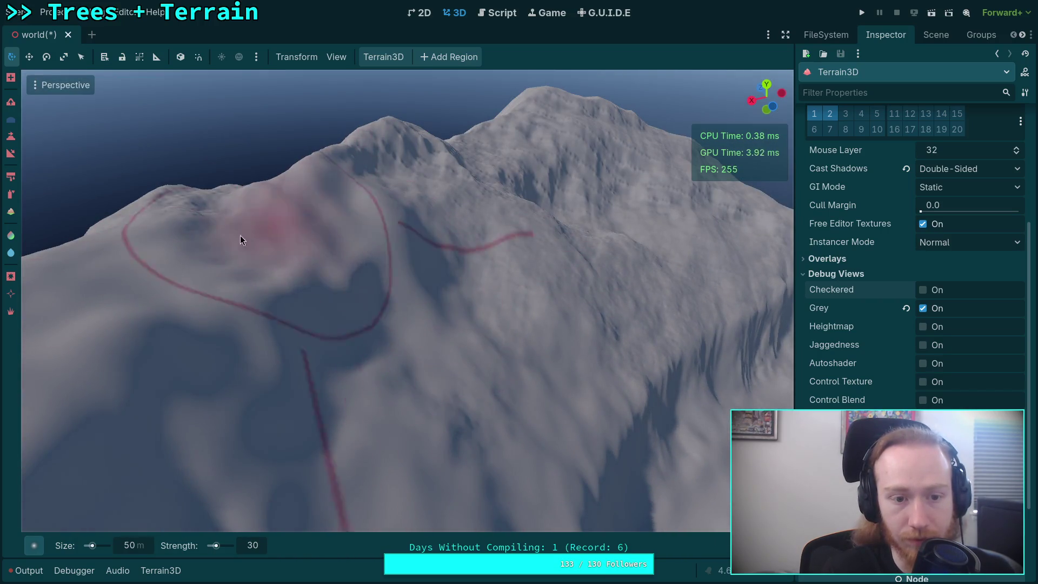
pyautogui.scroll(3, 462, 294)
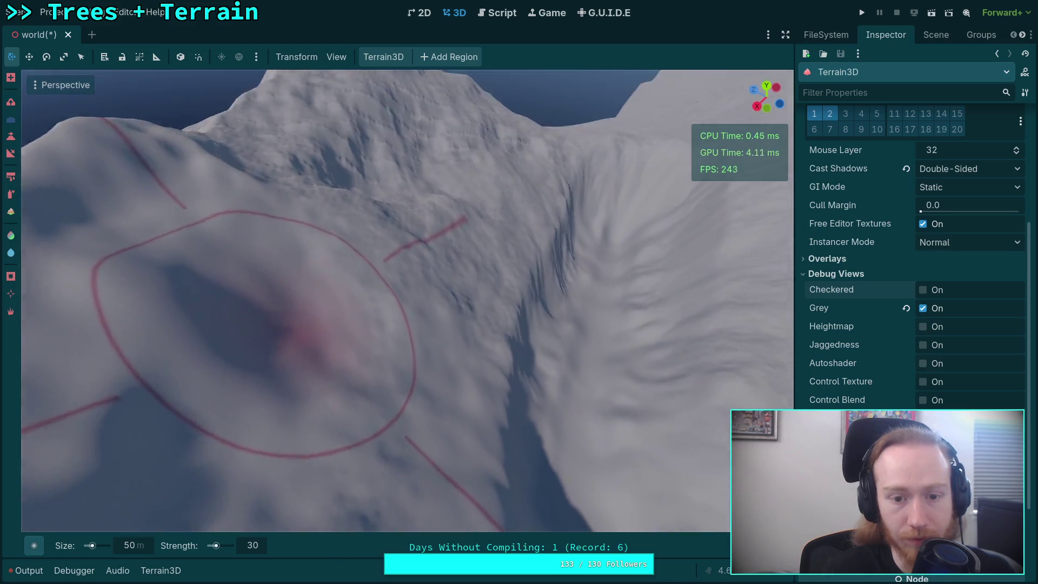
pyautogui.scroll(3, 280, 300)
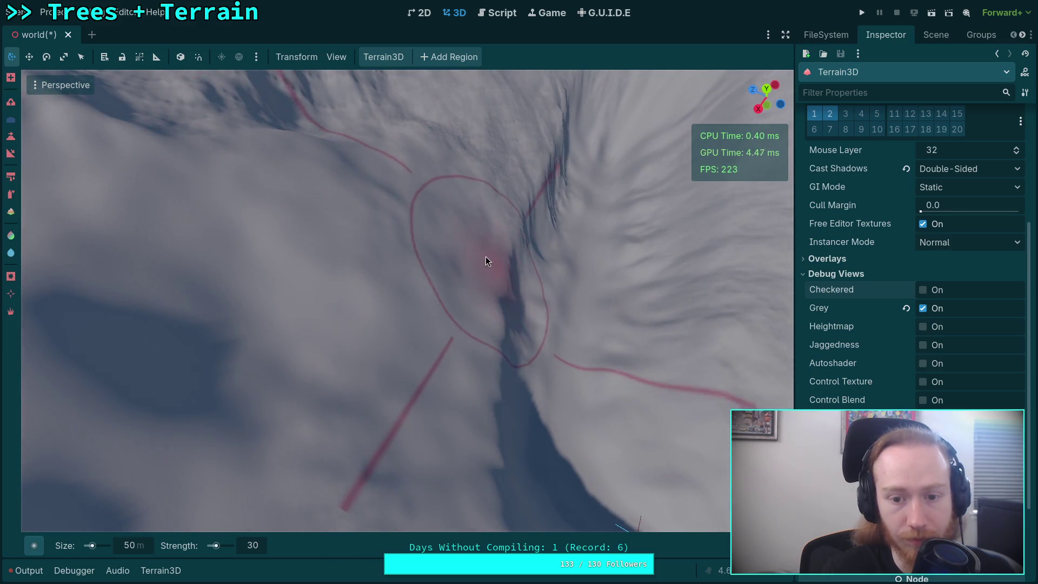
pyautogui.scroll(-3, 486, 261)
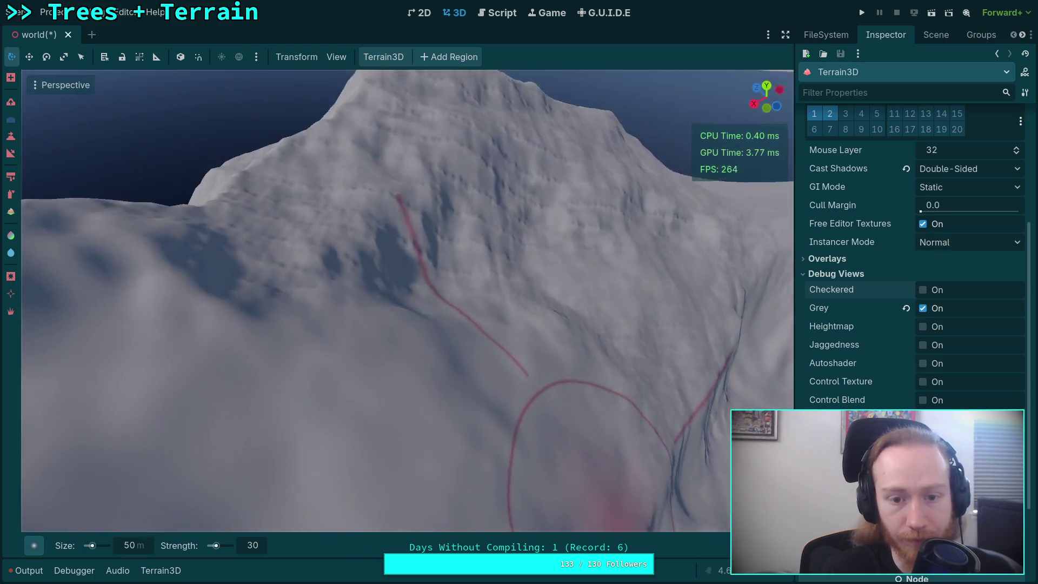
pyautogui.scroll(-3, 309, 303)
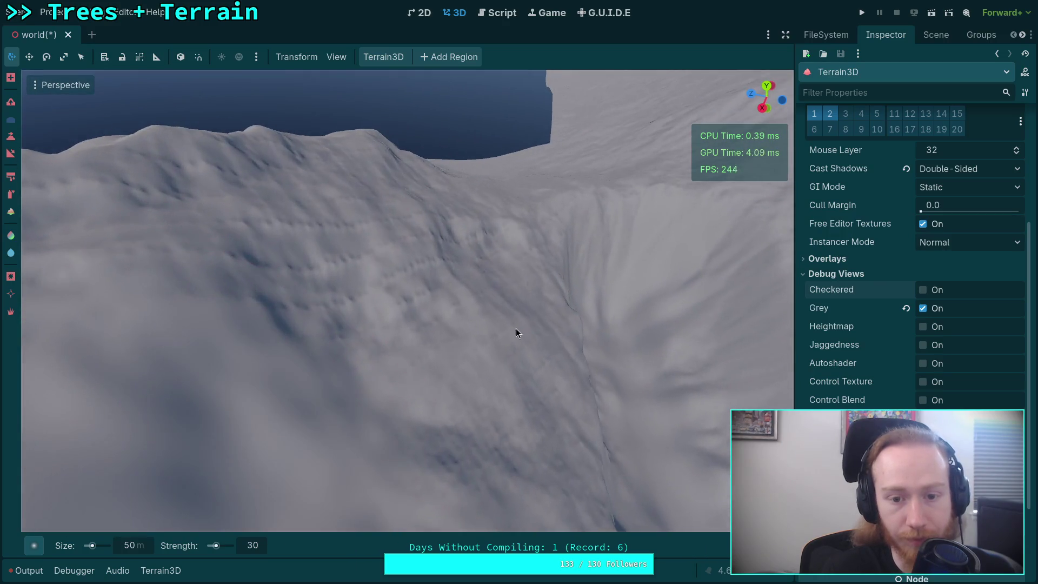
pyautogui.scroll(-5, 566, 434)
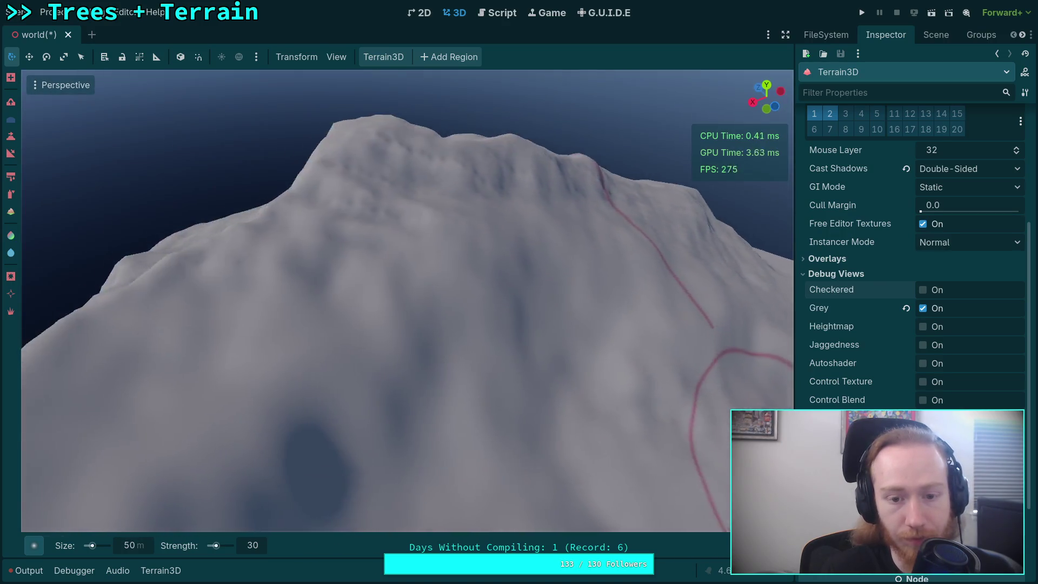
pyautogui.scroll(5, 167, 401)
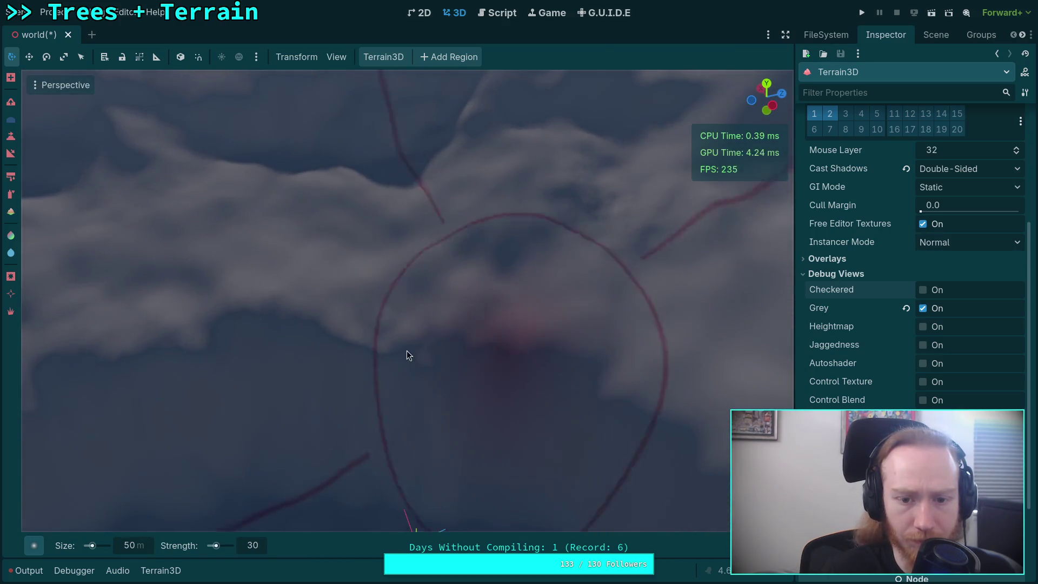
pyautogui.scroll(-5, 582, 220)
pyautogui.scroll(5, 407, 339)
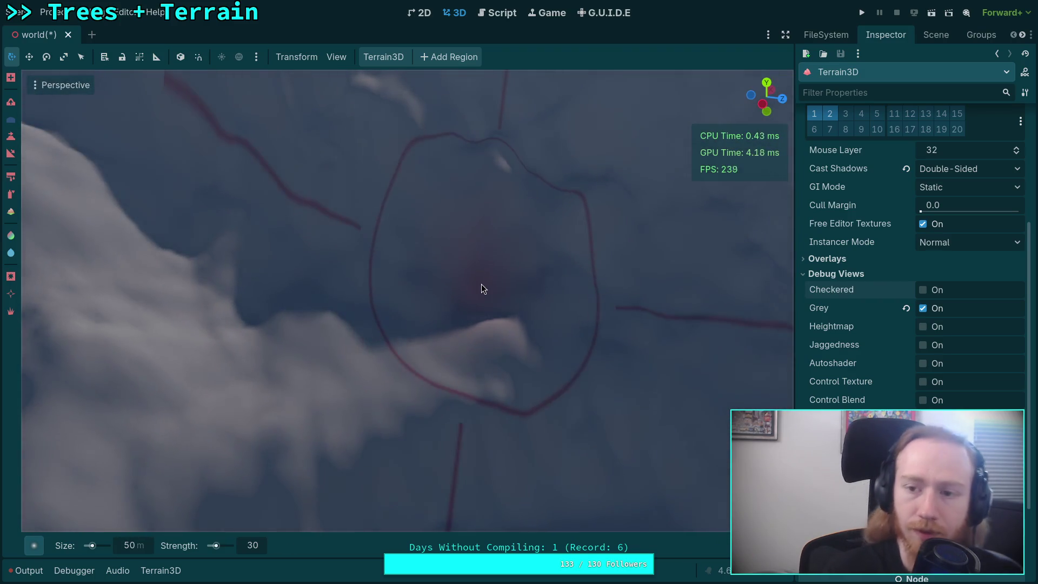
pyautogui.click(927, 35)
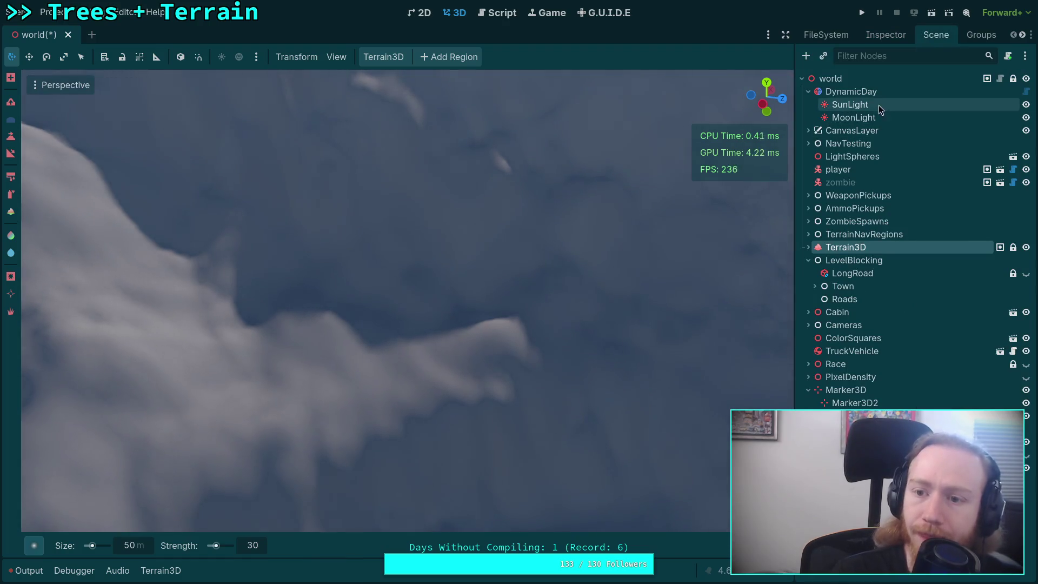
# Step: Select the DynamicDay node and show its properties in the Inspector
pyautogui.click(851, 91)
pyautogui.scroll(-5, 621, 161)
pyautogui.moveTo(574, 171); pyautogui.dragTo(575, 171)
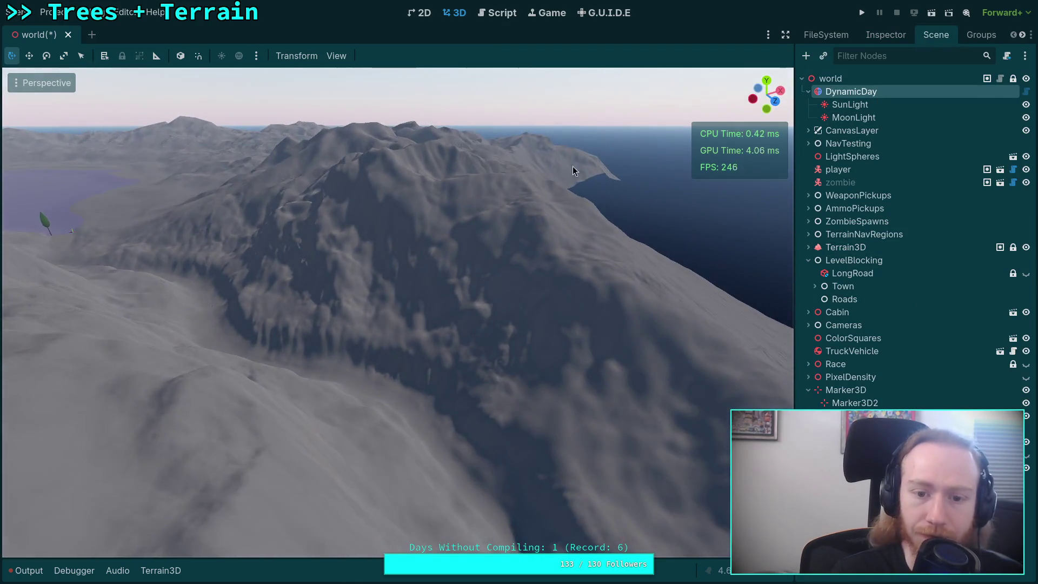
pyautogui.click(885, 35)
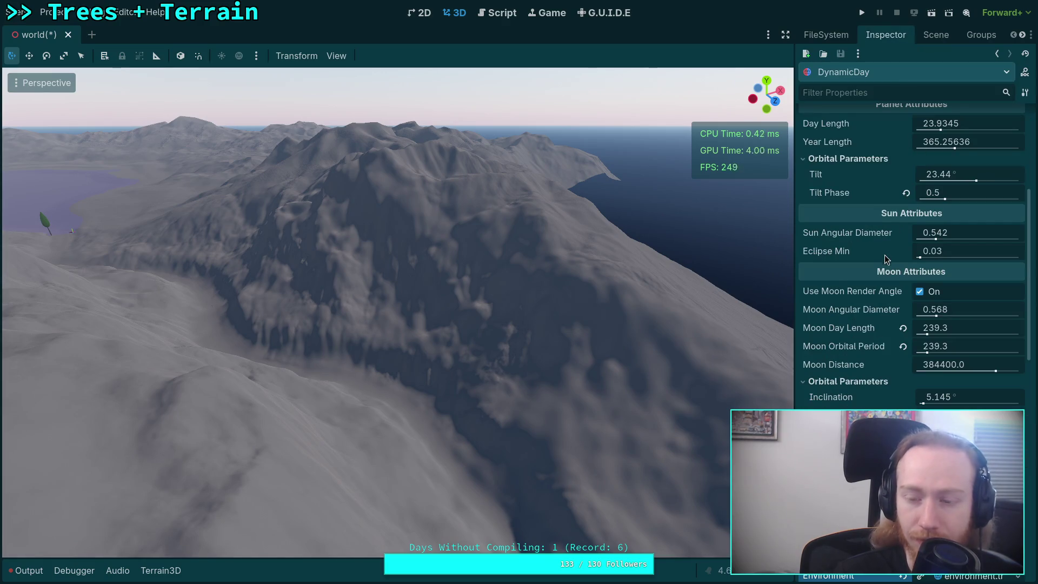
pyautogui.scroll(3, 886, 259)
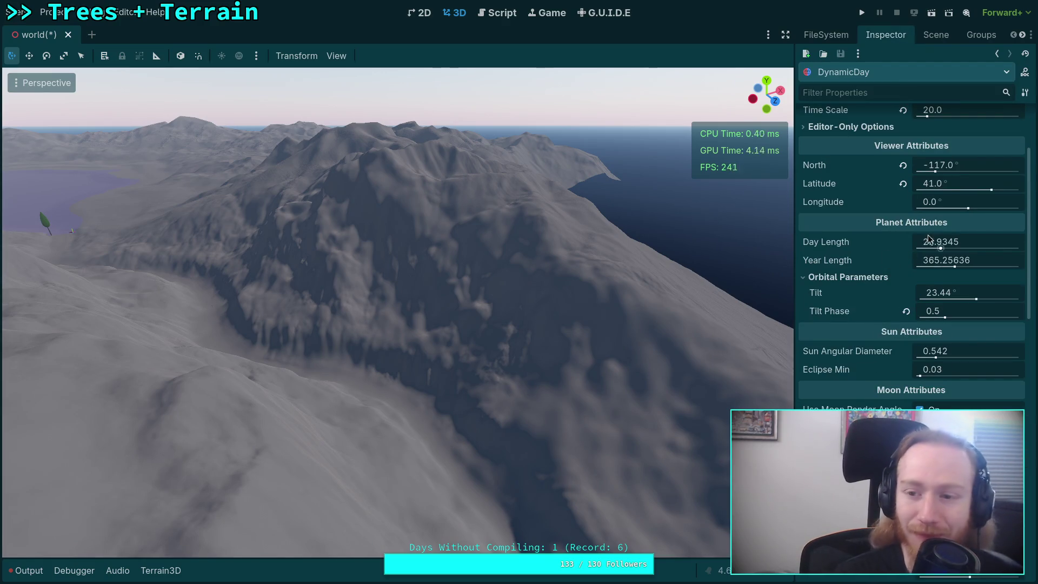
# Step: Sweep DynamicDay's North angle through several values, settling near 116°
pyautogui.moveTo(935, 175)
pyautogui.mouseDown()
pyautogui.moveTo(898, 178)
pyautogui.moveTo(968, 173)
pyautogui.mouseUp()
pyautogui.moveTo(724, 221); pyautogui.dragTo(724, 222)
pyautogui.moveTo(579, 243); pyautogui.dragTo(579, 243)
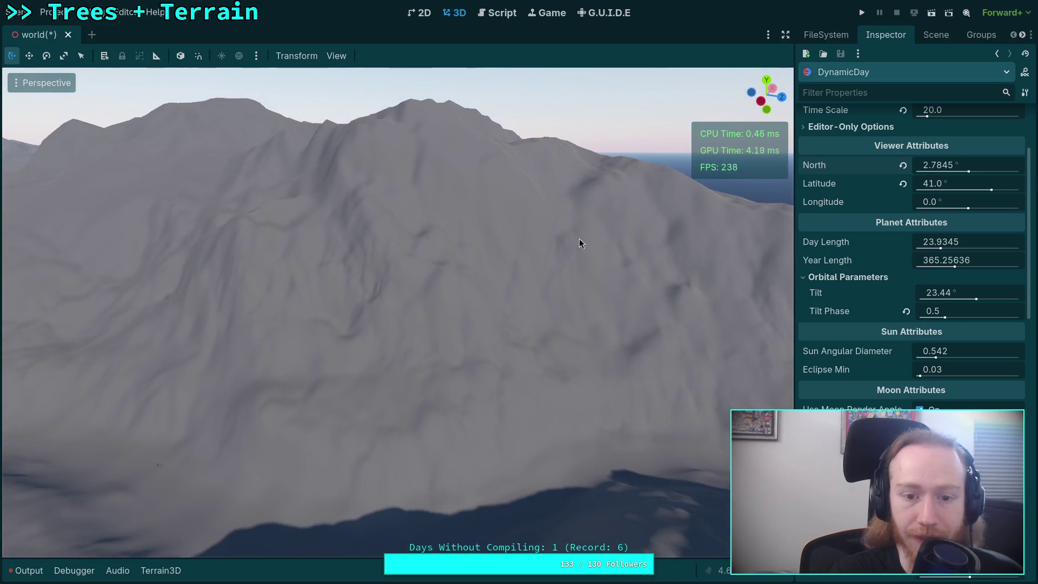
pyautogui.moveTo(968, 172)
pyautogui.mouseDown()
pyautogui.moveTo(946, 173)
pyautogui.moveTo(998, 173)
pyautogui.mouseUp()
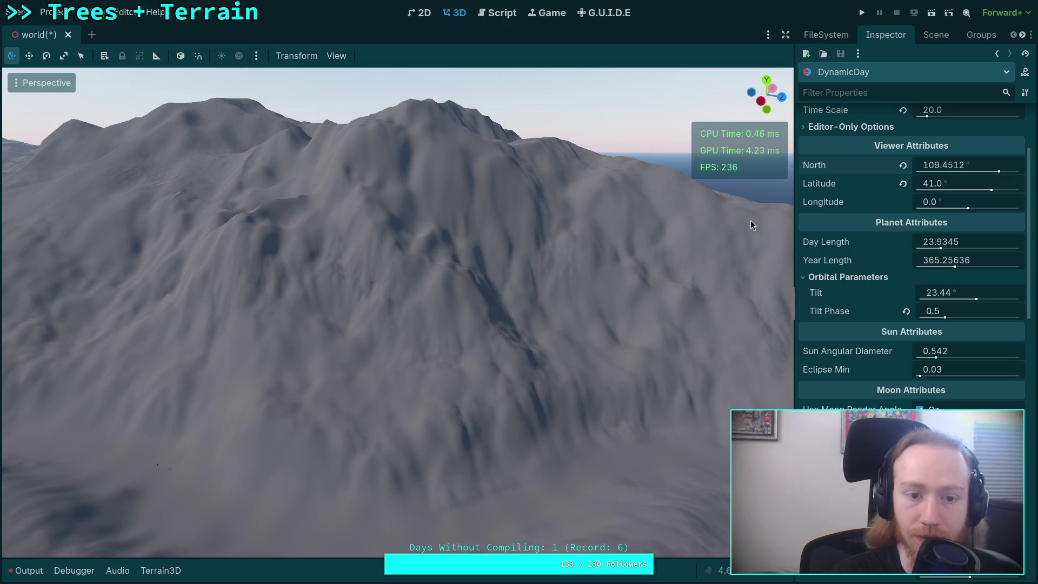
pyautogui.moveTo(1000, 172); pyautogui.dragTo(1004, 172)
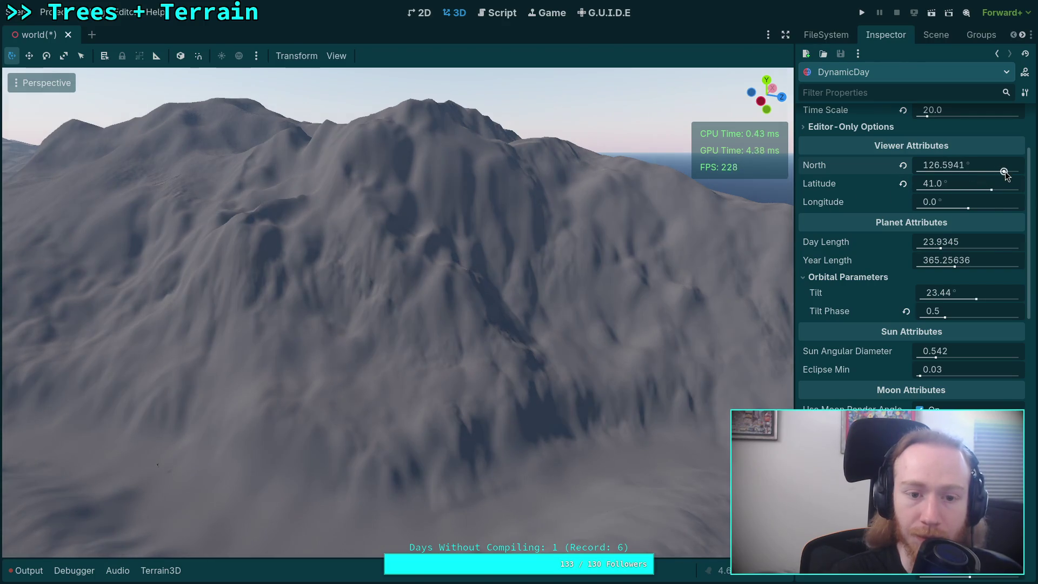
# Step: Fly through the mountain valleys to inspect the new sun shadows, then return to the Scene tree
pyautogui.press('w')
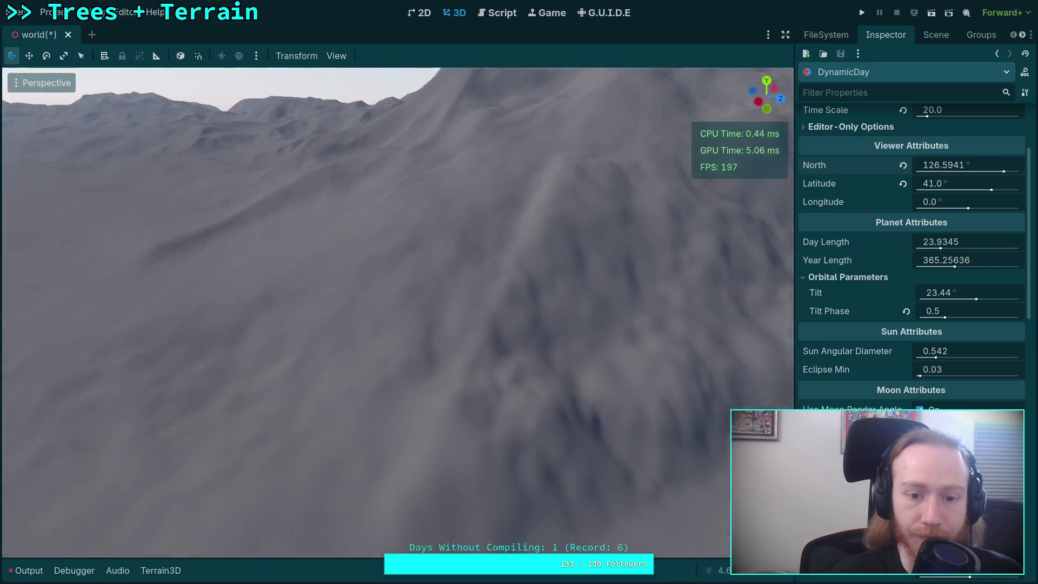
pyautogui.press('w')
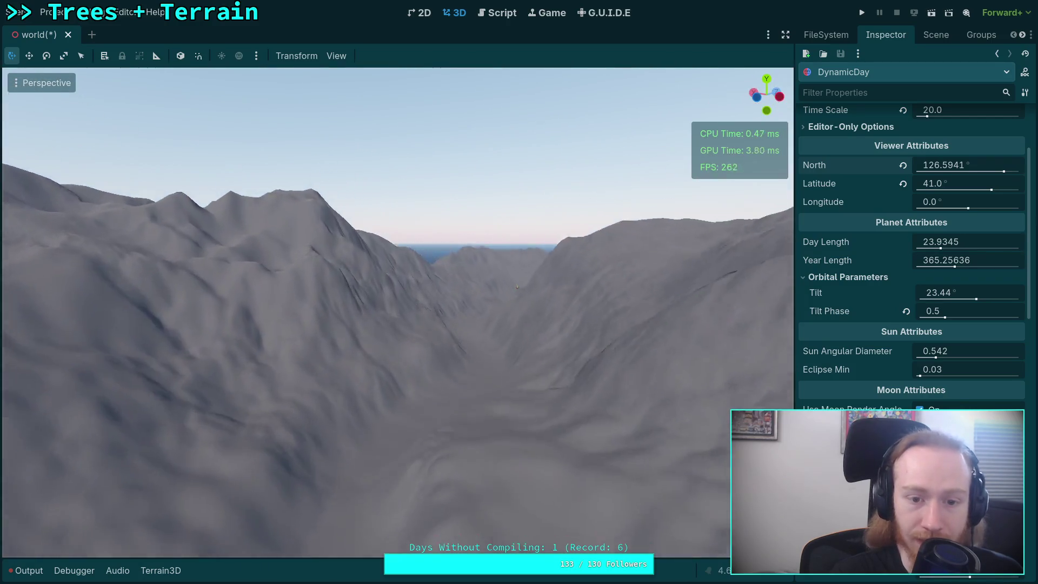
pyautogui.press('w')
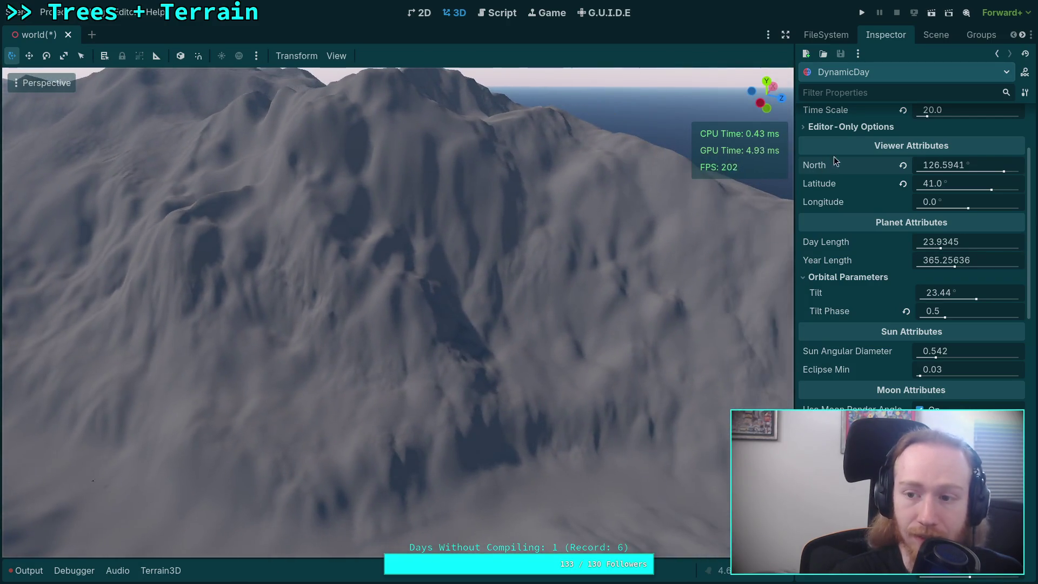
pyautogui.press('w')
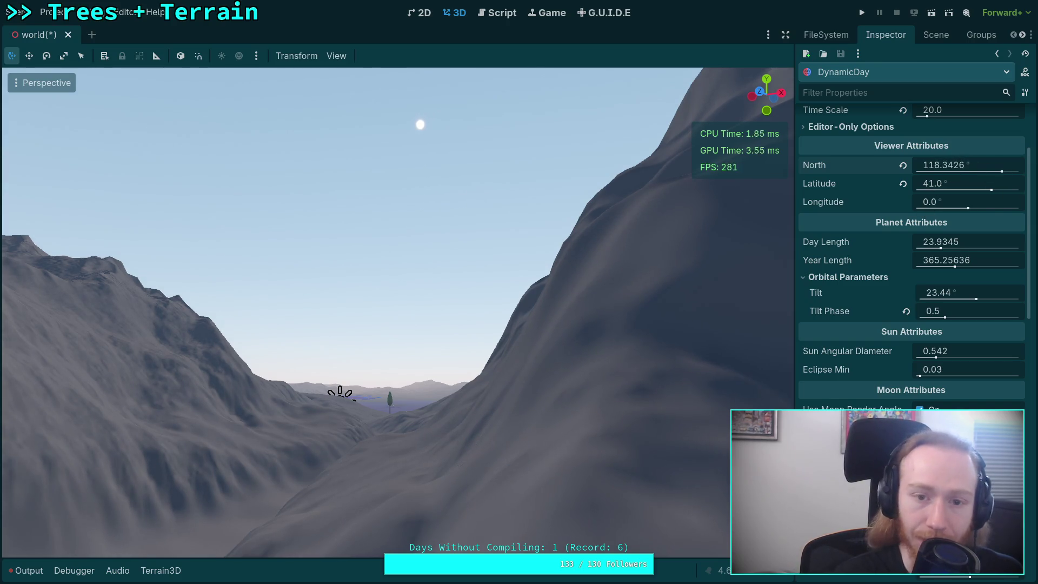
pyautogui.press('w')
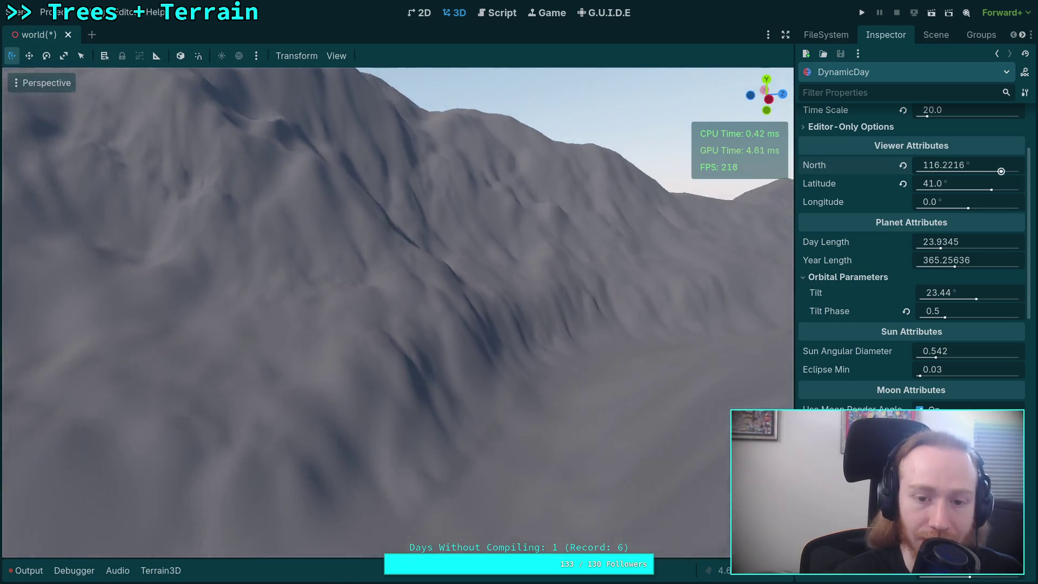
pyautogui.press('w')
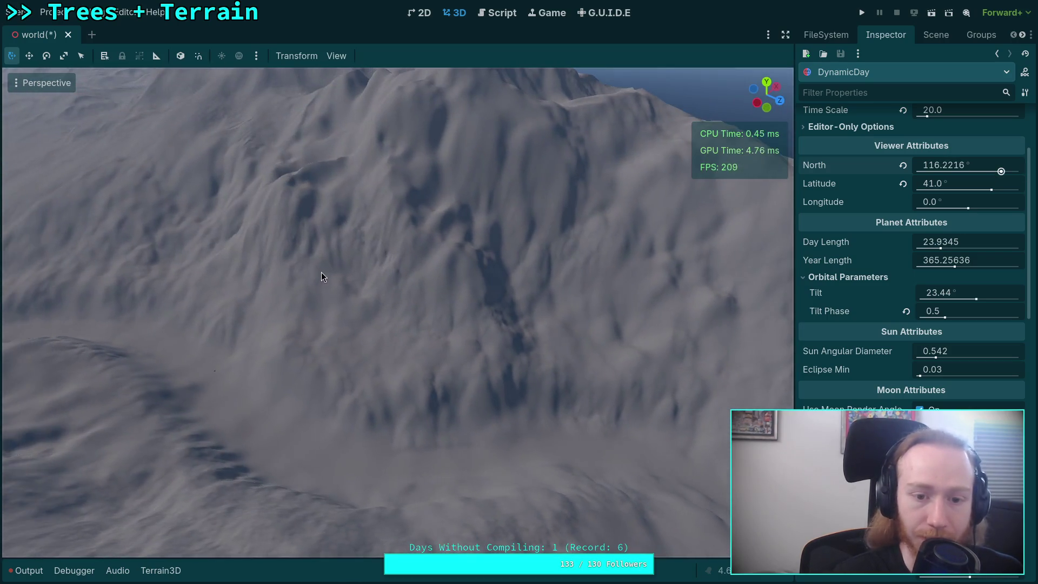
pyautogui.click(937, 35)
# Step: Select the Terrain3D node and shrink the sculpting brush size to 30 m
pyautogui.click(858, 251)
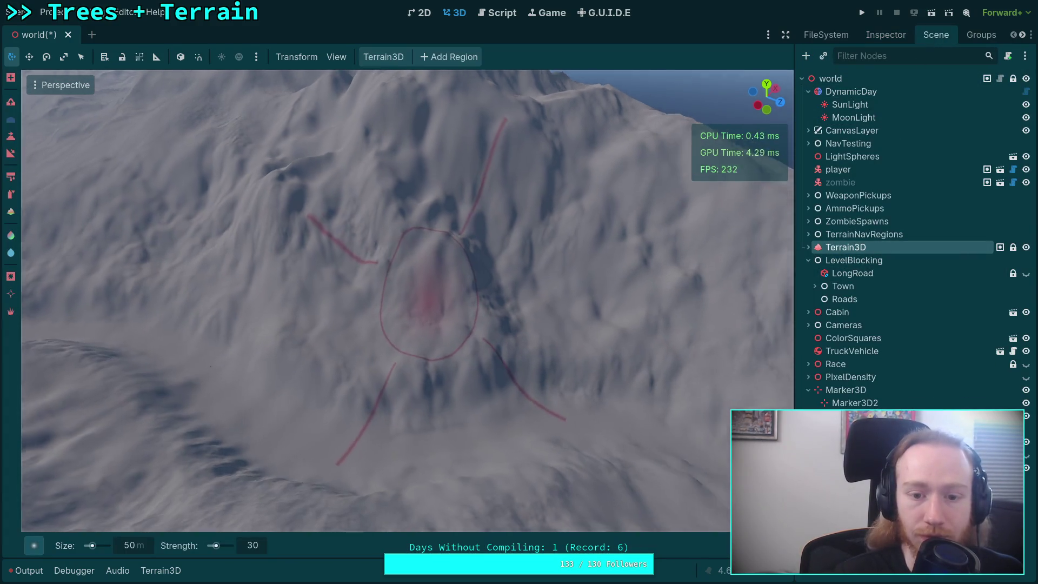
pyautogui.press('w')
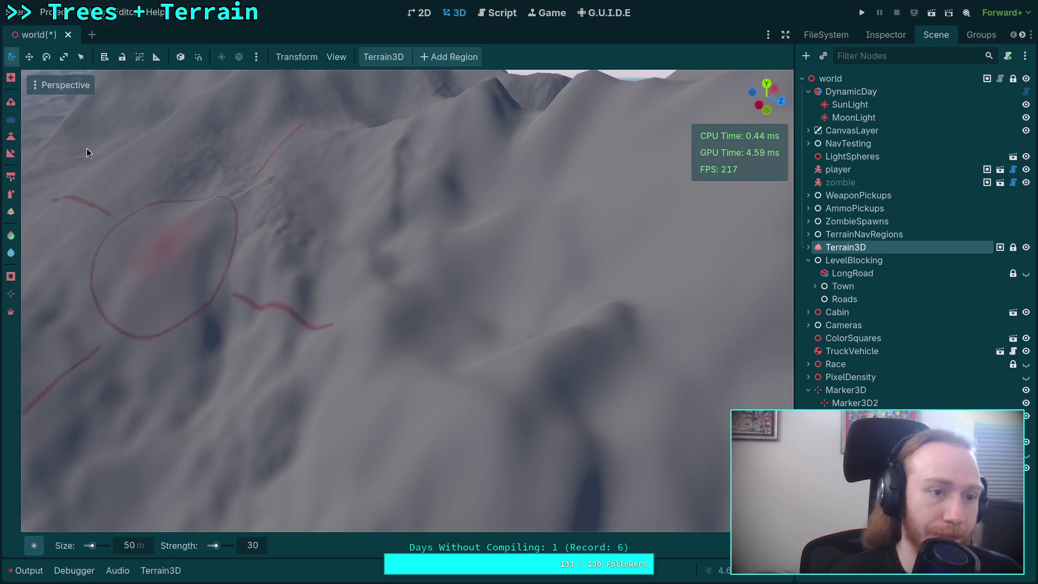
pyautogui.click(140, 551)
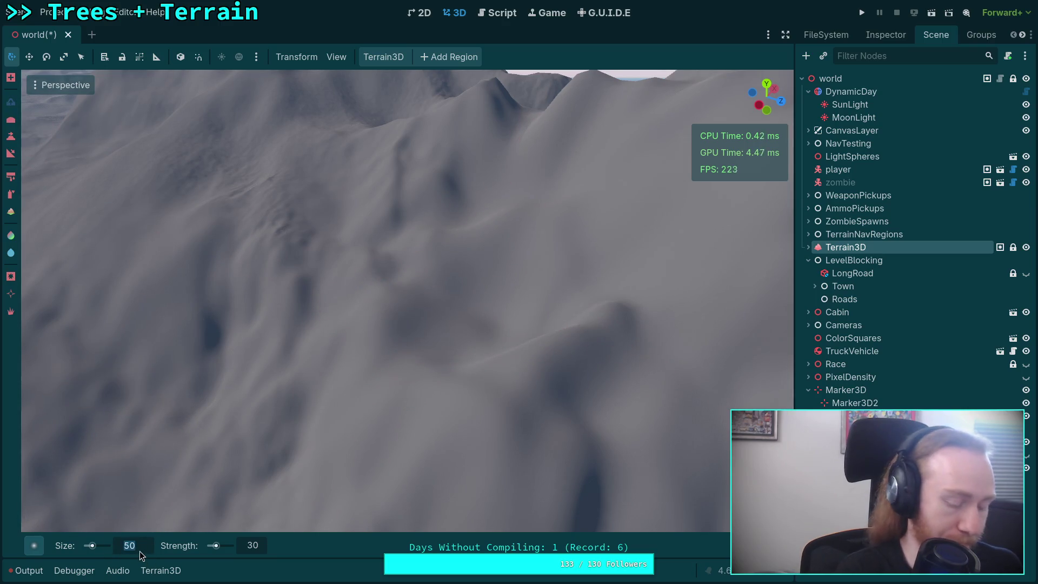
pyautogui.write('30')
pyautogui.press('Return')
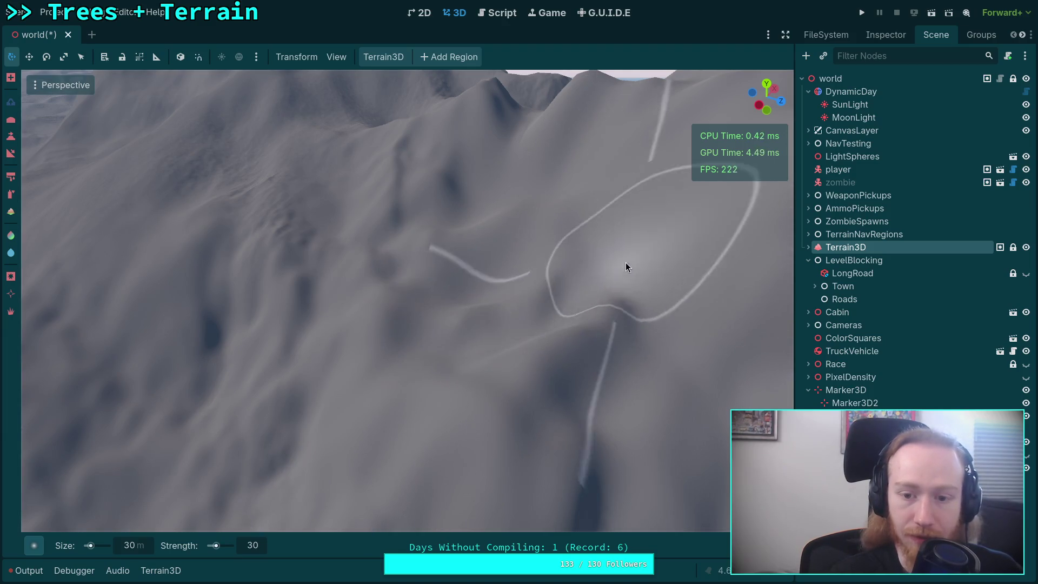
# Step: Move the camera in to a close view of the marked mountain slope
pyautogui.moveTo(593, 262)
pyautogui.mouseDown()
pyautogui.moveTo(493, 238)
pyautogui.moveTo(479, 132)
pyautogui.moveTo(476, 241)
pyautogui.mouseUp()
pyautogui.moveTo(465, 346)
pyautogui.mouseDown()
pyautogui.moveTo(394, 312)
pyautogui.moveTo(357, 324)
pyautogui.moveTo(347, 348)
pyautogui.moveTo(380, 387)
pyautogui.moveTo(366, 491)
pyautogui.moveTo(381, 302)
pyautogui.moveTo(423, 339)
pyautogui.mouseUp()
pyautogui.moveTo(438, 238)
pyautogui.mouseDown()
pyautogui.moveTo(375, 391)
pyautogui.moveTo(399, 308)
pyautogui.moveTo(419, 373)
pyautogui.moveTo(401, 246)
pyautogui.moveTo(431, 424)
pyautogui.moveTo(477, 264)
pyautogui.moveTo(364, 279)
pyautogui.moveTo(405, 422)
pyautogui.moveTo(438, 244)
pyautogui.mouseUp()
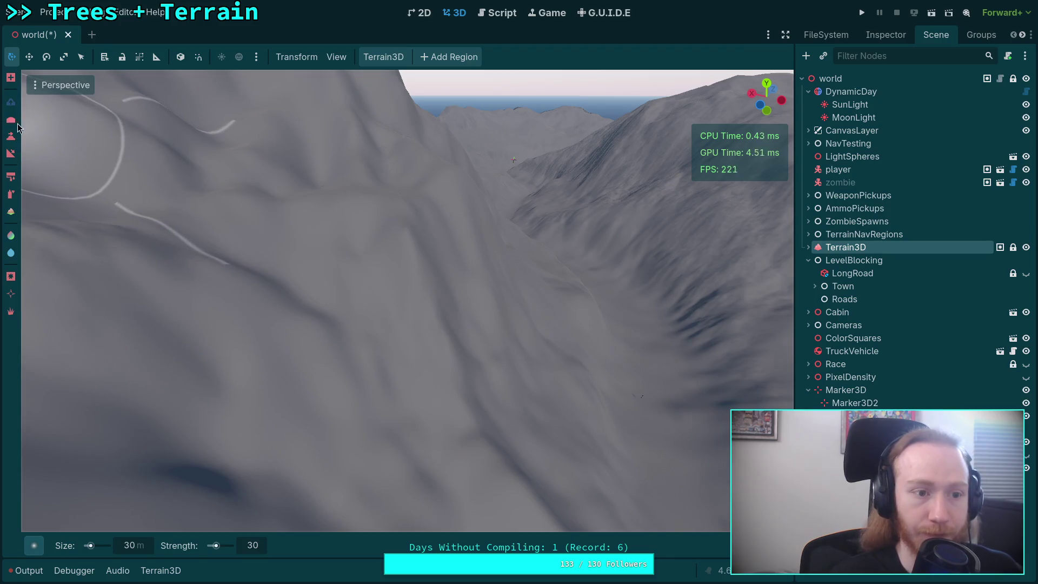
pyautogui.moveTo(366, 306)
pyautogui.mouseDown()
pyautogui.moveTo(302, 243)
pyautogui.moveTo(251, 485)
pyautogui.mouseUp()
pyautogui.click(132, 546)
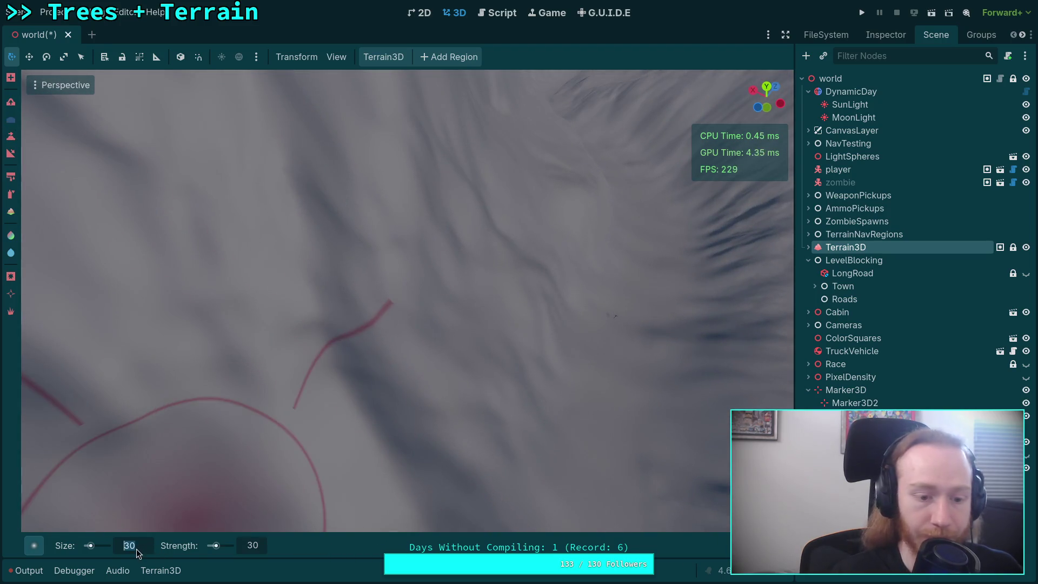
# Step: Set the brush size to 50 m and turn the view toward the steep ridge
pyautogui.write('50')
pyautogui.press('Return')
pyautogui.moveTo(301, 473); pyautogui.dragTo(323, 420)
pyautogui.moveTo(369, 257)
pyautogui.mouseDown()
pyautogui.moveTo(352, 215)
pyautogui.moveTo(351, 345)
pyautogui.moveTo(330, 282)
pyautogui.moveTo(378, 206)
pyautogui.mouseUp()
pyautogui.moveTo(678, 193)
pyautogui.mouseDown()
pyautogui.moveTo(745, 292)
pyautogui.moveTo(423, 197)
pyautogui.moveTo(388, 216)
pyautogui.moveTo(445, 229)
pyautogui.moveTo(441, 242)
pyautogui.mouseUp()
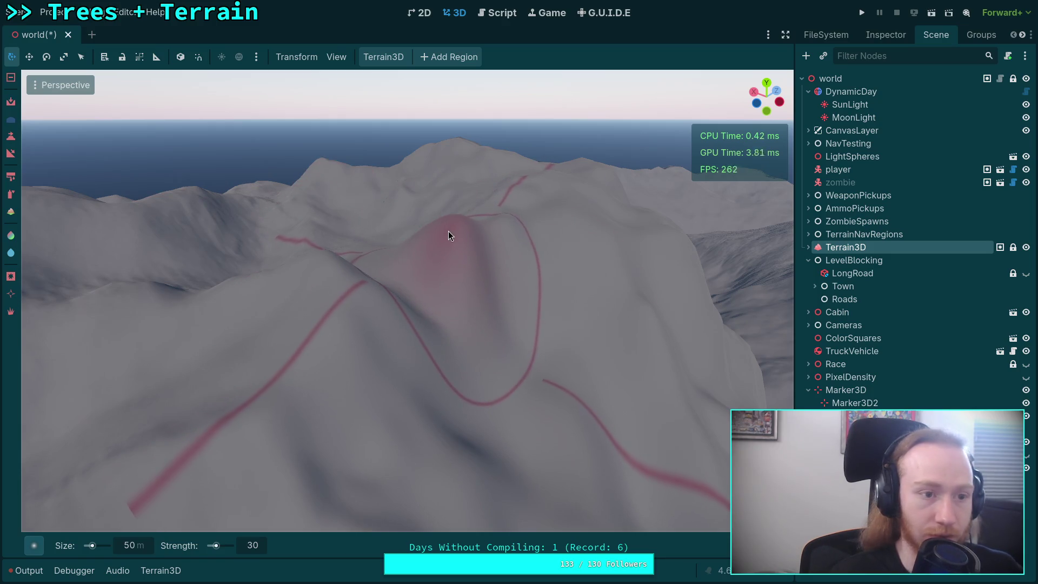
# Step: With the lowering brush, sink a hollow into the terrain near the loop
pyautogui.click(11, 118)
pyautogui.scroll(3, 381, 242)
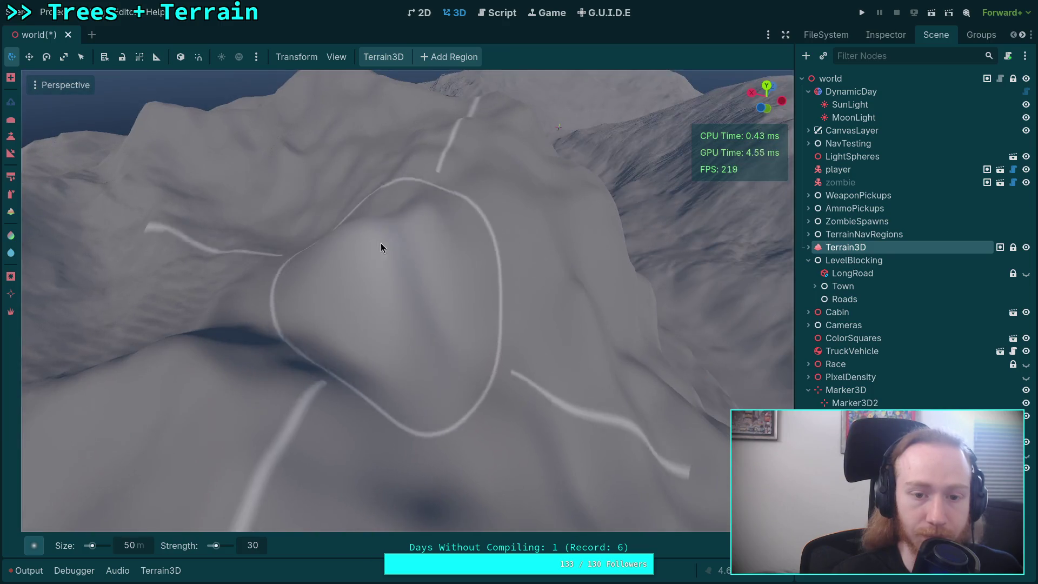
pyautogui.moveTo(355, 236); pyautogui.dragTo(341, 284)
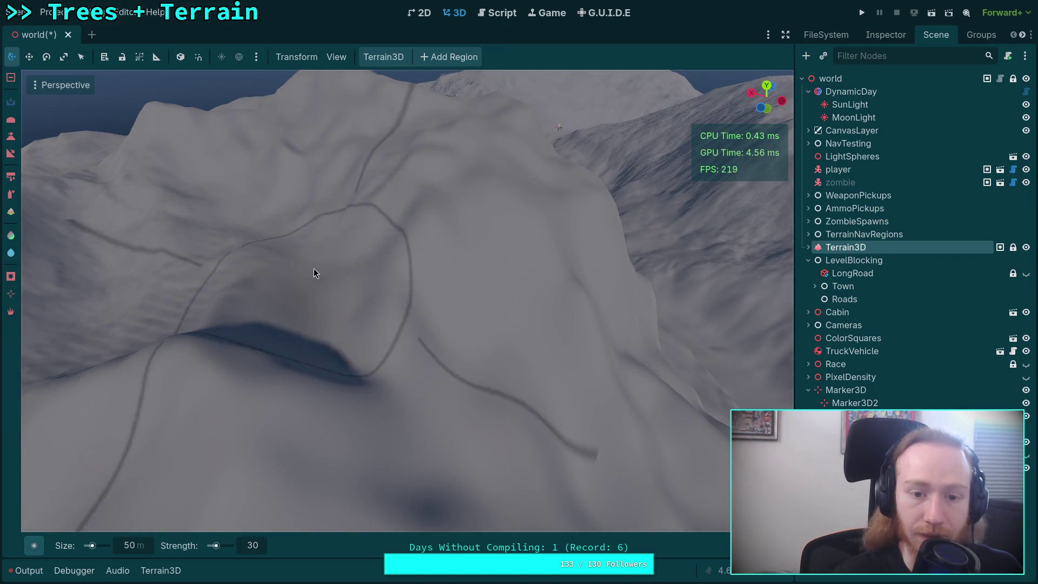
pyautogui.scroll(-5, 341, 284)
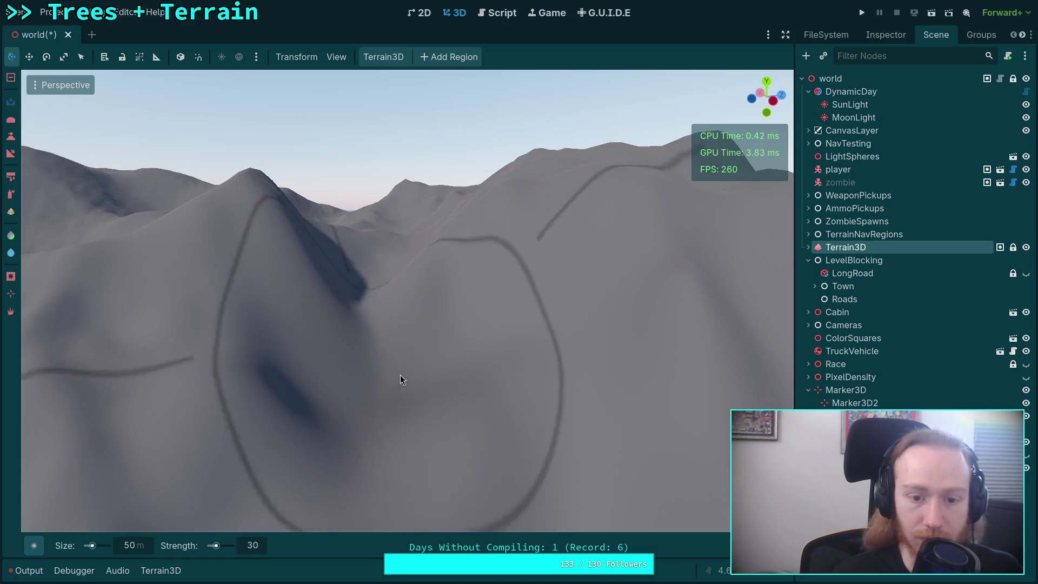
pyautogui.scroll(5, 400, 375)
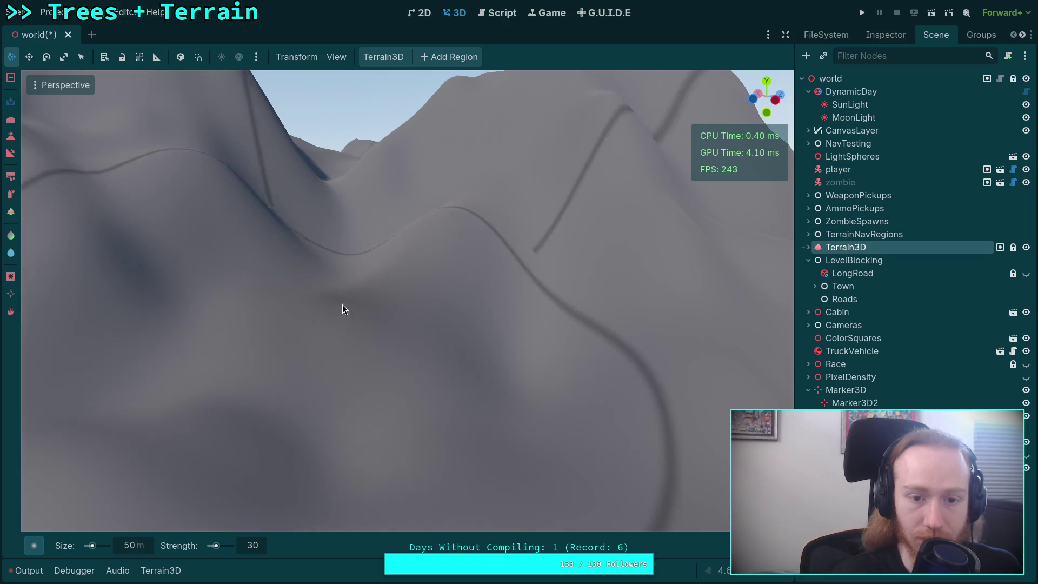
pyautogui.scroll(-3, 354, 355)
pyautogui.scroll(3, 368, 237)
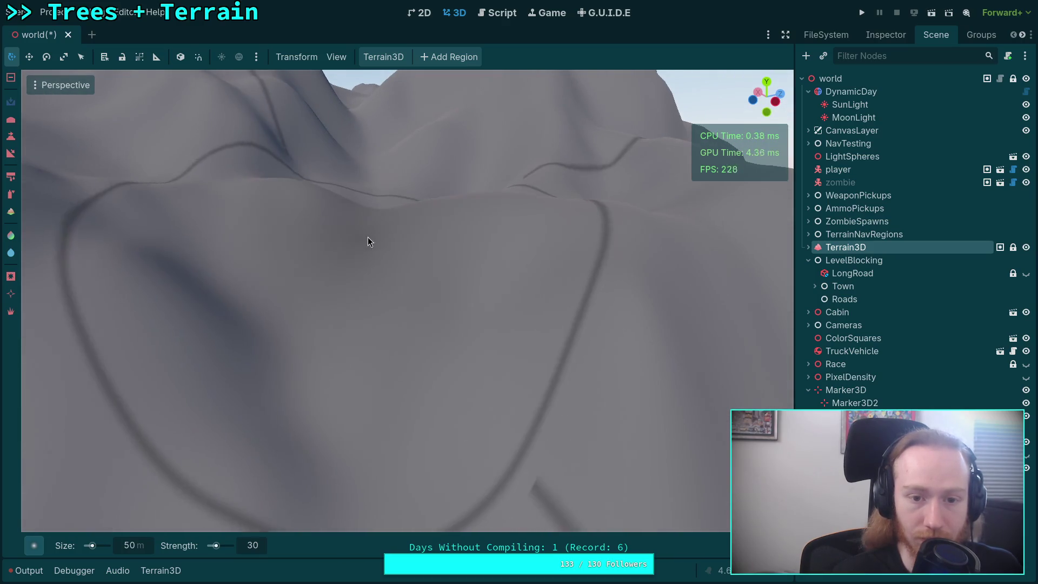
pyautogui.scroll(5, 381, 318)
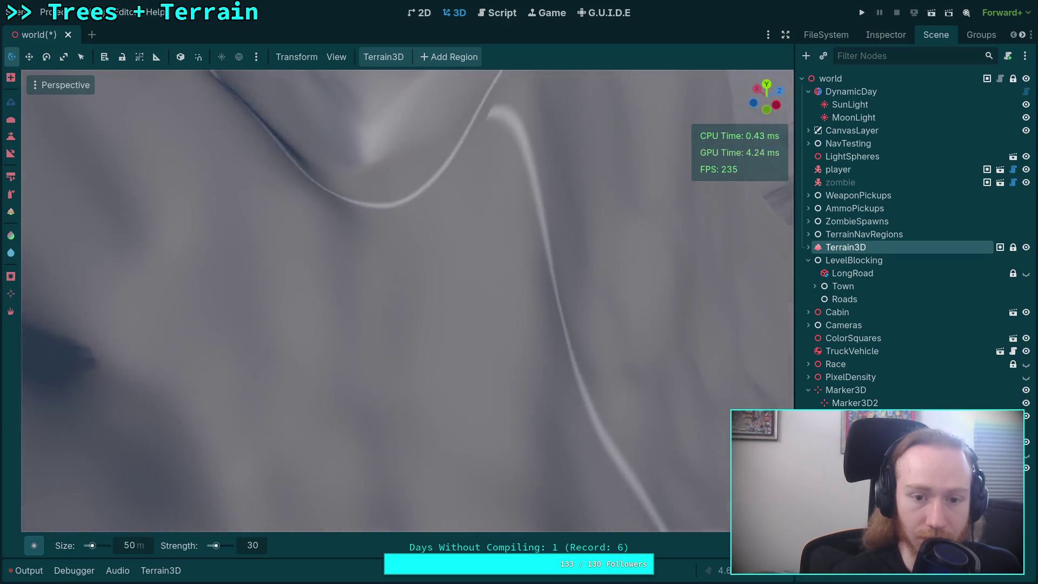
pyautogui.moveTo(375, 236)
pyautogui.mouseDown()
pyautogui.moveTo(378, 151)
pyautogui.moveTo(383, 292)
pyautogui.moveTo(353, 330)
pyautogui.moveTo(430, 312)
pyautogui.moveTo(295, 312)
pyautogui.moveTo(417, 206)
pyautogui.moveTo(294, 397)
pyautogui.moveTo(303, 324)
pyautogui.moveTo(420, 334)
pyautogui.moveTo(361, 322)
pyautogui.moveTo(38, 134)
pyautogui.moveTo(280, 287)
pyautogui.mouseUp()
pyautogui.click(11, 135)
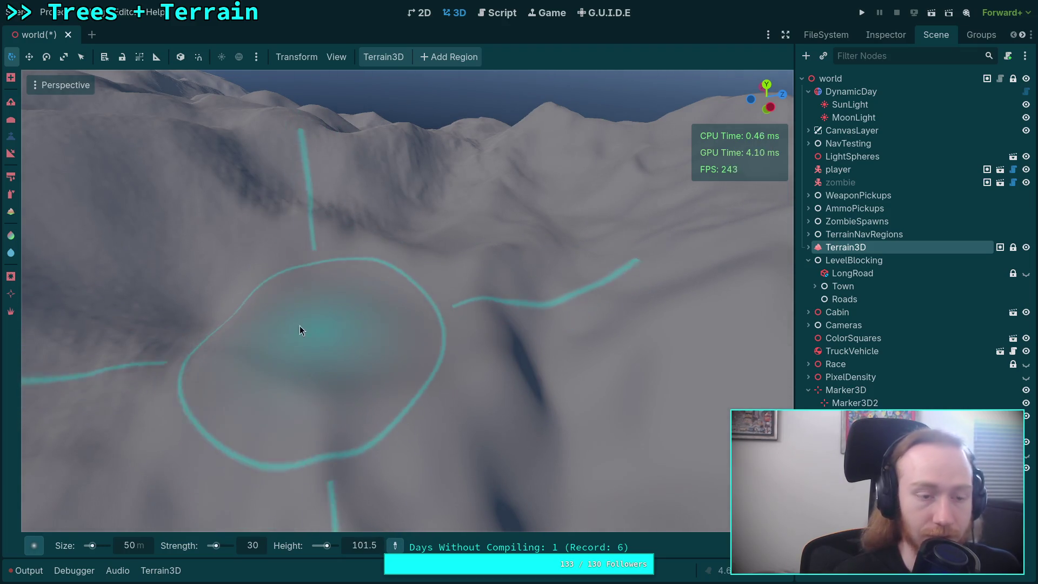
# Step: Switch from the Height tool to a different sculpting tool in the Terrain3D toolbar
pyautogui.click(13, 105)
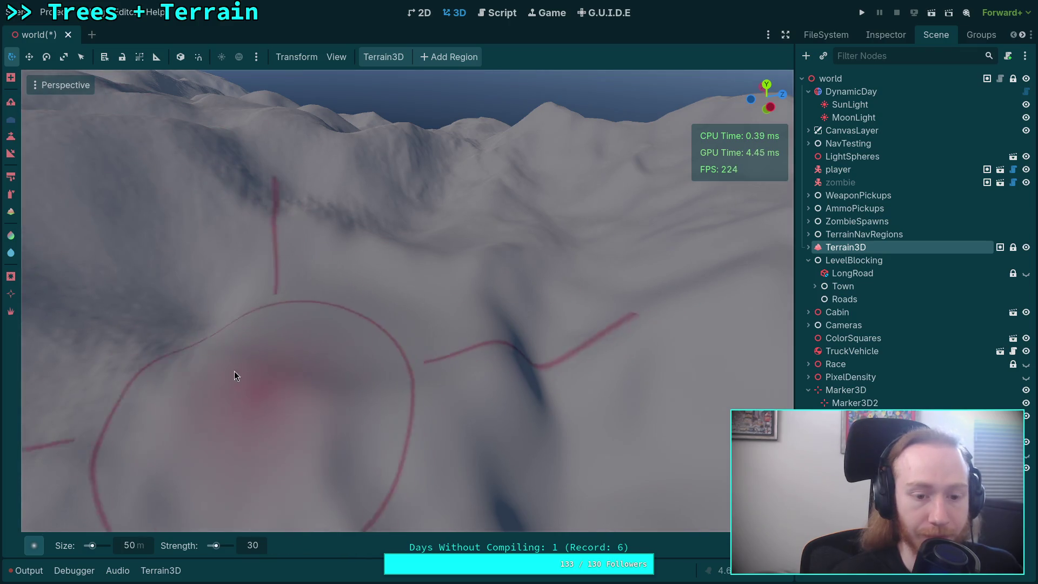